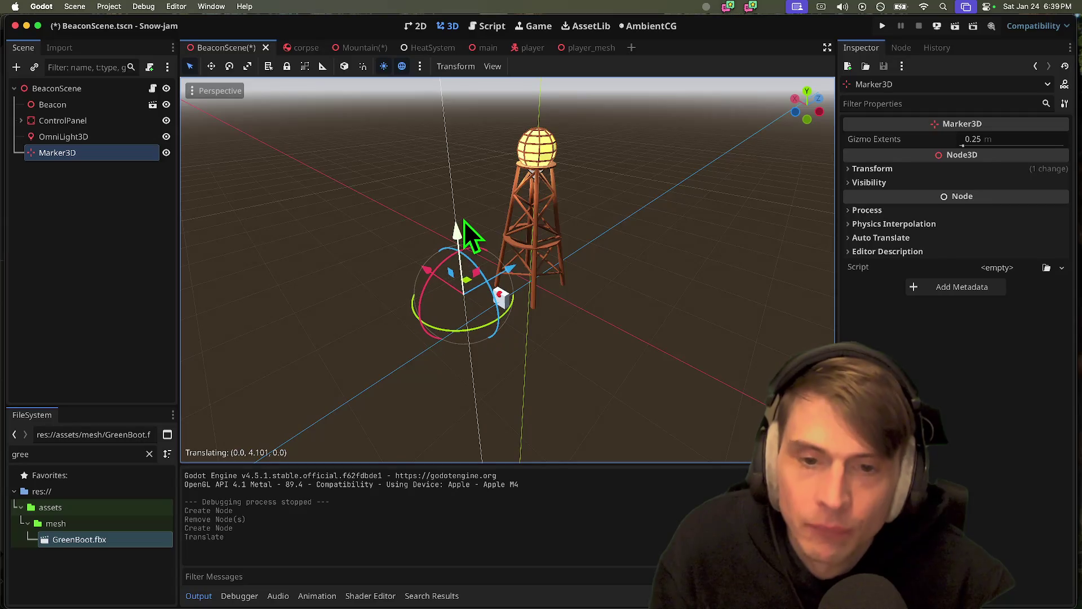
# Look over the beacon, player and main scenes, cancelling an accidental Add Node dialog
pyautogui.click(108, 235)
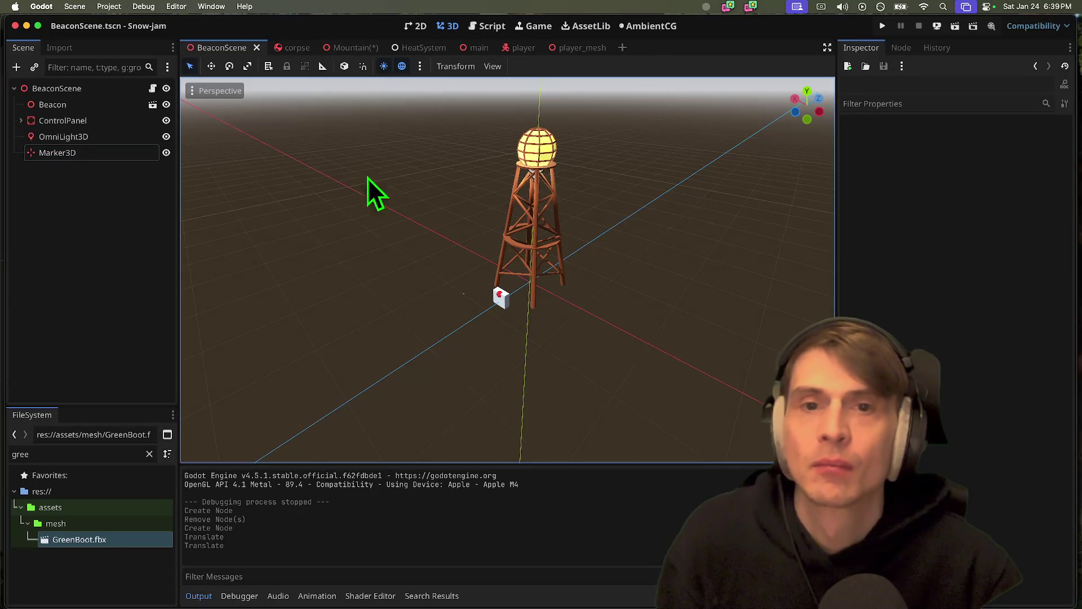
pyautogui.click(513, 50)
pyautogui.click(460, 50)
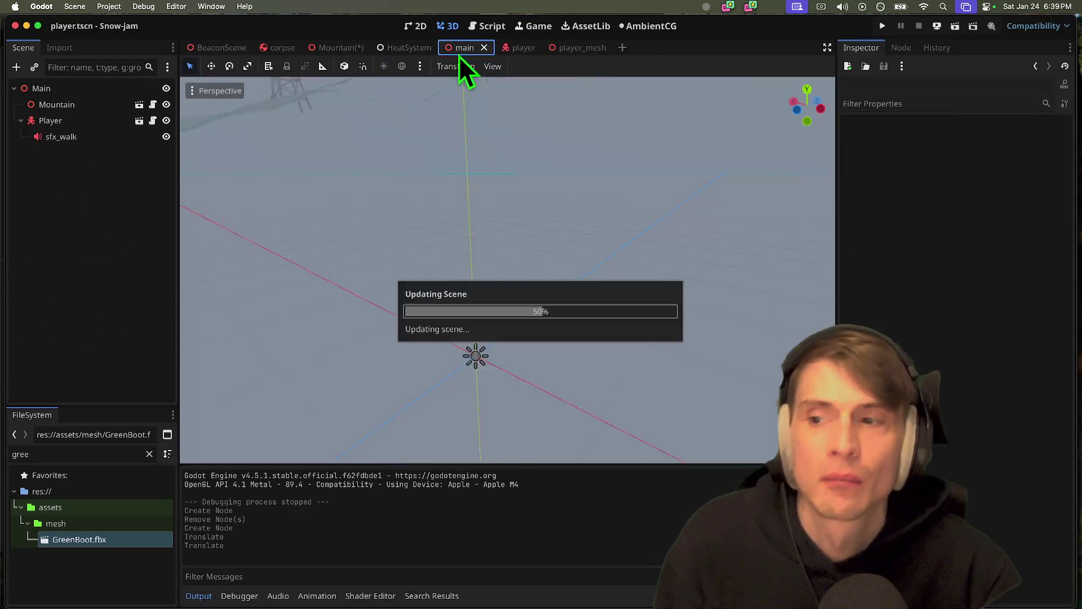
pyautogui.doubleClick(142, 260)
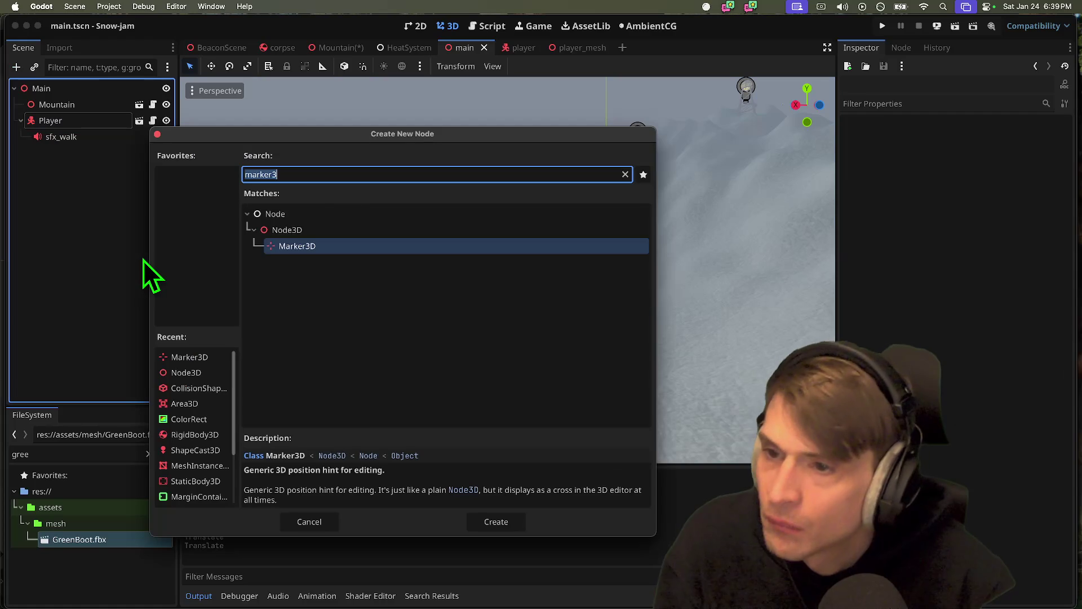
pyautogui.press('Escape')
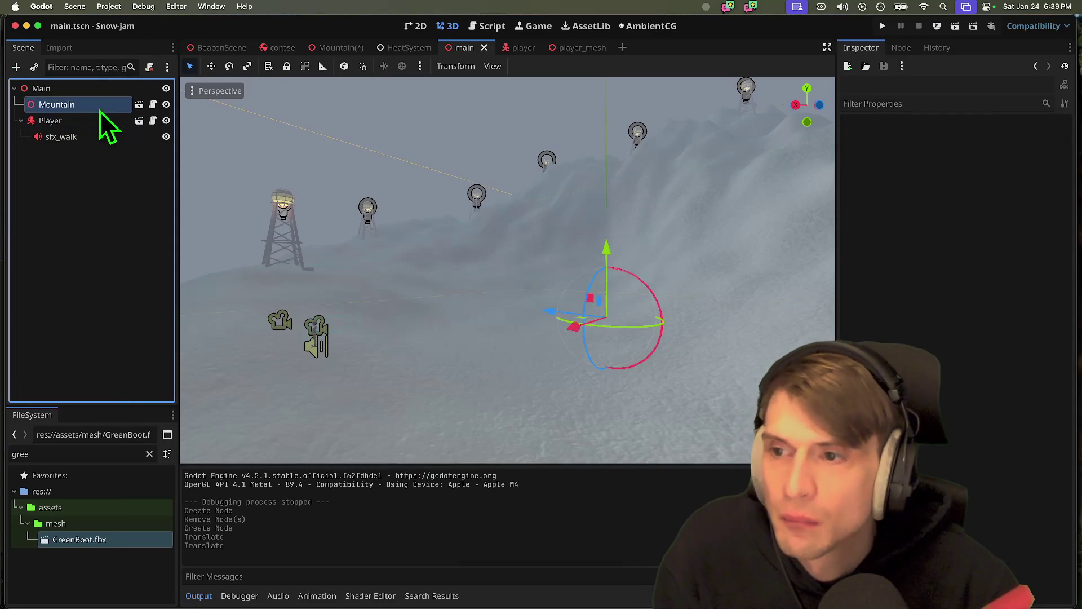
pyautogui.click(101, 107)
pyautogui.click(152, 104)
pyautogui.click(514, 169)
pyautogui.press('Up')
pyautogui.press('Up')
pyautogui.press('Up')
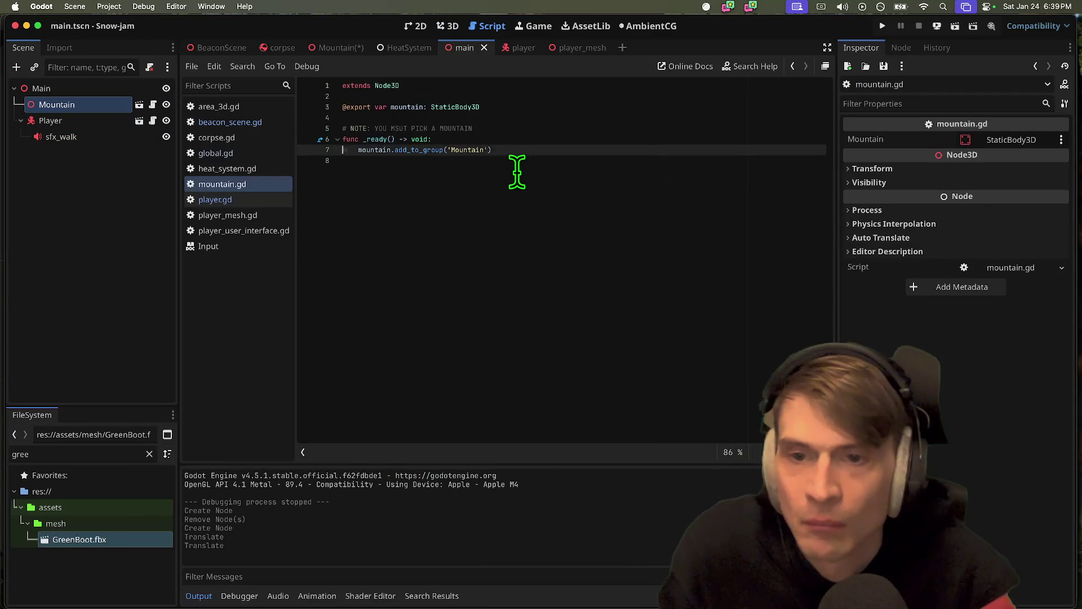
pyautogui.press('Return')
pyautogui.press('BackSpace')
pyautogui.press('End')
pyautogui.press('Return')
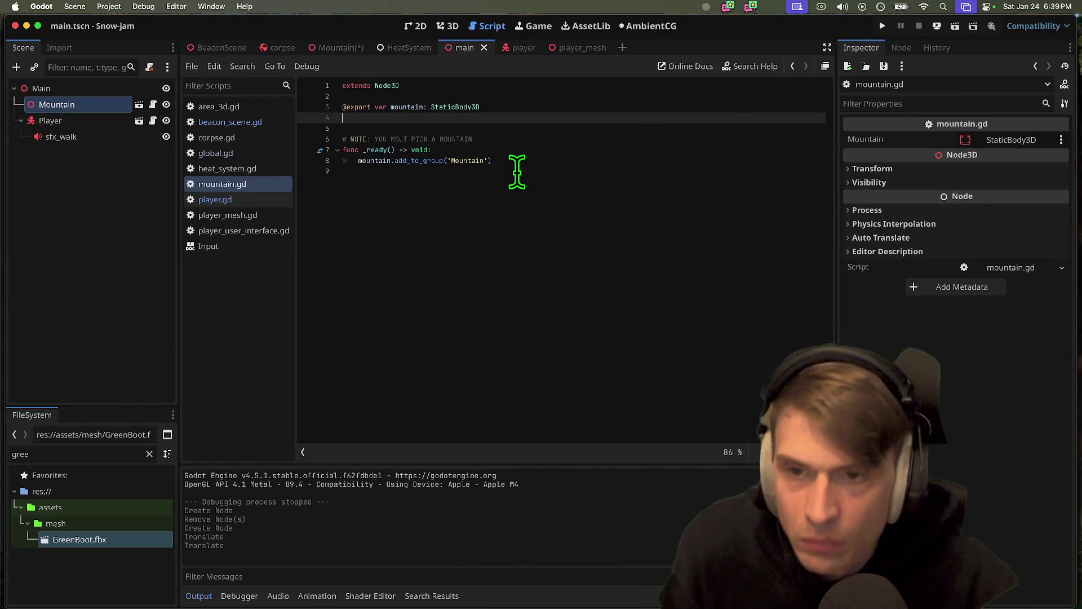
pyautogui.write('export var first_spawn: Ma')
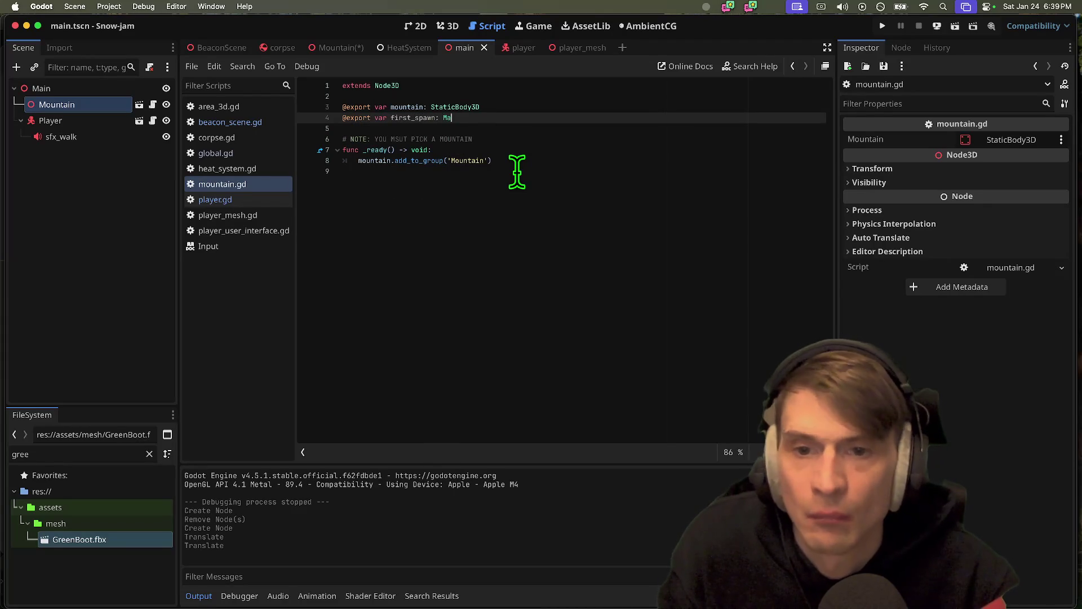
# Save mountain.gd and bring up the Add Child Node dialog in the Mountain scene
pyautogui.click(516, 172)
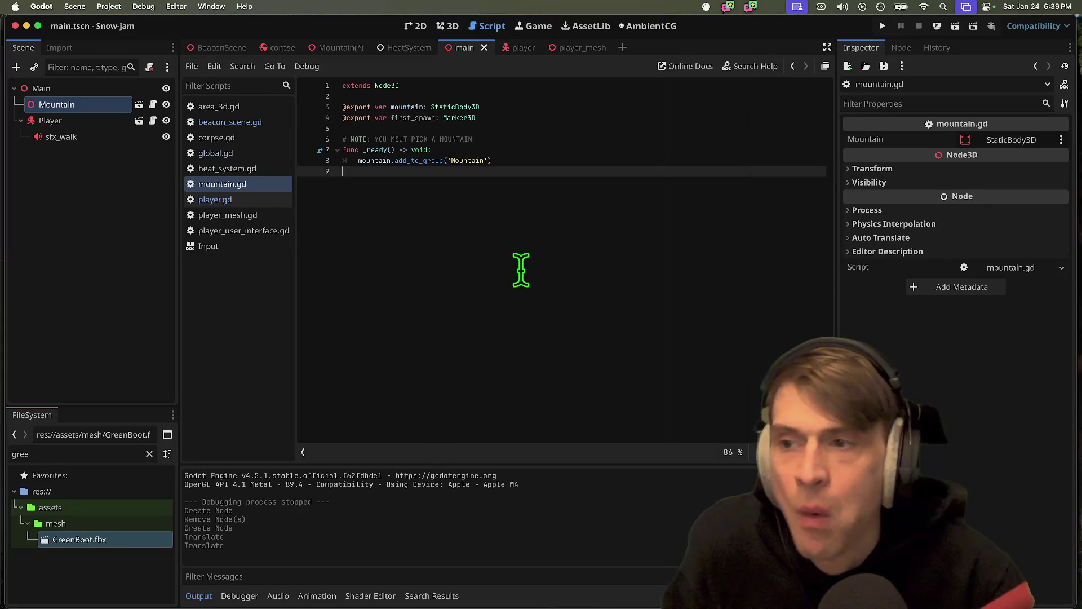
pyautogui.hotkey('ctrl', 's')
pyautogui.click(338, 47)
pyautogui.hotkey('ctrl', 'a')
# Add a Marker3D under Mountain and rename it FirstSpawn
pyautogui.write('mark')
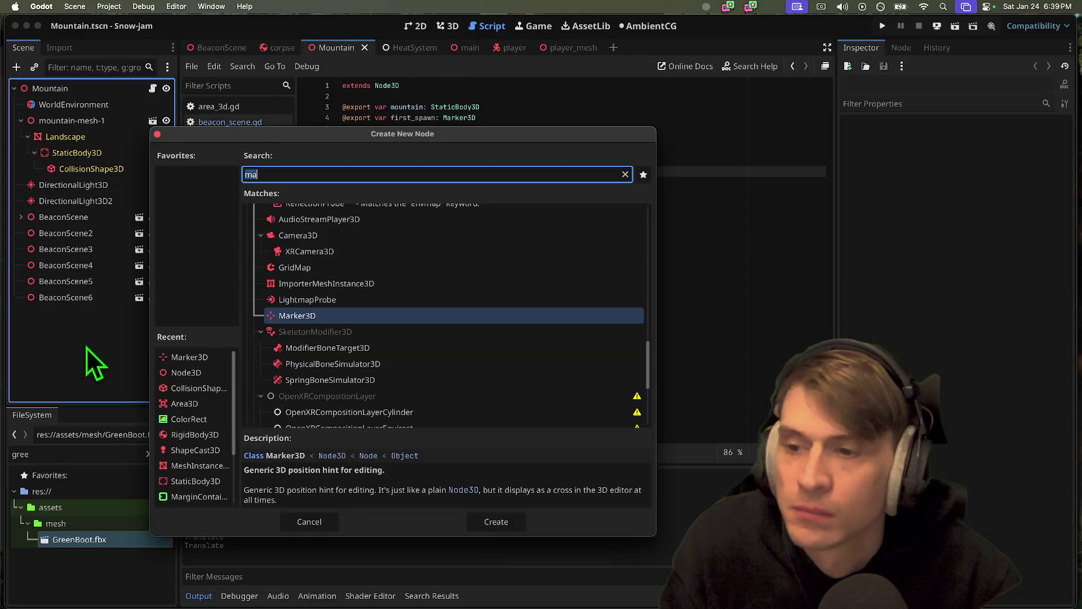
pyautogui.press('Return')
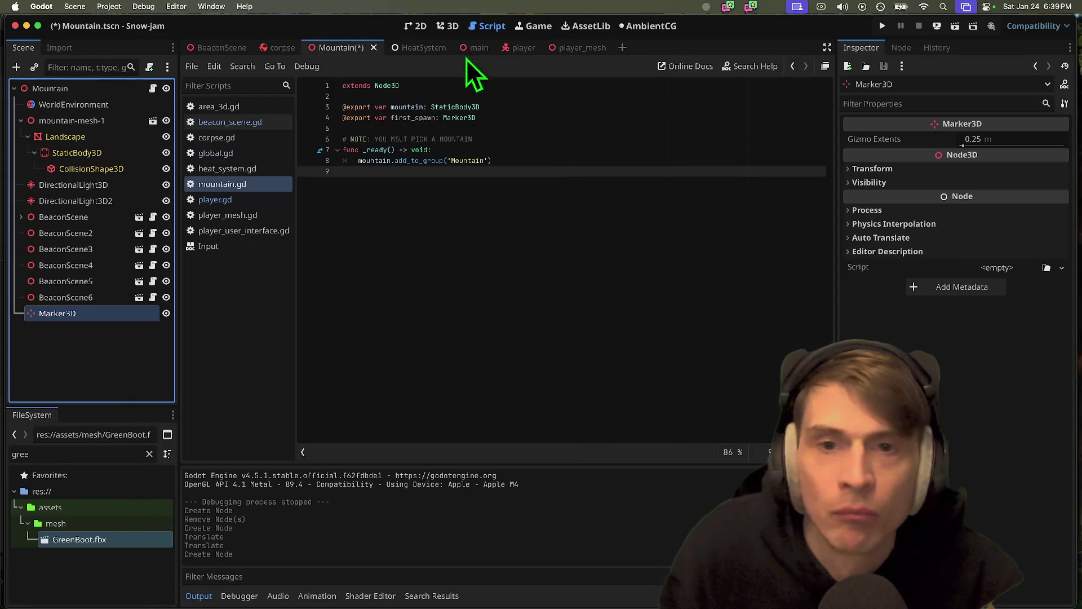
pyautogui.click(452, 27)
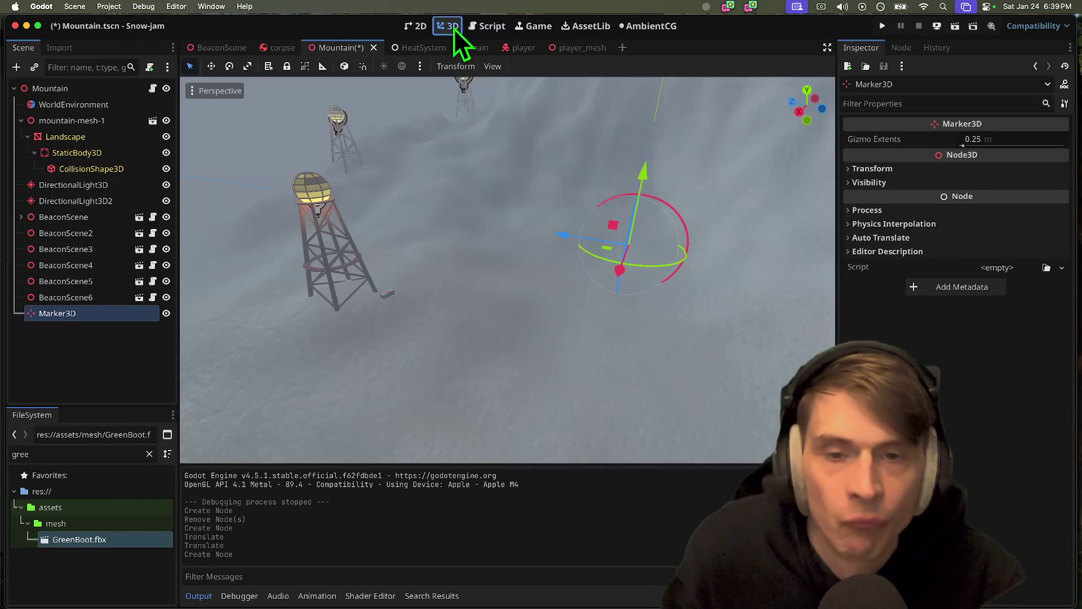
pyautogui.doubleClick(110, 315)
pyautogui.write('First')
pyautogui.press('Return')
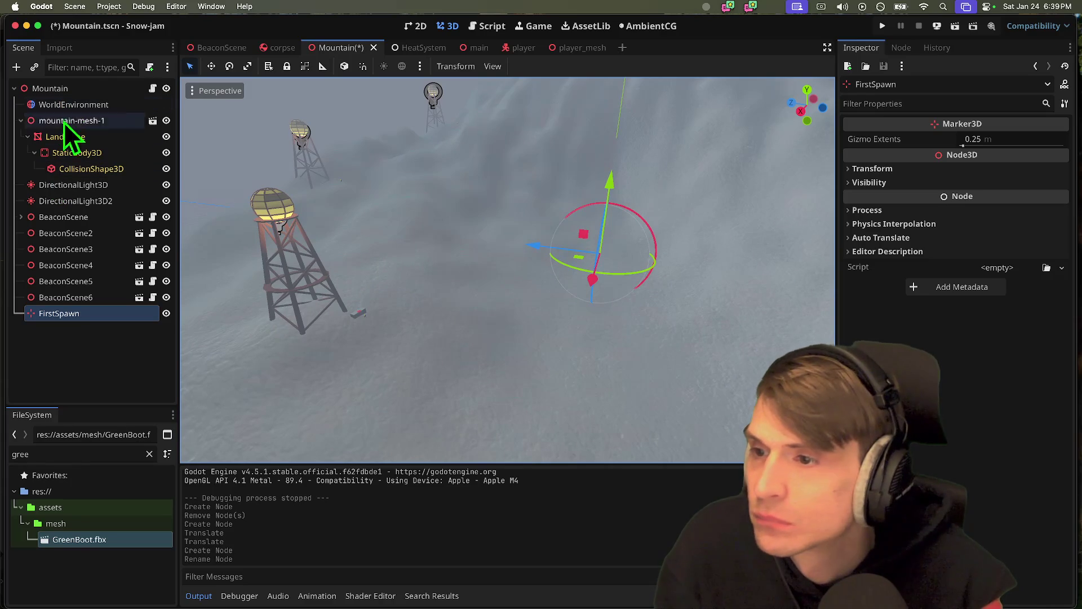
# Look up the Player's position in the main scene to reuse for the spawn point
pyautogui.hotkey('ctrl', 'shift', 'Tab')
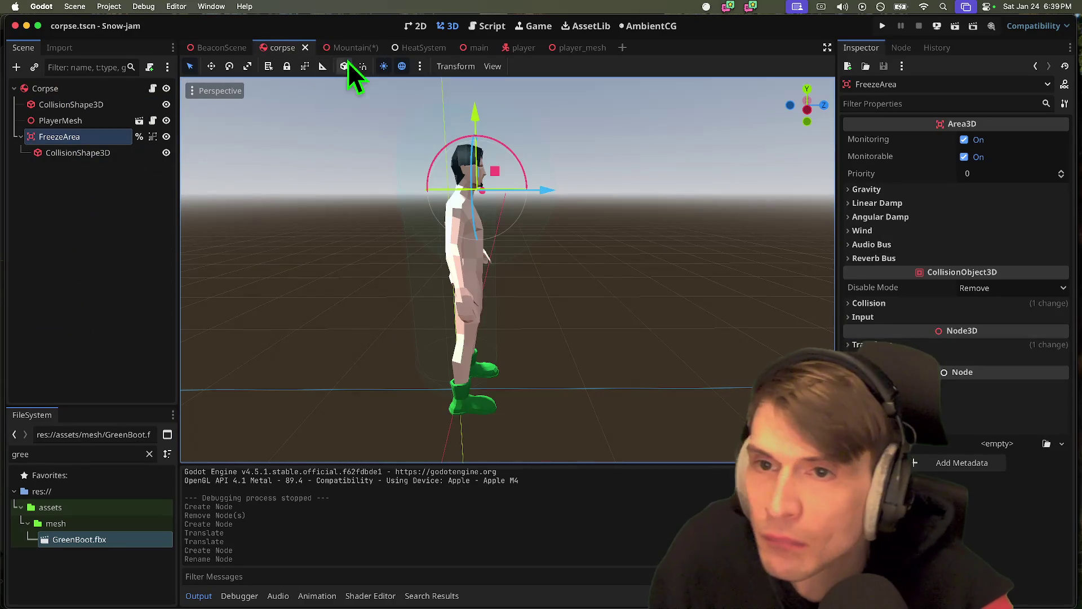
pyautogui.click(346, 48)
pyautogui.click(510, 49)
pyautogui.scroll(-3, 963, 468)
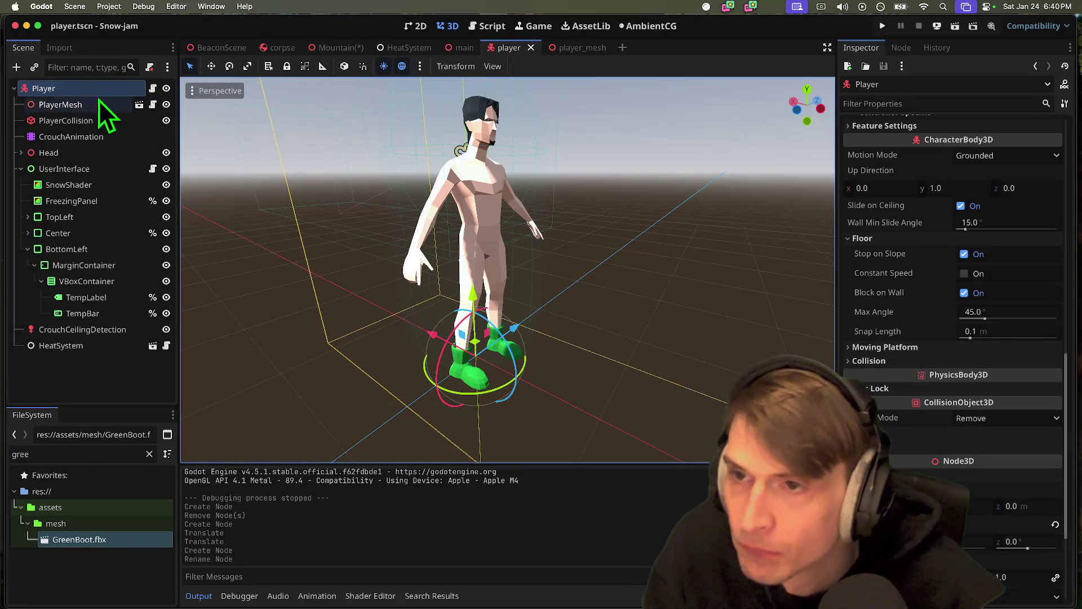
pyautogui.click(316, 48)
pyautogui.click(464, 49)
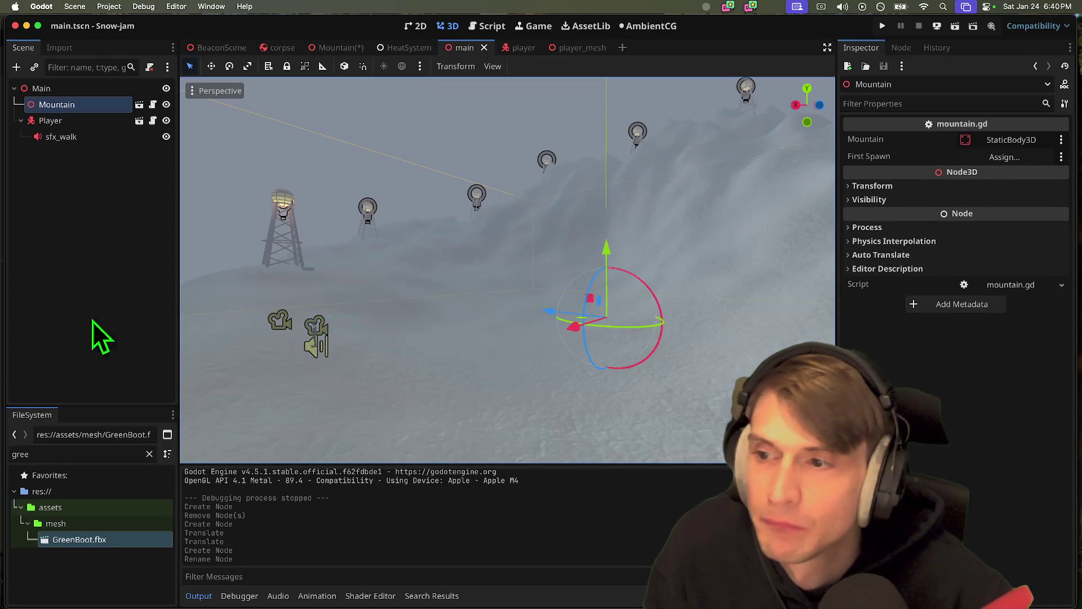
pyautogui.click(86, 124)
pyautogui.scroll(-10, 1005, 481)
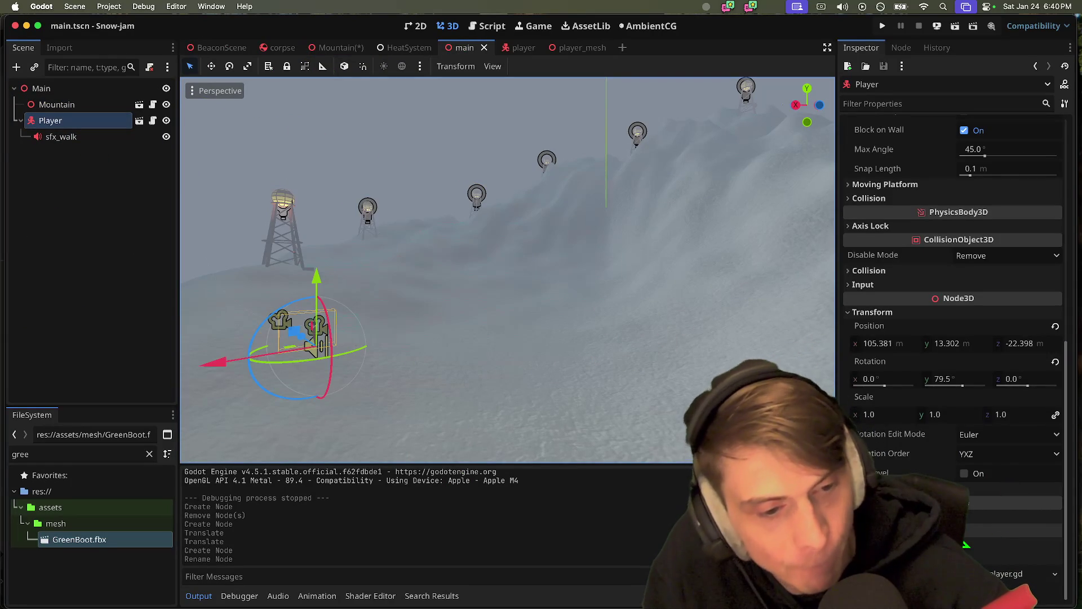
pyautogui.click(907, 350)
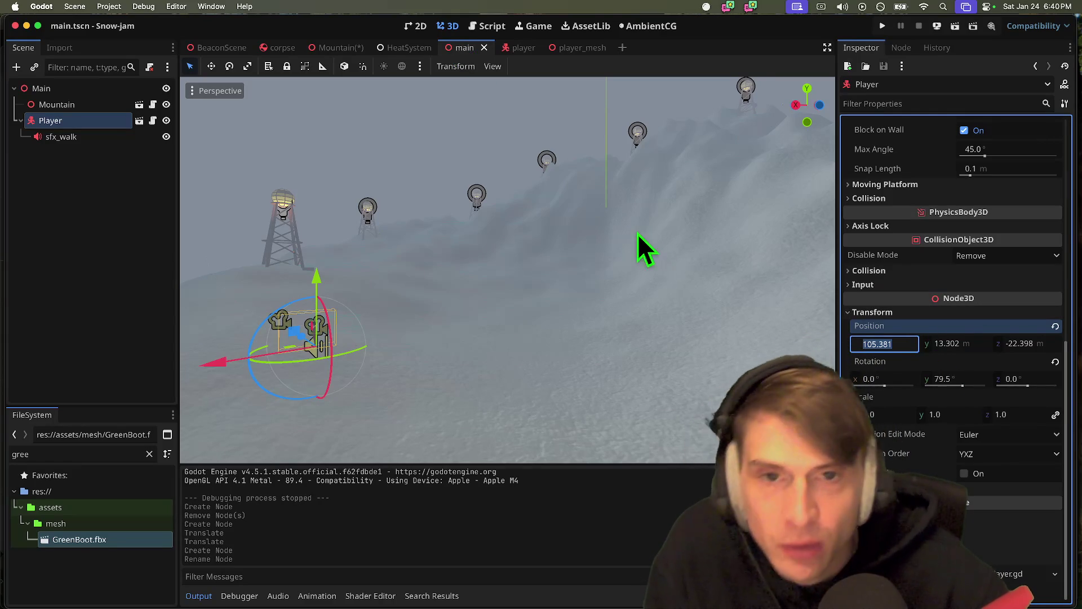
pyautogui.click(510, 48)
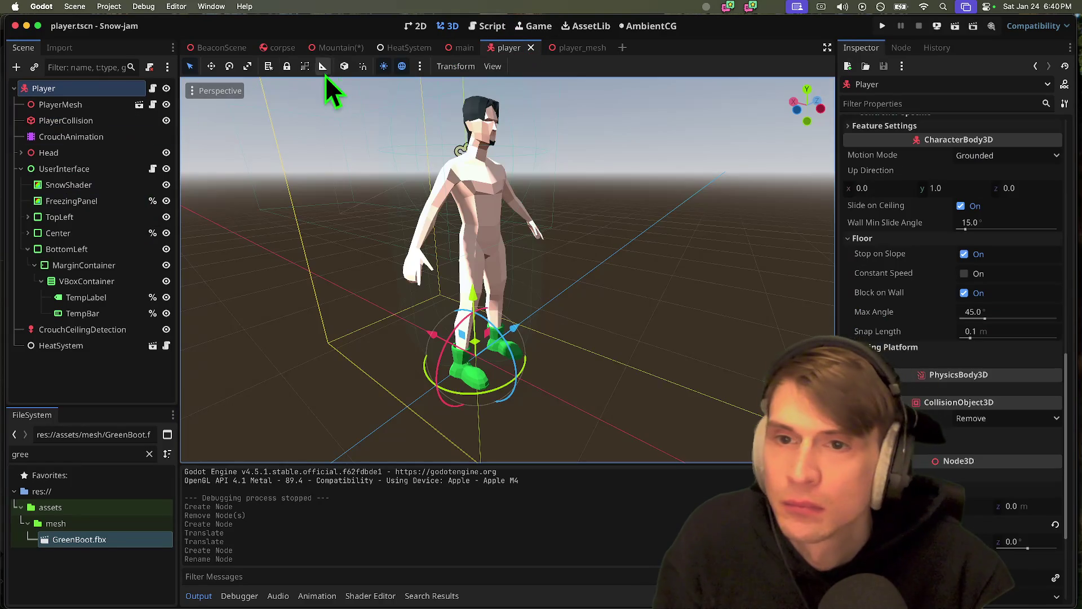
pyautogui.click(339, 47)
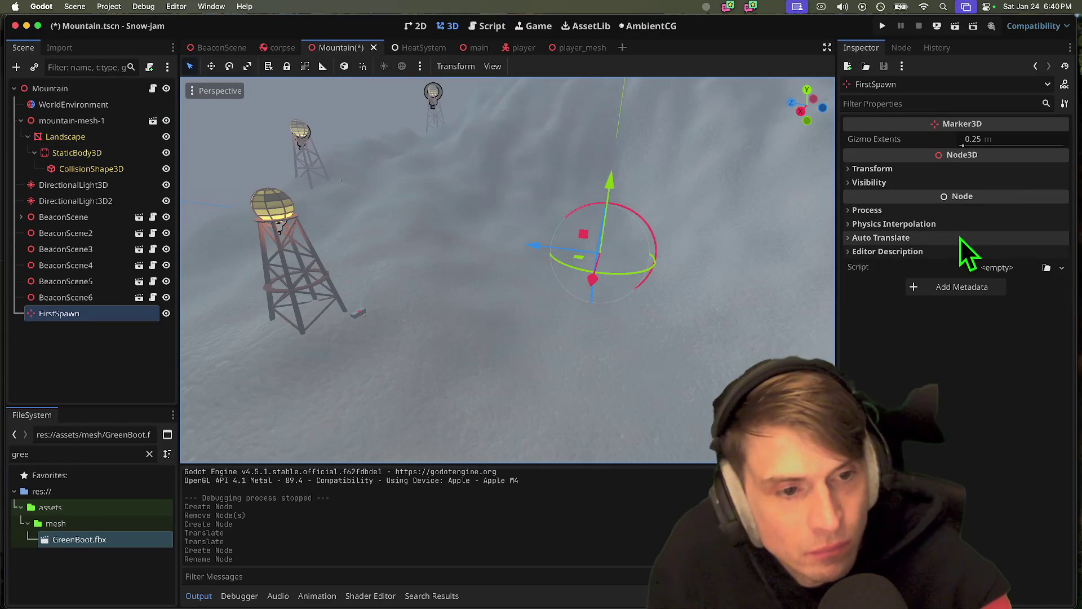
# Set FirstSpawn's Transform Position to 105, 13, -22
pyautogui.click(961, 169)
pyautogui.click(892, 272)
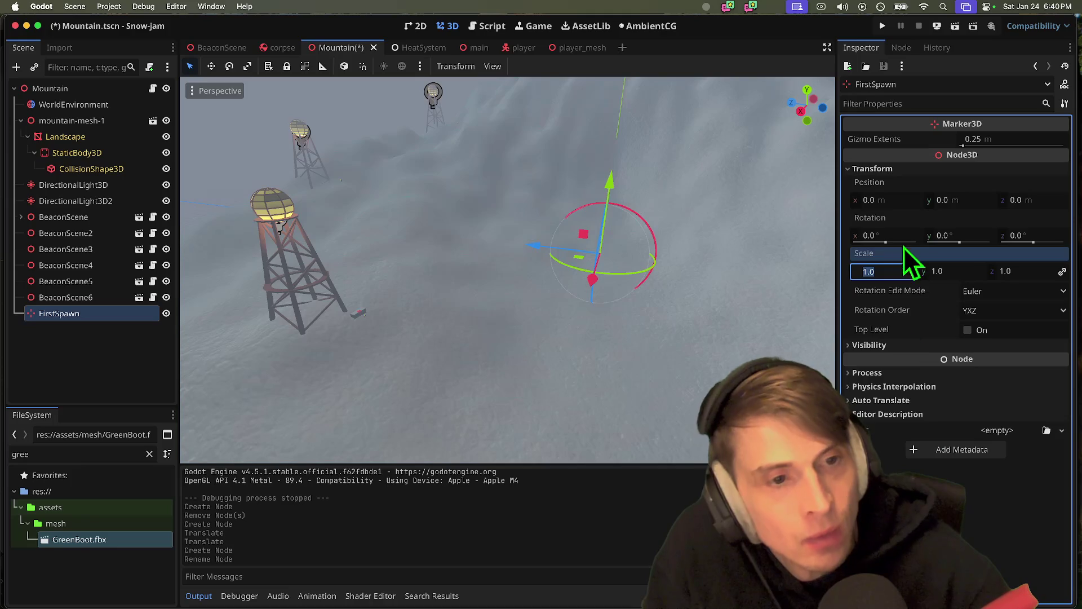
pyautogui.click(888, 197)
pyautogui.write('05')
pyautogui.press('Tab')
pyautogui.write('13')
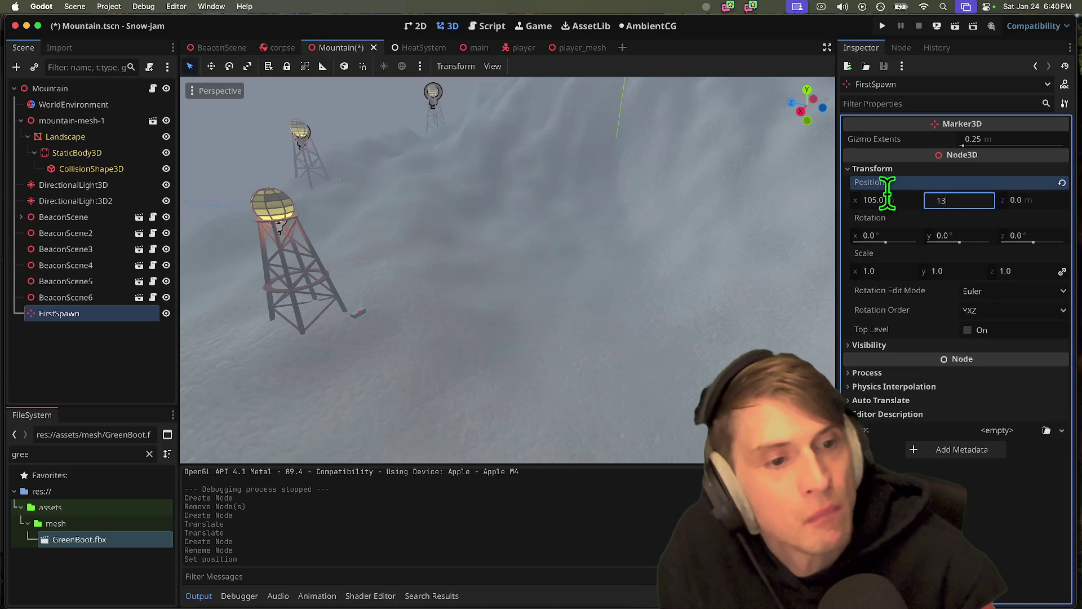
pyautogui.press('Tab')
pyautogui.write('-22')
pyautogui.press('Return')
# Frame FirstSpawn, save the Mountain scene, and return to the main scene
pyautogui.press('f')
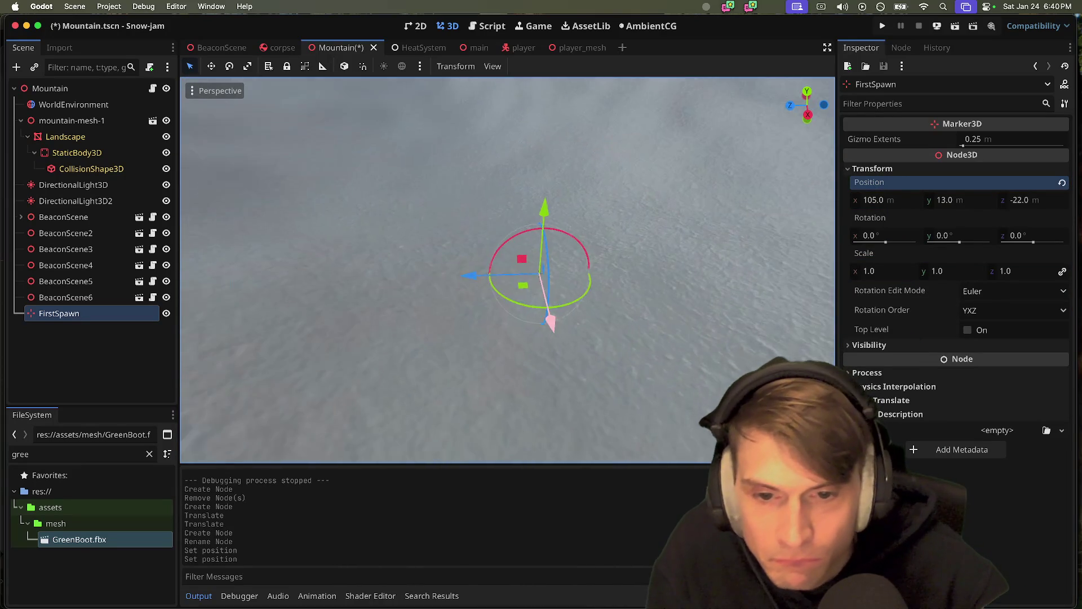
pyautogui.hotkey('ctrl', 's')
pyautogui.click(98, 347)
pyautogui.click(99, 309)
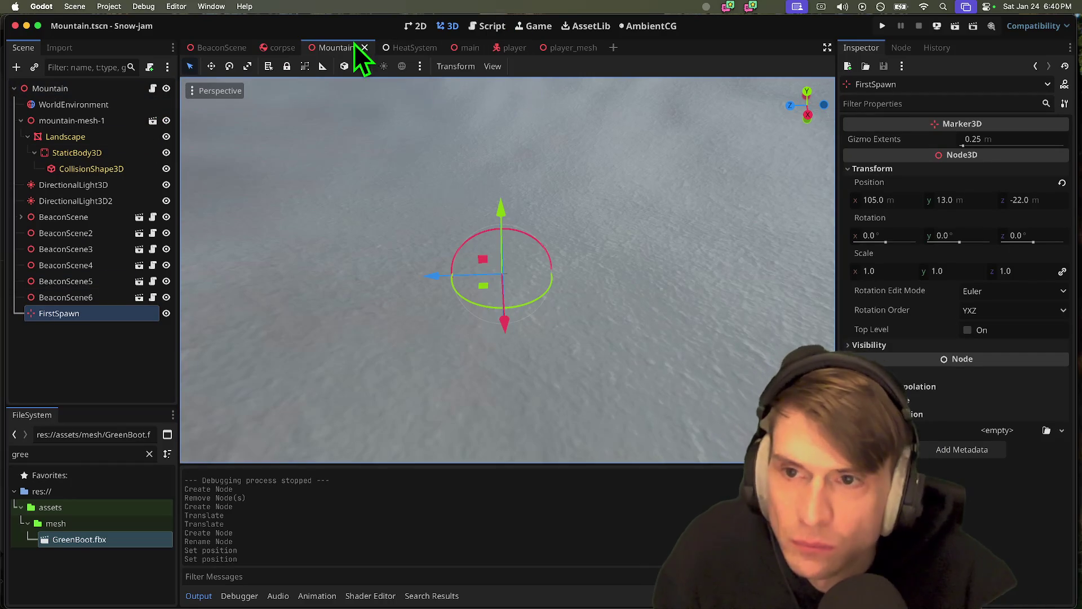
pyautogui.click(461, 49)
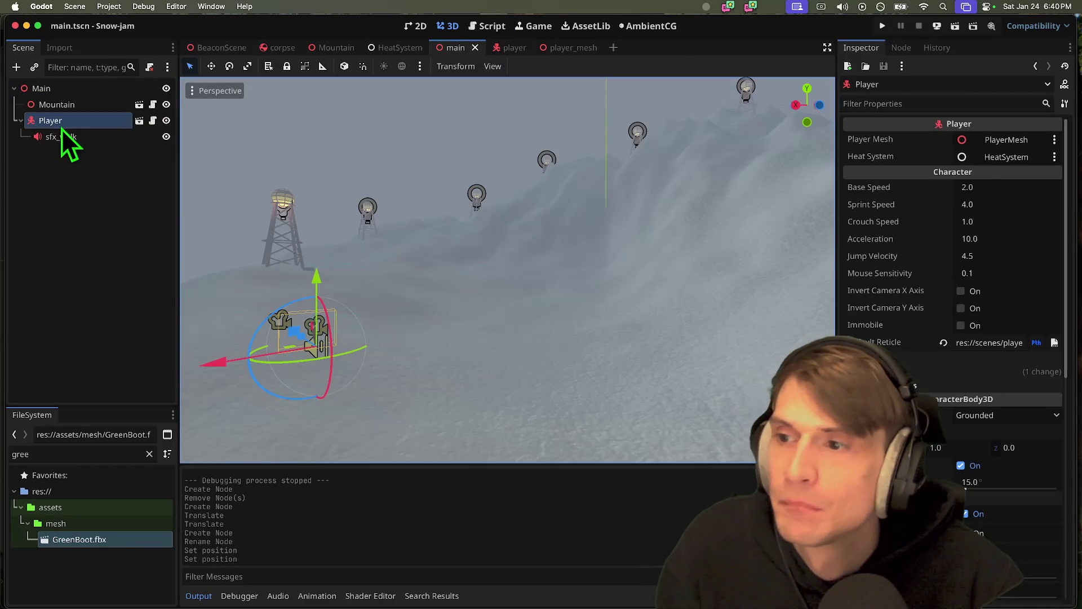
# Open player.gd in the script workspace
pyautogui.rightClick(63, 123)
pyautogui.click(76, 235)
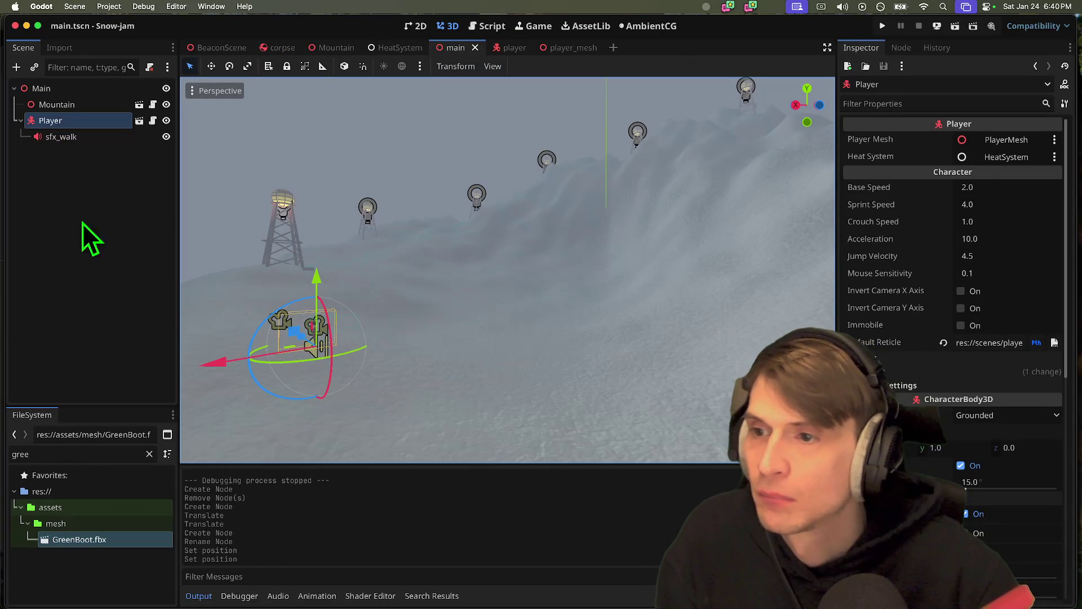
pyautogui.click(113, 248)
pyautogui.click(86, 121)
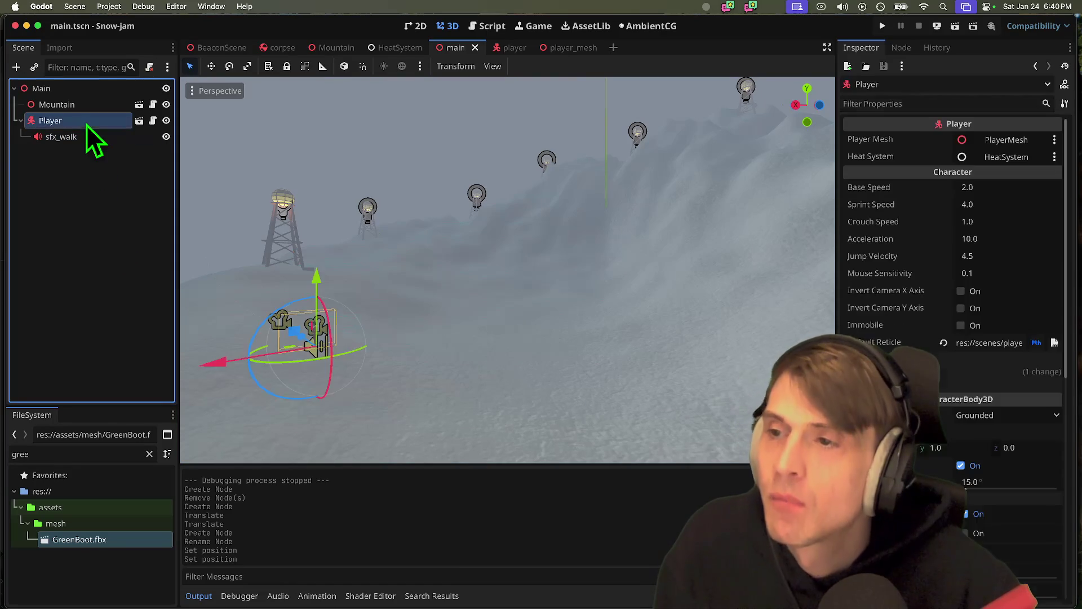
pyautogui.click(106, 266)
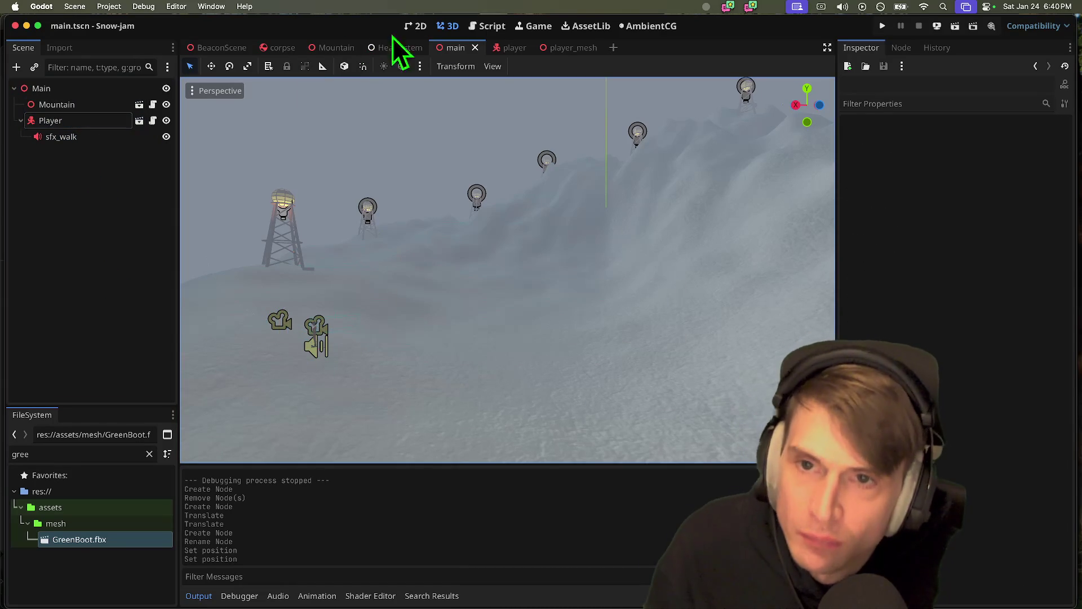
pyautogui.click(502, 26)
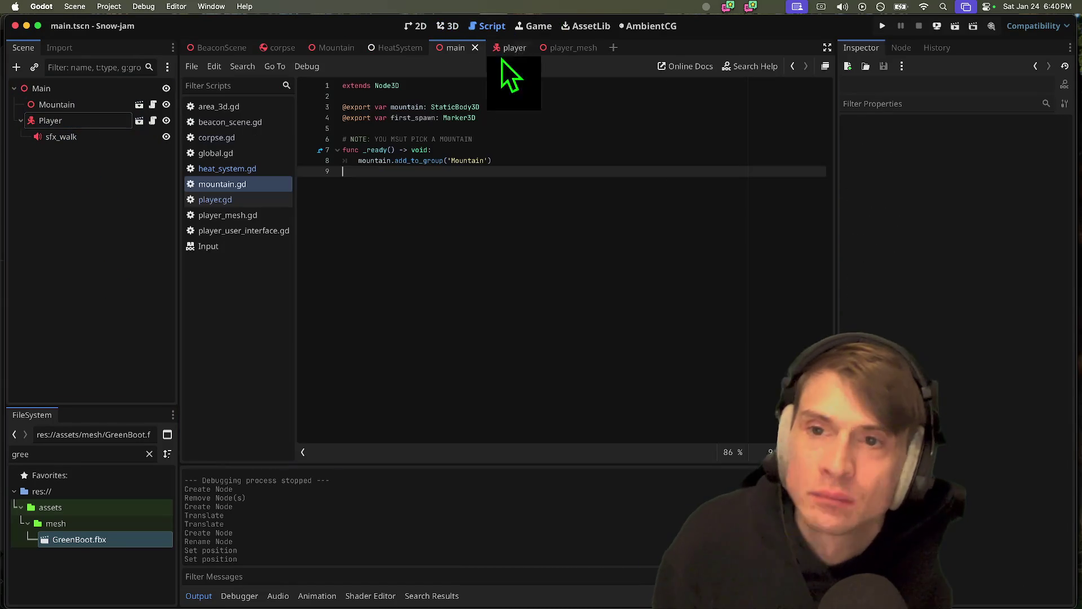
pyautogui.click(216, 198)
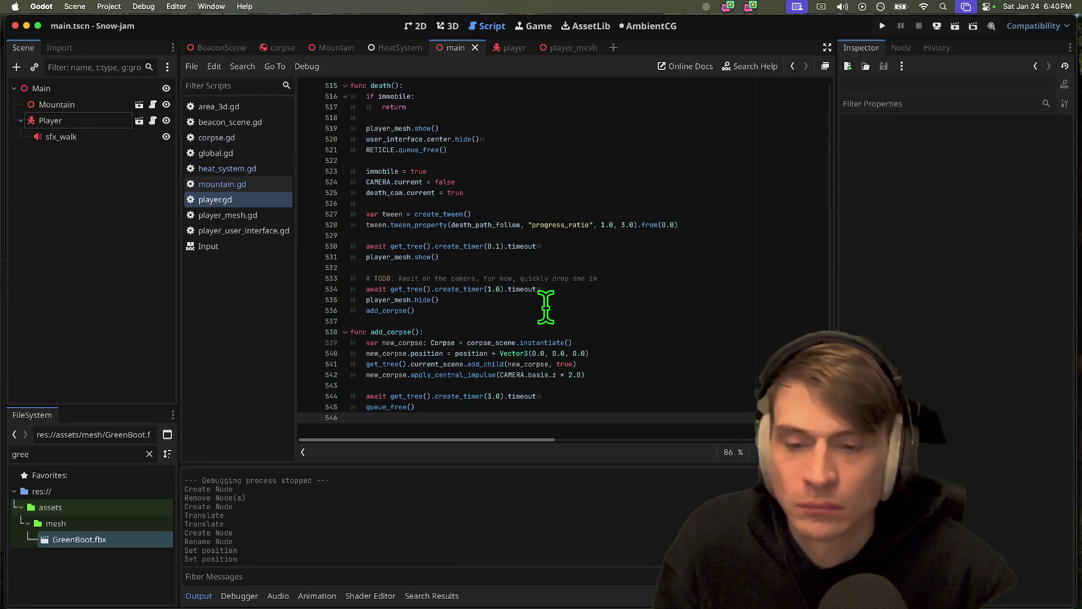
# Insert Global.signal_respawn.emit() above queue_free() in add_corpse and save player.gd
pyautogui.press('Up')
pyautogui.press('super+shift+Return')
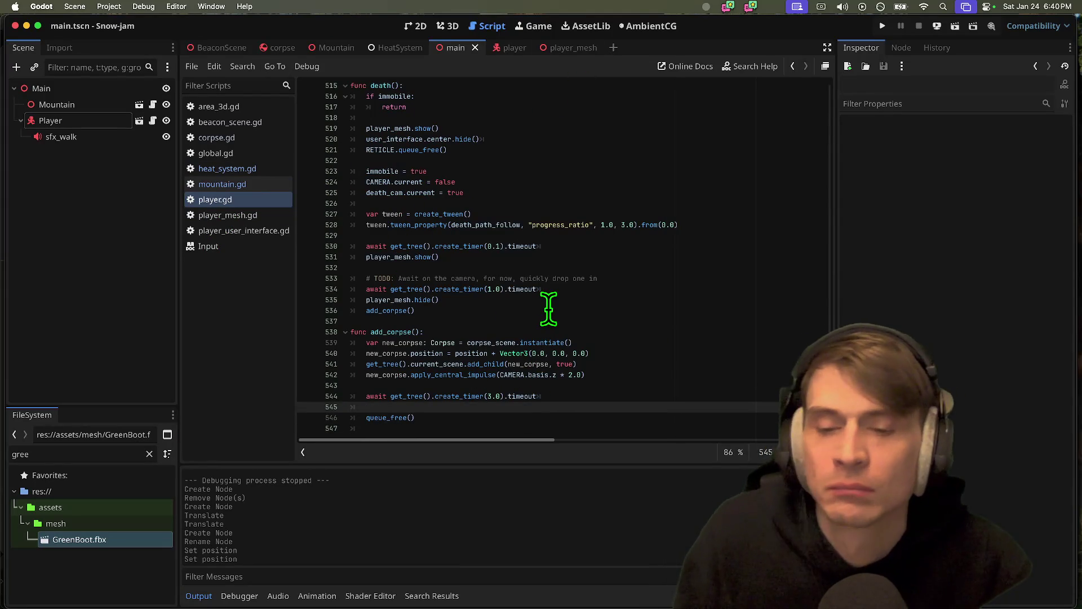
pyautogui.write('lobal.')
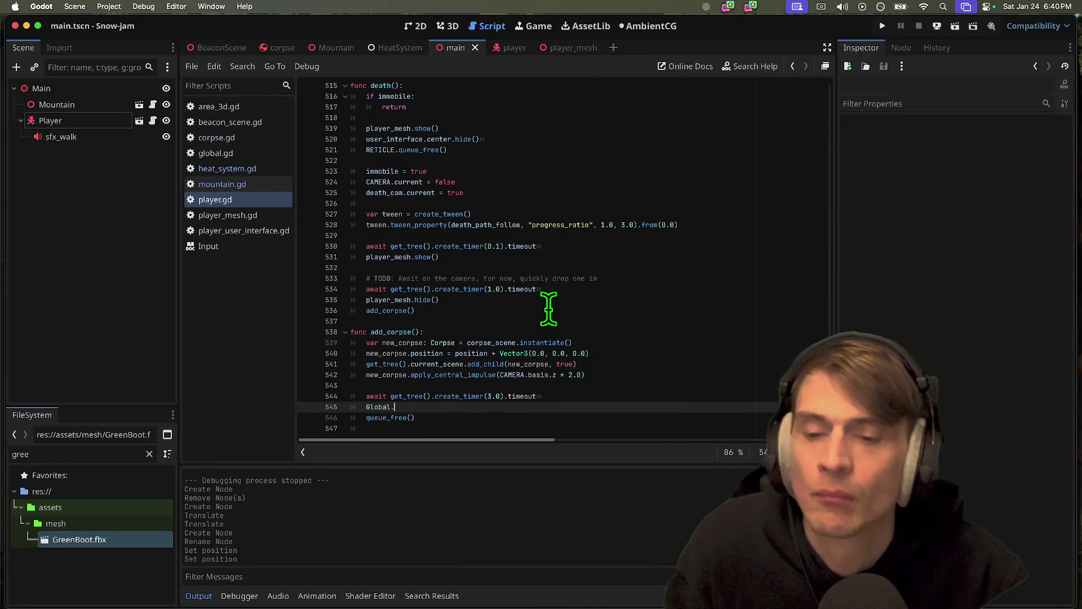
pyautogui.write('sig')
pyautogui.press('Return')
pyautogui.write('.emit')
pyautogui.press('Return')
pyautogui.click(584, 397)
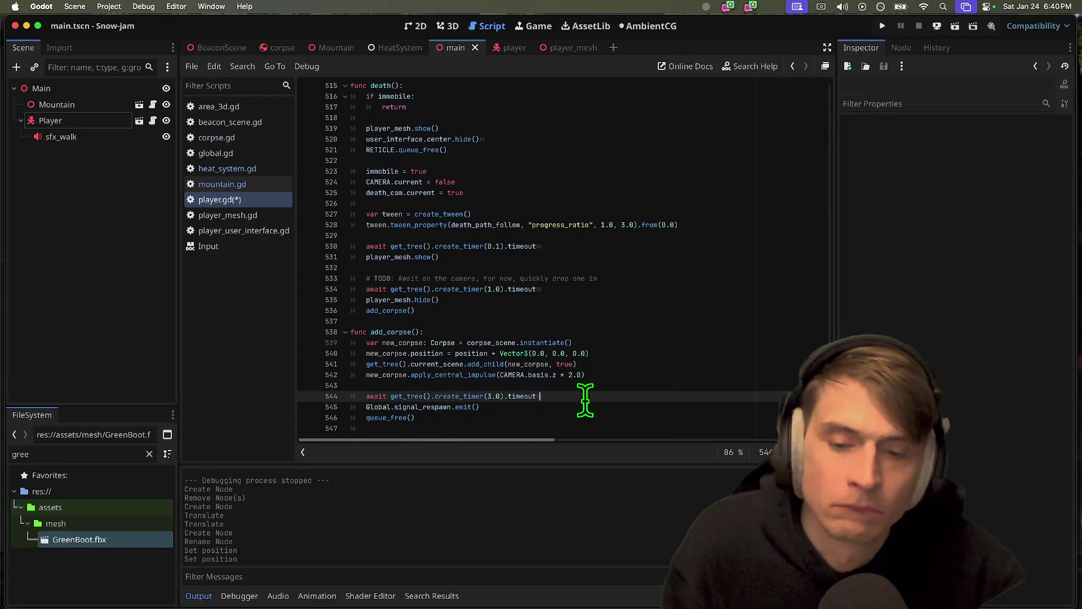
pyautogui.press('cmd+s')
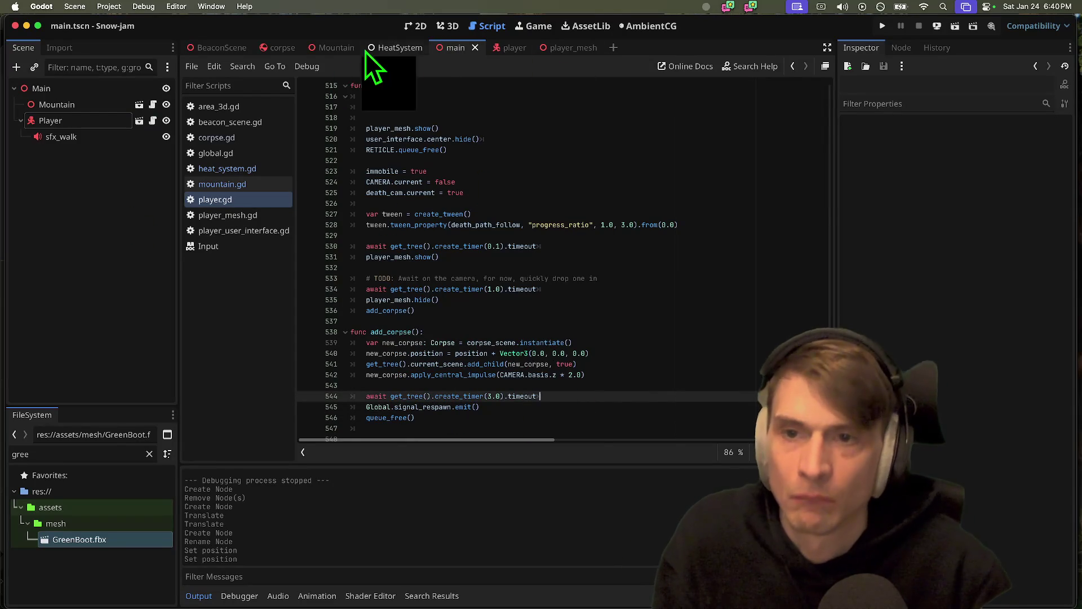
# Open global.gd and add a new first line inside add_new_player
pyautogui.click(216, 153)
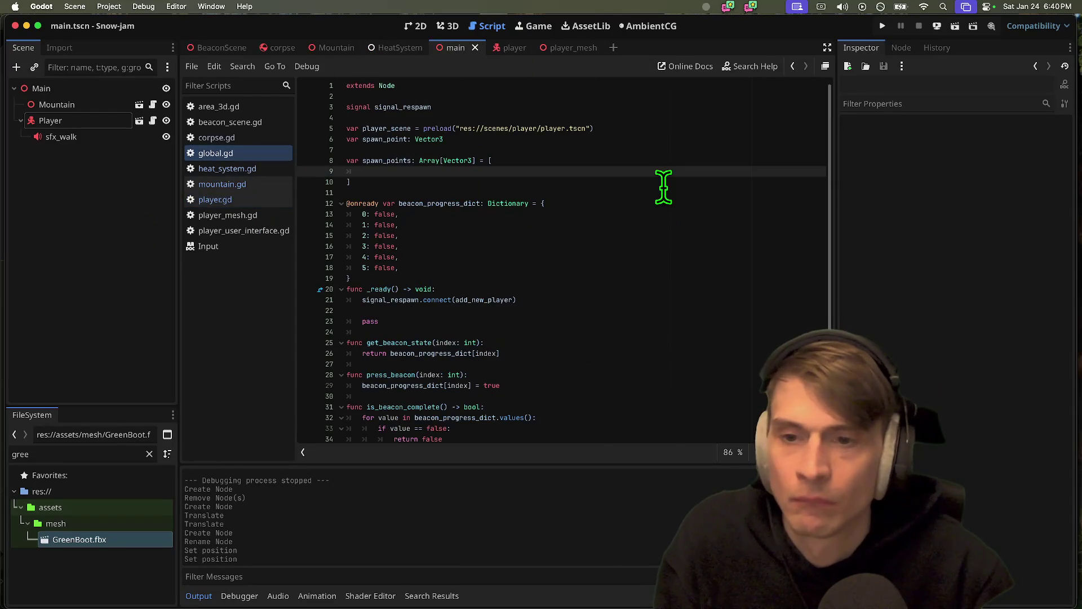
pyautogui.scroll(-4, 663, 192)
pyautogui.click(637, 429)
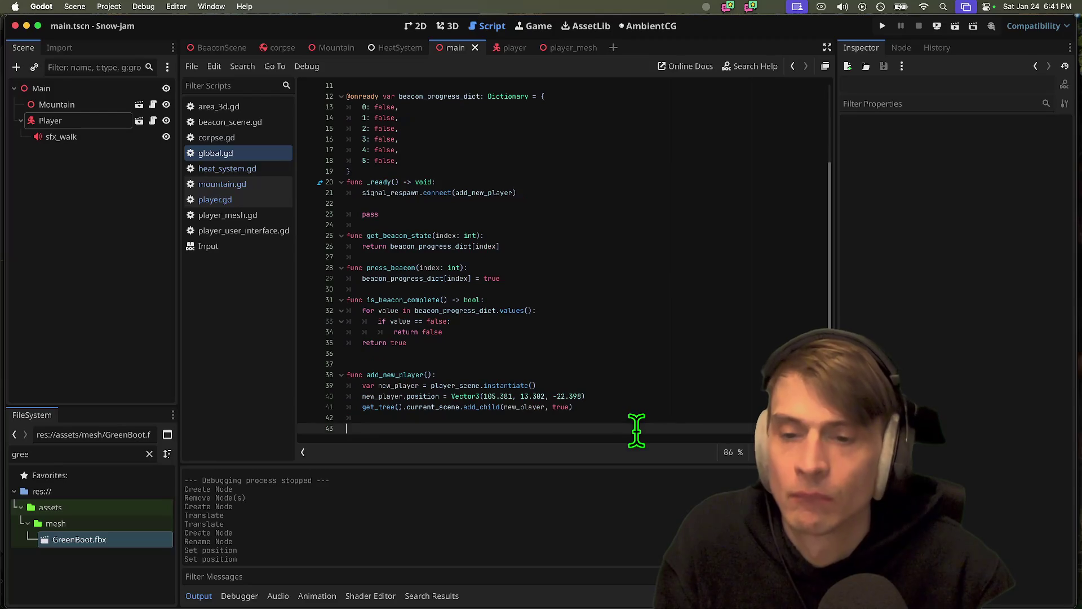
pyautogui.click(367, 386)
pyautogui.doubleClick(399, 374)
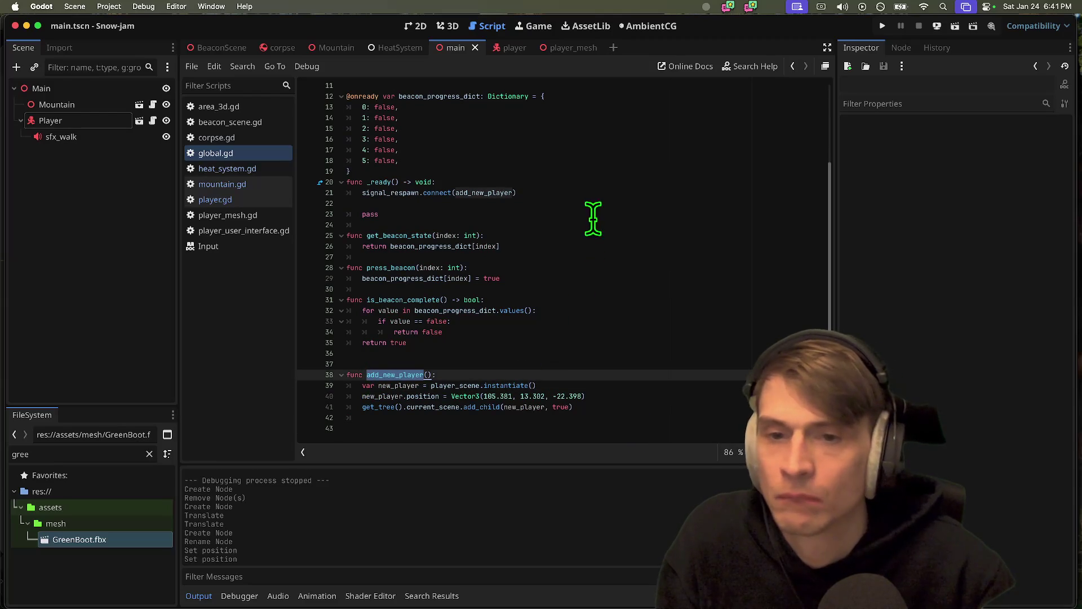
pyautogui.click(656, 373)
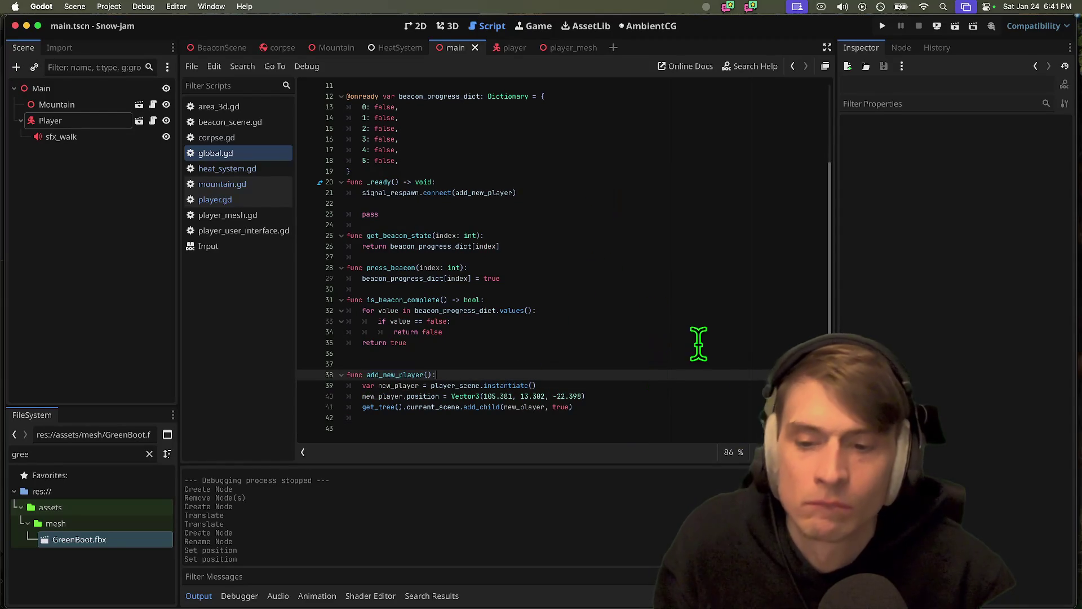
pyautogui.write("'")
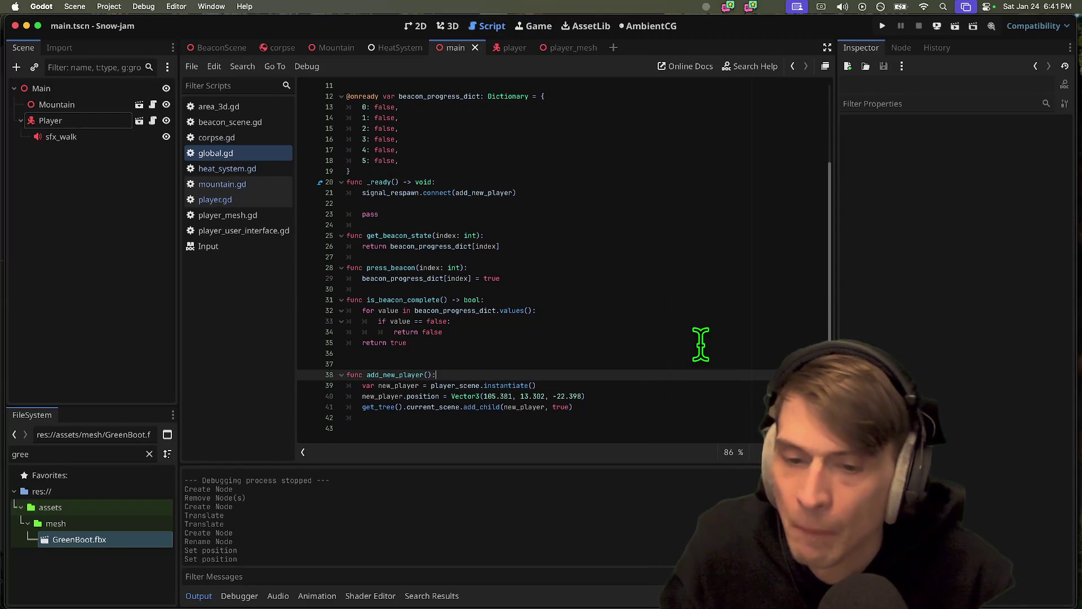
pyautogui.press('Return')
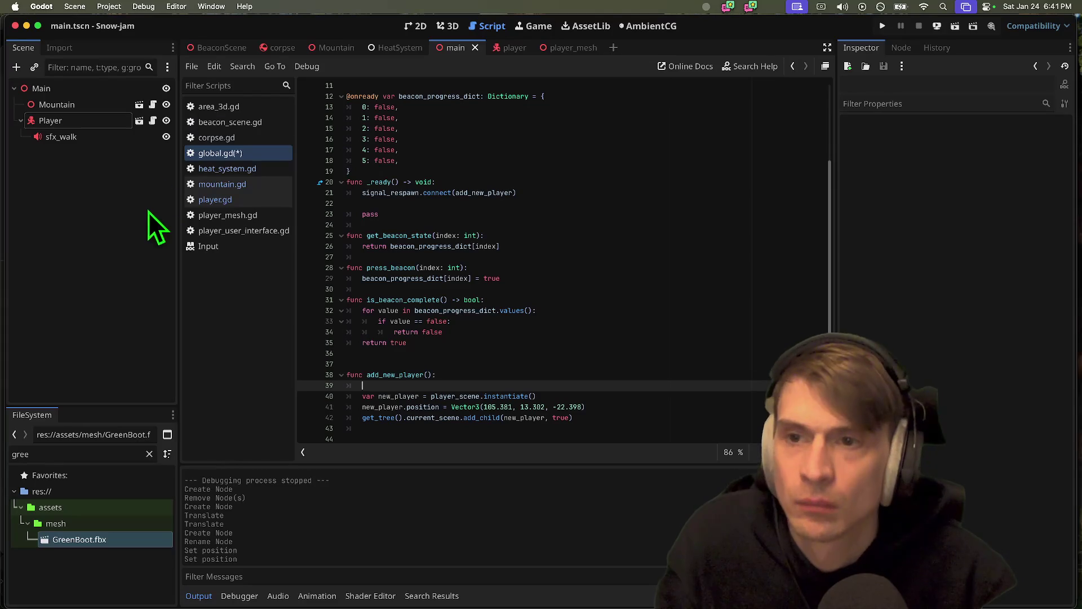
# Open the Player node's script player.gd and scroll through it
pyautogui.click(106, 120)
pyautogui.click(155, 122)
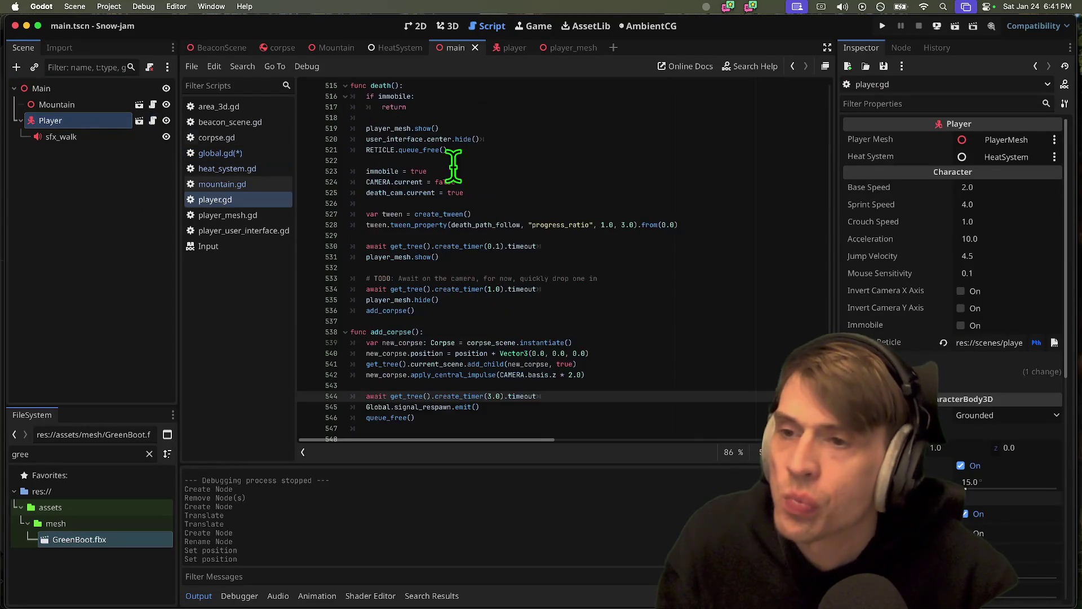
pyautogui.scroll(20, 638, 229)
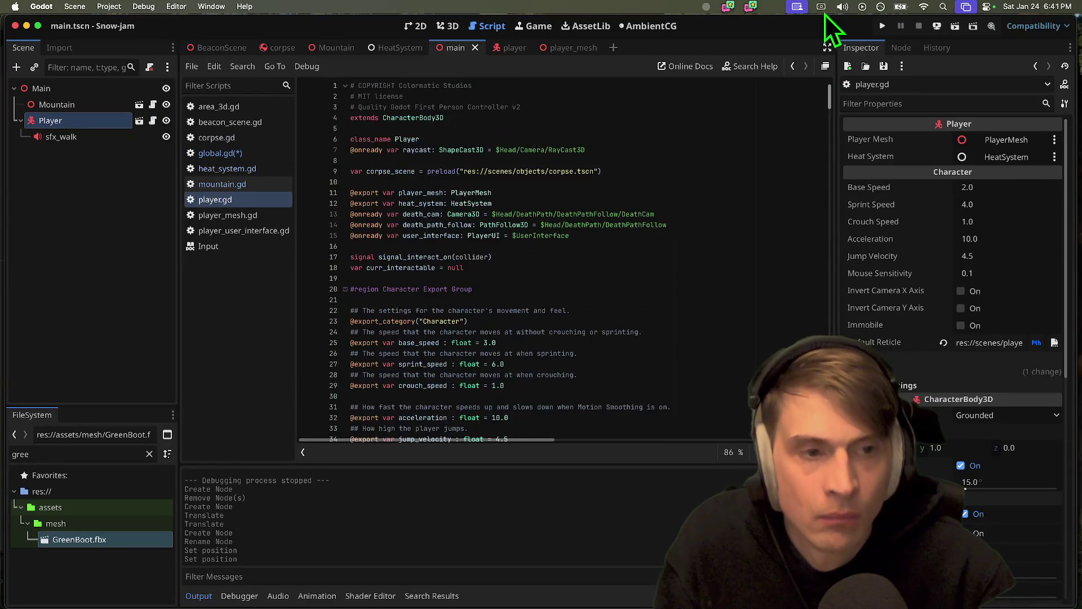
pyautogui.scroll(-20, 701, 234)
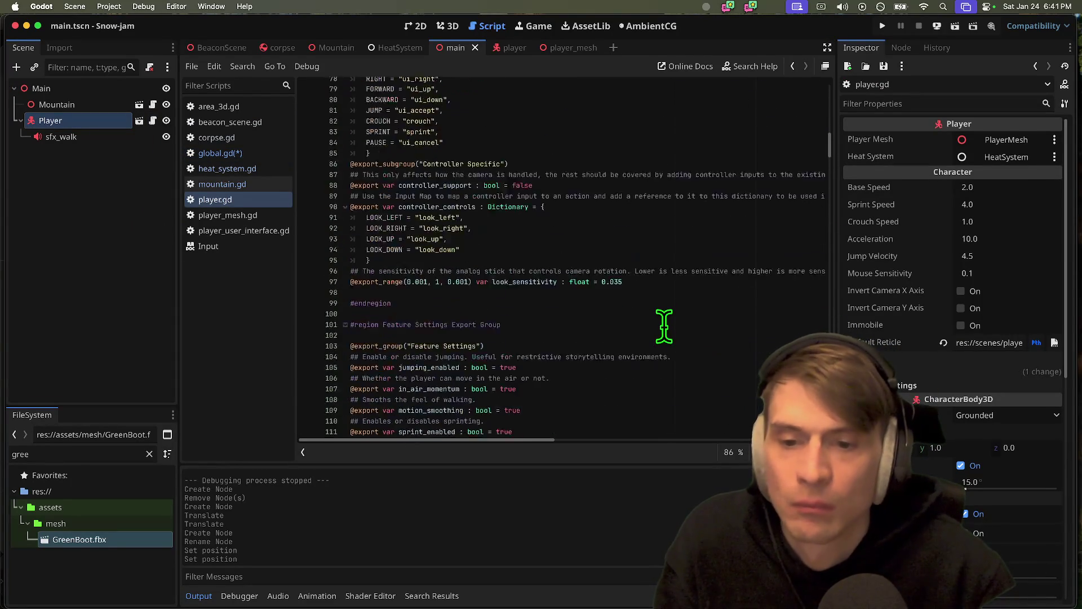
pyautogui.scroll(20, 664, 325)
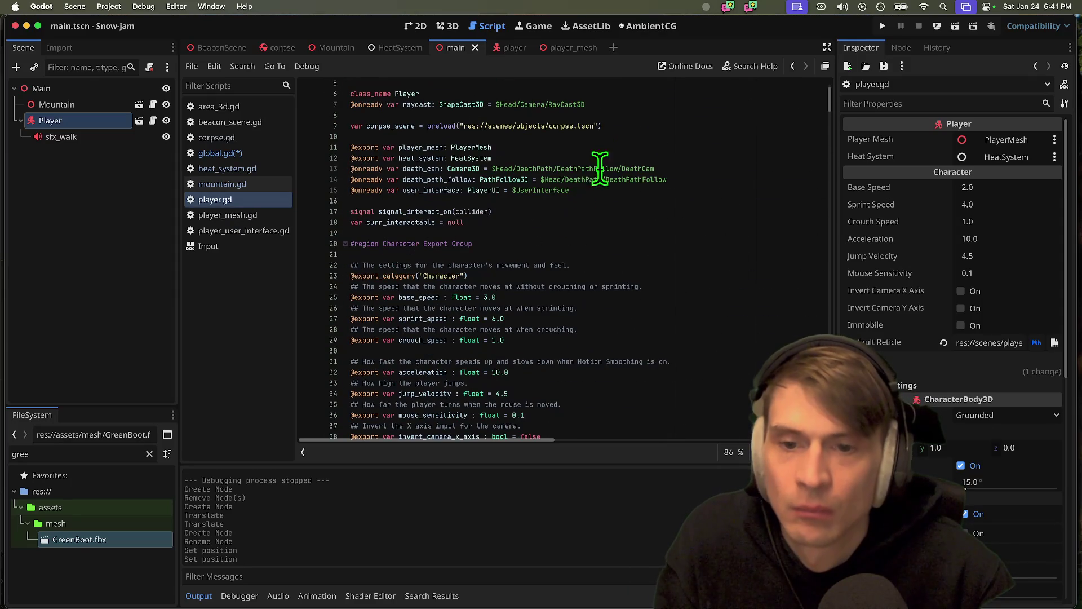
# Add an add_to_group line as the first line of ready_gameplay in player.gd
pyautogui.scroll(-5, 652, 143)
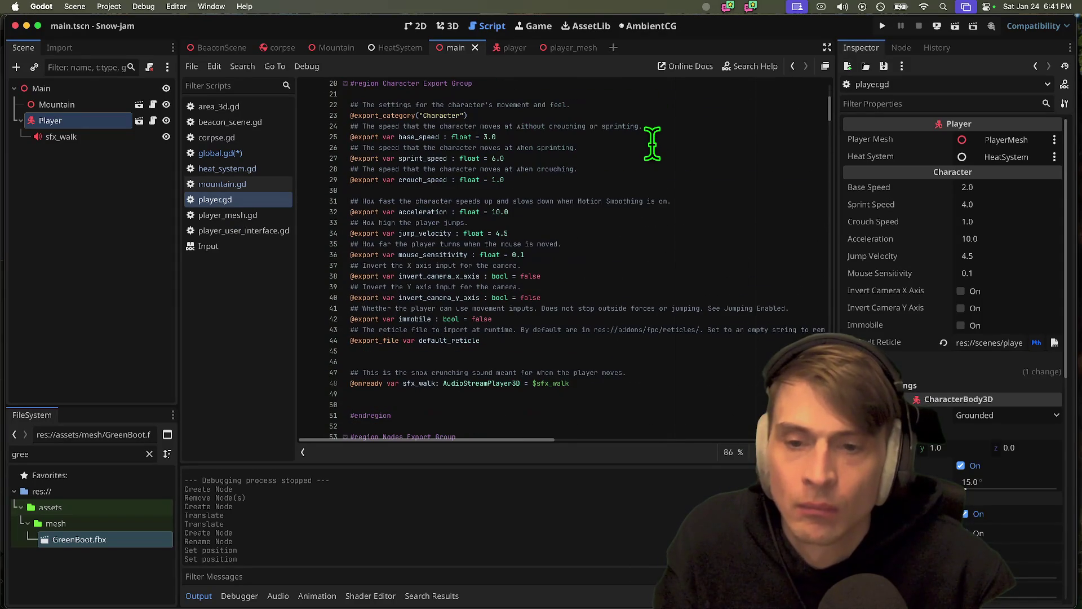
pyautogui.moveTo(832, 133); pyautogui.dragTo(830, 335)
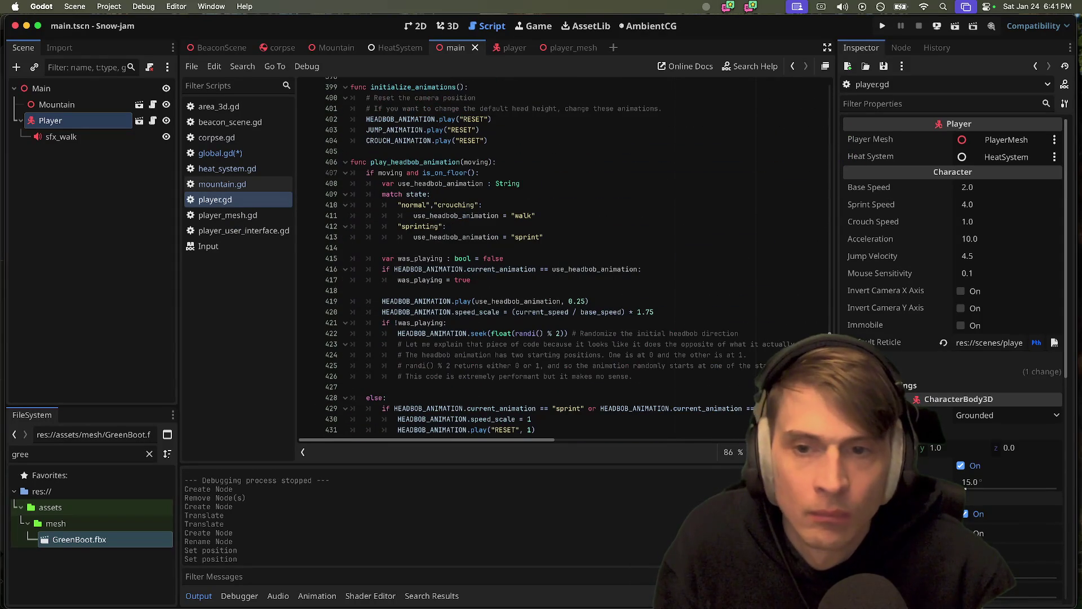
pyautogui.scroll(-20, 563, 254)
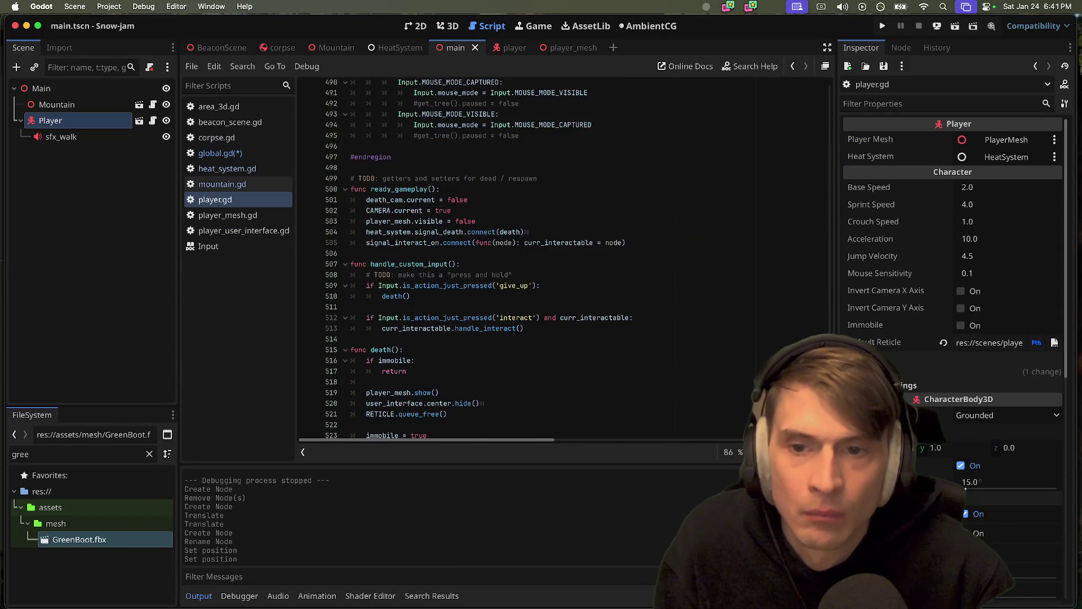
pyautogui.scroll(1, 502, 257)
pyautogui.click(727, 133)
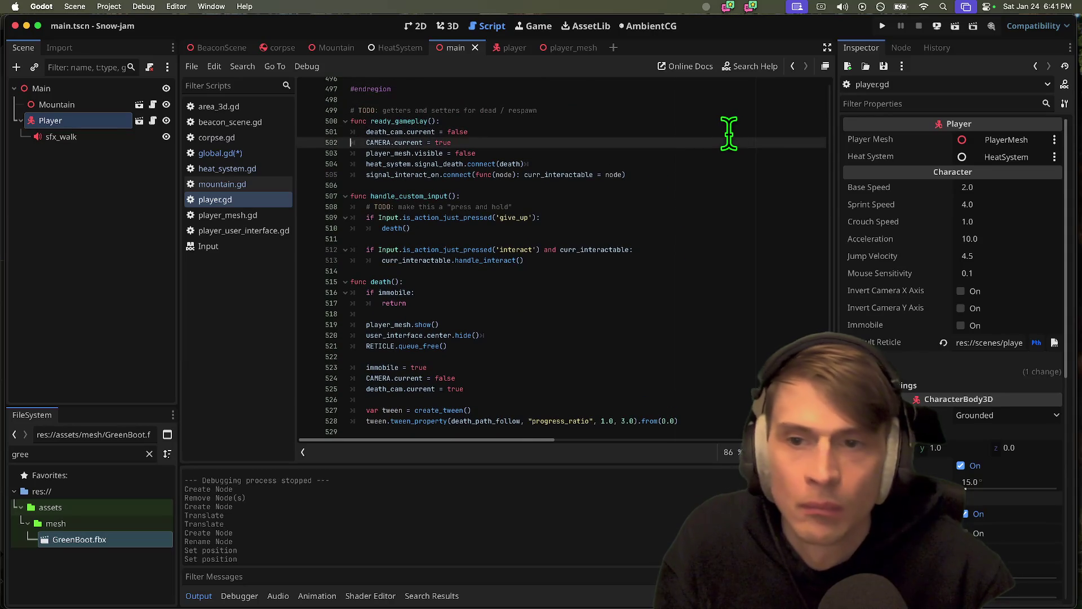
pyautogui.press('Return')
pyautogui.write('add_t')
pyautogui.press('Return')
pyautogui.write('yer')
# Correct the group name to 'Player' and save player.gd
pyautogui.doubleClick(367, 132)
pyautogui.click(600, 132)
pyautogui.click(518, 122)
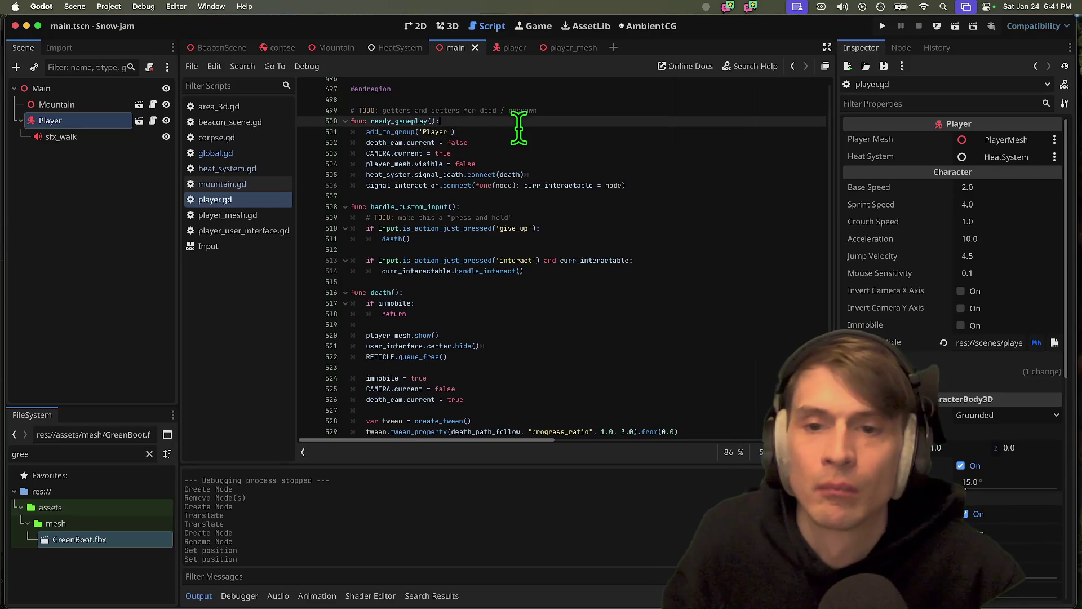
pyautogui.click(447, 132)
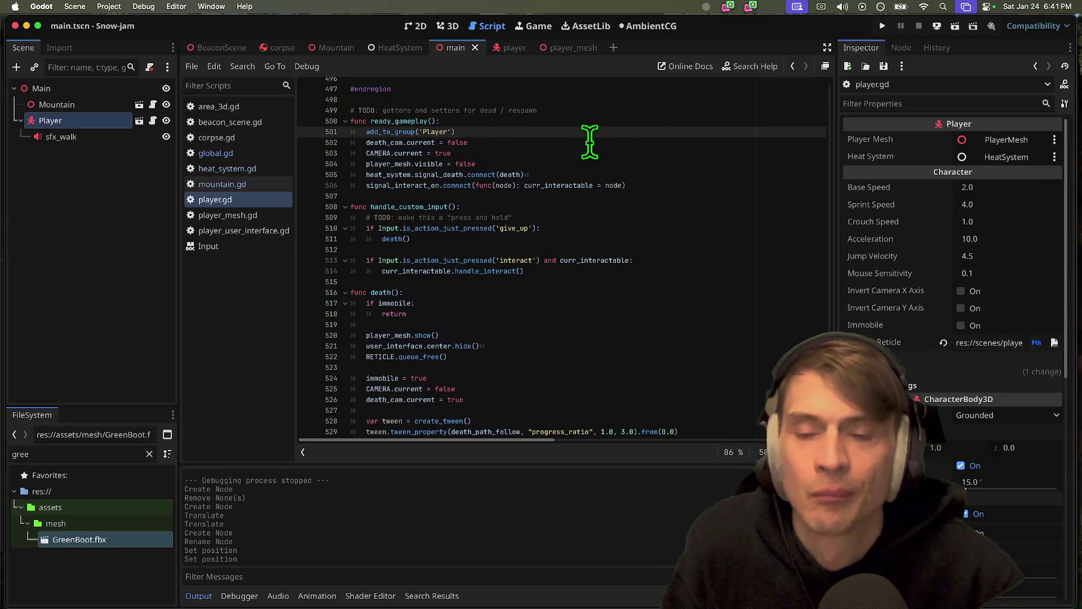
pyautogui.press('BackSpace')
pyautogui.hotkey('ctrl', 's')
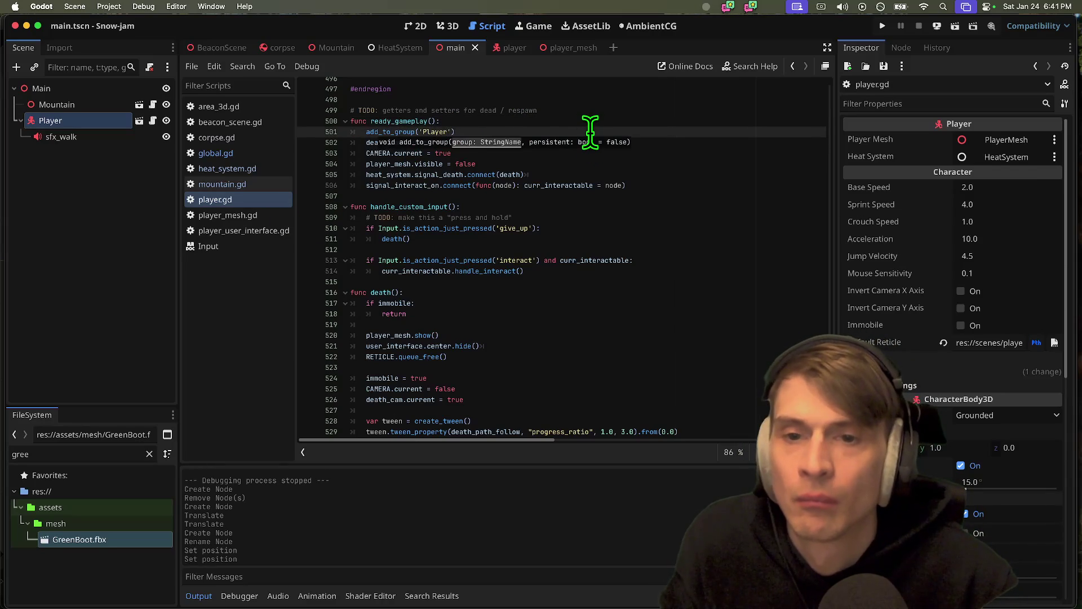
pyautogui.click(382, 131)
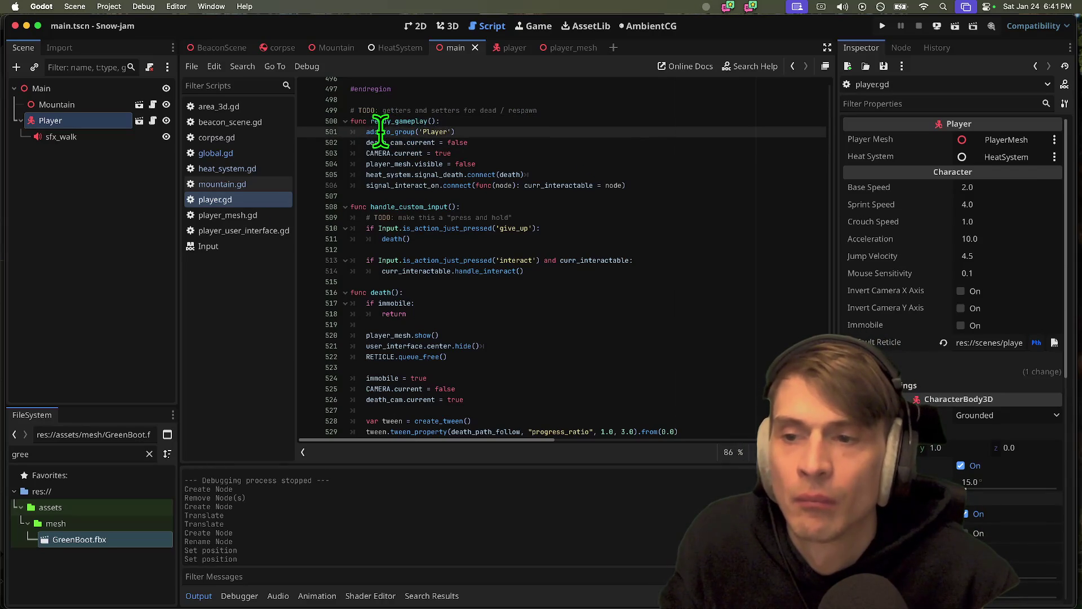
# Open player_mesh.gd and then the player scene
pyautogui.click(239, 214)
pyautogui.click(501, 48)
pyautogui.scroll(-7, 483, 213)
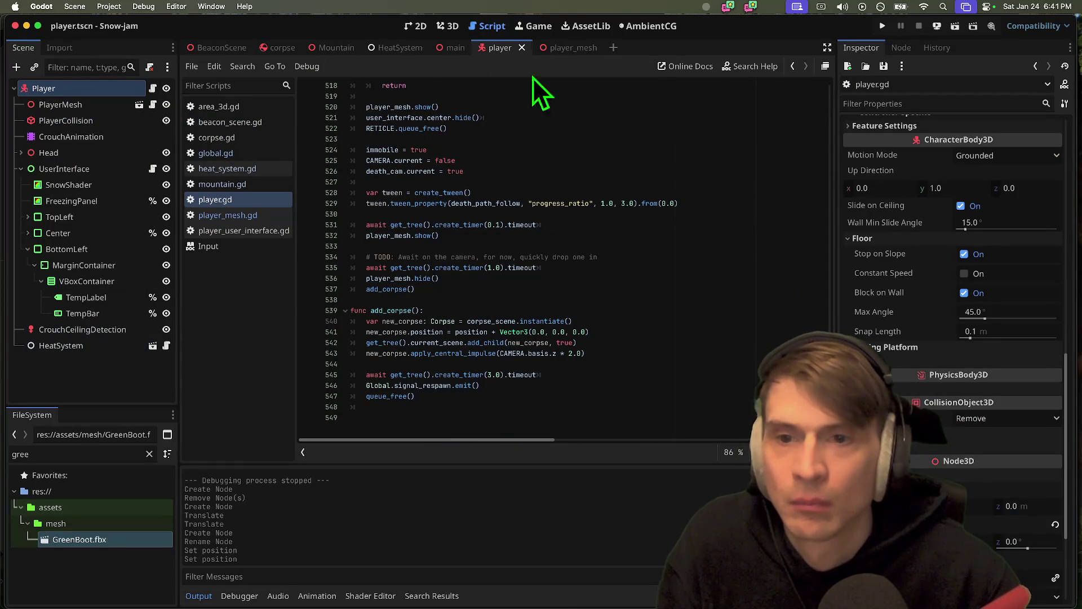
# Start an 'if get_tree()' condition on the blank line in global.gd's add_new_player
pyautogui.click(241, 165)
pyautogui.click(254, 156)
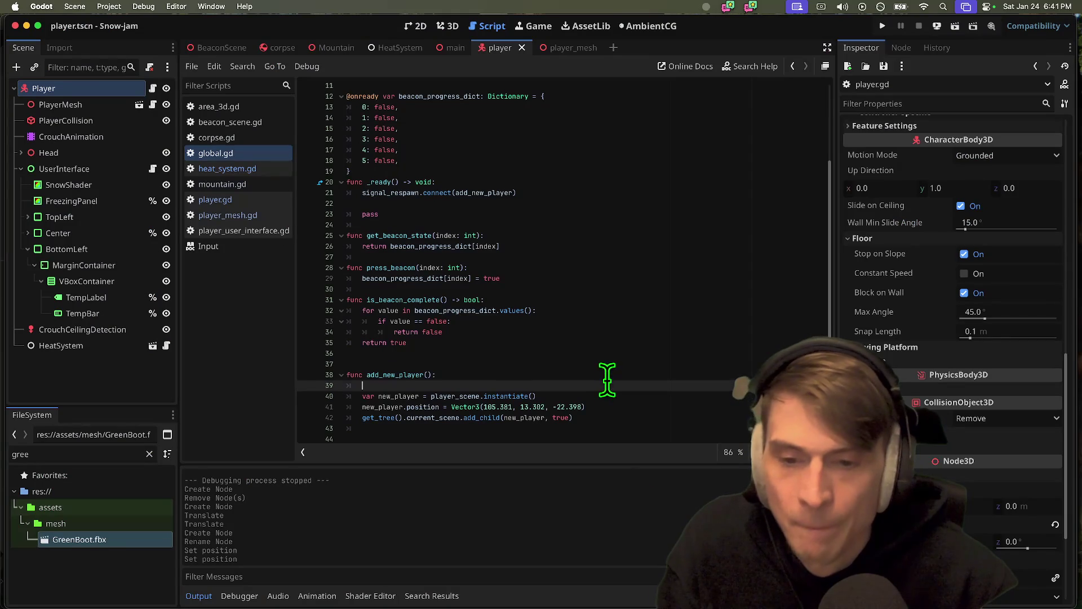
pyautogui.scroll(-1, 614, 395)
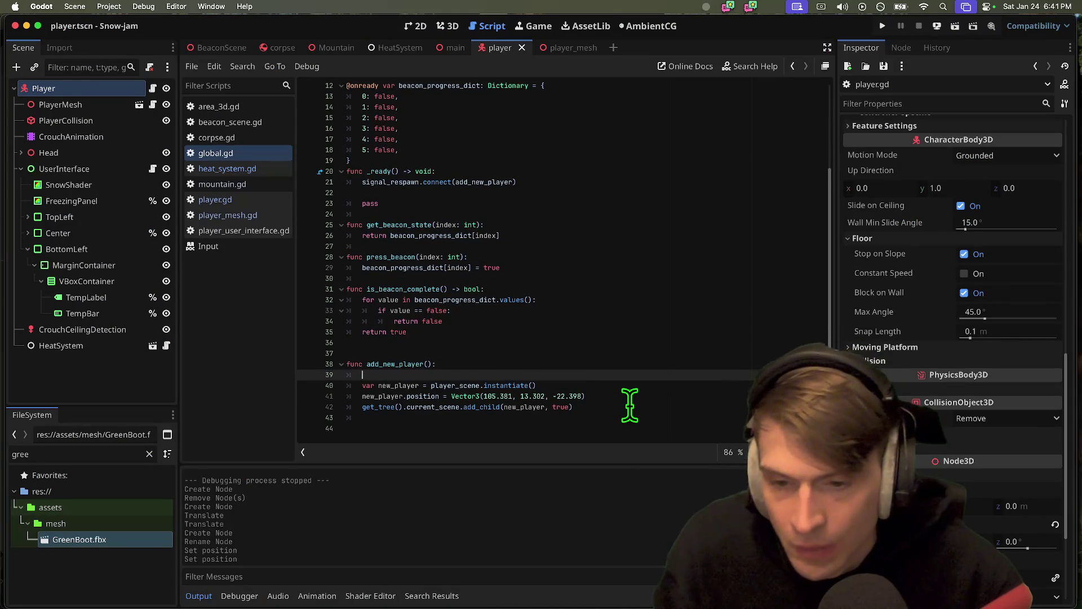
pyautogui.press('Tab')
pyautogui.write('if ')
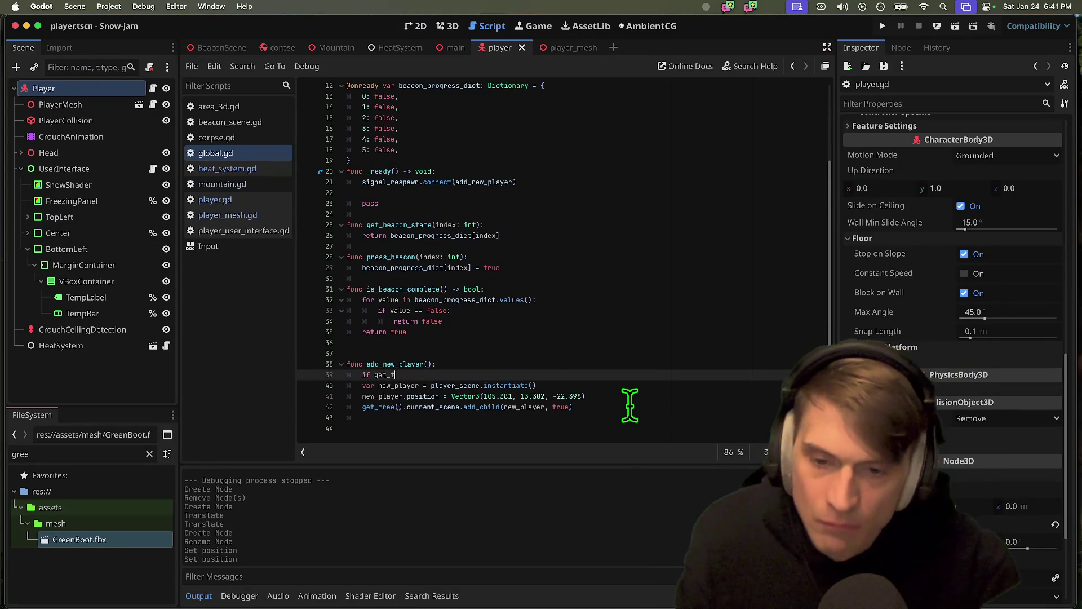
pyautogui.write('get_tt')
pyautogui.press('BackSpace')
pyautogui.write('re')
pyautogui.press('Return')
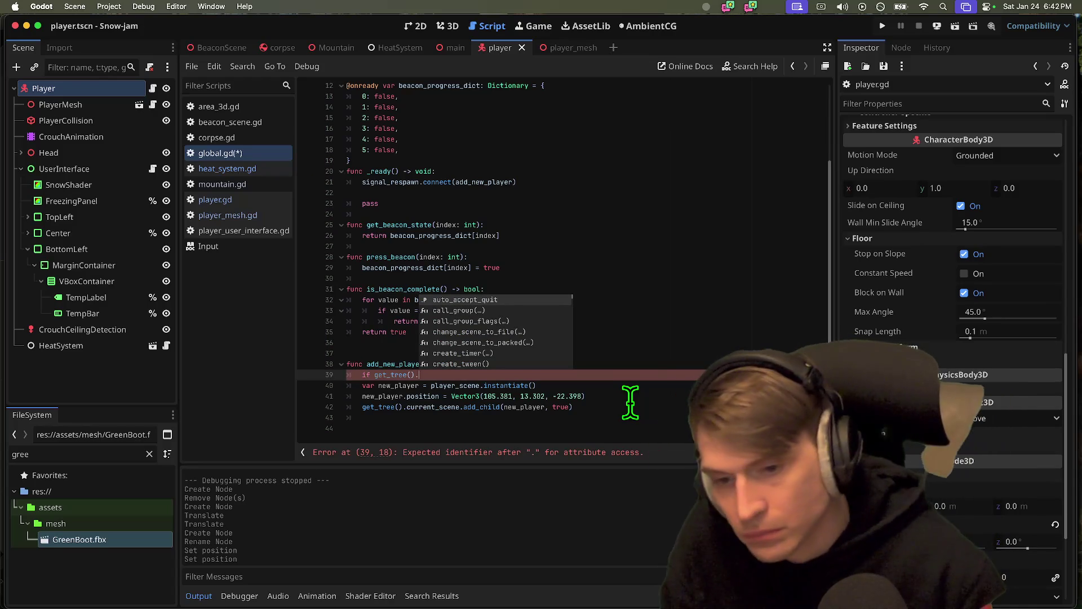
# Complete the condition with get_first_node_in_group and end it with a colon
pyautogui.write('get')
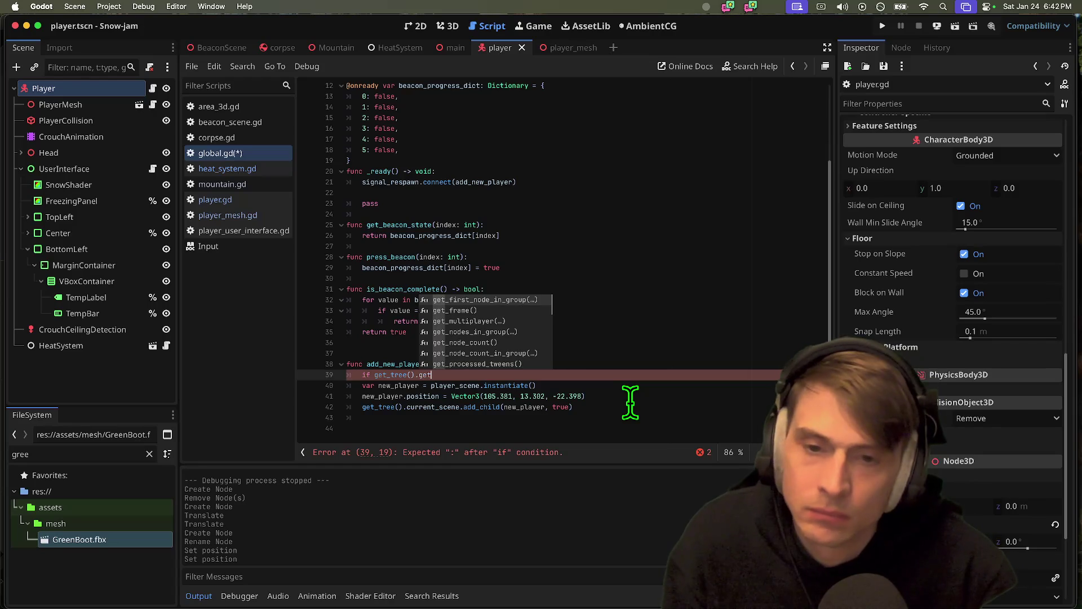
pyautogui.press('BackSpace')
pyautogui.press('BackSpace')
pyautogui.press('BackSpace')
pyautogui.press('BackSpace')
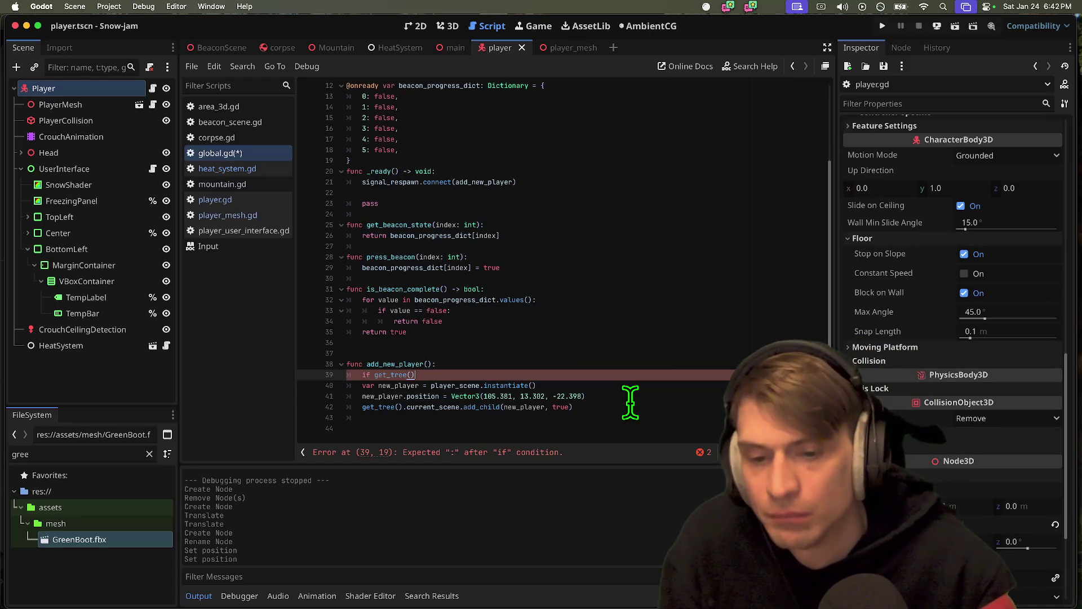
pyautogui.write('fi')
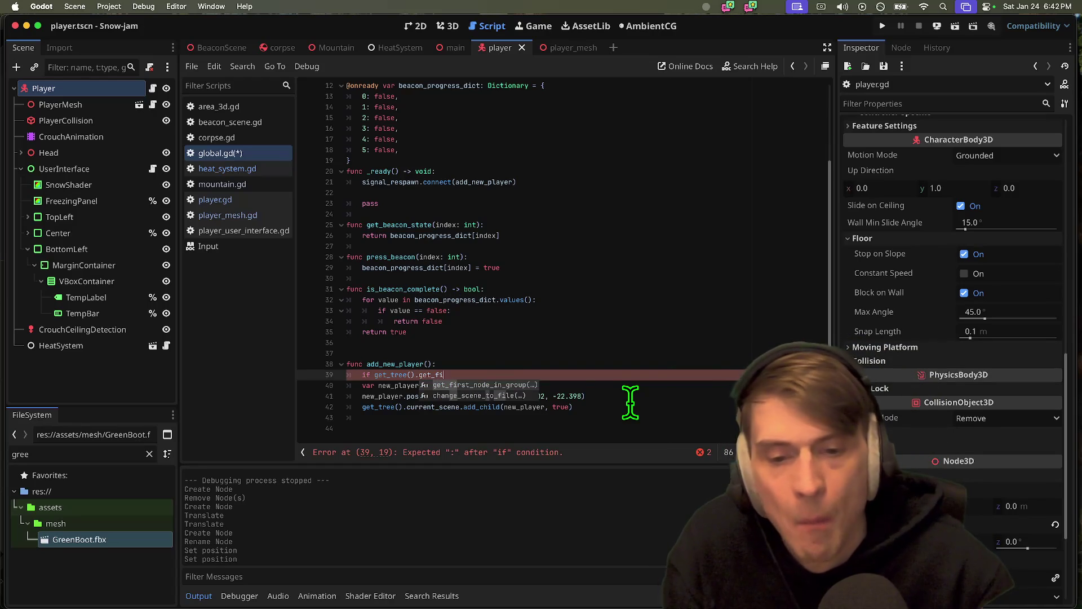
pyautogui.press('Return')
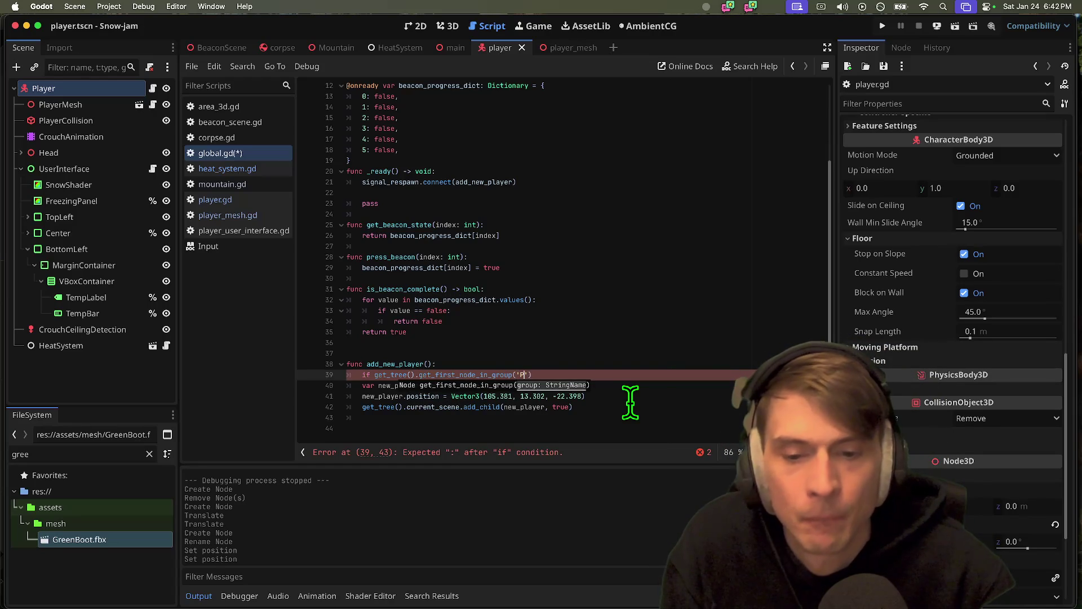
pyautogui.write(':')
pyautogui.press('Return')
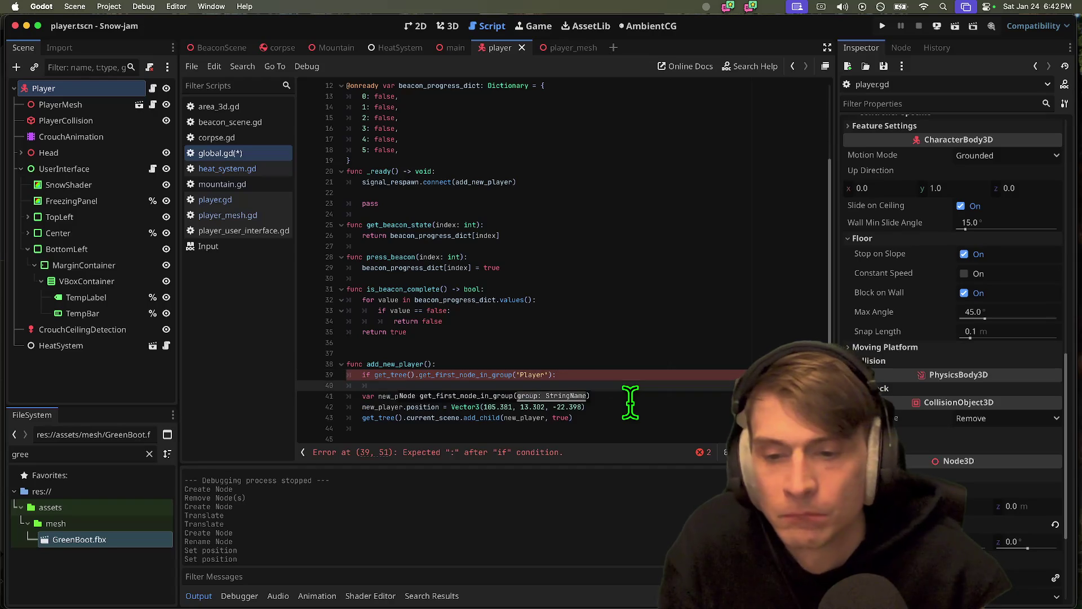
# Indent the spawn lines under the condition and change it to 'if not'
pyautogui.moveTo(628, 420); pyautogui.dragTo(332, 398)
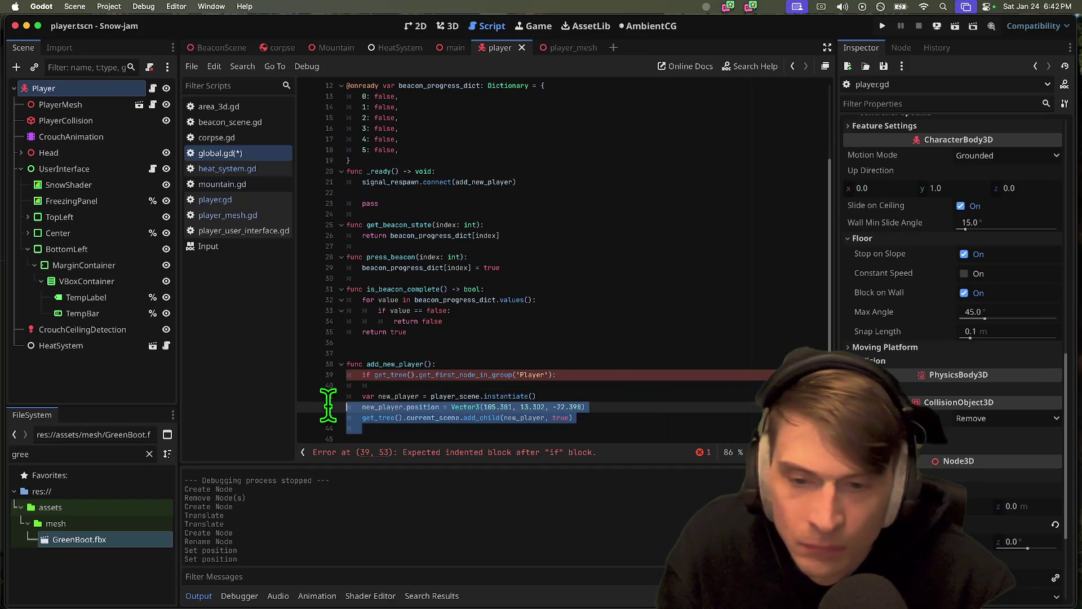
pyautogui.hotkey('alt', 'Up')
pyautogui.press('Tab')
pyautogui.write('not')
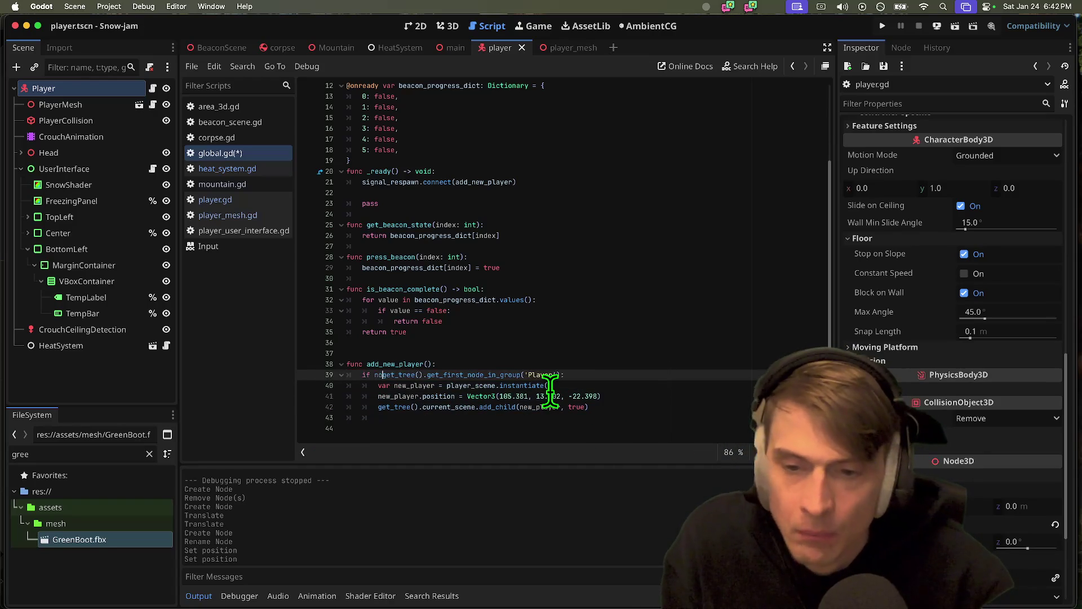
pyautogui.click(566, 321)
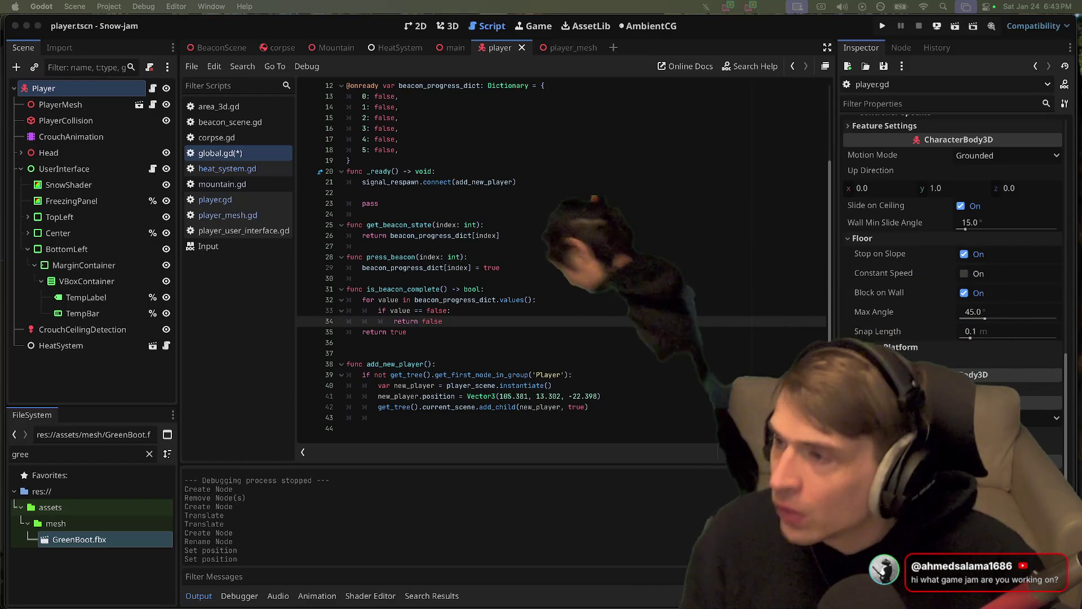
# Read the RVA Local Jam chat in Discord, then run the Snow-jam game
pyautogui.press('super+Tab')
pyautogui.press('super+Tab')
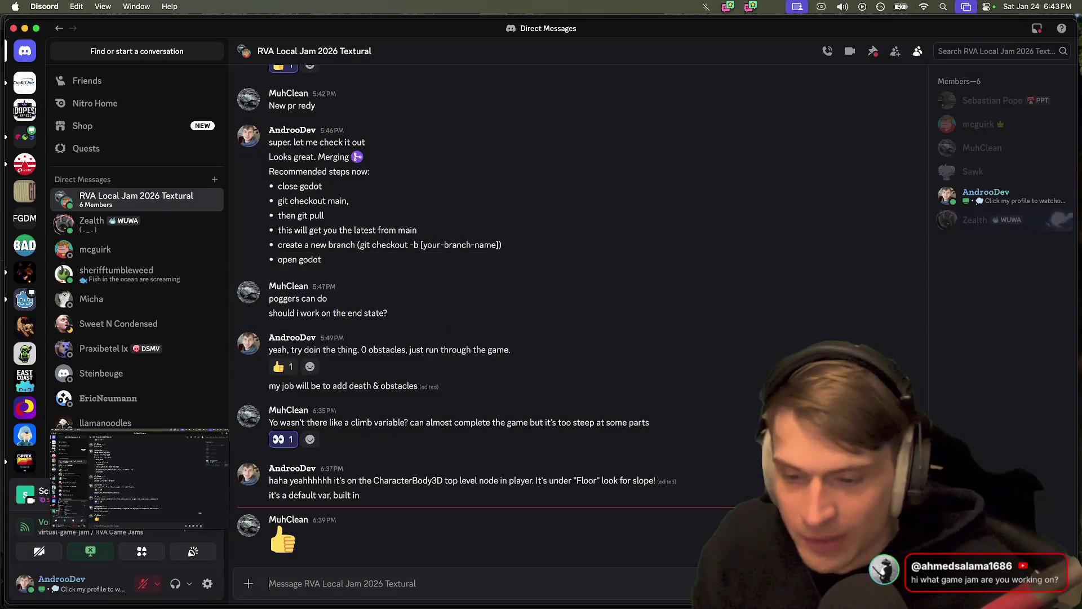
pyautogui.press('super+Tab')
pyautogui.press('super+Tab')
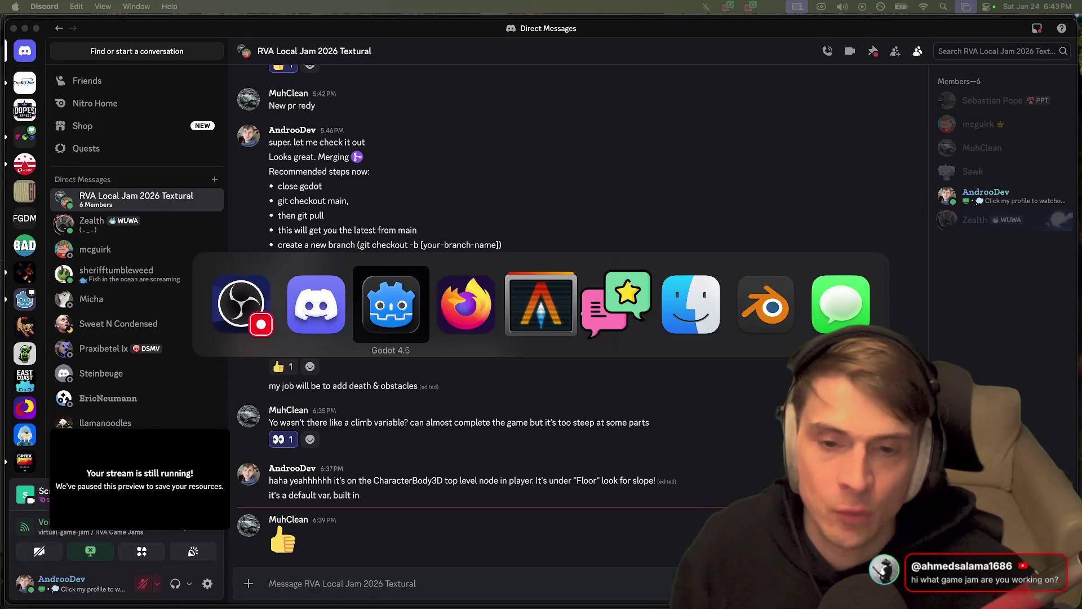
pyautogui.press('super+b')
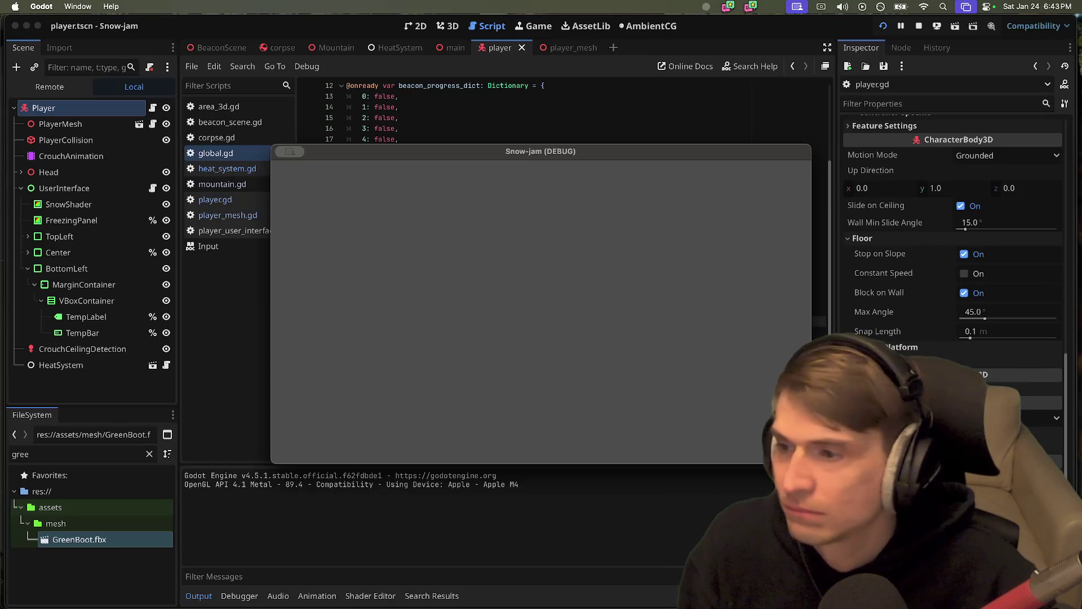
# Stop the game and remove the trailing empty line in global.gd
pyautogui.press('super+q')
pyautogui.click(671, 406)
pyautogui.click(675, 430)
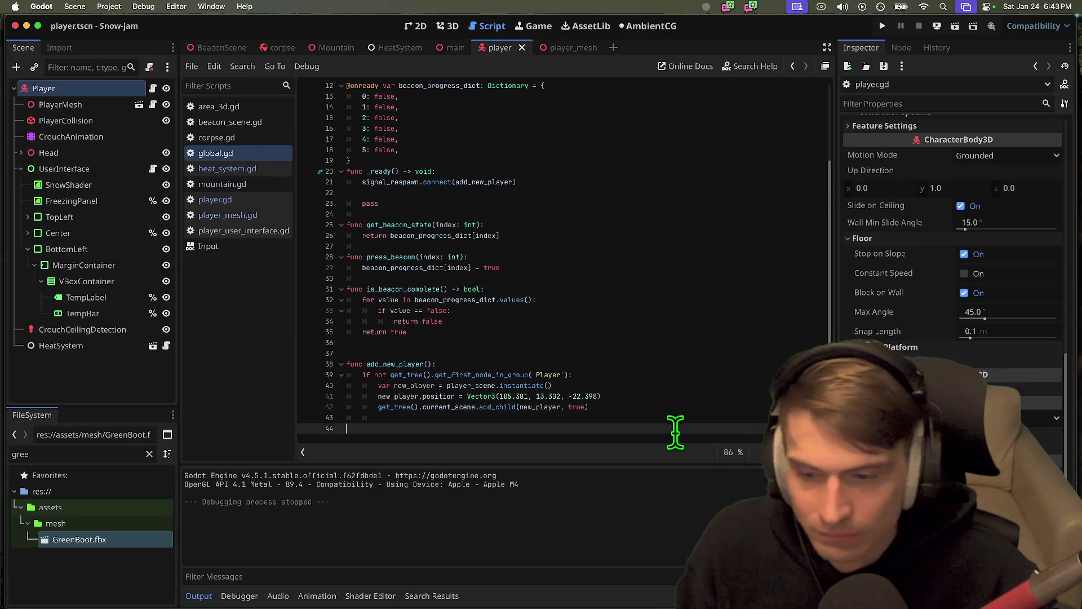
pyautogui.press('BackSpace')
pyautogui.press('BackSpace')
pyautogui.press('BackSpace')
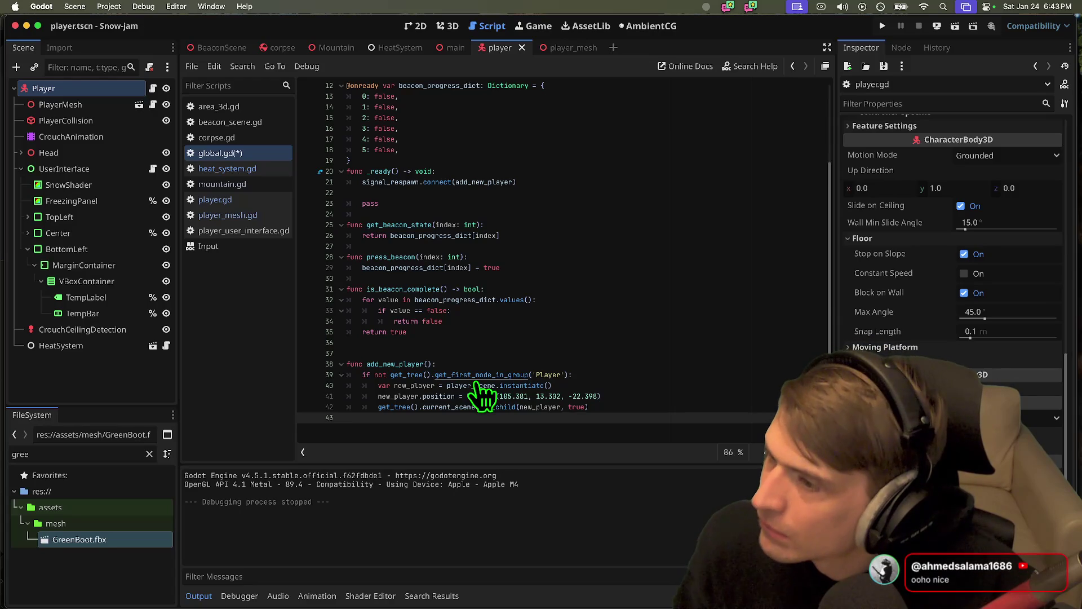
# Delete the Player-group check line, dedent the three spawn lines, and save
pyautogui.click(632, 375)
pyautogui.press('super+shift+k')
pyautogui.moveTo(632, 411); pyautogui.dragTo(258, 374)
pyautogui.hotkey('shift', 'Tab')
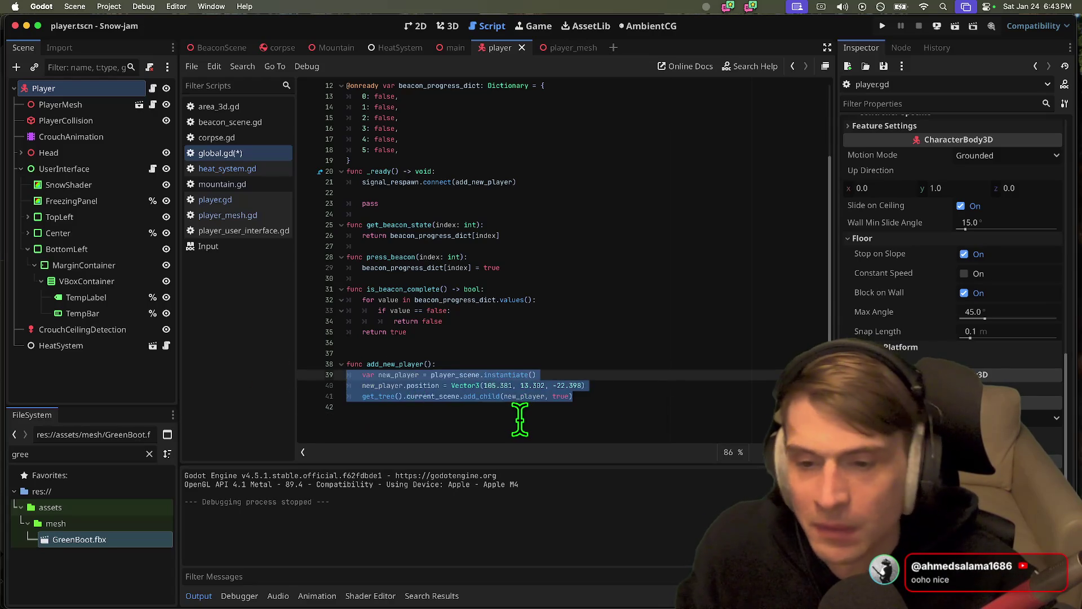
pyautogui.click(519, 417)
pyautogui.press('BackSpace')
pyautogui.press('super+s')
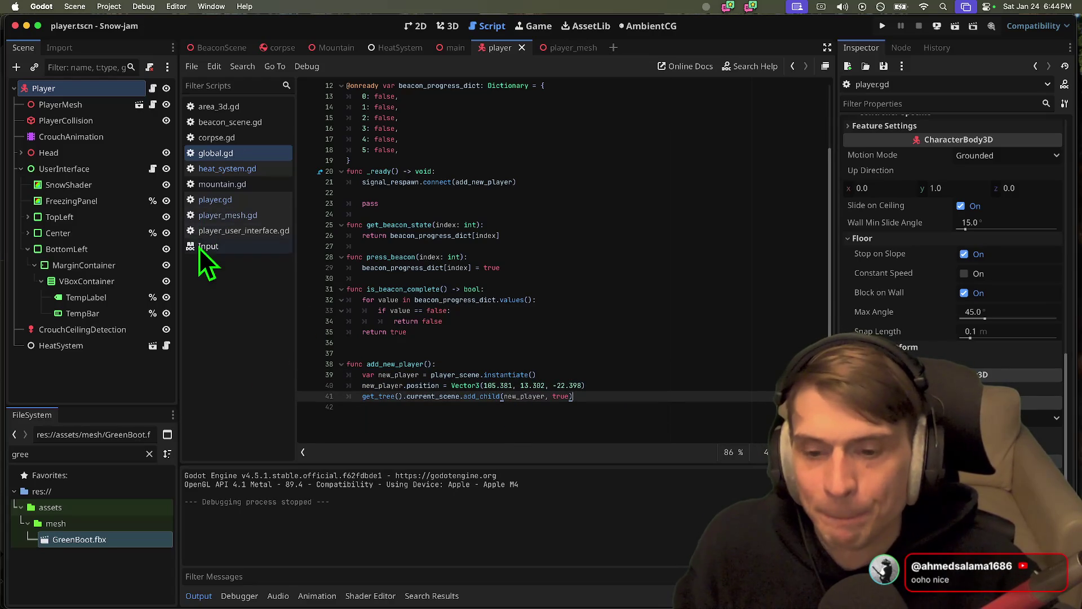
pyautogui.doubleClick(396, 364)
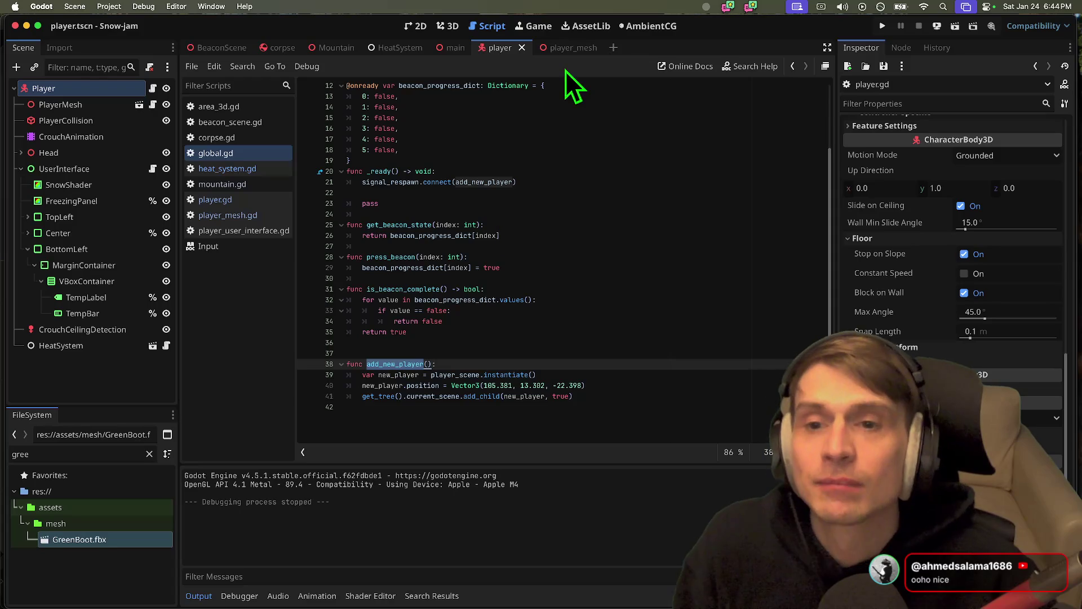
pyautogui.click(641, 406)
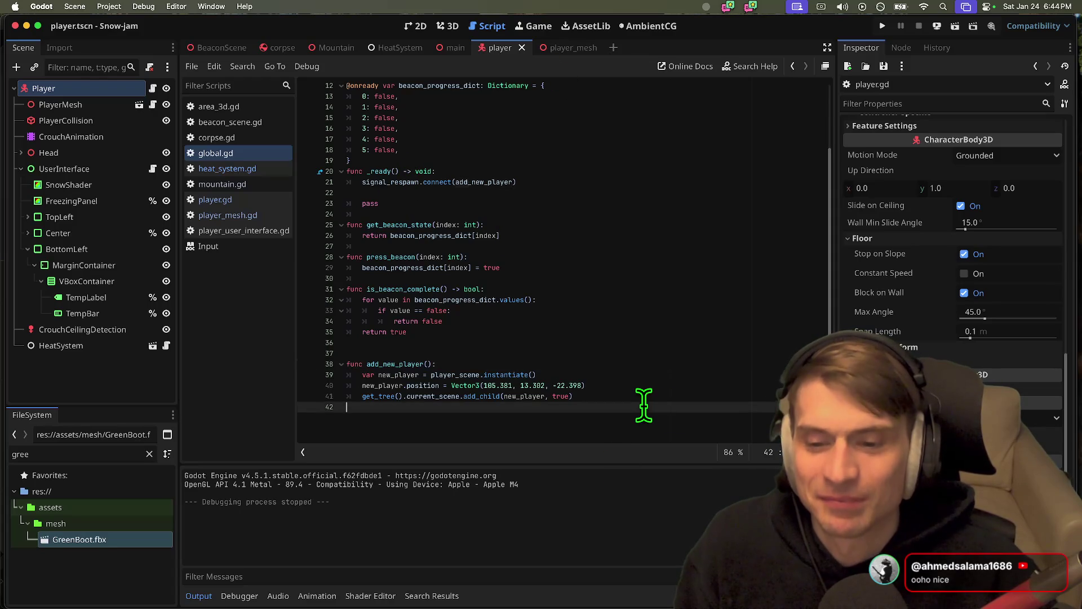
pyautogui.press('super+s')
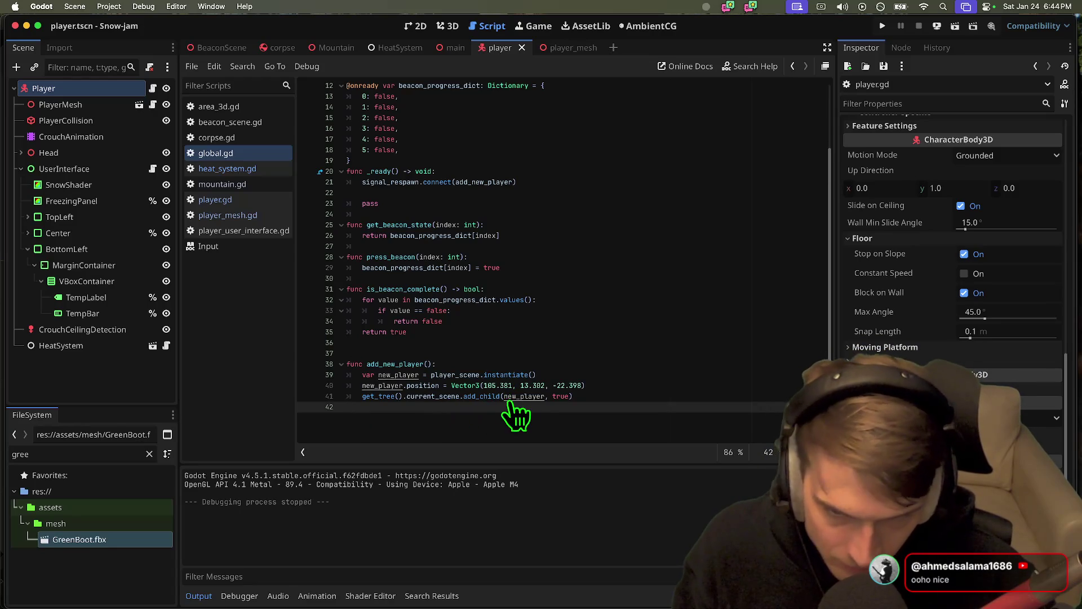
# Run the game and stop it once the null-instance error hits change_reticle
pyautogui.press('super+b')
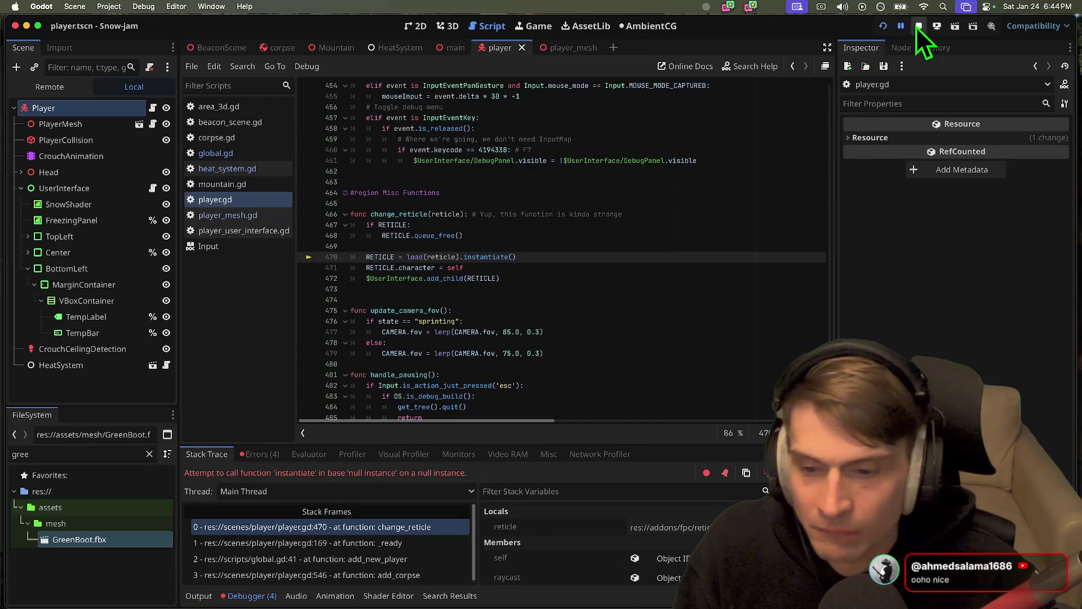
pyautogui.click(917, 27)
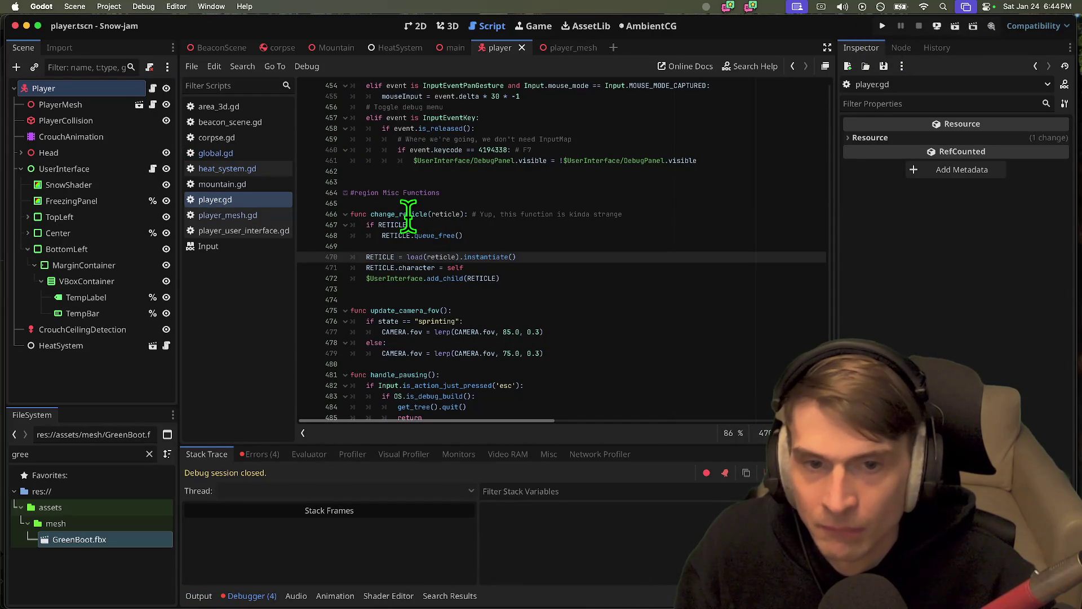
# Review the run errors to find the failed reticle_1.tscn load at player.gd line 470
pyautogui.click(247, 454)
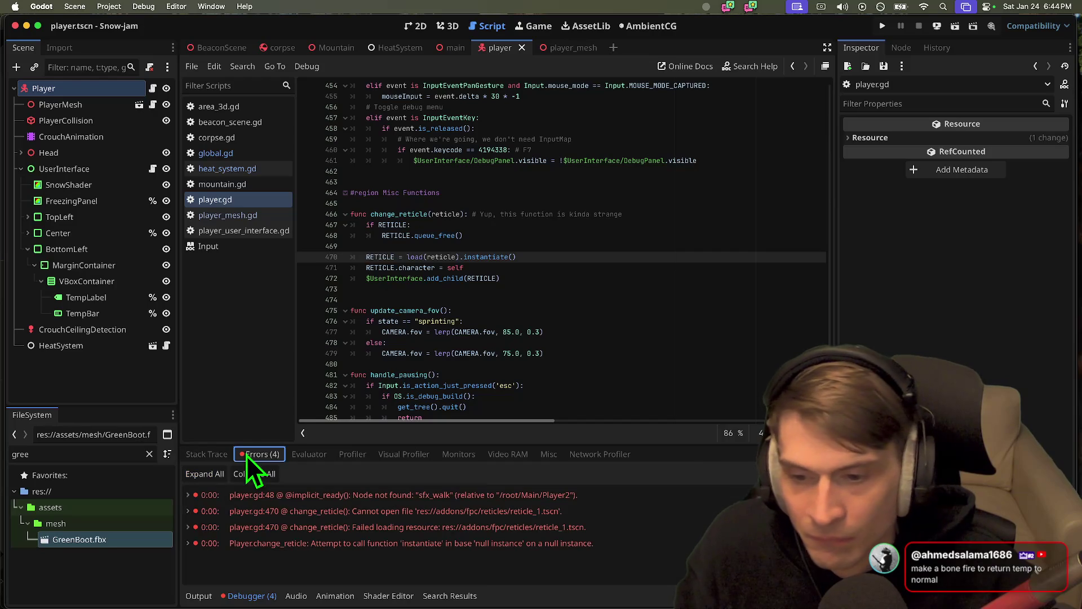
pyautogui.click(312, 493)
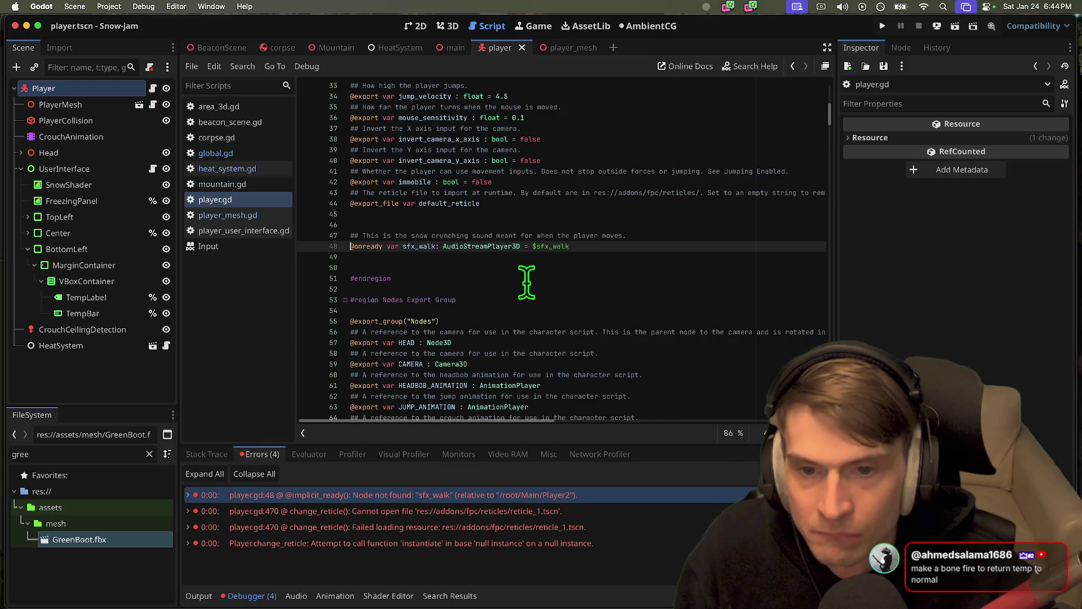
pyautogui.click(453, 512)
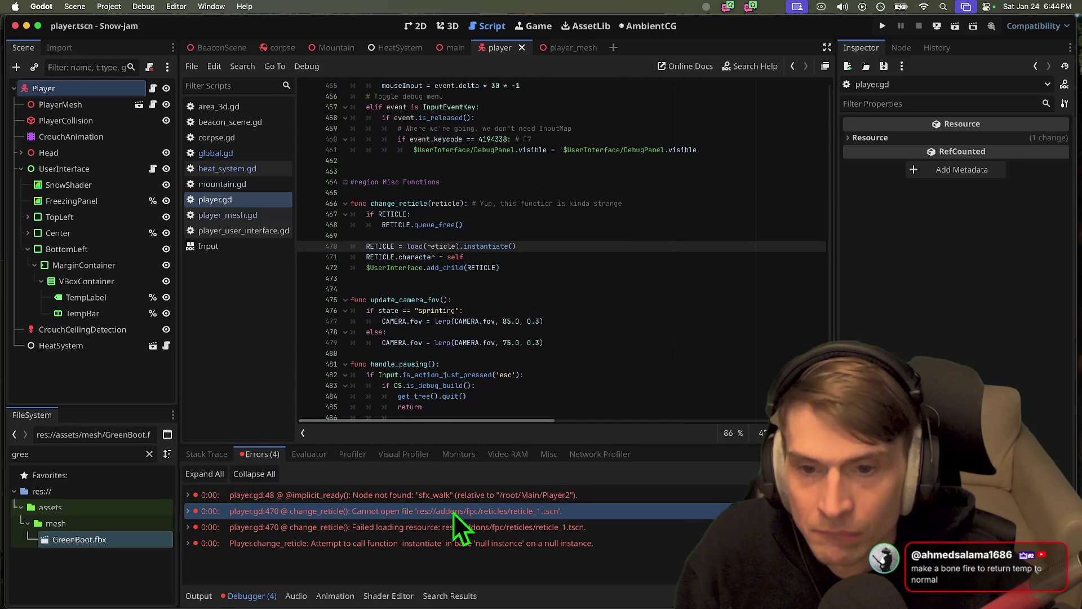
pyautogui.moveTo(448, 522)
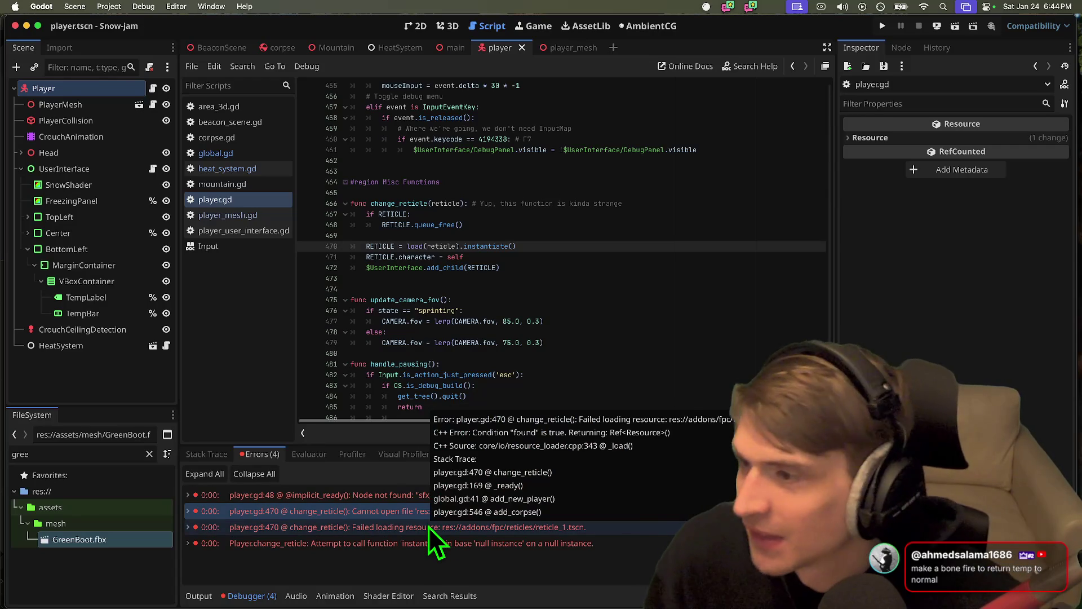
pyautogui.click(426, 528)
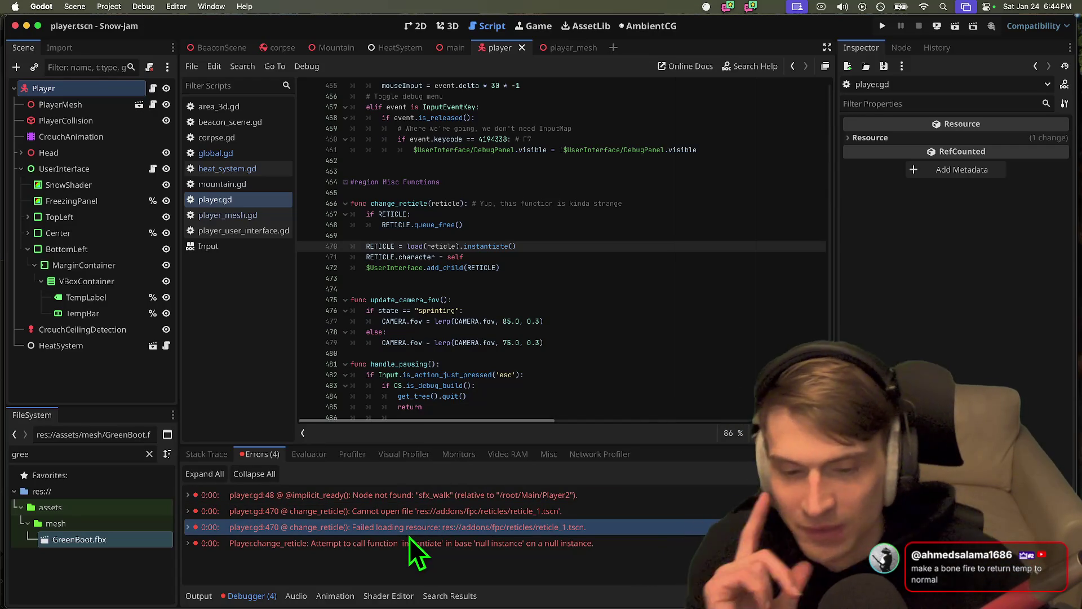
pyautogui.moveTo(415, 541)
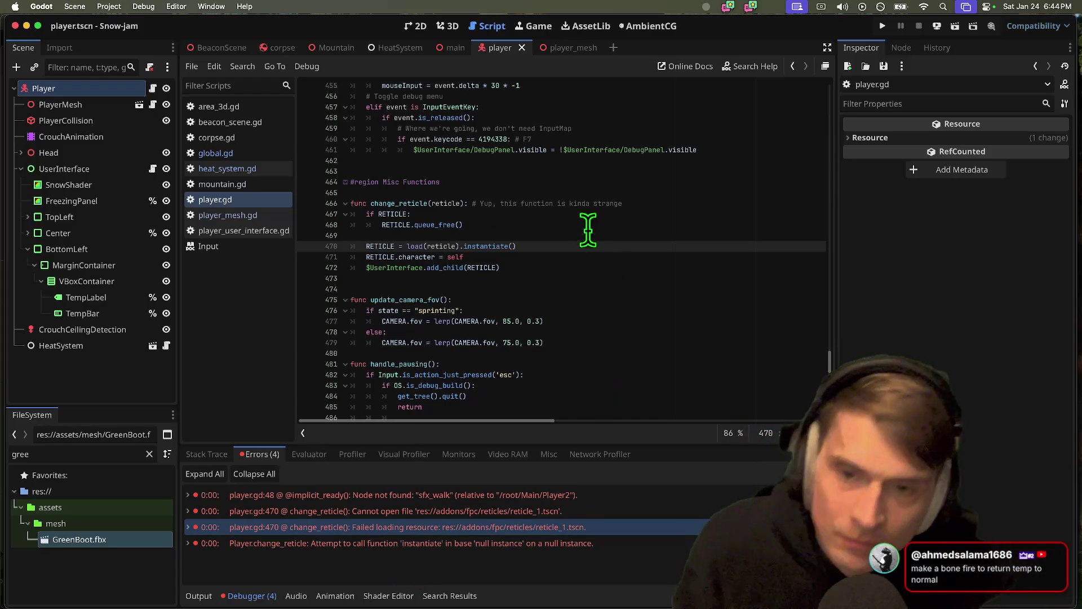
pyautogui.moveTo(603, 278); pyautogui.dragTo(338, 246)
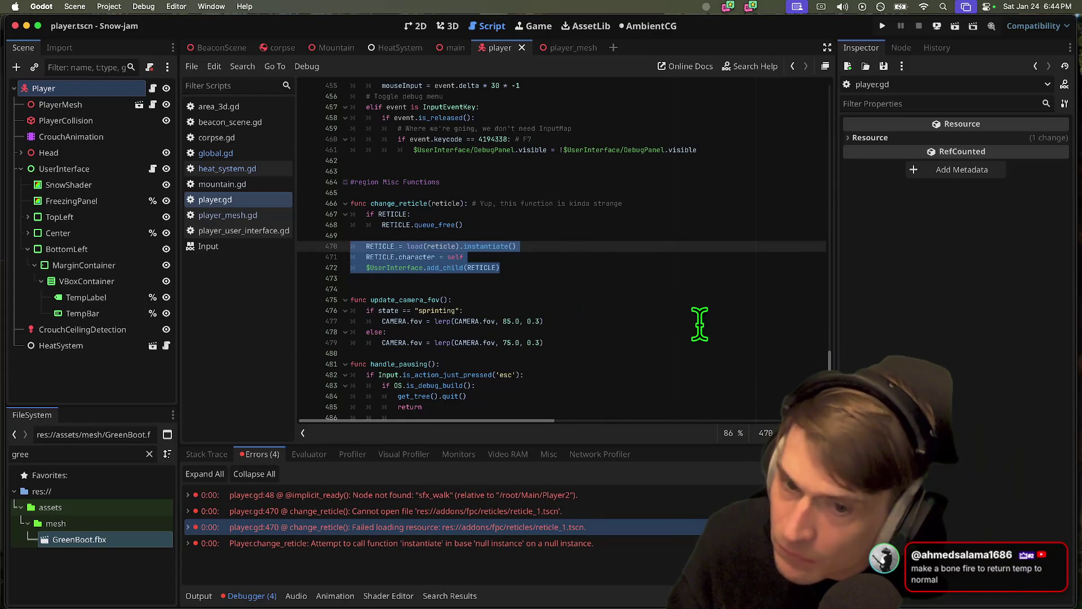
# Find where change_reticle is called, at the default_reticle check near line 169
pyautogui.click(692, 226)
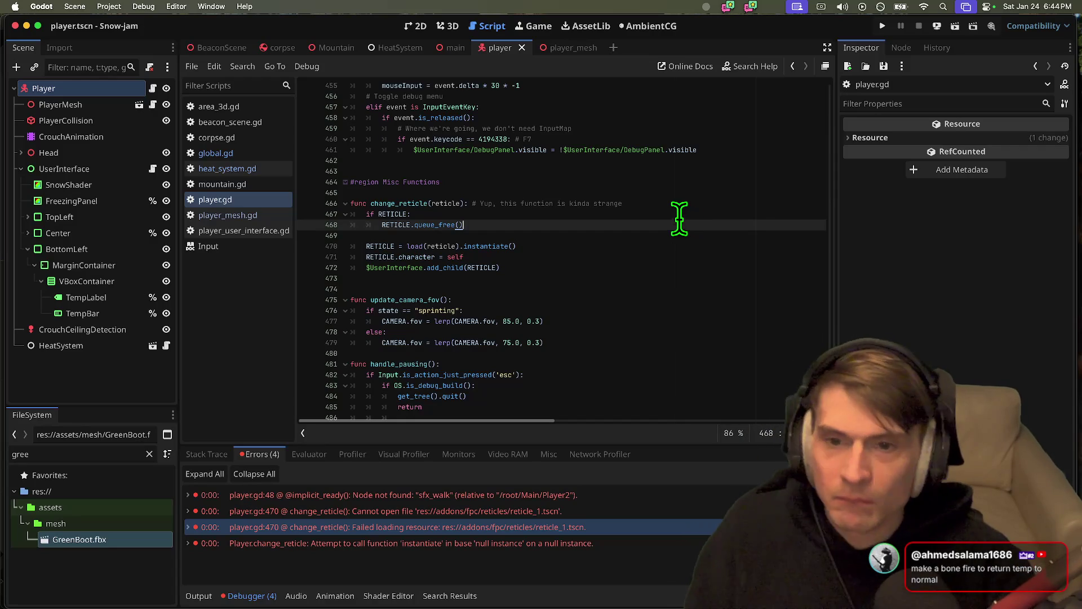
pyautogui.doubleClick(394, 203)
pyautogui.hotkey('shift', 'F3')
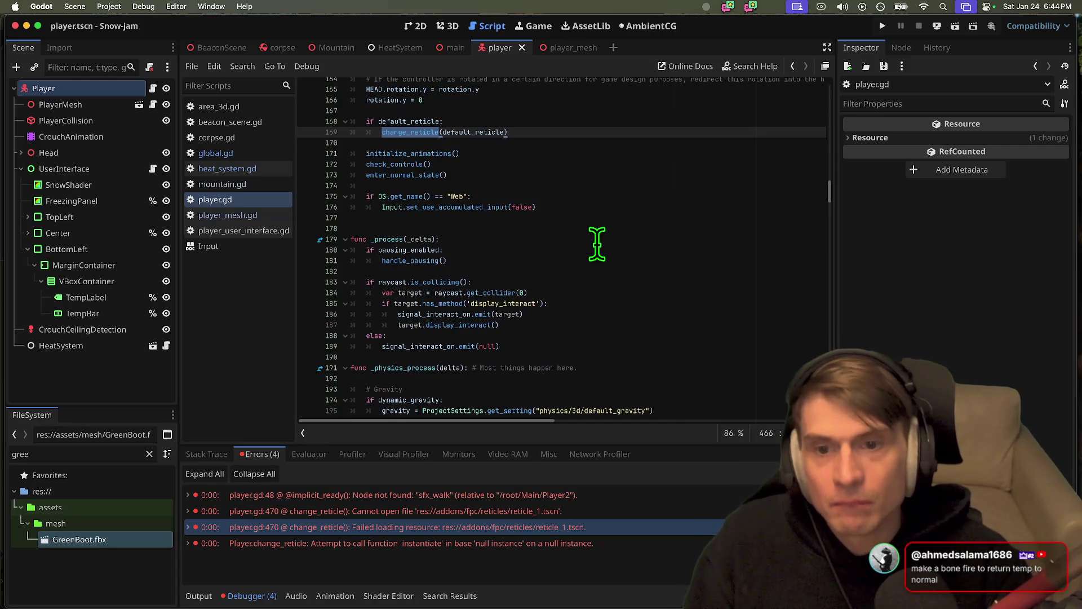
pyautogui.scroll(2, 598, 239)
pyautogui.click(593, 168)
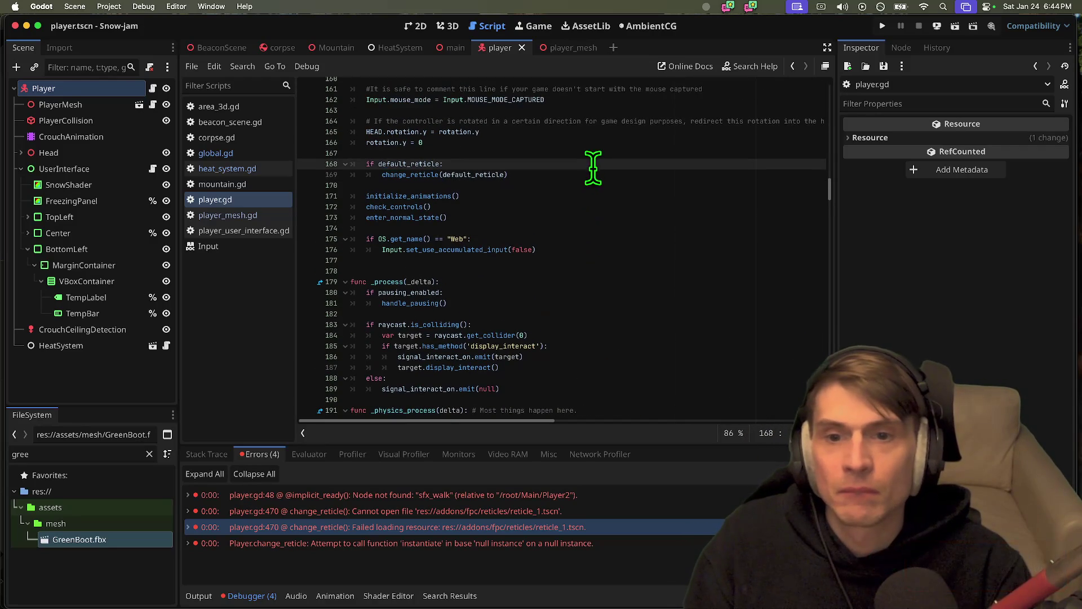
# Change the check to 'if not RETICLE and default_reticle:' and rerun the game
pyautogui.doubleClick(432, 164)
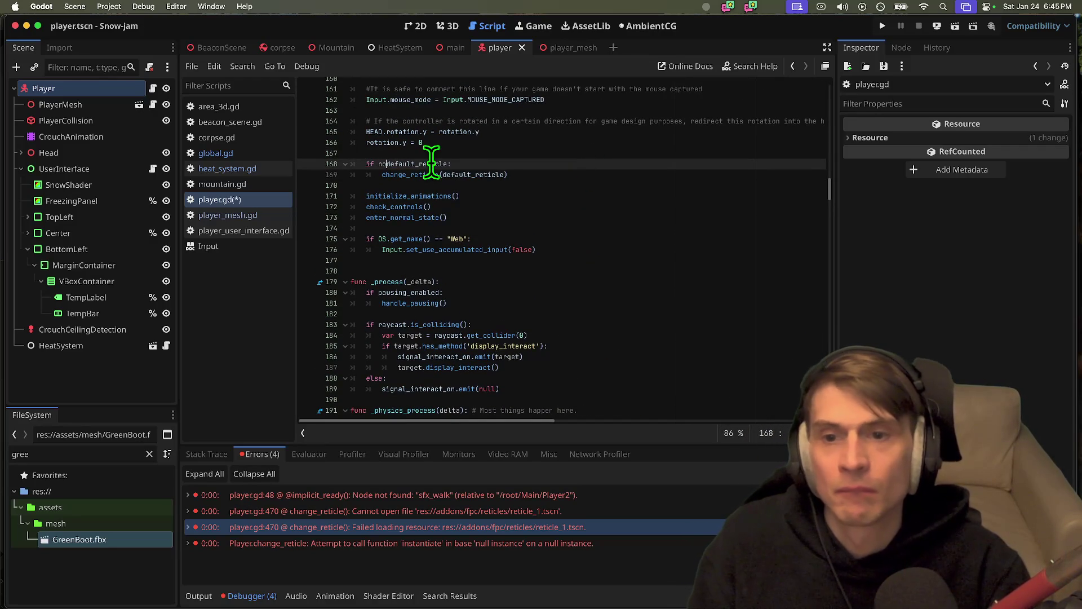
pyautogui.write('not RETICLE a')
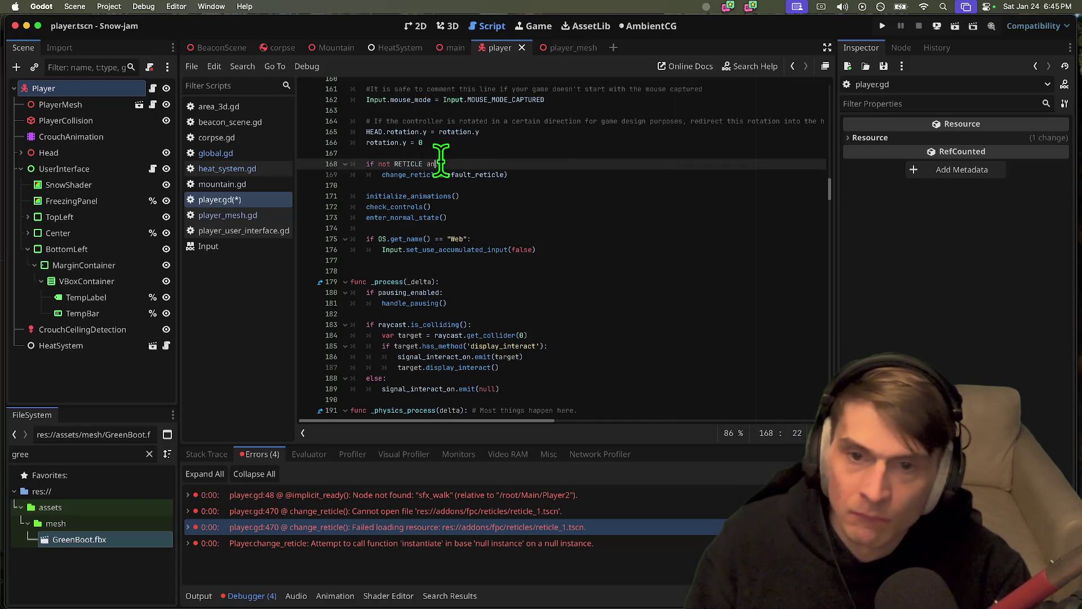
pyautogui.write('nd defa')
pyautogui.press('Return')
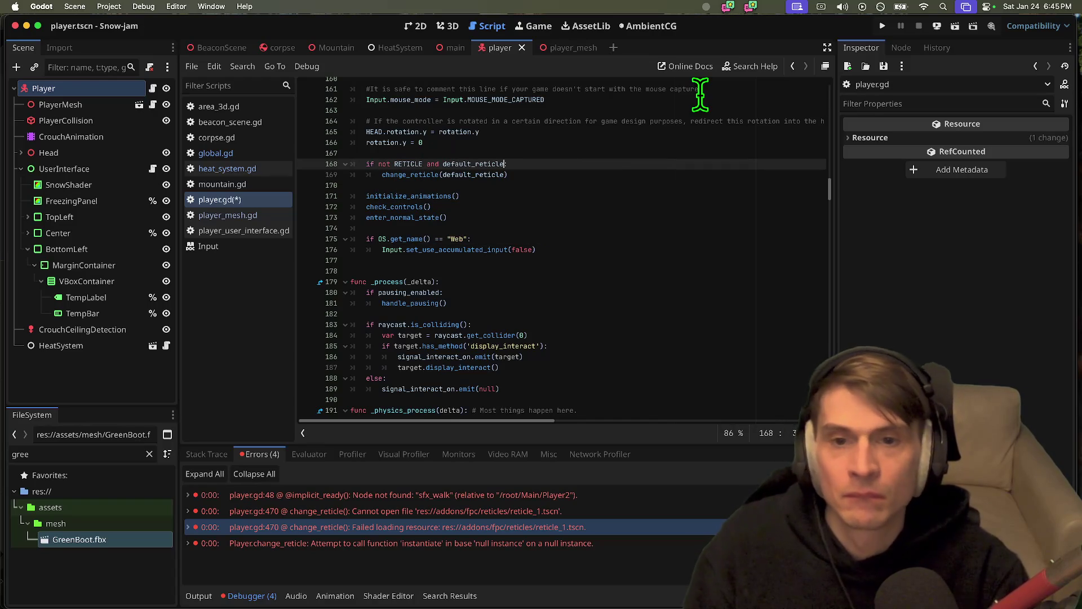
pyautogui.press('super+b')
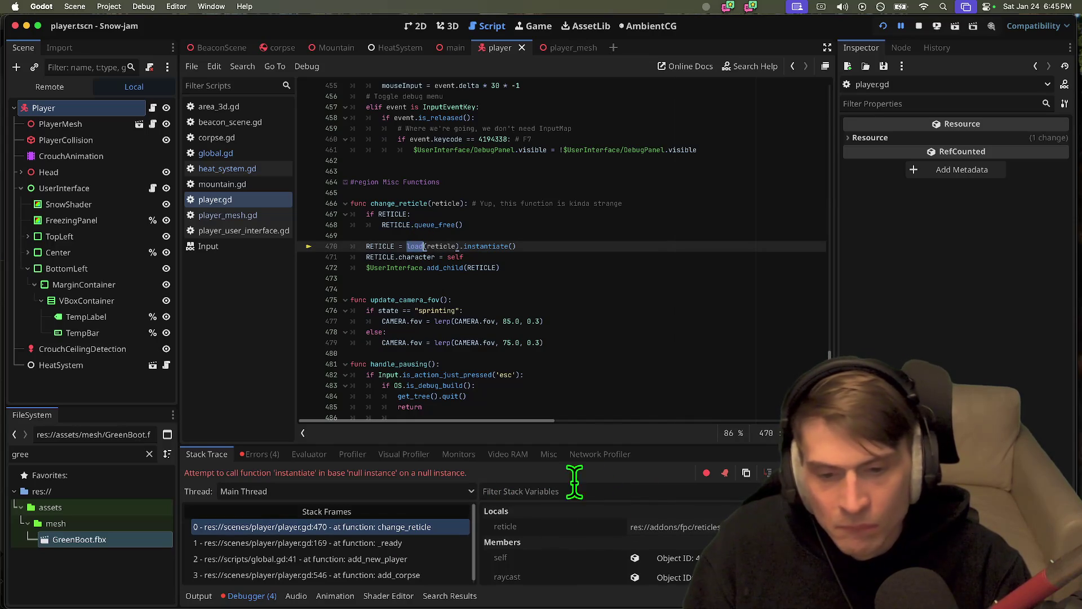
# Trace the reticle argument back to the default_reticle declaration on line 44
pyautogui.moveTo(669, 526); pyautogui.dragTo(720, 526)
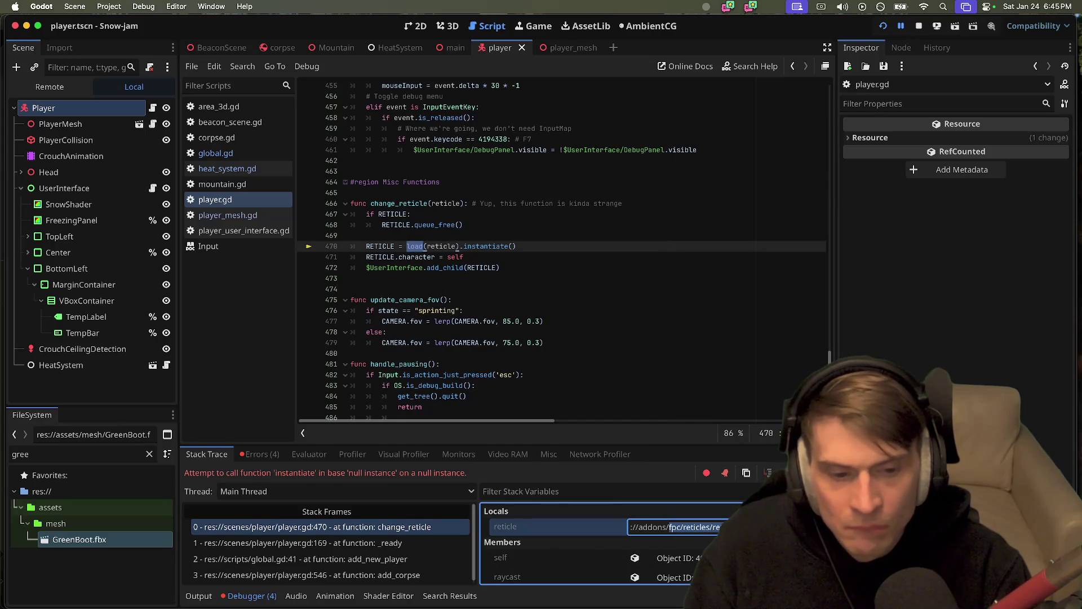
pyautogui.doubleClick(441, 246)
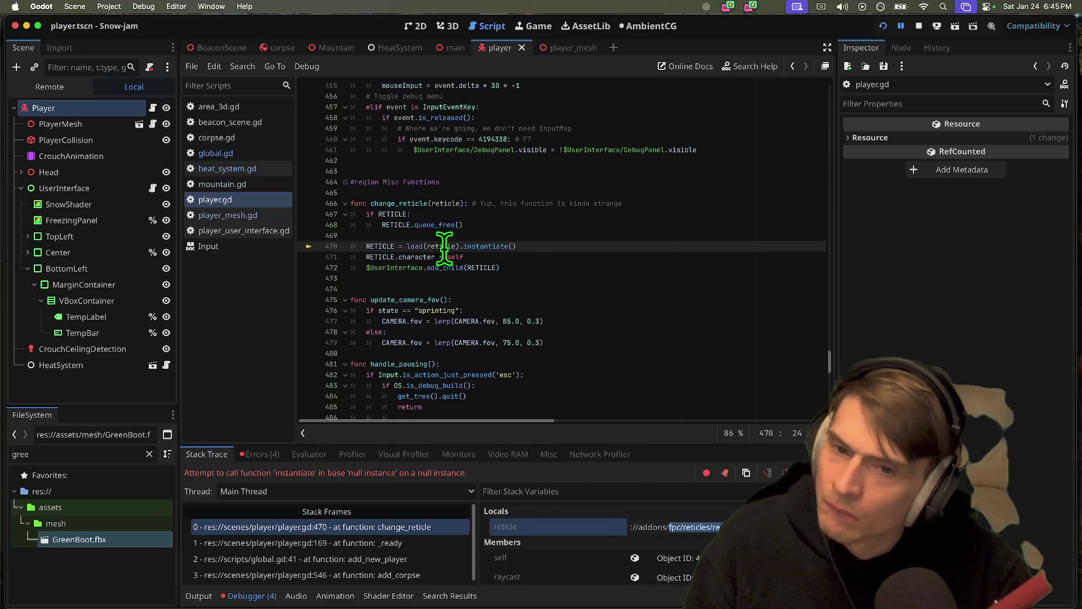
pyautogui.doubleClick(445, 203)
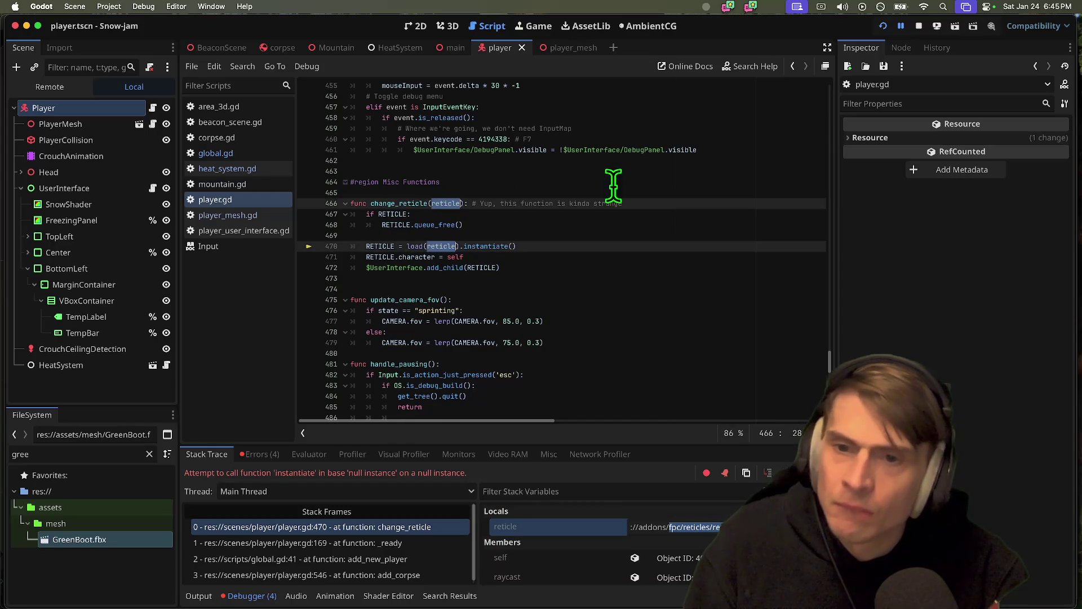
pyautogui.press('super+g')
pyautogui.doubleClick(450, 107)
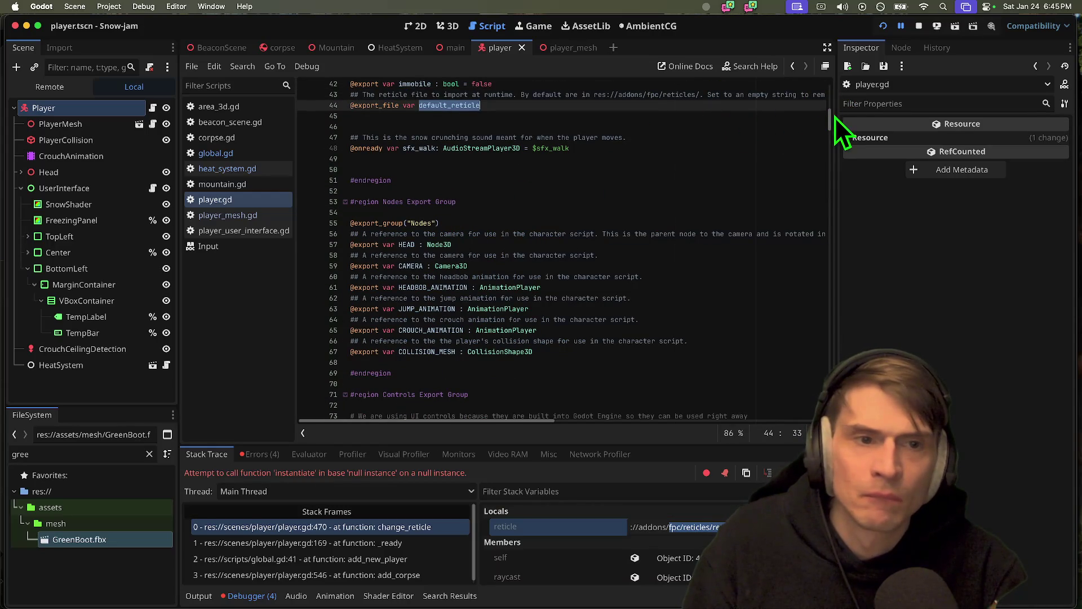
pyautogui.moveTo(838, 125); pyautogui.dragTo(932, 127)
pyautogui.click(541, 106)
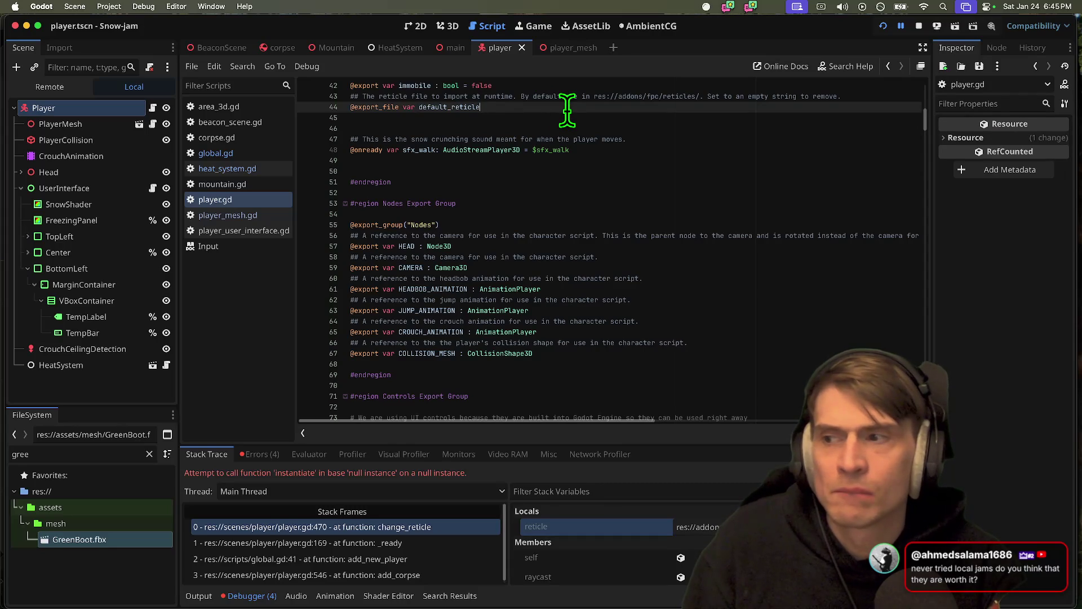
pyautogui.doubleClick(449, 106)
pyautogui.doubleClick(366, 106)
pyautogui.press('BackSpace')
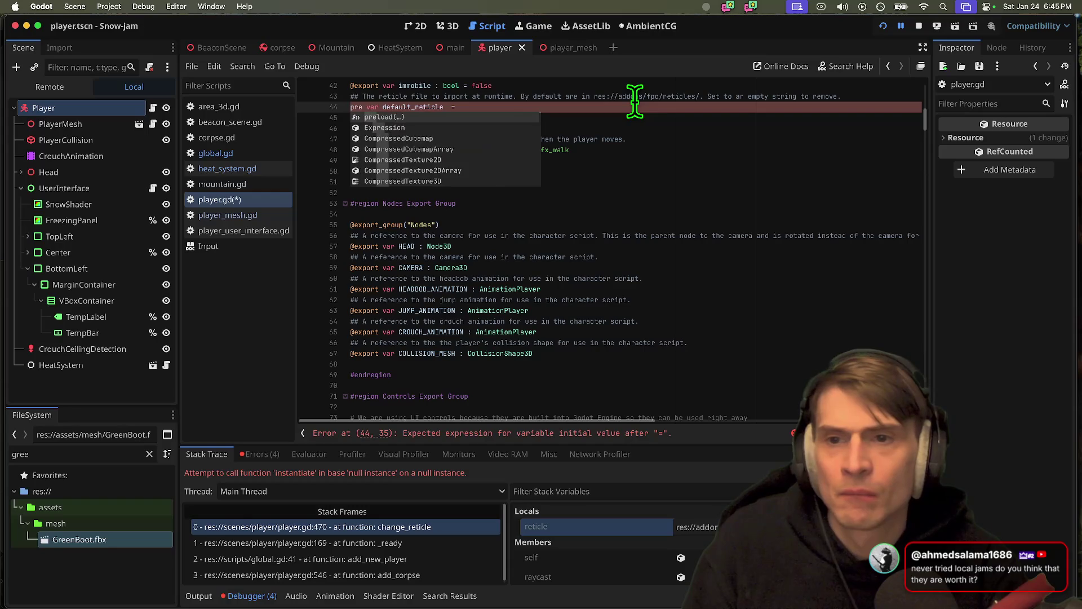
pyautogui.press('Return')
pyautogui.press('Down')
pyautogui.press('Up')
pyautogui.press('End')
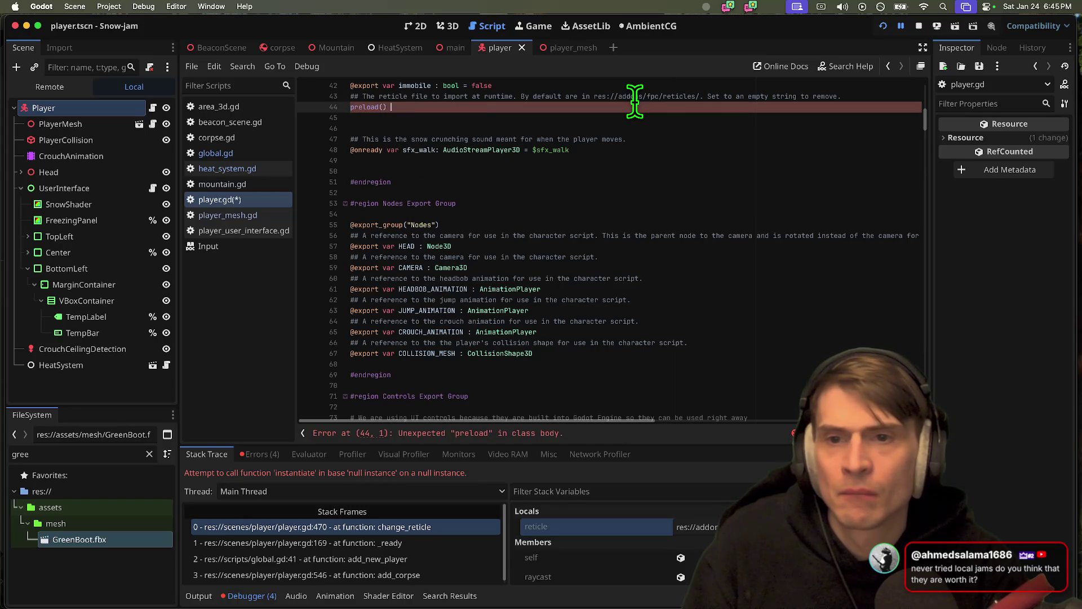
pyautogui.press('super+z')
pyautogui.press('super+z')
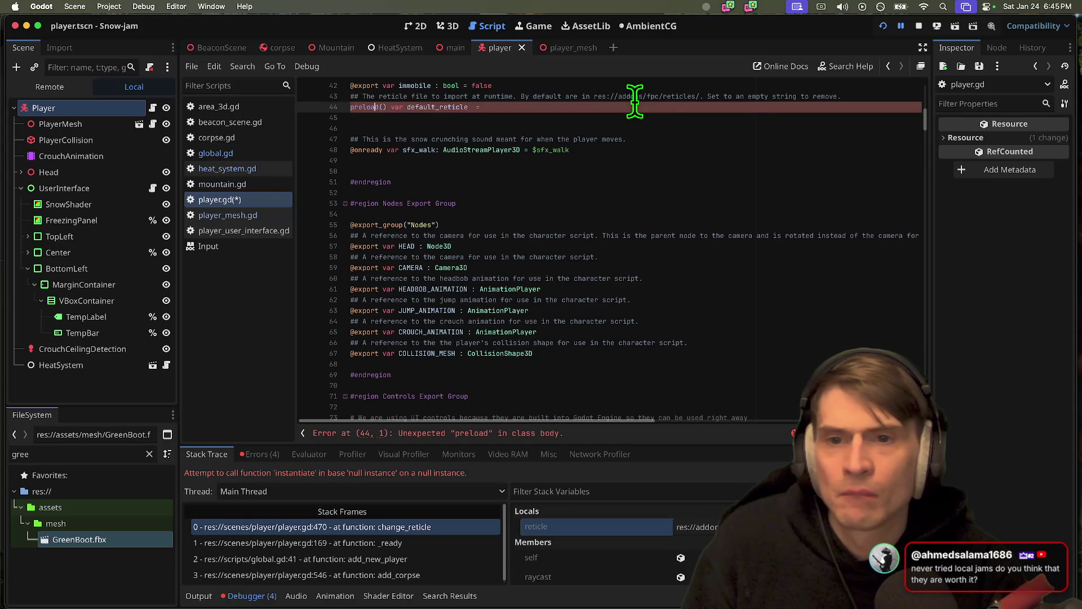
pyautogui.press('super+z')
pyautogui.press('super+shift+z')
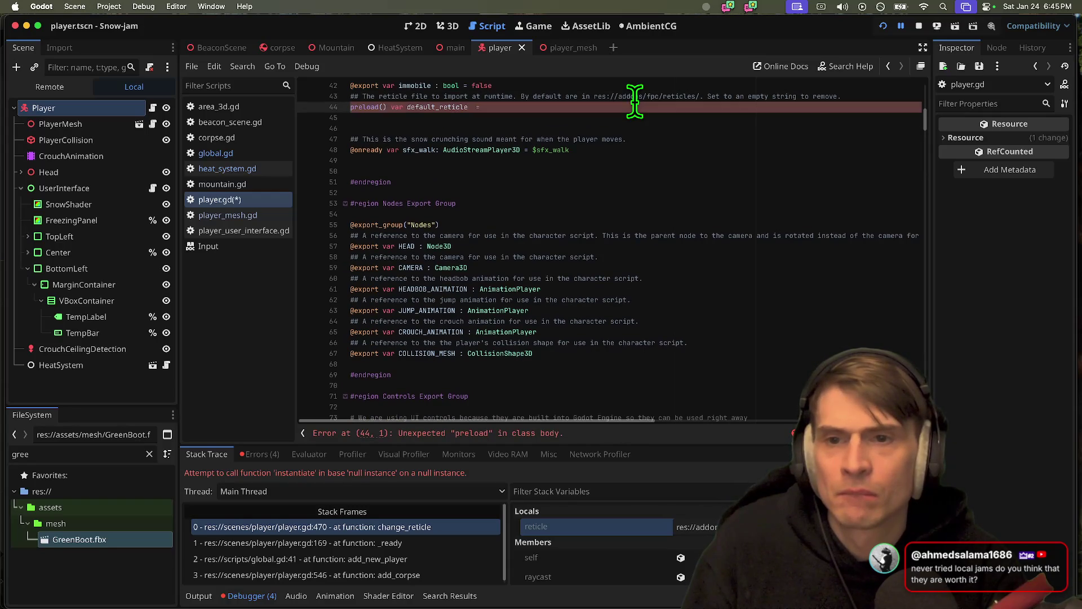
pyautogui.write('@onready')
pyautogui.press('End')
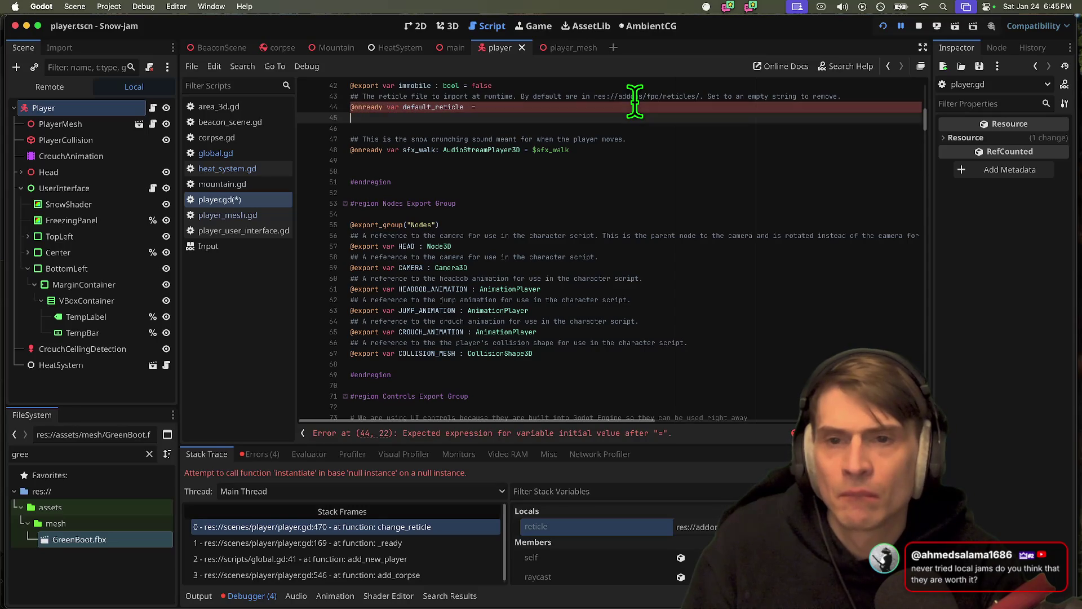
pyautogui.write('reload(retic')
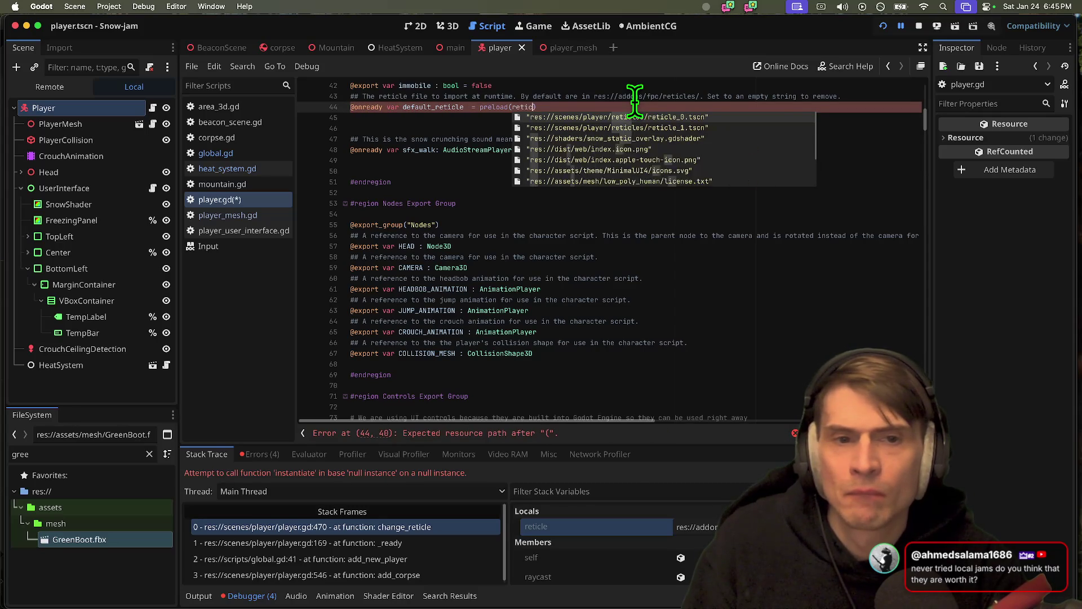
pyautogui.write('"res://scenes/player/reticles/reticle_0.tscn"')
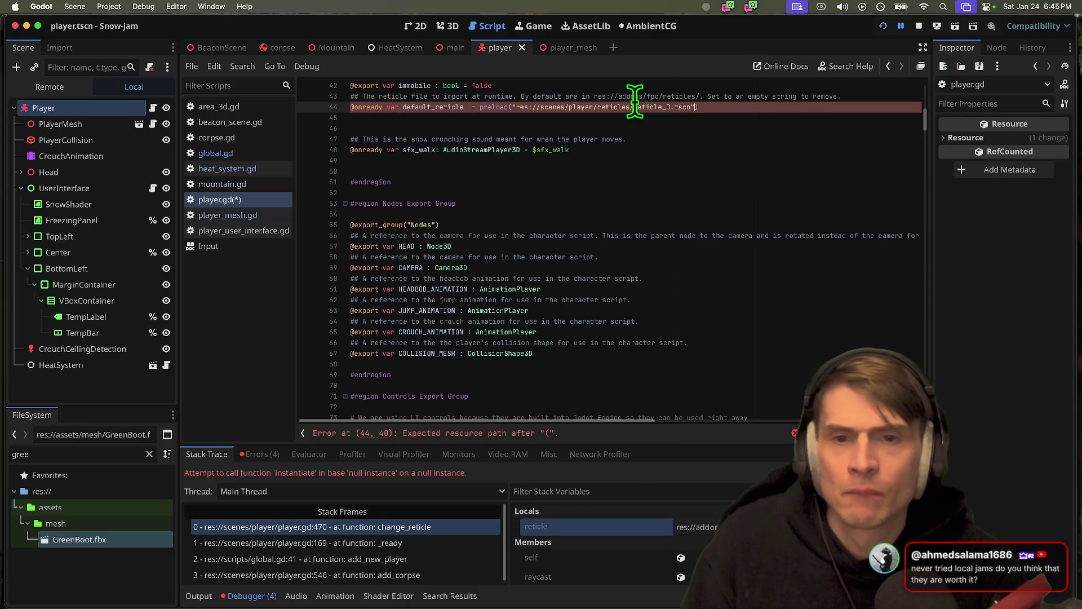
pyautogui.press('Down')
pyautogui.press('BackSpace')
pyautogui.press('Up')
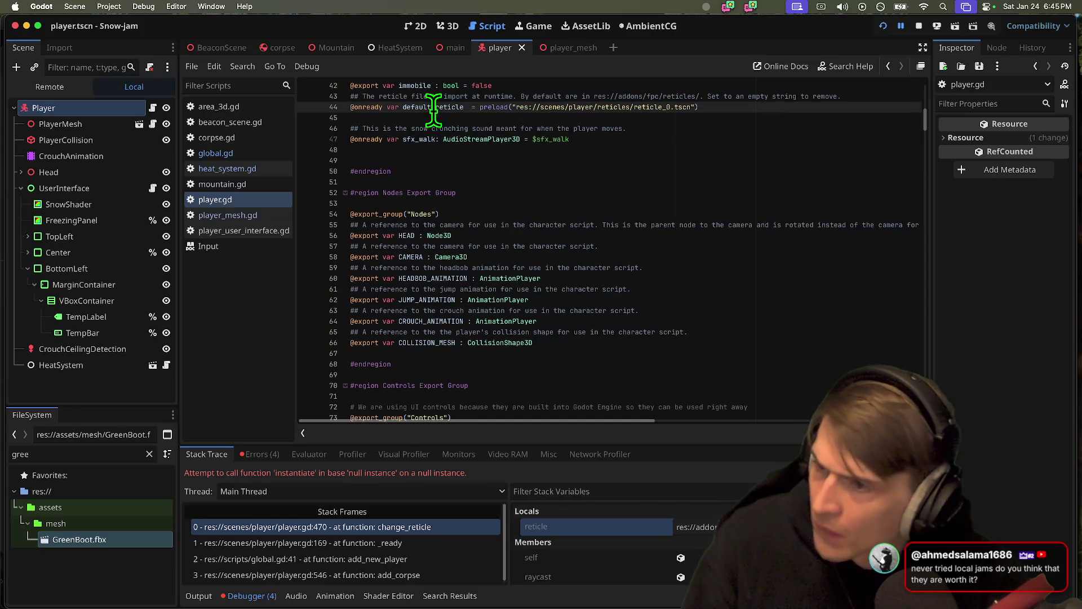
pyautogui.press('super+r')
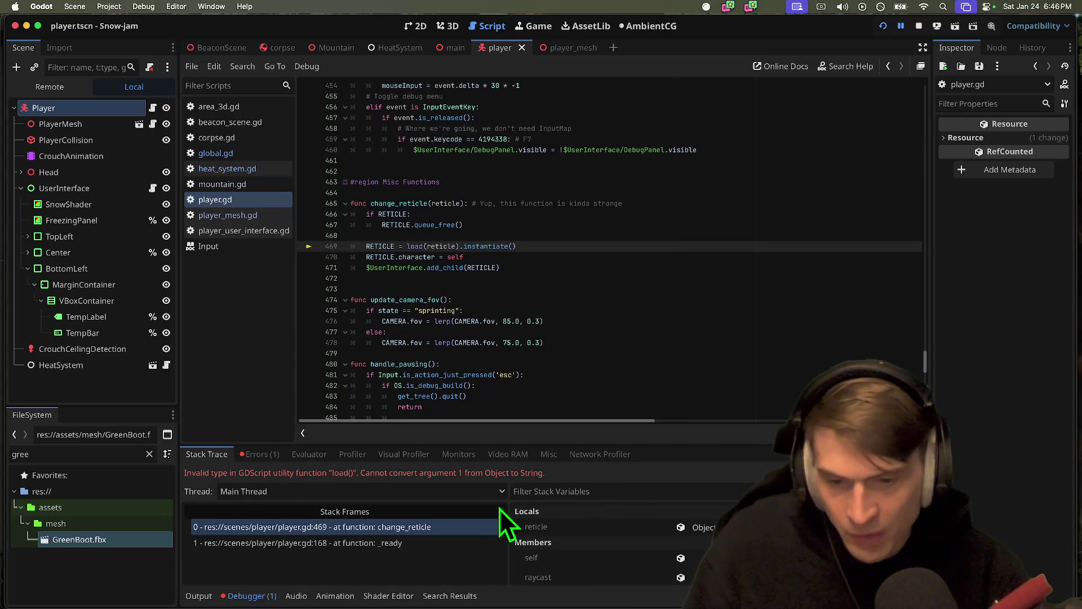
# Stop the debug session, jump to the load() error, and delete blank line 472
pyautogui.click(920, 27)
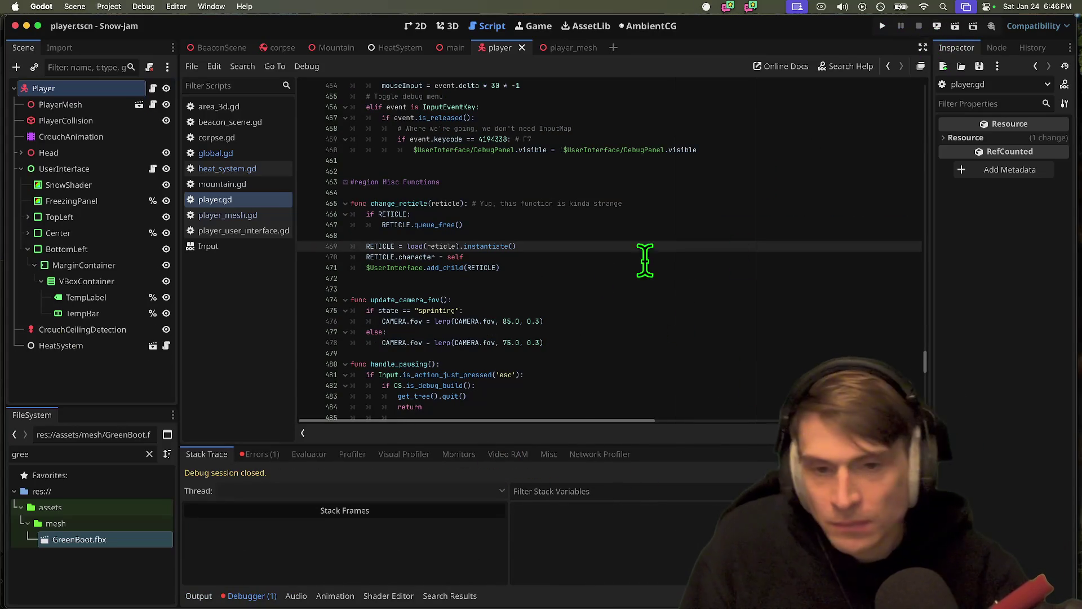
pyautogui.click(604, 271)
pyautogui.click(255, 454)
pyautogui.click(366, 494)
pyautogui.click(720, 268)
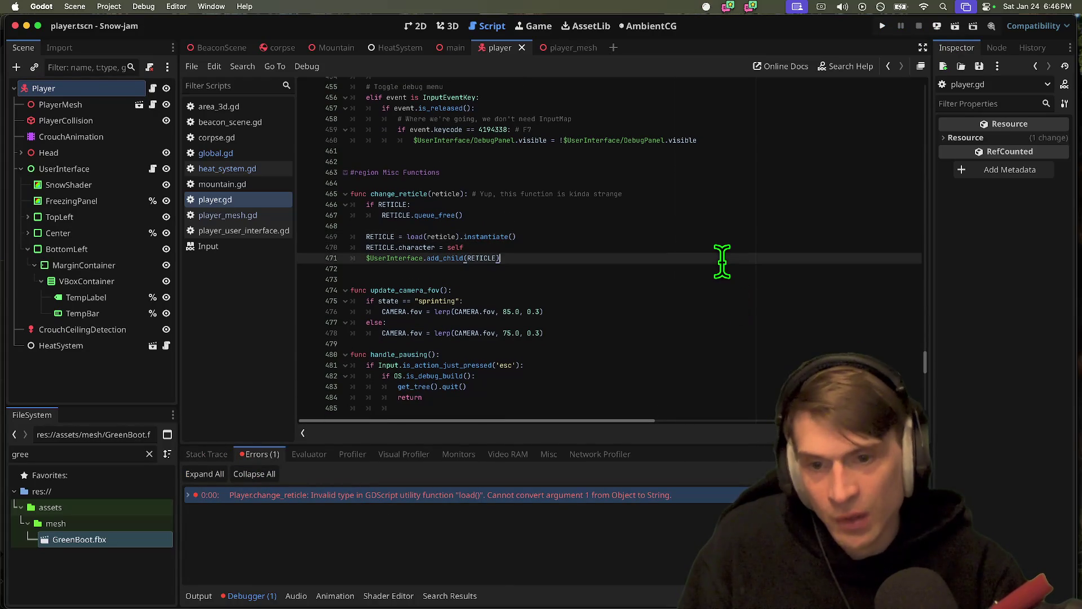
pyautogui.press('BackSpace')
pyautogui.click(714, 251)
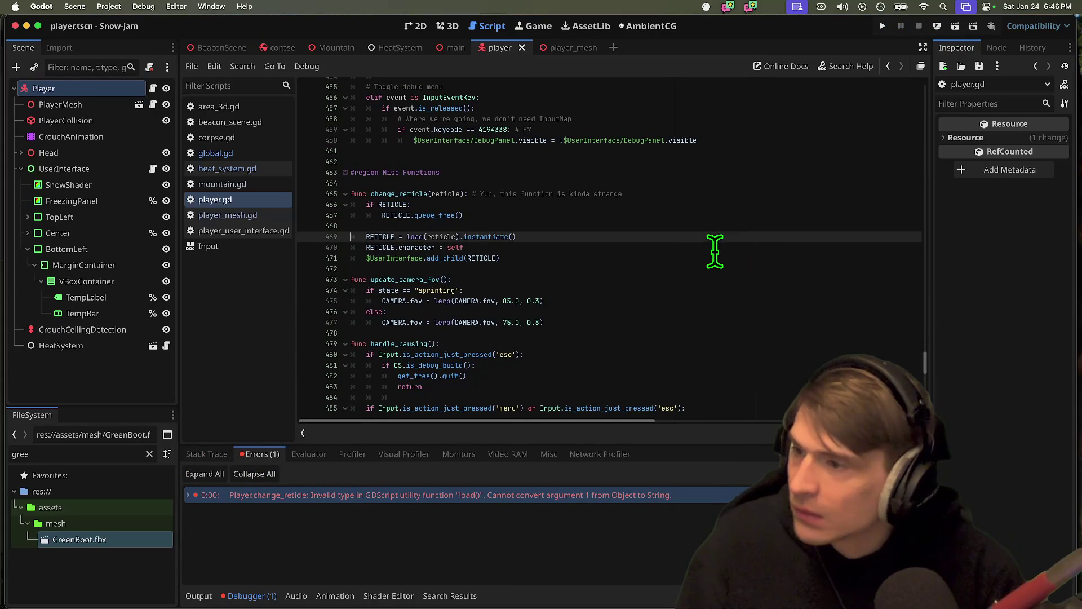
pyautogui.press('Down')
pyautogui.press('Down')
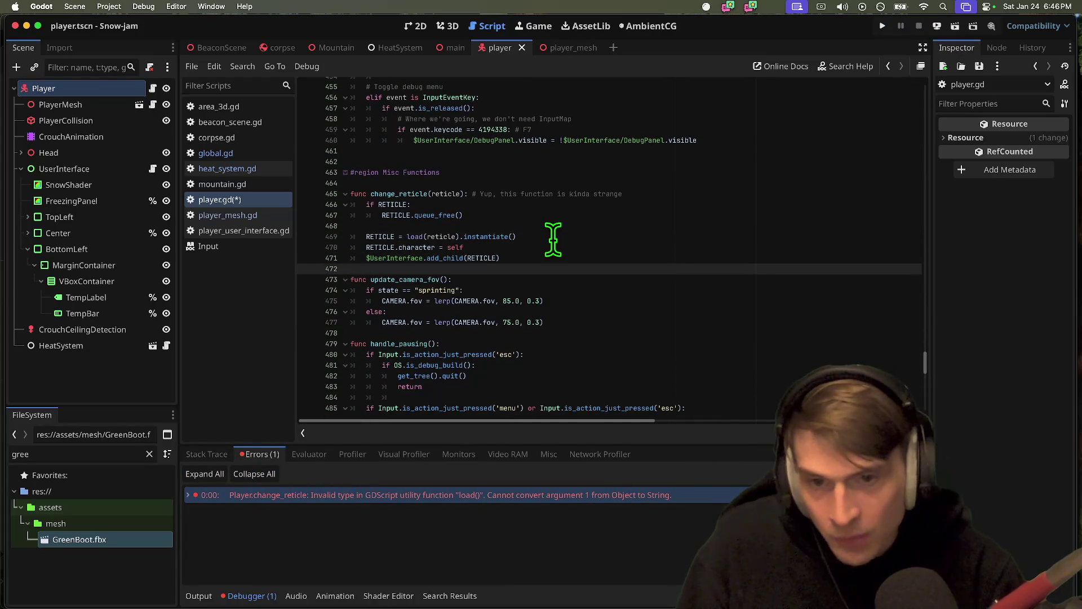
# Rewrite line 469 as RETICLE = reticle.instantiate(), then save and run the game
pyautogui.keyDown('super'); pyautogui.click(410, 193); pyautogui.keyUp('super')
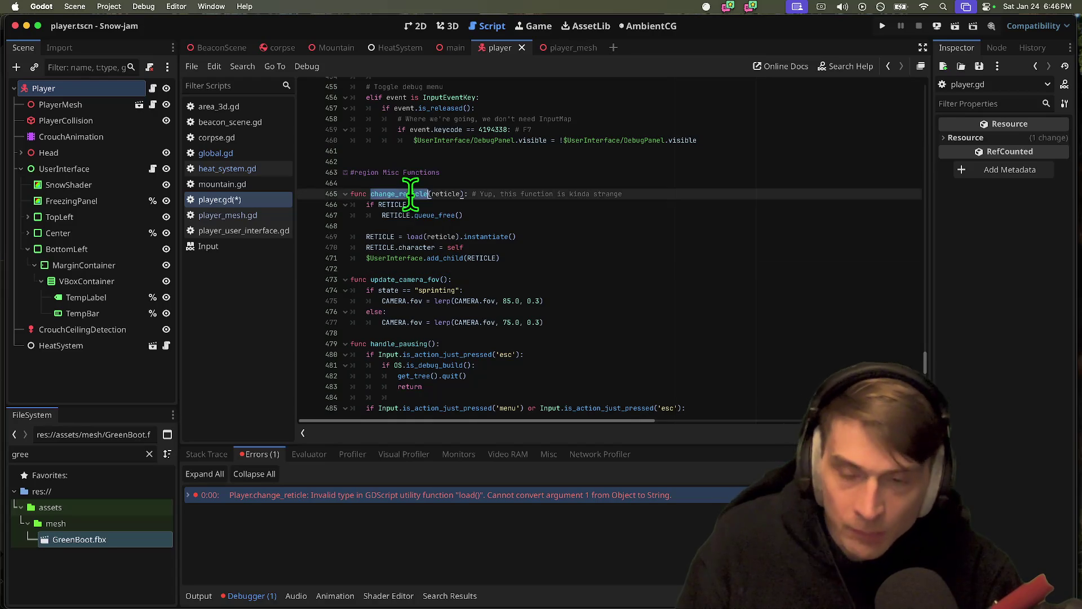
pyautogui.scroll(3, 589, 180)
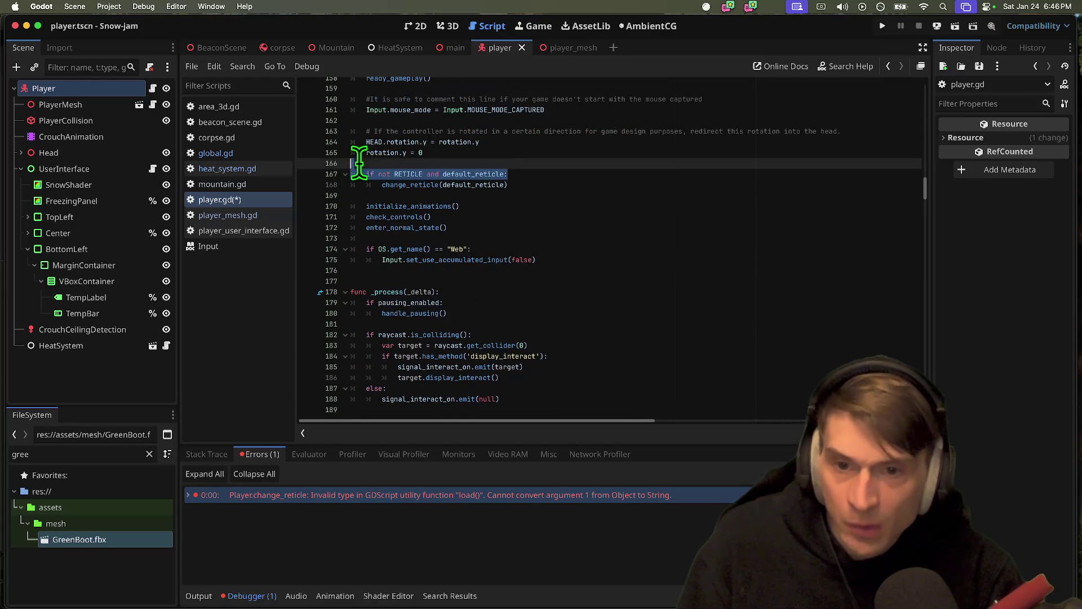
pyautogui.click(379, 175)
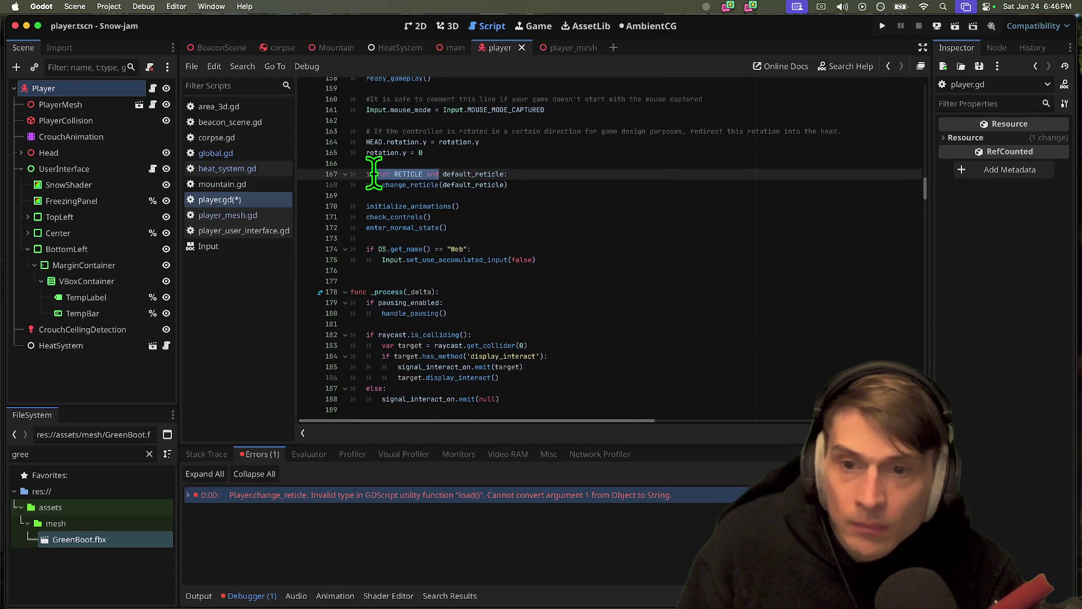
pyautogui.click(512, 499)
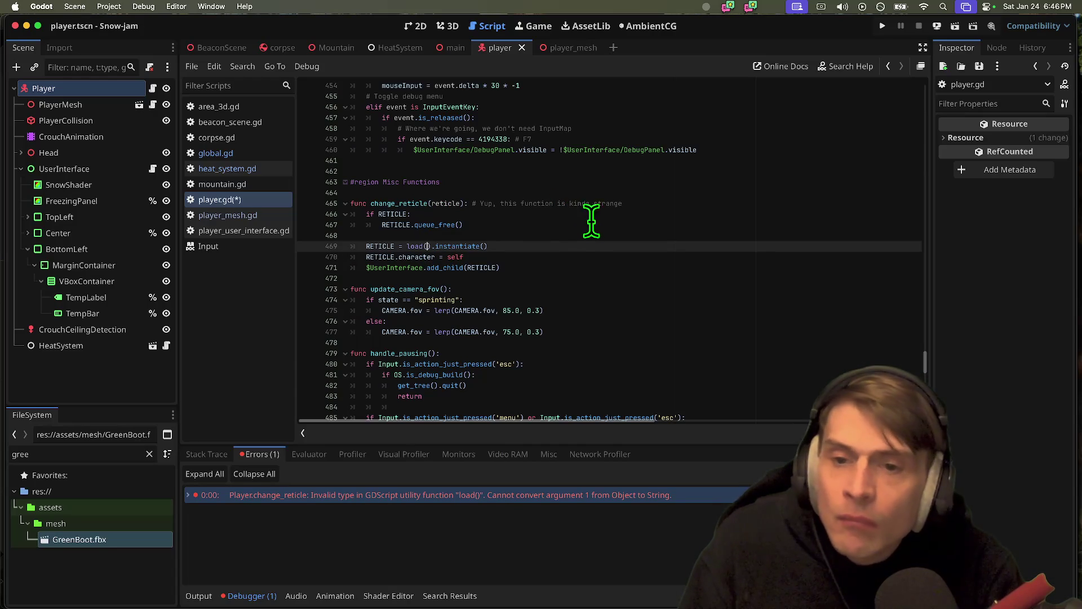
pyautogui.doubleClick(439, 206)
pyautogui.click(415, 247)
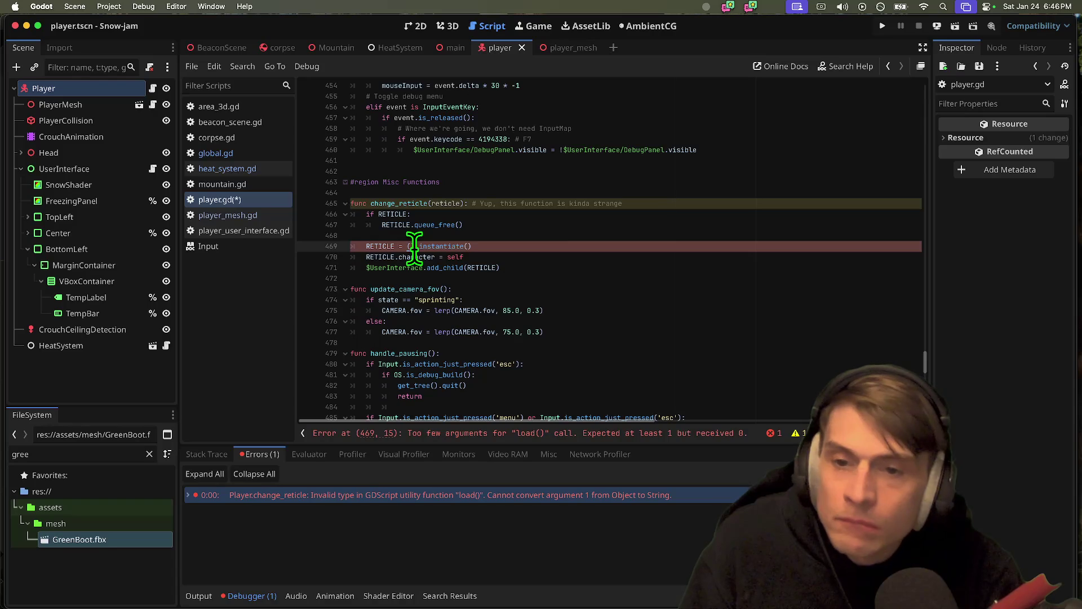
pyautogui.press('super+b')
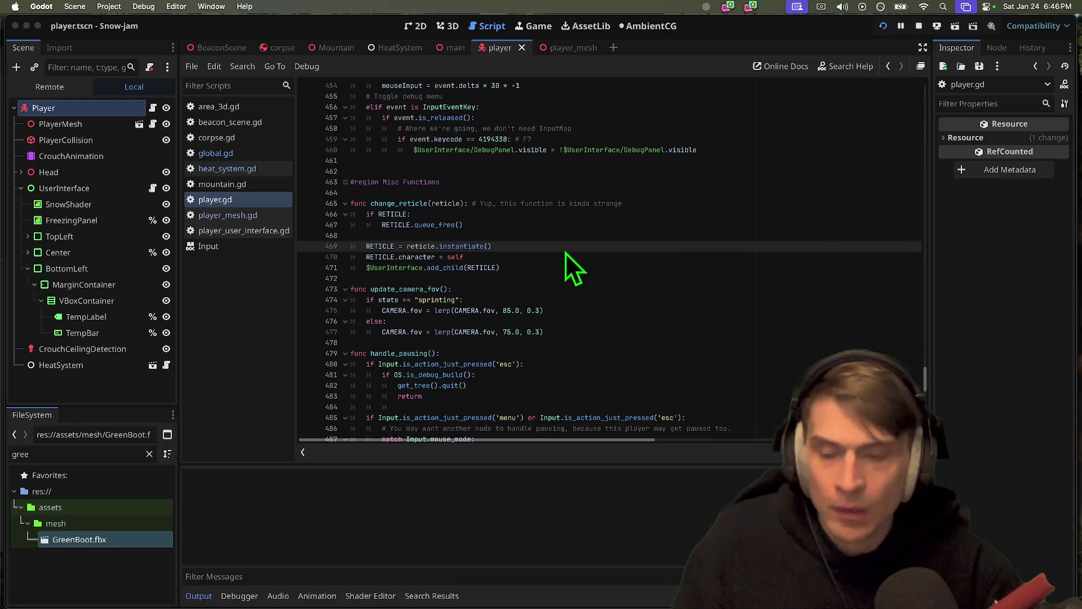
# Glance at the RVA Game Jams Discord server, play-test Snow-jam, then return to Godot
pyautogui.press('super+Tab')
pyautogui.press('super+Tab')
pyautogui.press('super+Tab')
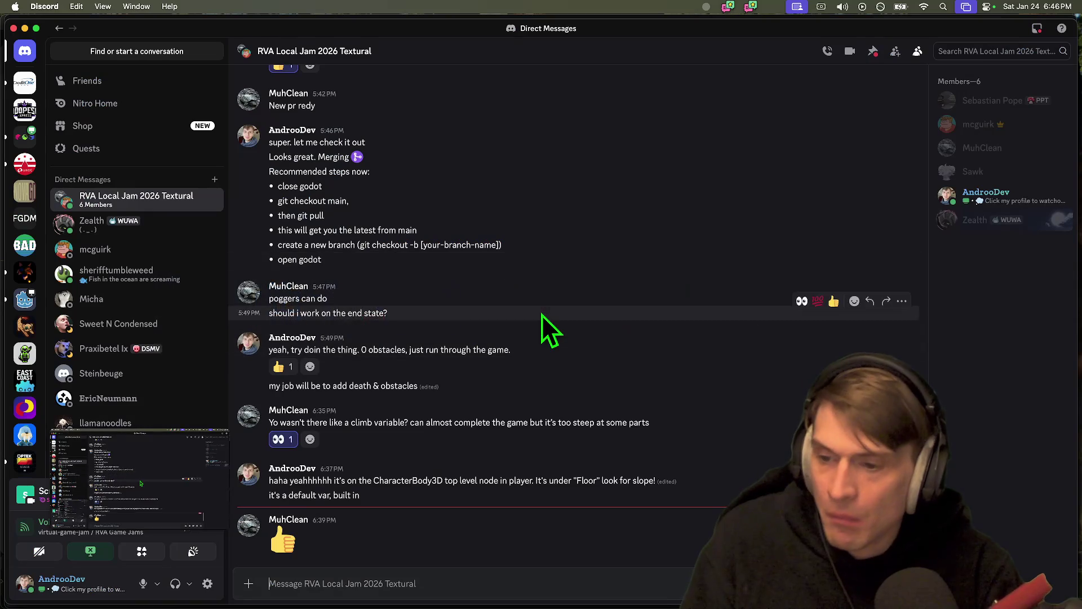
pyautogui.click(25, 137)
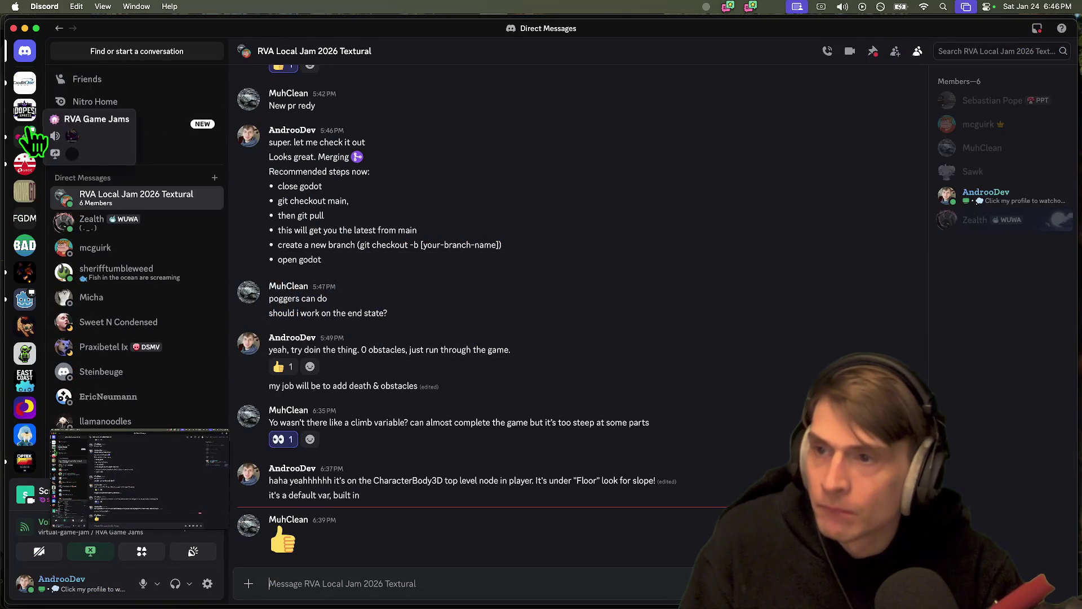
pyautogui.scroll(-5, 107, 271)
pyautogui.press('super+Tab')
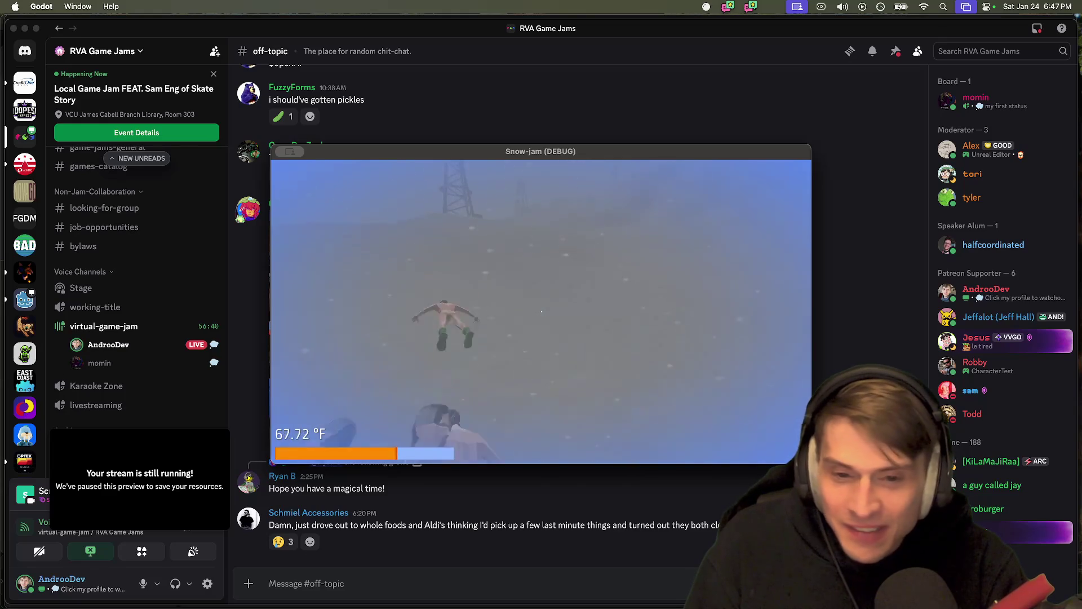
pyautogui.press('Escape')
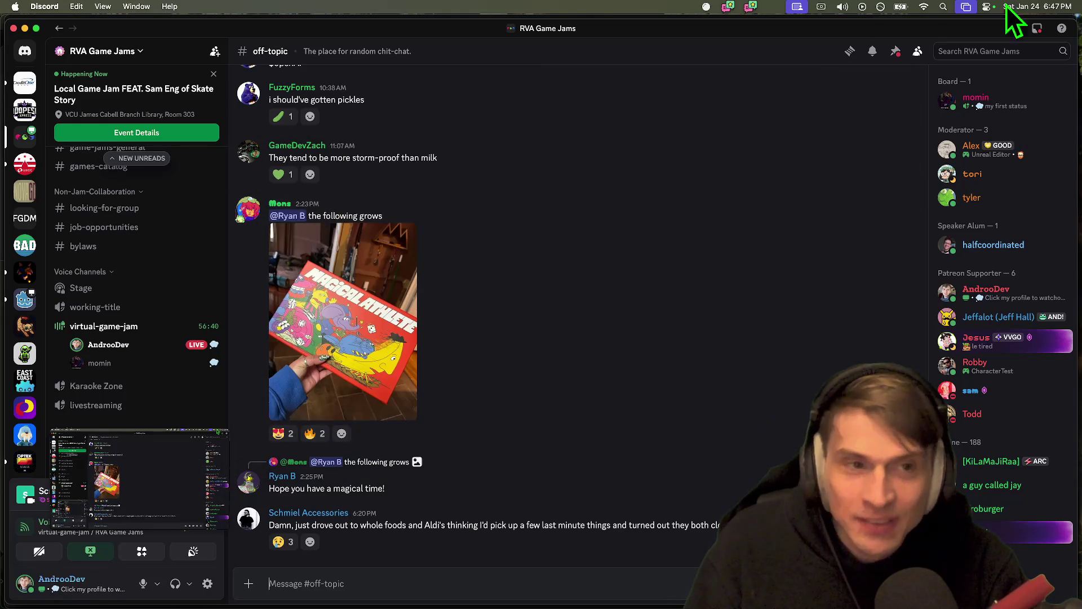
pyautogui.press('super+Tab')
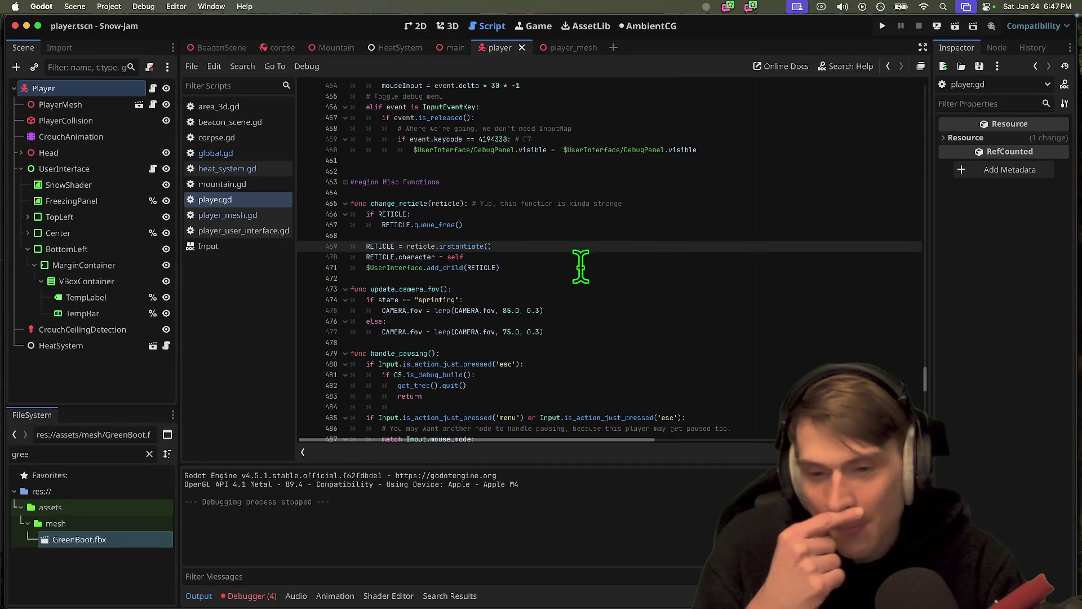
# Jump to the sfx_walk error line in the script and undo an accidental edit
pyautogui.click(248, 596)
pyautogui.click(272, 513)
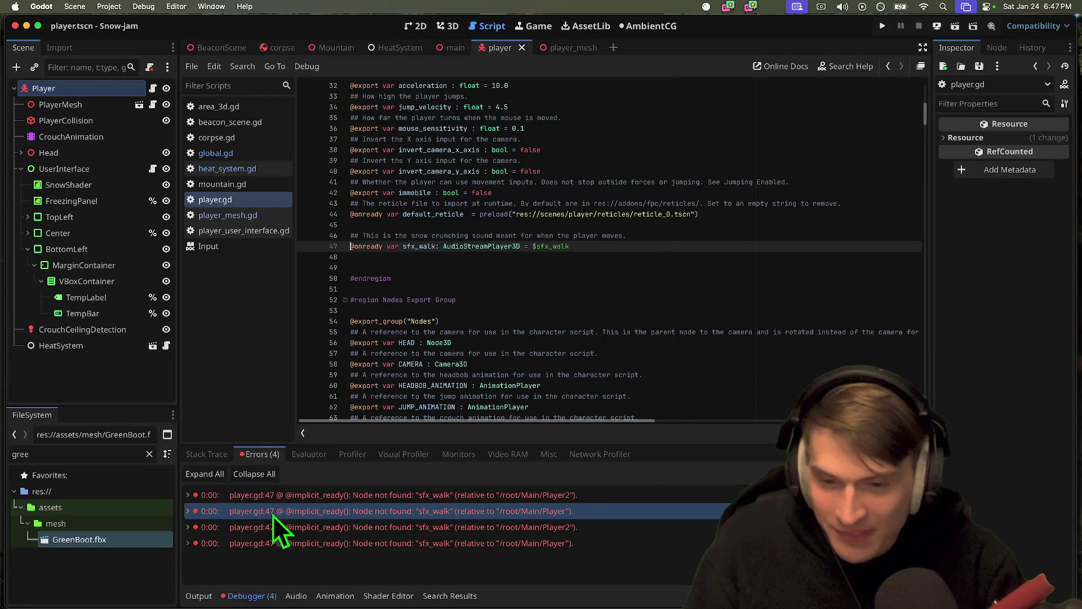
pyautogui.click(610, 235)
pyautogui.press('Down')
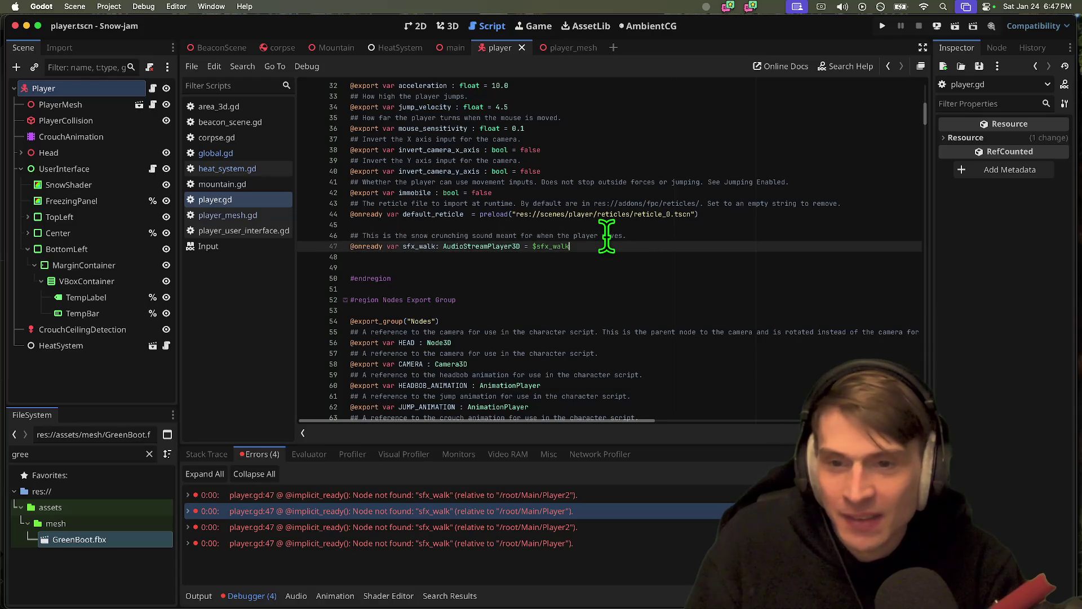
pyautogui.scroll(-20, 721, 208)
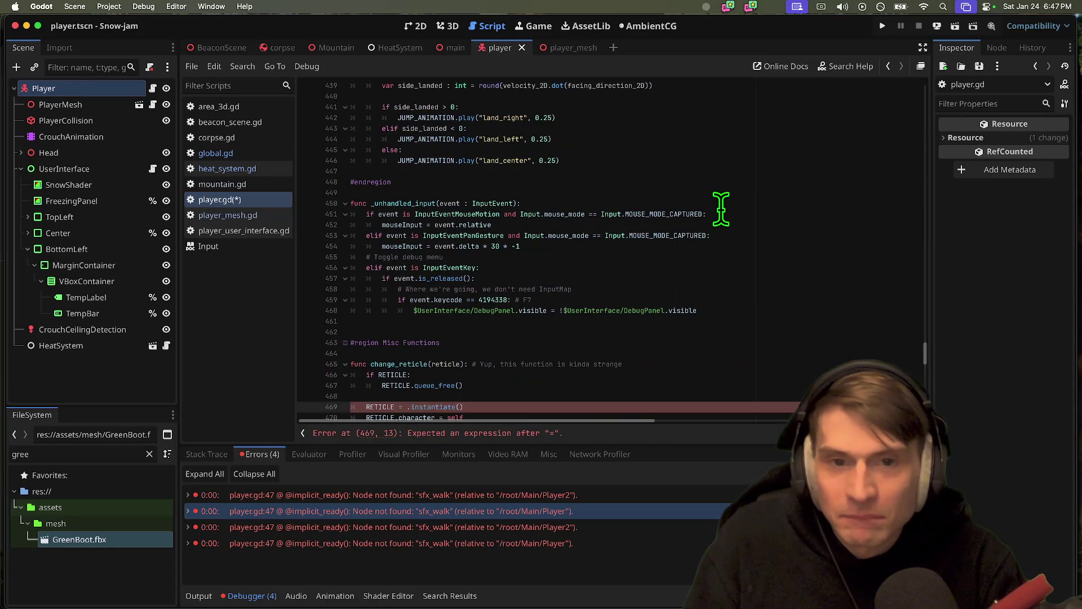
pyautogui.press('super+z')
pyautogui.press('super+z')
pyautogui.press('super+z')
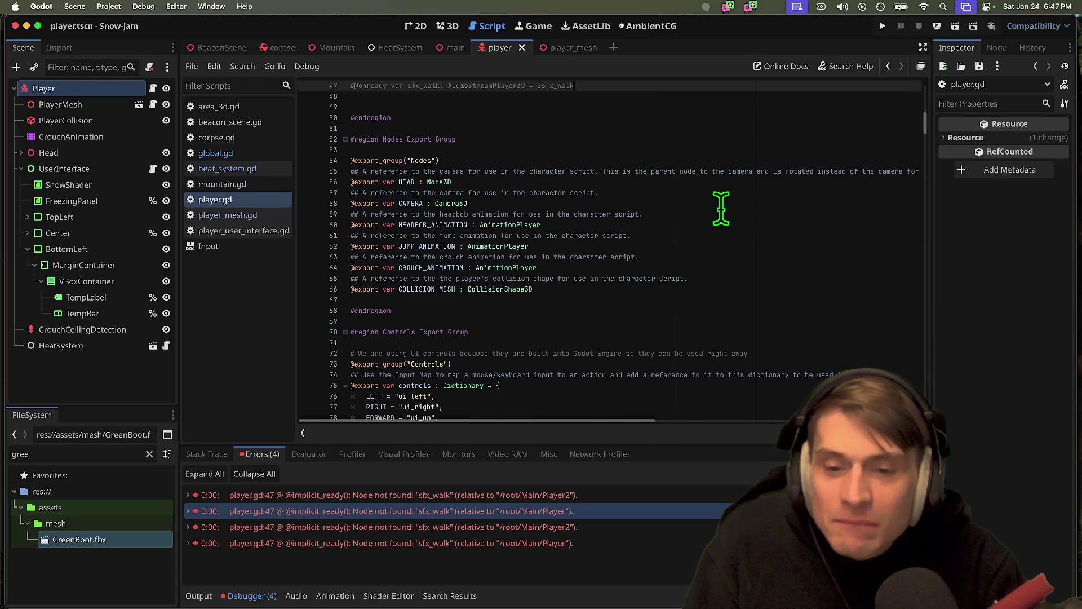
pyautogui.scroll(2, 719, 208)
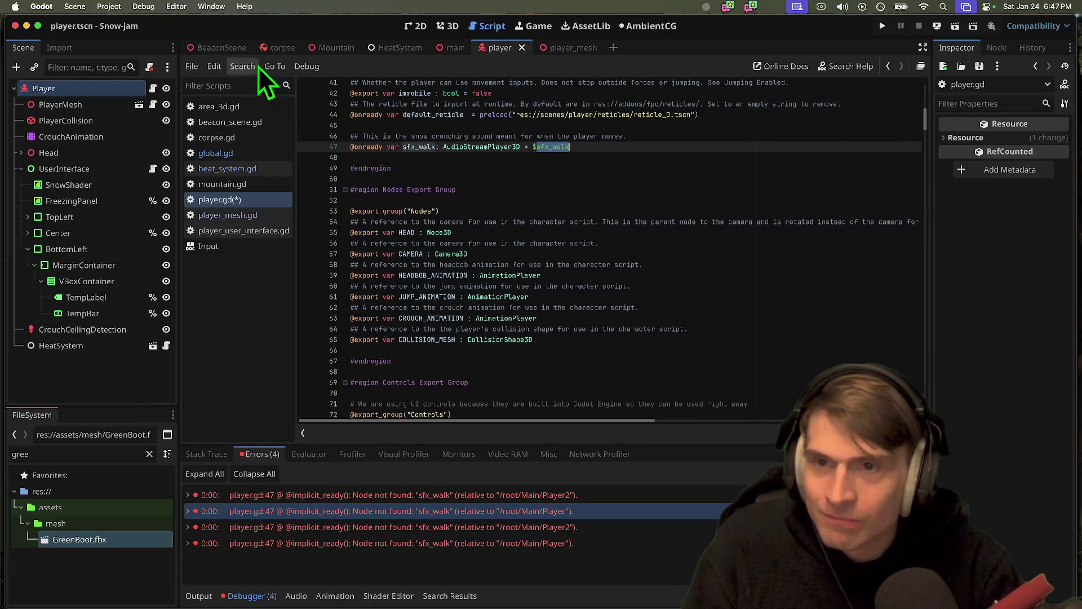
# Delete the sfx_walk node from the Main scene, save, and run the game
pyautogui.click(314, 50)
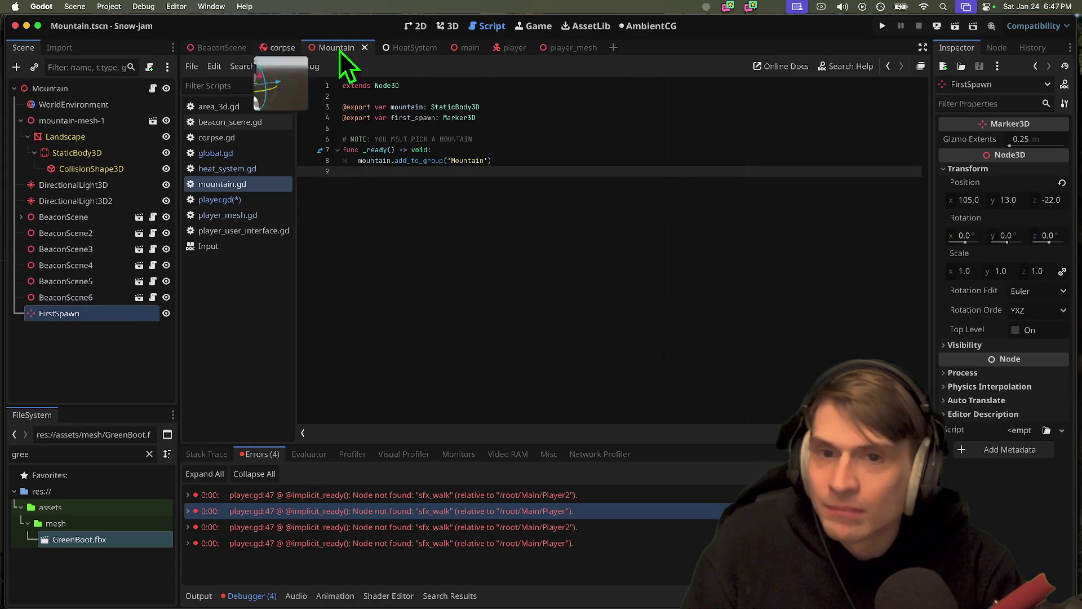
pyautogui.click(455, 49)
pyautogui.click(107, 136)
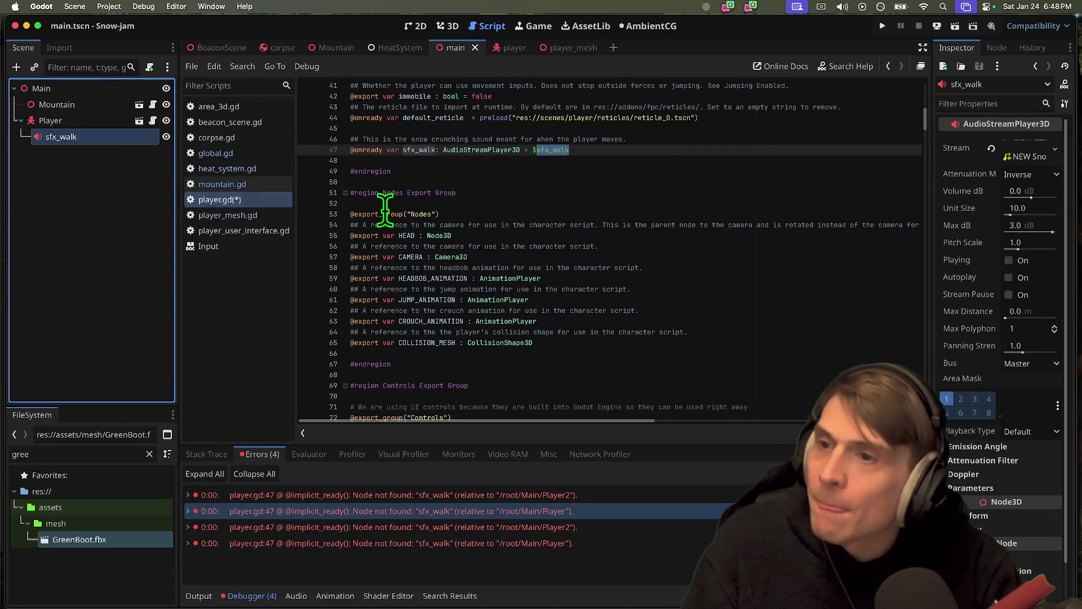
pyautogui.click(515, 49)
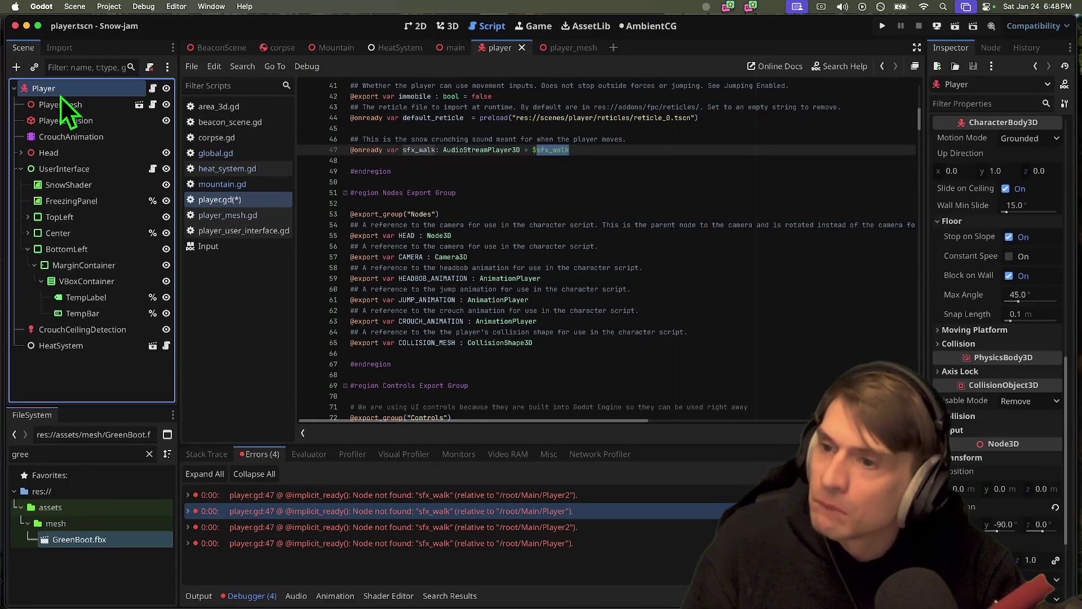
pyautogui.click(445, 48)
pyautogui.rightClick(84, 137)
pyautogui.click(189, 525)
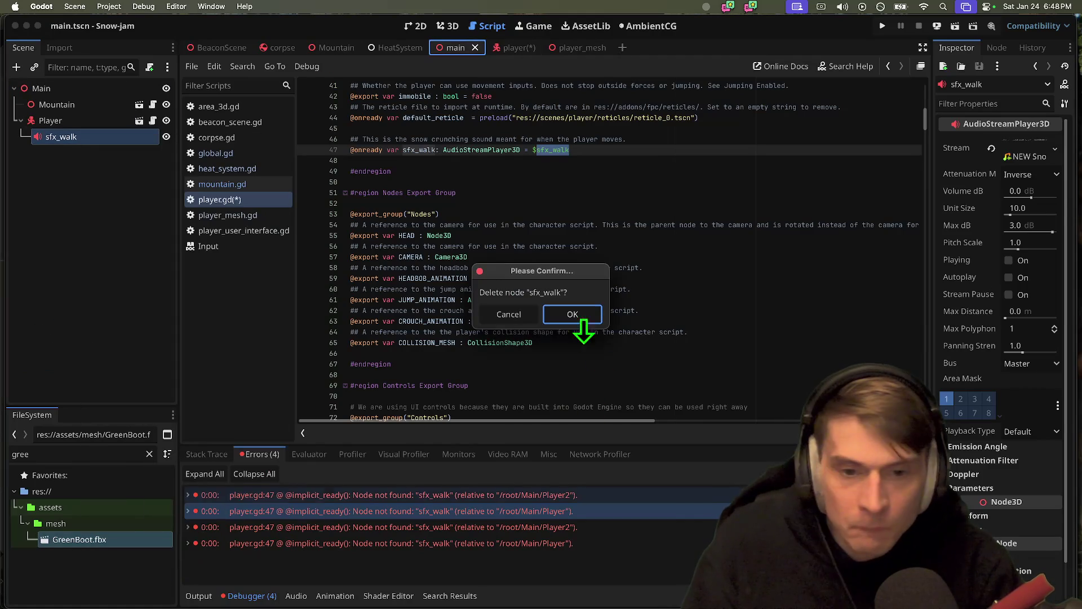
pyautogui.click(588, 314)
pyautogui.click(691, 149)
pyautogui.press('super+s')
pyautogui.press('super+b')
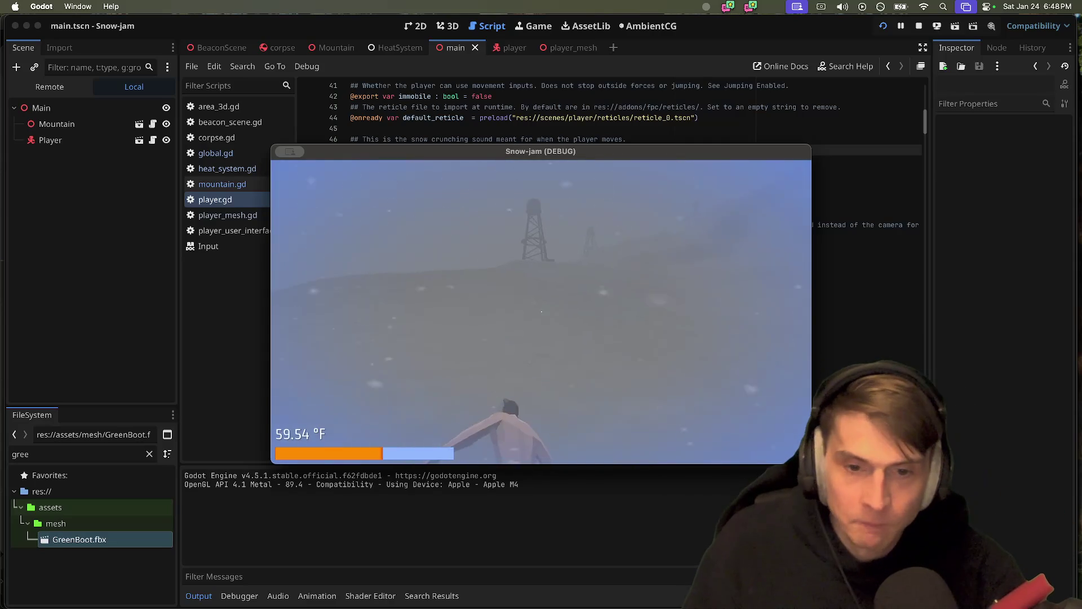
# Stop the game and open corpse.tscn with corpse.gd, caret on empty line 14
pyautogui.press('super+q')
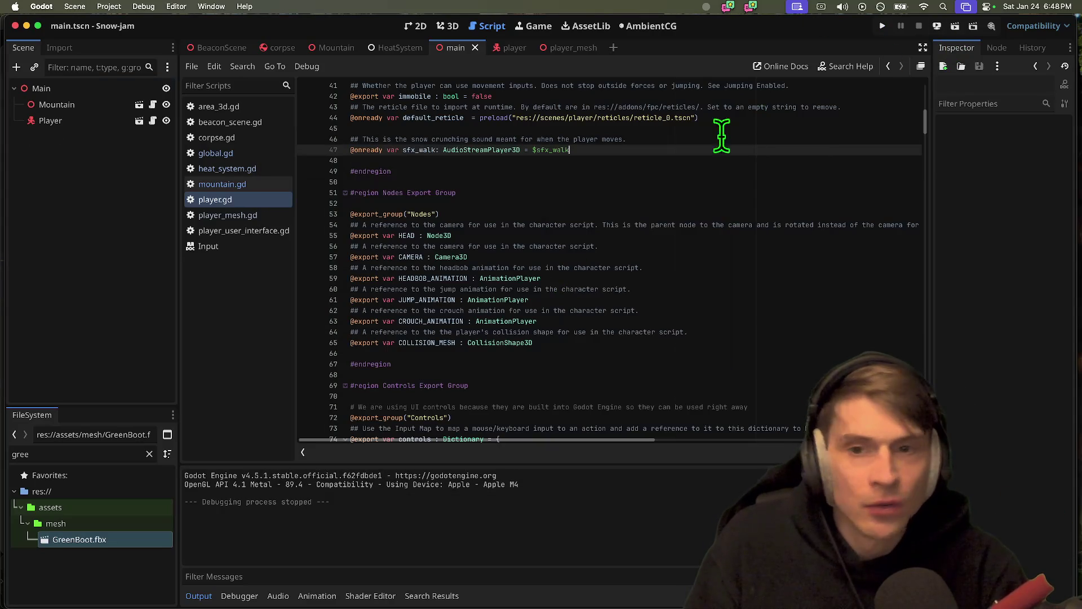
pyautogui.click(511, 53)
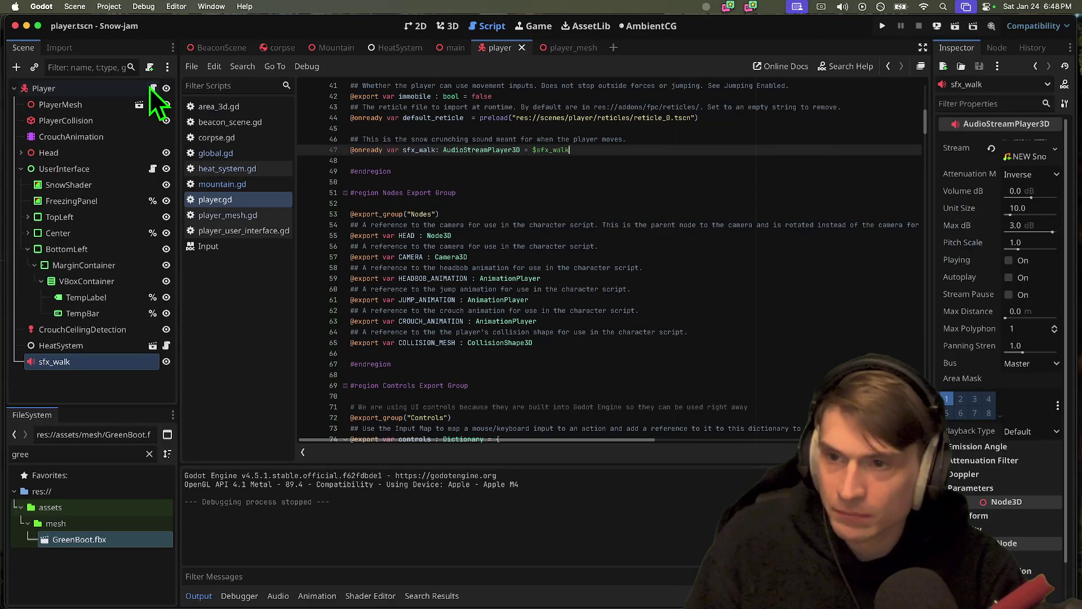
pyautogui.scroll(-15, 683, 144)
pyautogui.scroll(-2, 930, 158)
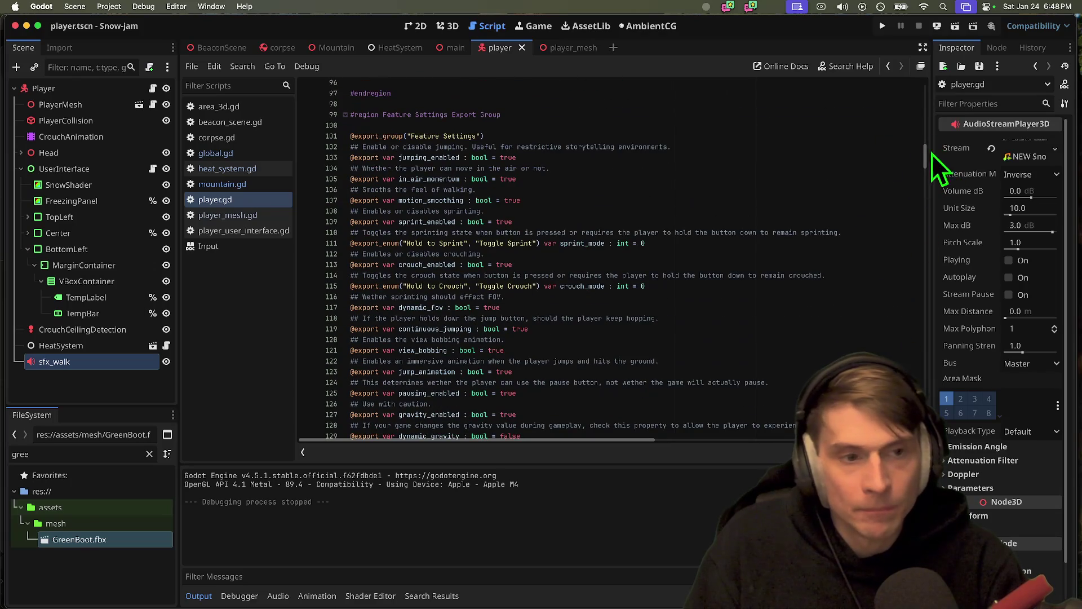
pyautogui.click(269, 49)
pyautogui.click(109, 89)
pyautogui.click(37, 141)
pyautogui.click(558, 254)
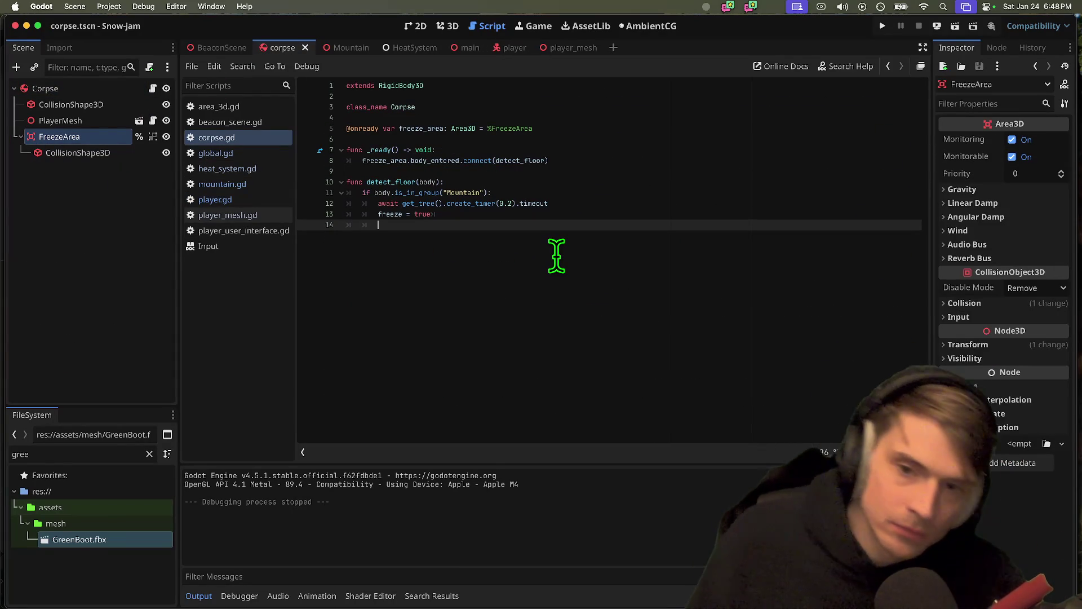
# Add $CollisionShape3D.disabled = true on line 14 of corpse.gd, then save and test-run
pyautogui.moveTo(56, 103)
pyautogui.mouseDown()
pyautogui.moveTo(49, 110)
pyautogui.moveTo(591, 242)
pyautogui.moveTo(680, 224)
pyautogui.mouseUp()
pyautogui.write('.disabled = ')
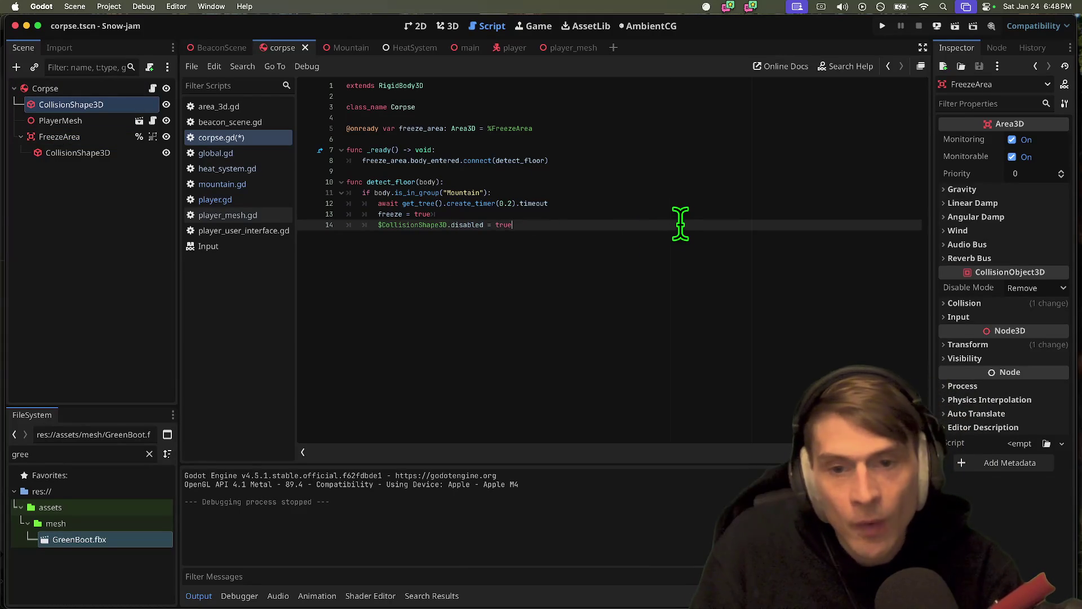
pyautogui.write('true')
pyautogui.press('super+b')
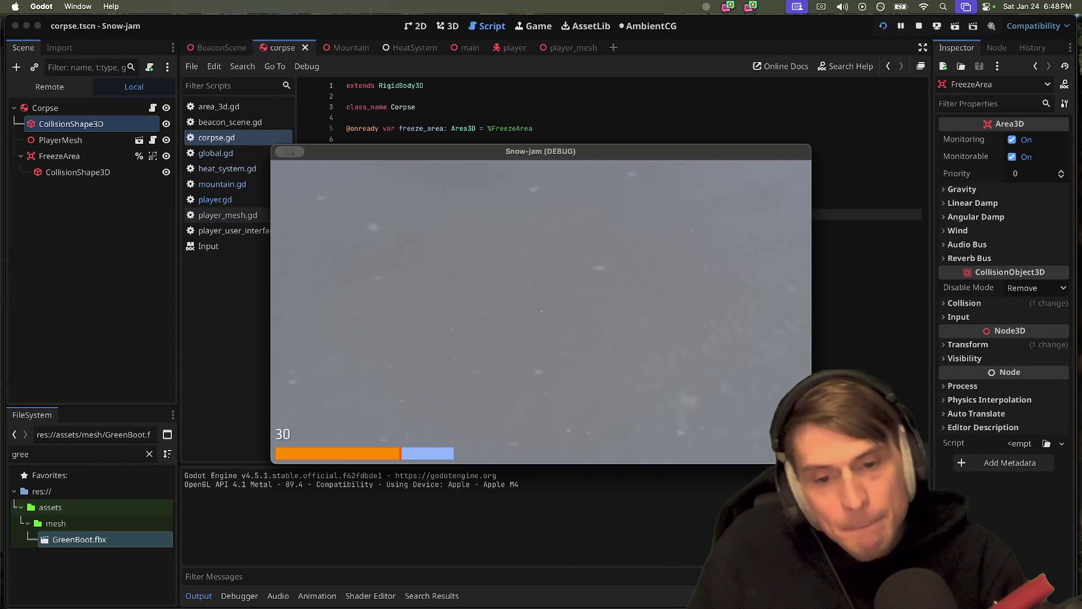
pyautogui.press('super+period')
pyautogui.click(499, 48)
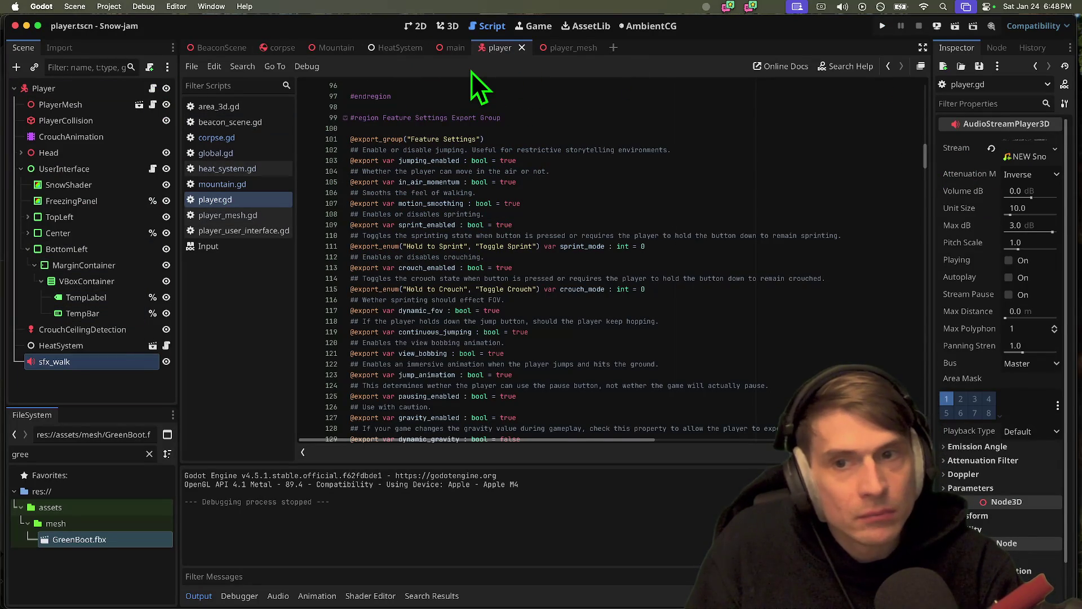
# Filter the FileSystem for 'glo' and open global.gd to check new_player
pyautogui.doubleClick(97, 455)
pyautogui.write('glo')
pyautogui.doubleClick(107, 571)
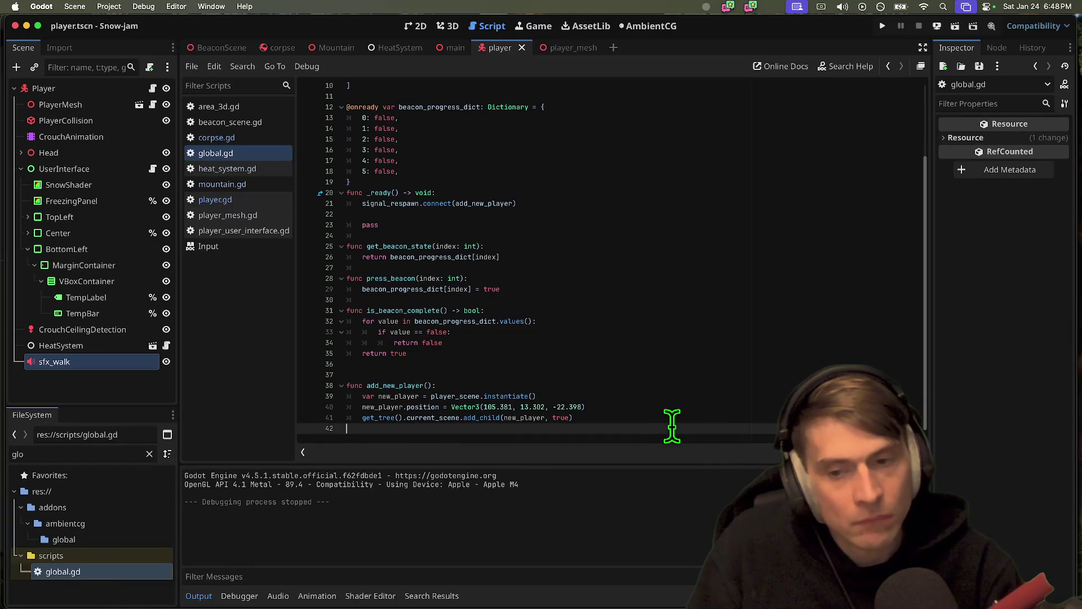
pyautogui.doubleClick(382, 407)
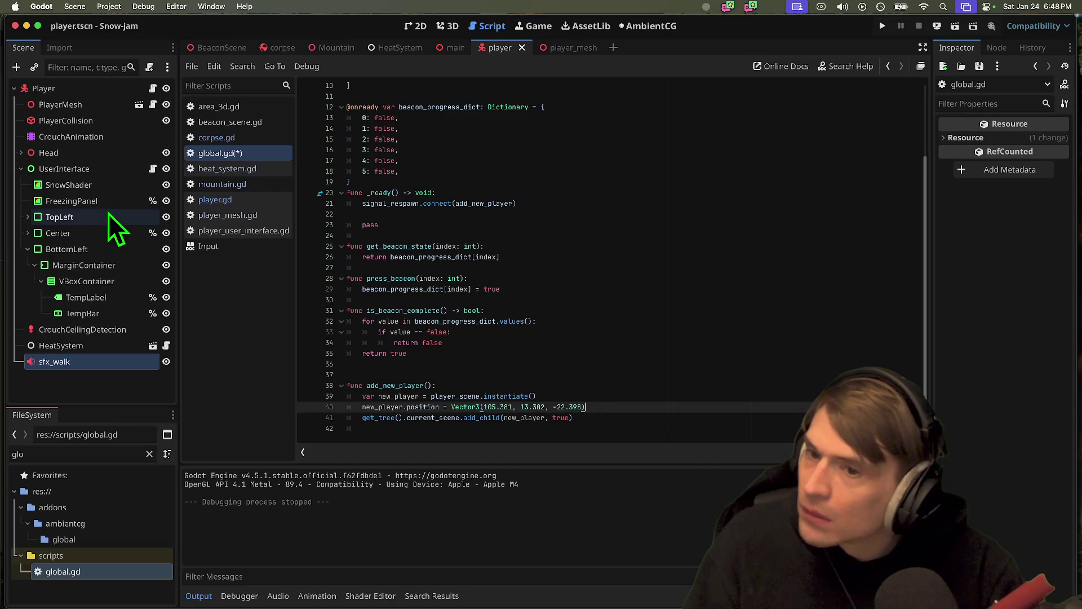
# Insert 'immobile = false' at the start of ready_gameplay in player.gd, then save and run
pyautogui.click(254, 203)
pyautogui.moveTo(923, 163); pyautogui.dragTo(924, 420)
pyautogui.scroll(10, 665, 265)
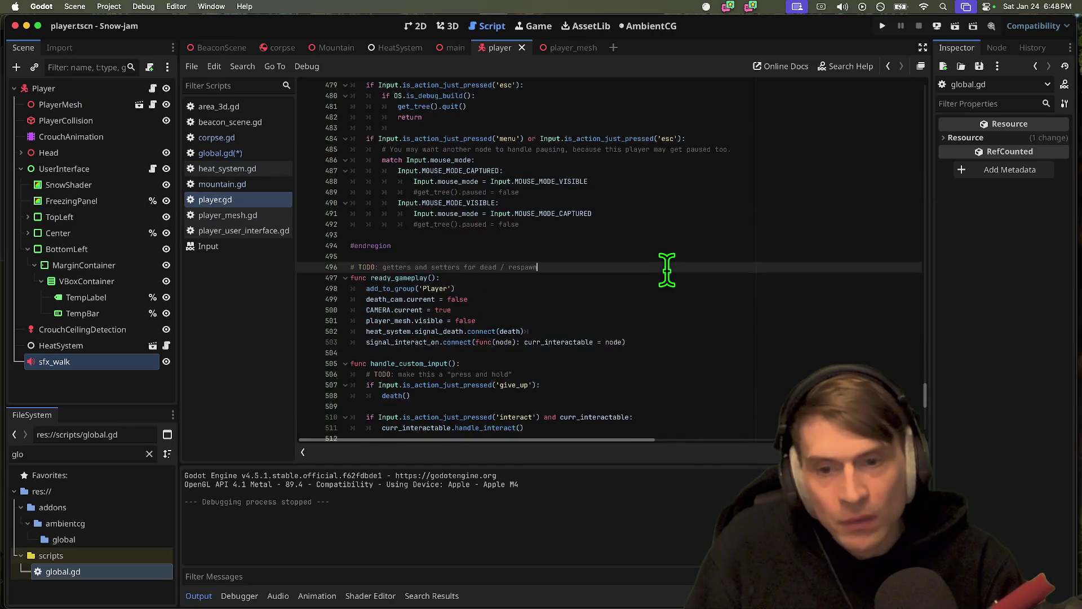
pyautogui.press('super+shift+Return')
pyautogui.write('mmobile = false')
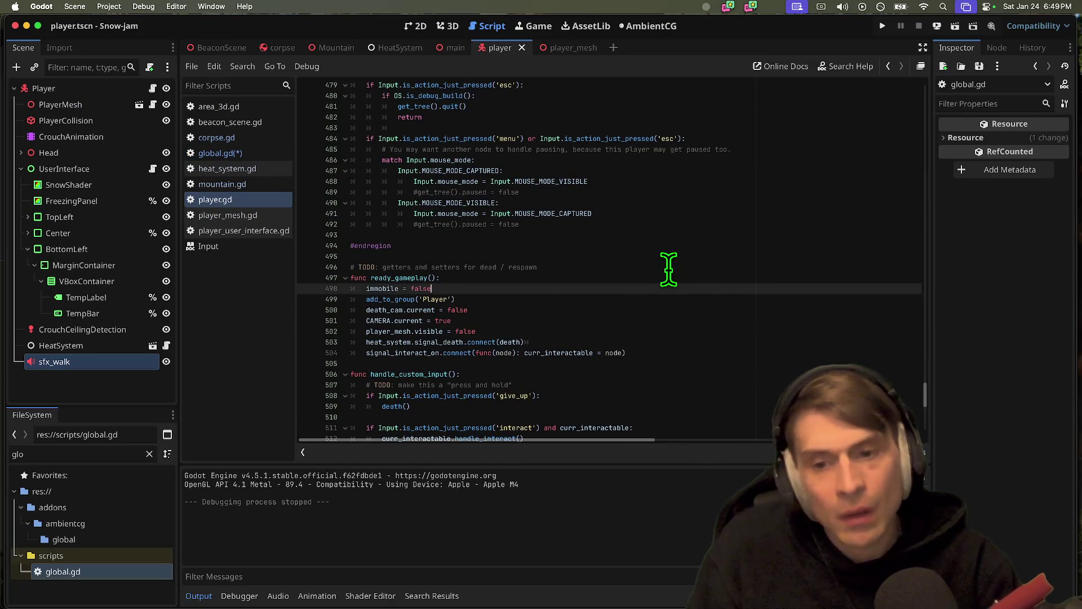
pyautogui.press('super+b')
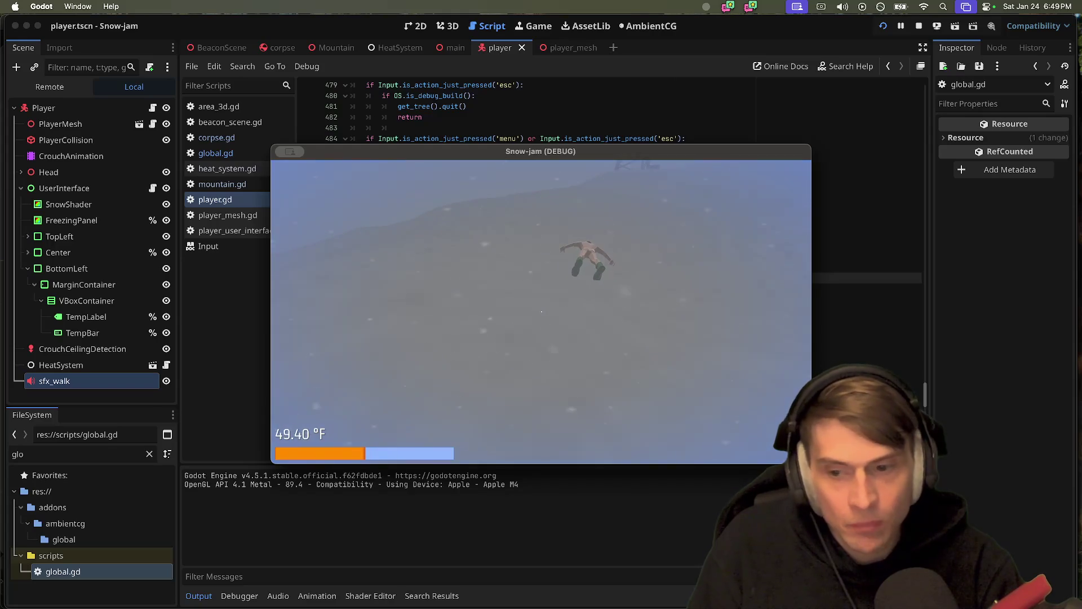
# Stop the game, review every use of immobile in player.gd, and relaunch
pyautogui.press('Escape')
pyautogui.scroll(-5, 512, 316)
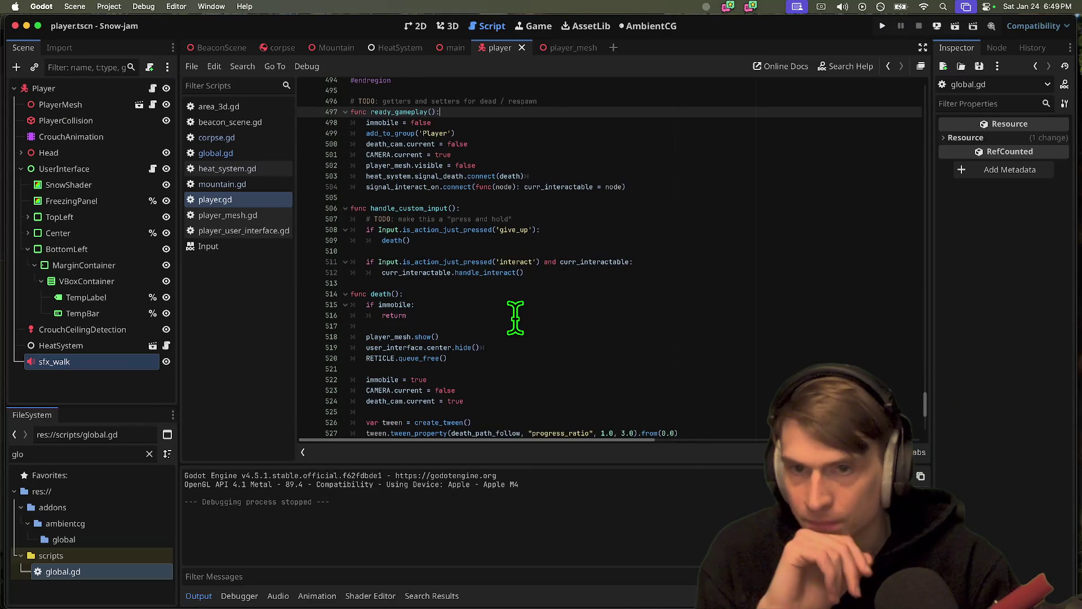
pyautogui.doubleClick(381, 122)
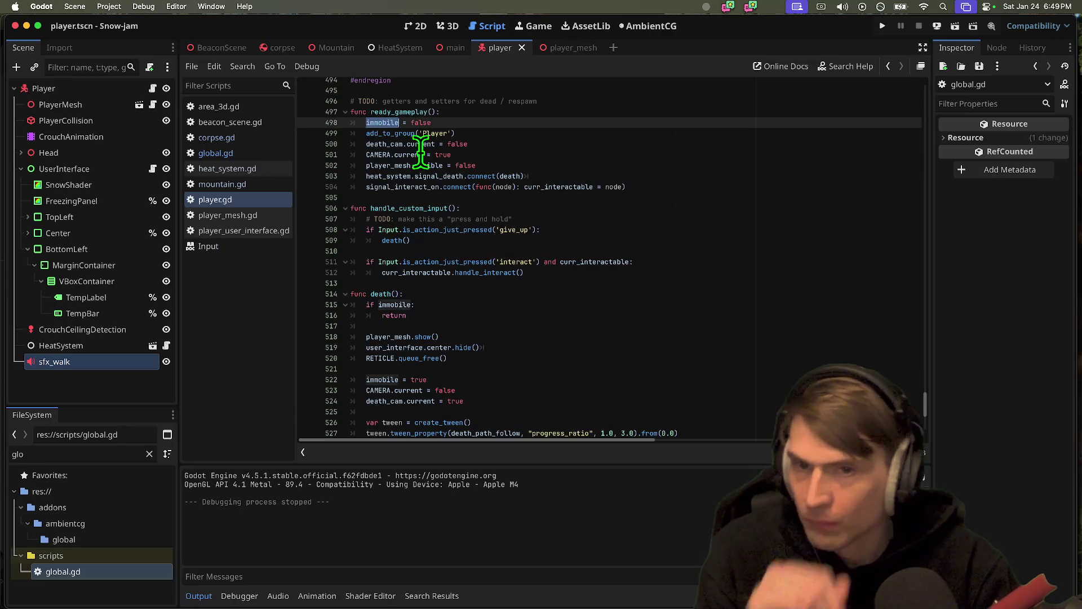
pyautogui.moveTo(471, 237)
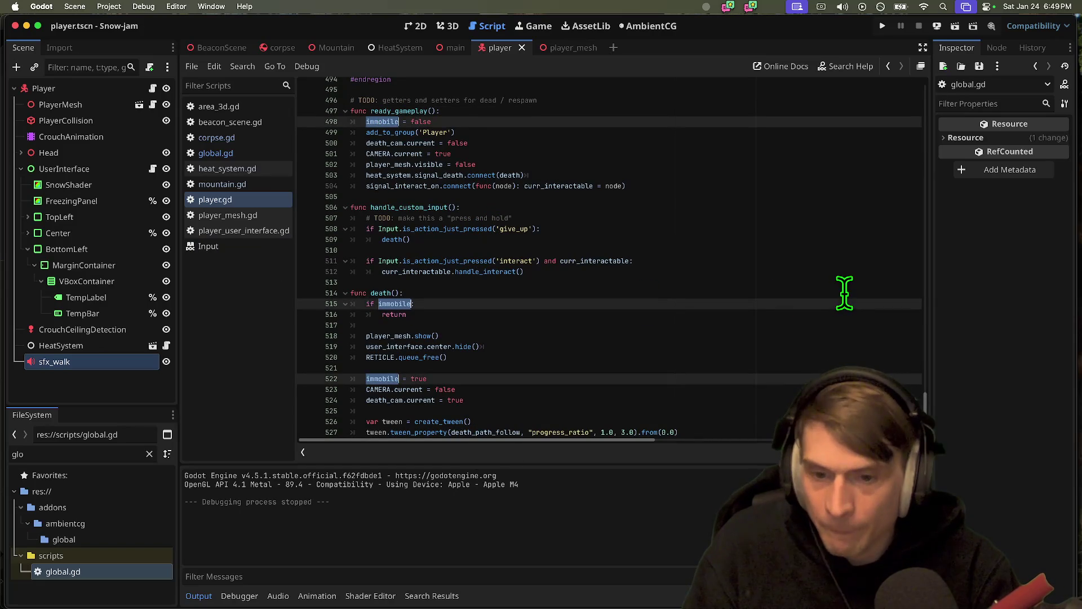
pyautogui.scroll(-1, 844, 293)
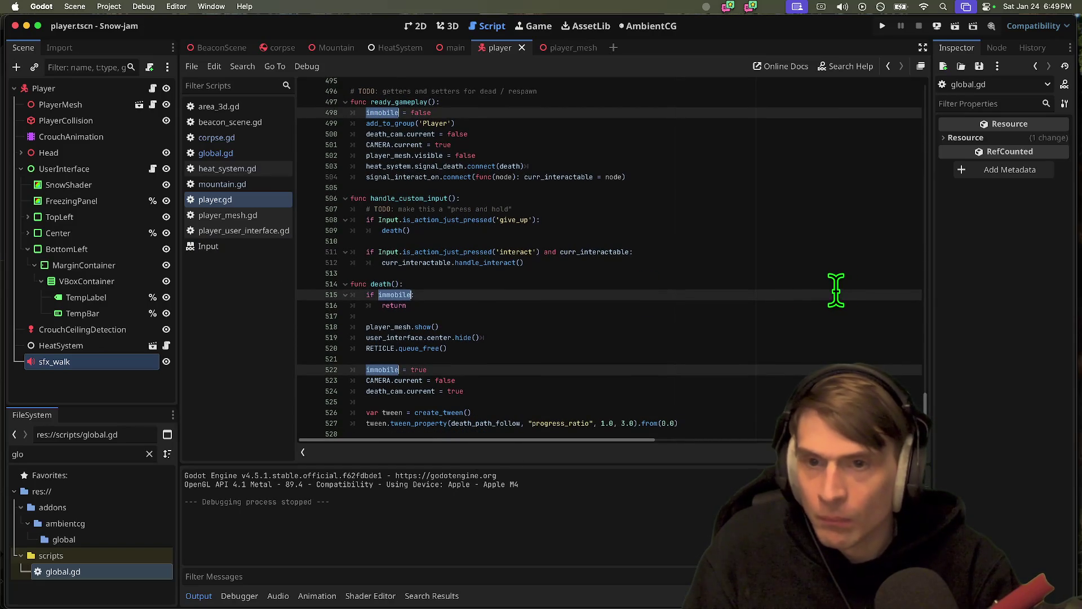
pyautogui.scroll(20, 836, 291)
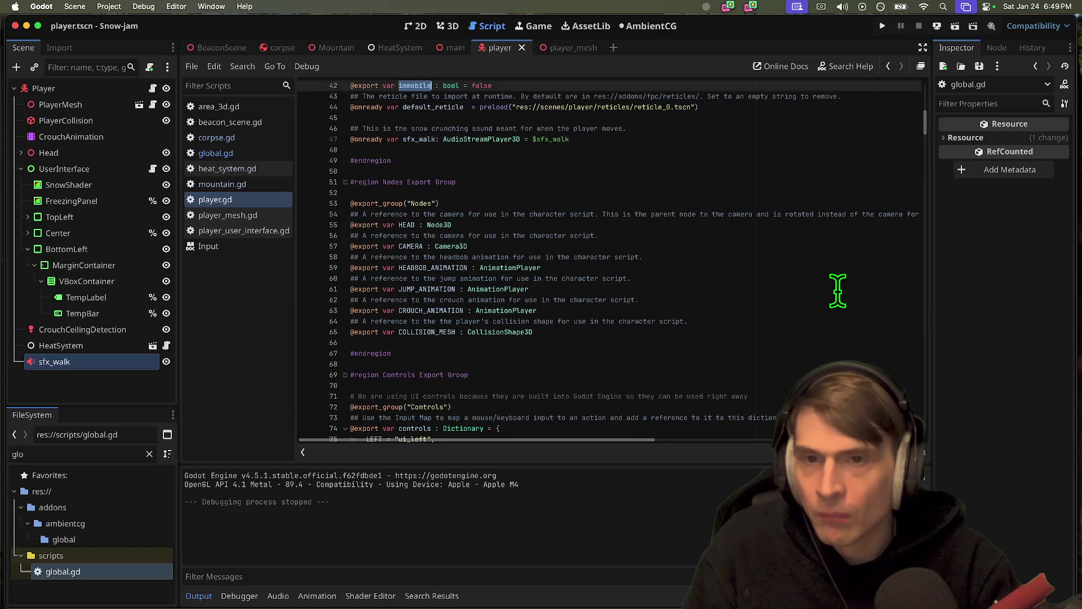
pyautogui.press('super+g')
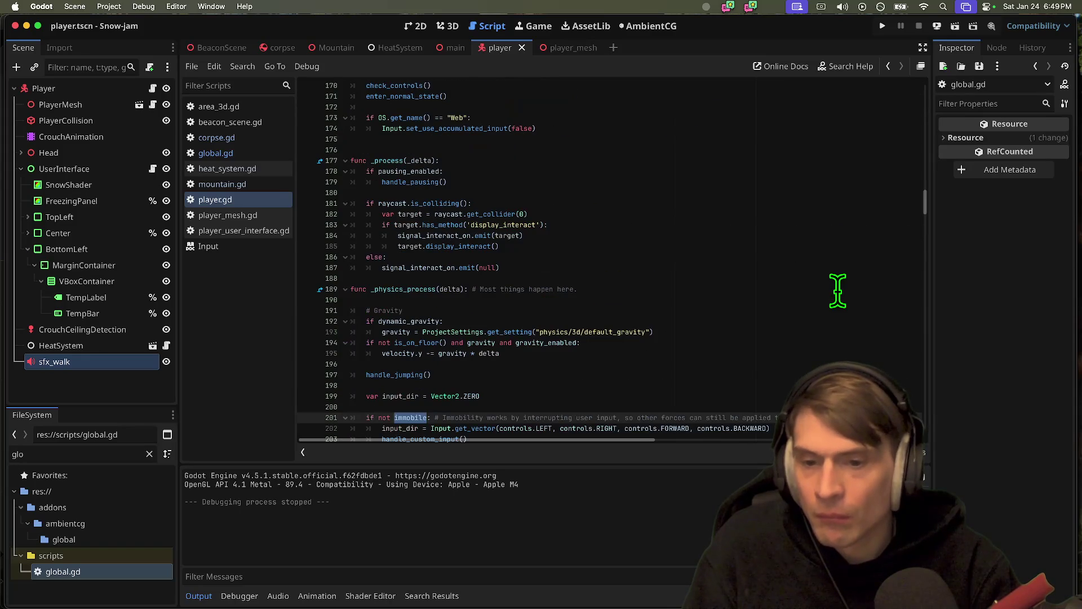
pyautogui.scroll(-2, 838, 291)
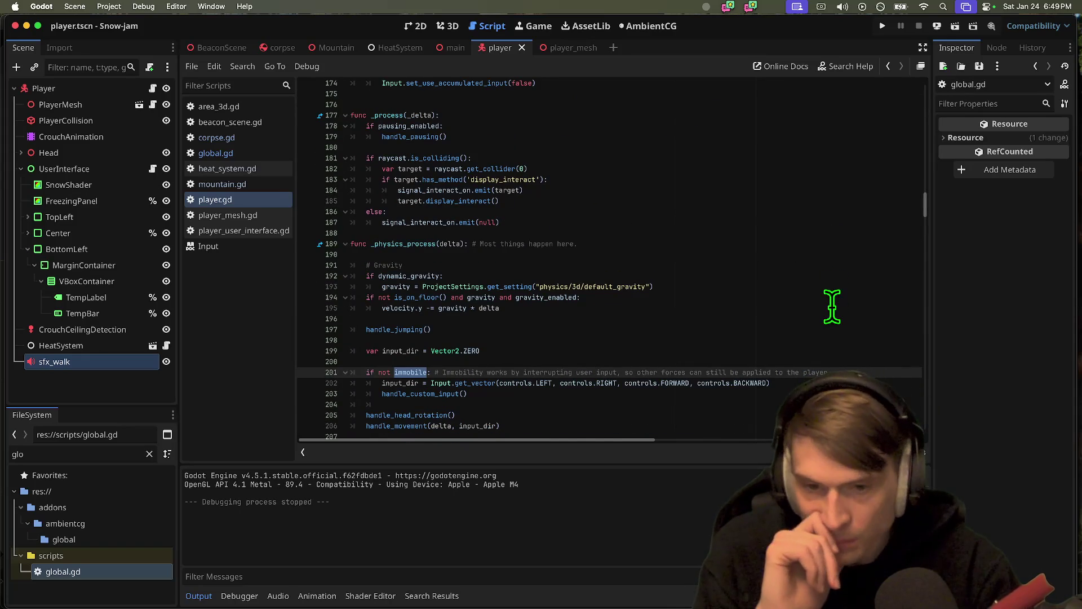
pyautogui.click(581, 362)
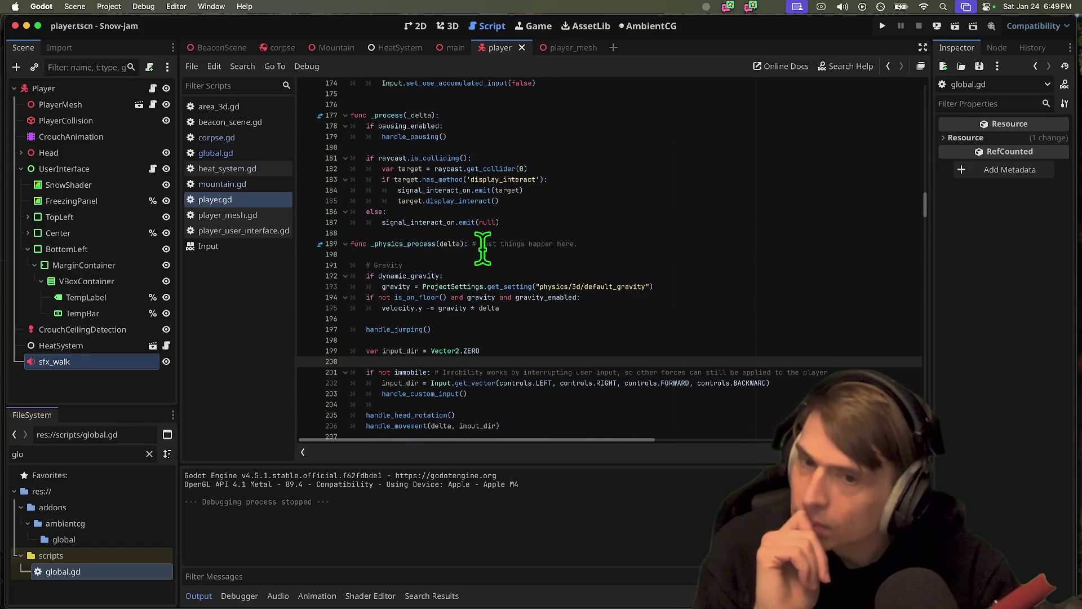
pyautogui.moveTo(417, 272)
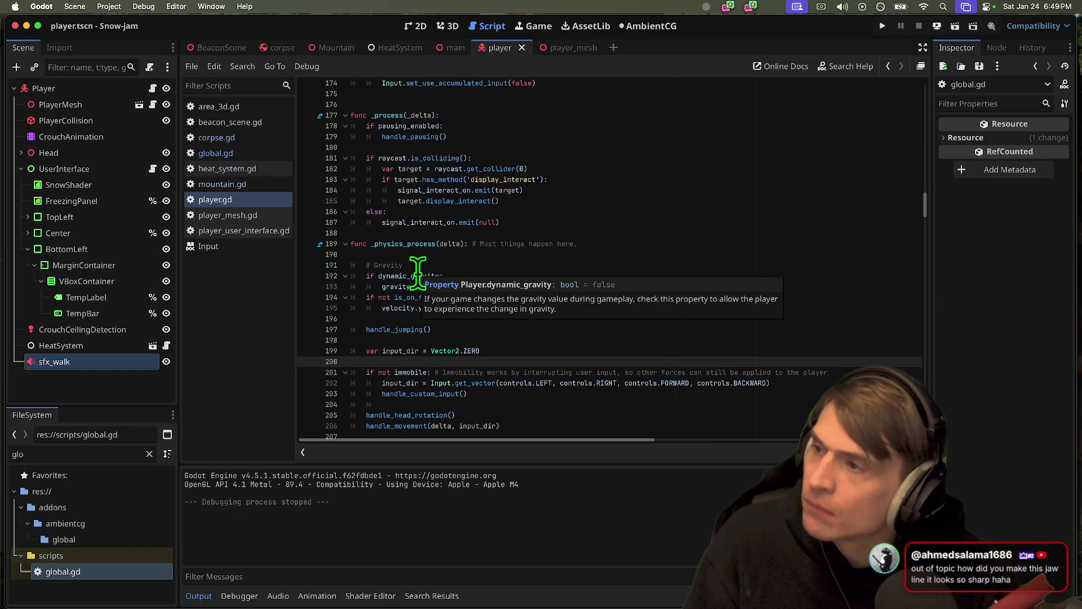
pyautogui.press('super+b')
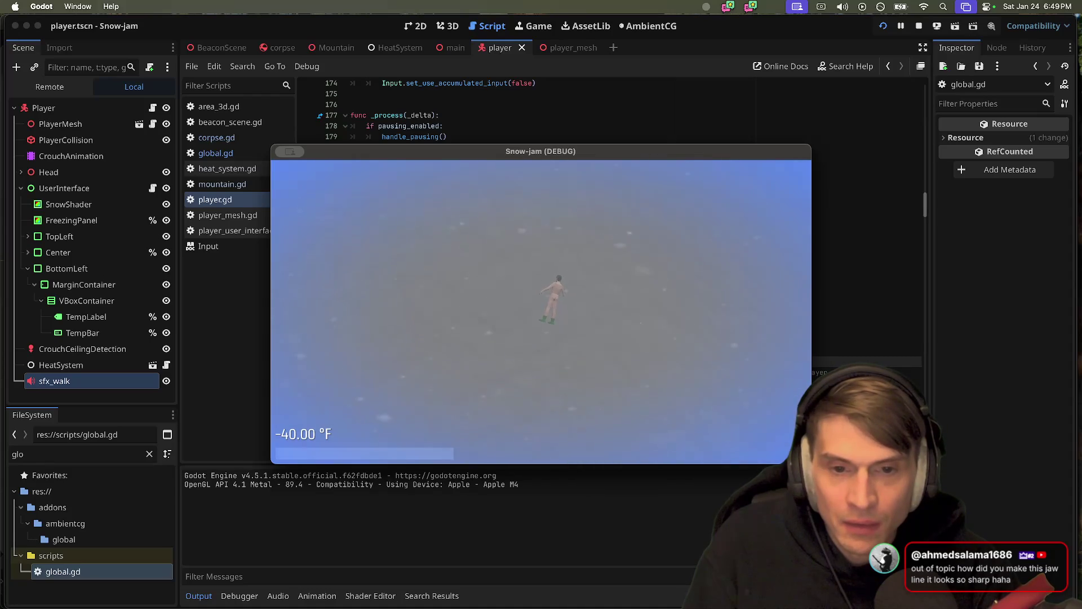
# Stop and rerun the game, then bring up corpse.tscn with its corpse.gd script
pyautogui.press('super+period')
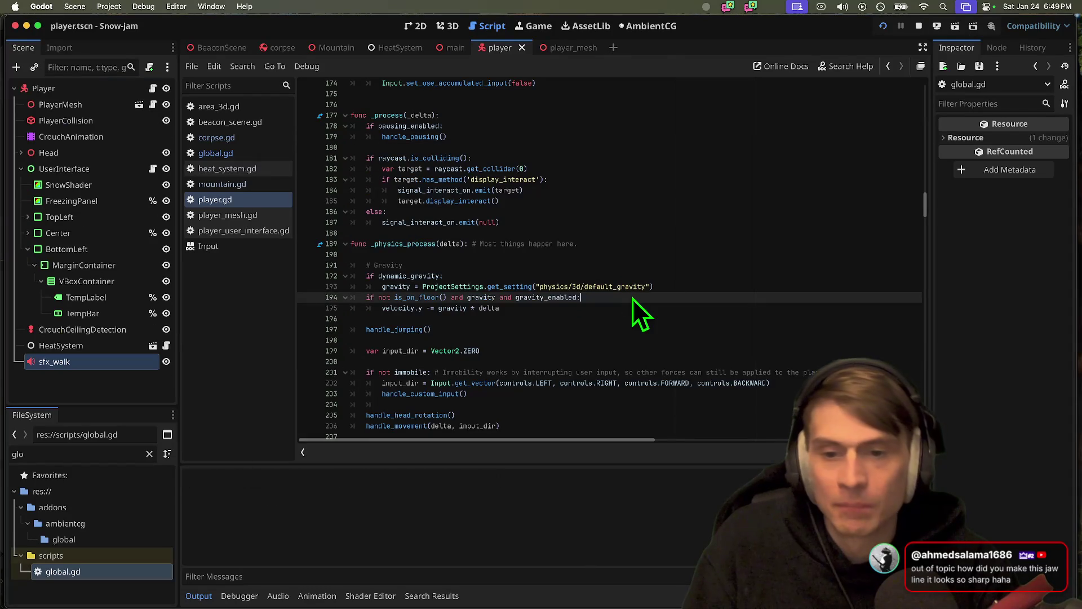
pyautogui.press('super+b')
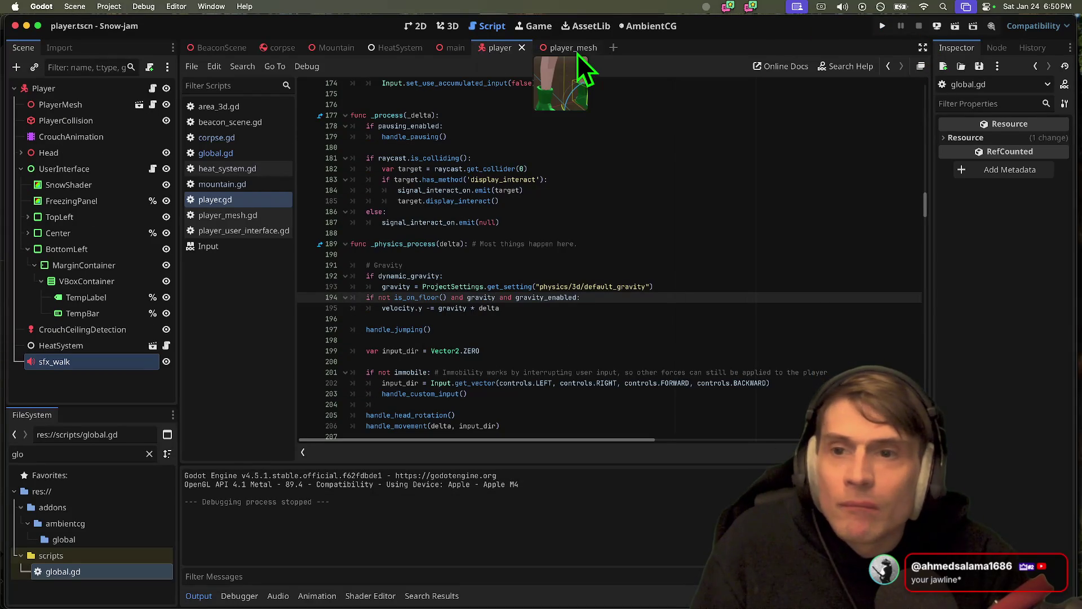
pyautogui.click(259, 49)
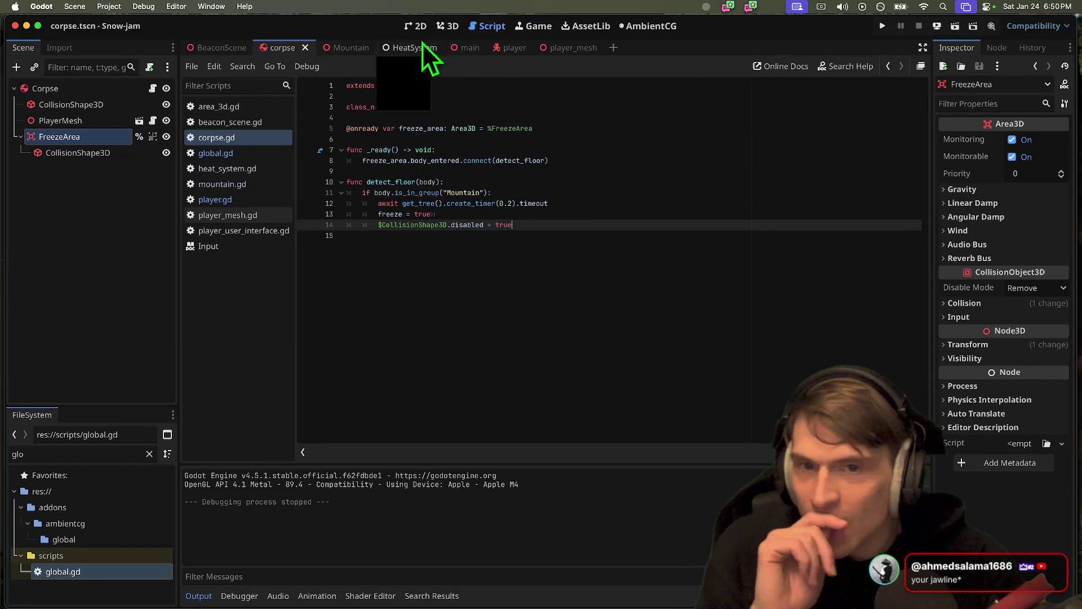
# Inspect the Player and PlayerMesh nodes in the player scene
pyautogui.click(504, 47)
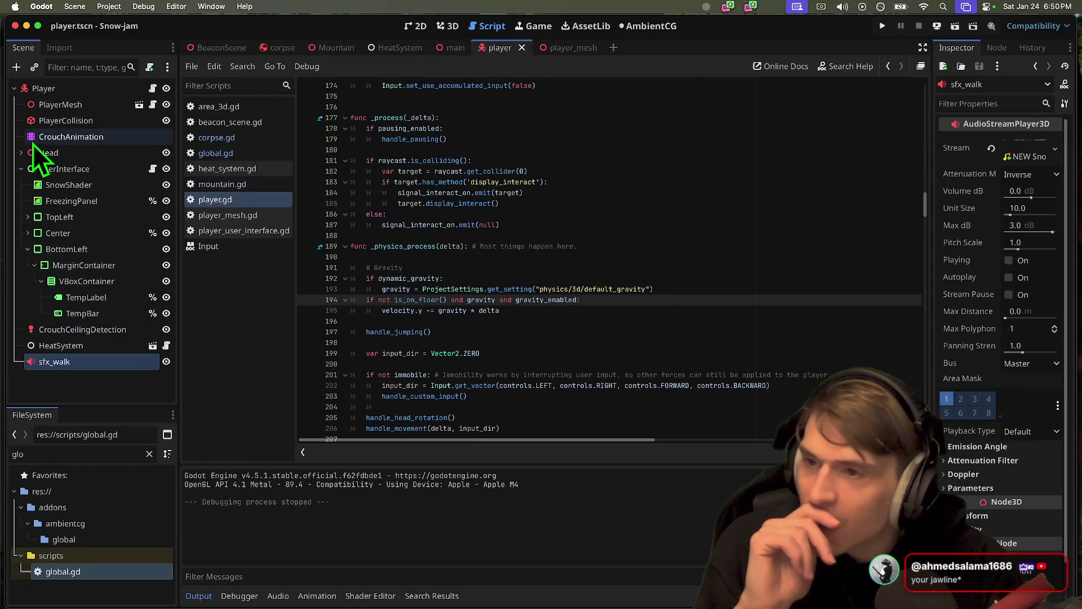
pyautogui.click(47, 112)
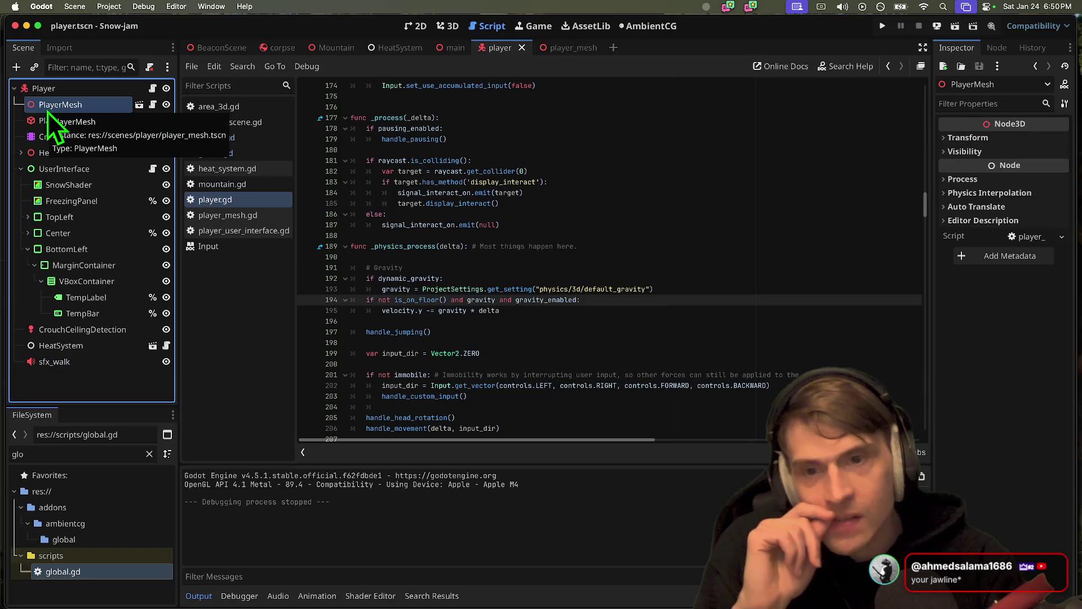
pyautogui.scroll(-6, 755, 409)
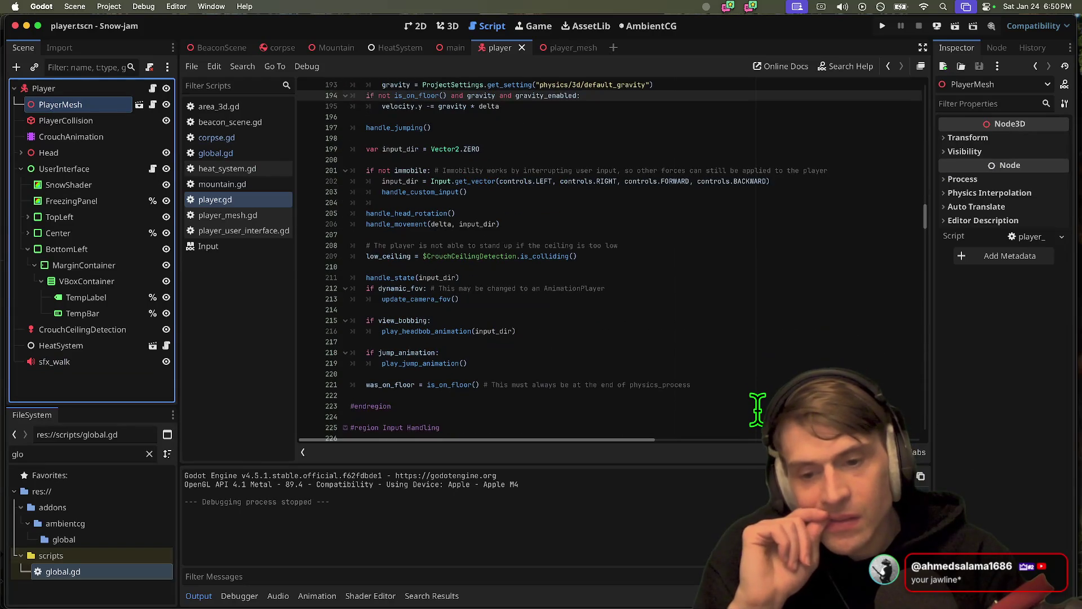
pyautogui.scroll(5, 756, 400)
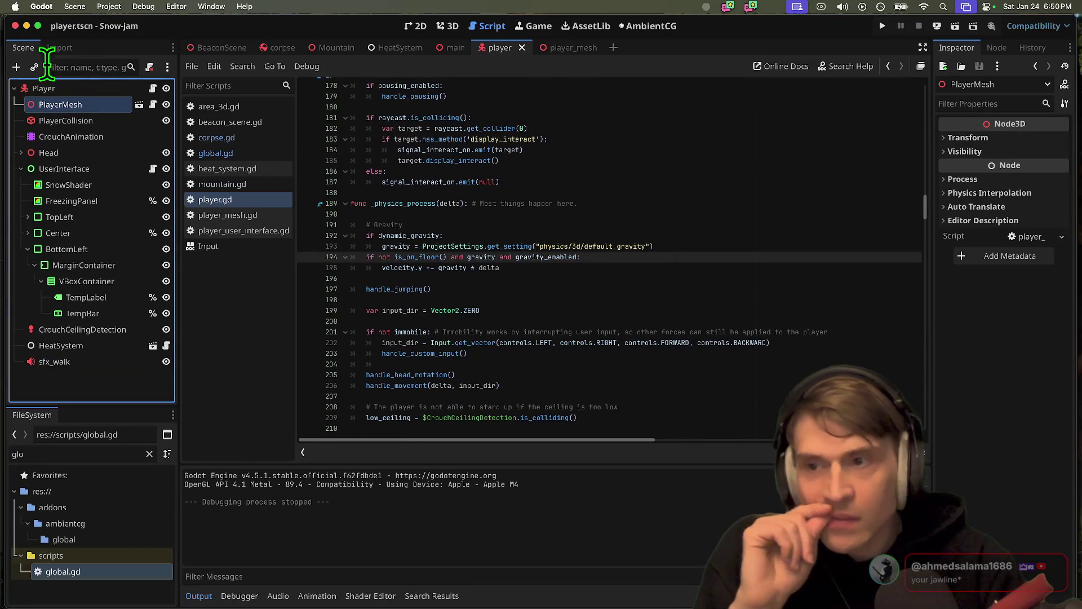
pyautogui.click(55, 93)
pyautogui.click(54, 104)
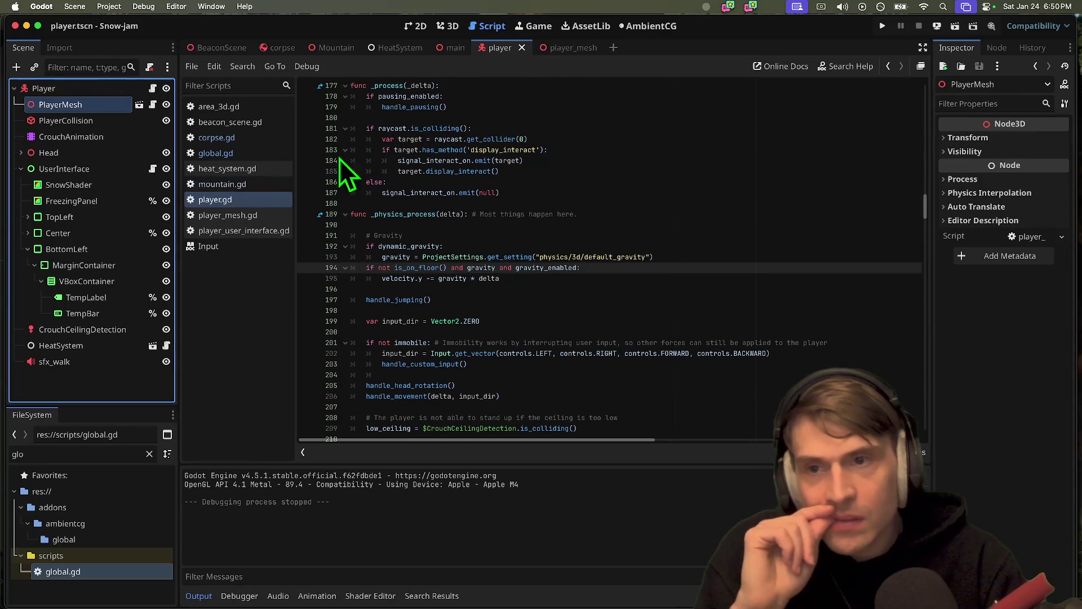
# Check the Corpse root's physics properties and 3D model, then run the game from corpse.gd
pyautogui.click(282, 48)
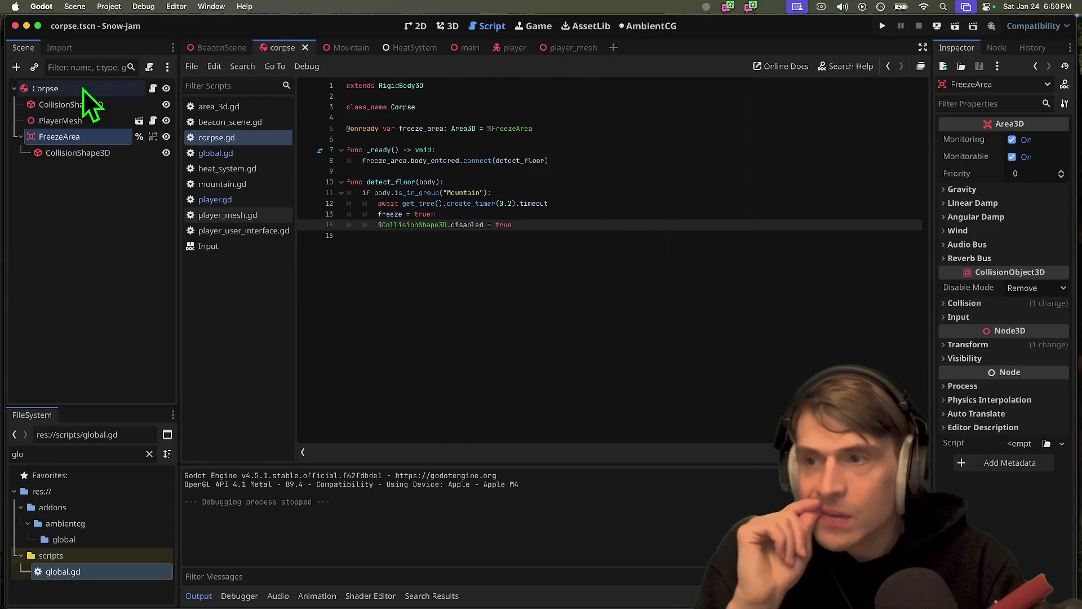
pyautogui.click(82, 89)
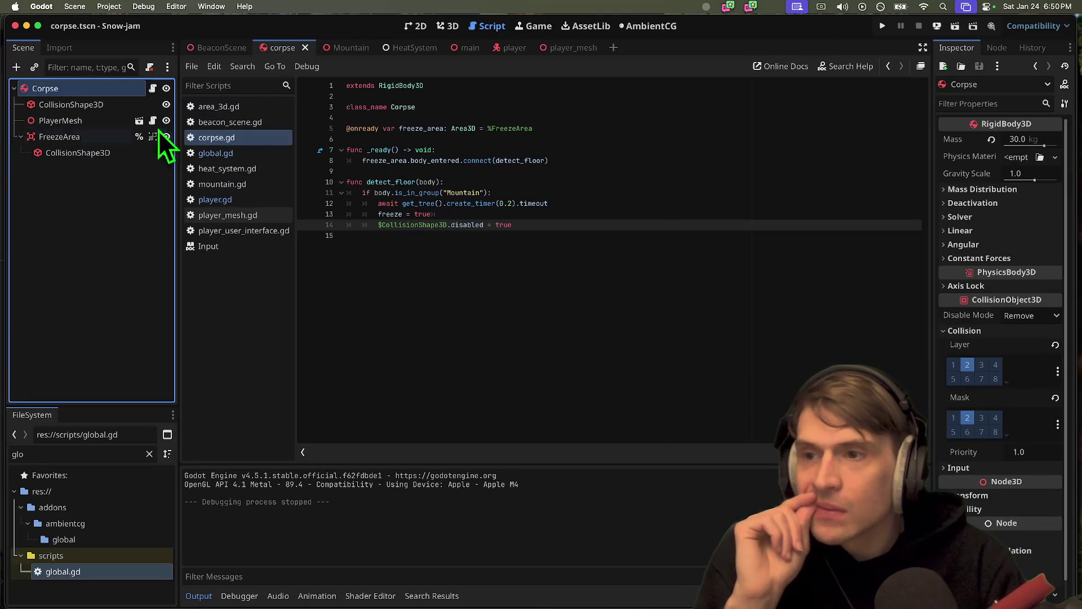
pyautogui.click(444, 24)
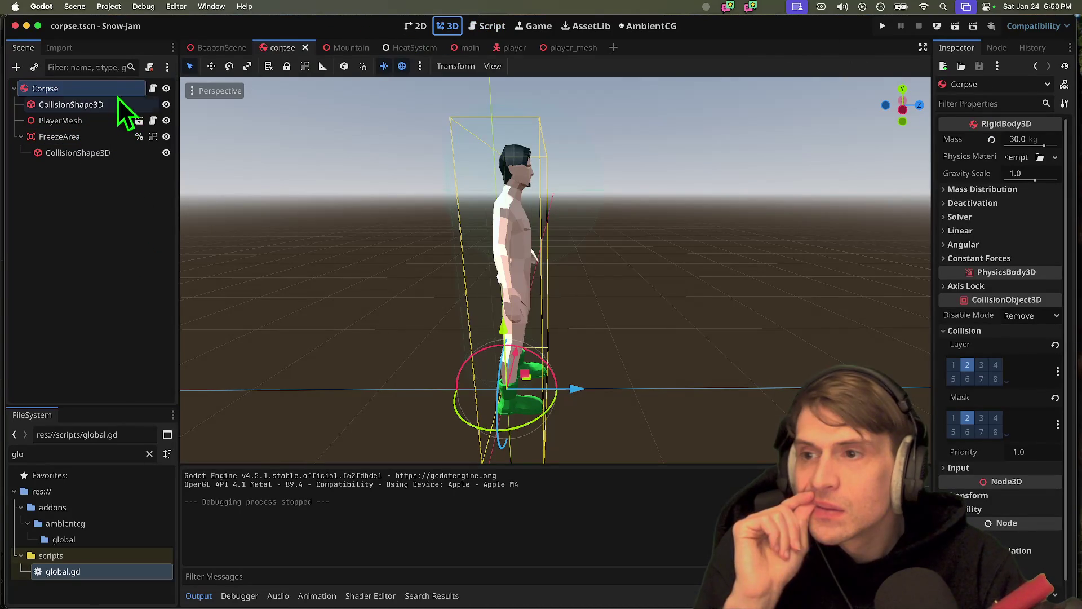
pyautogui.click(490, 29)
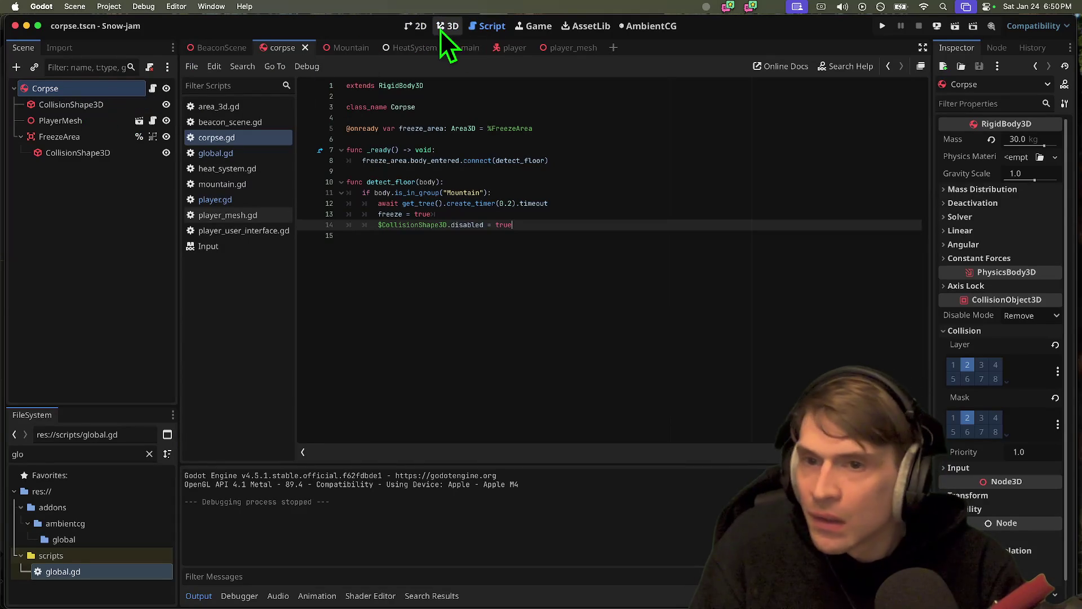
pyautogui.click(591, 276)
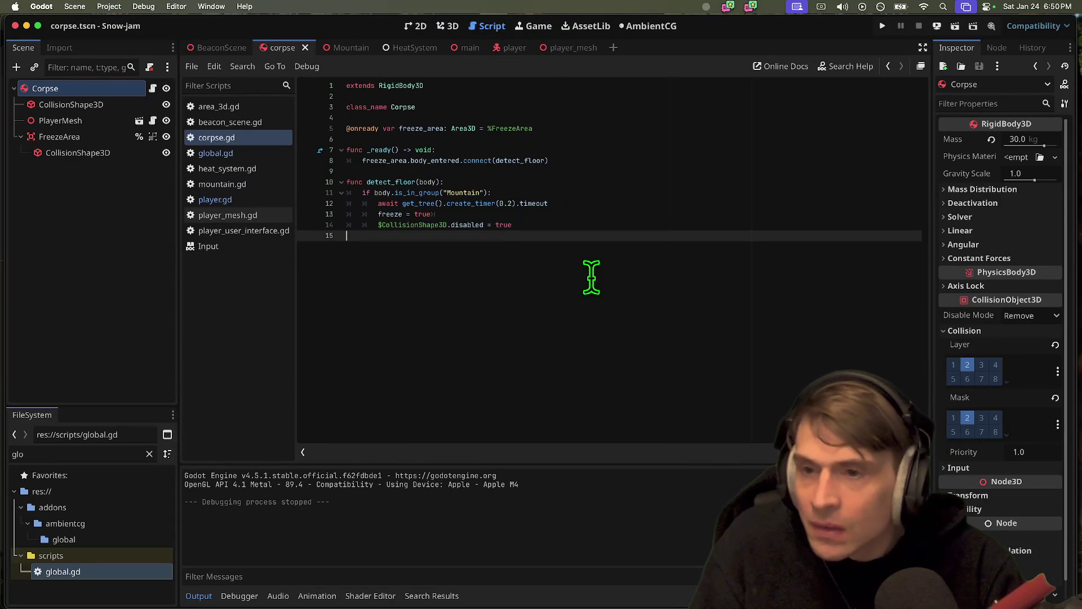
pyautogui.press('super+b')
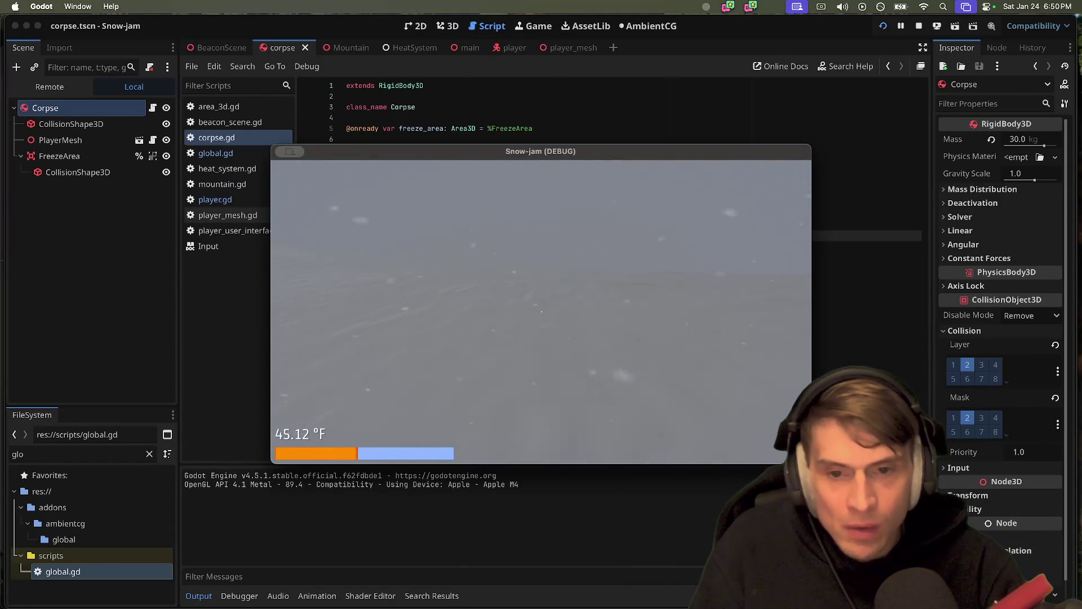
# Stop the game and open player.gd at line 207 in _physics_process
pyautogui.press('super+period')
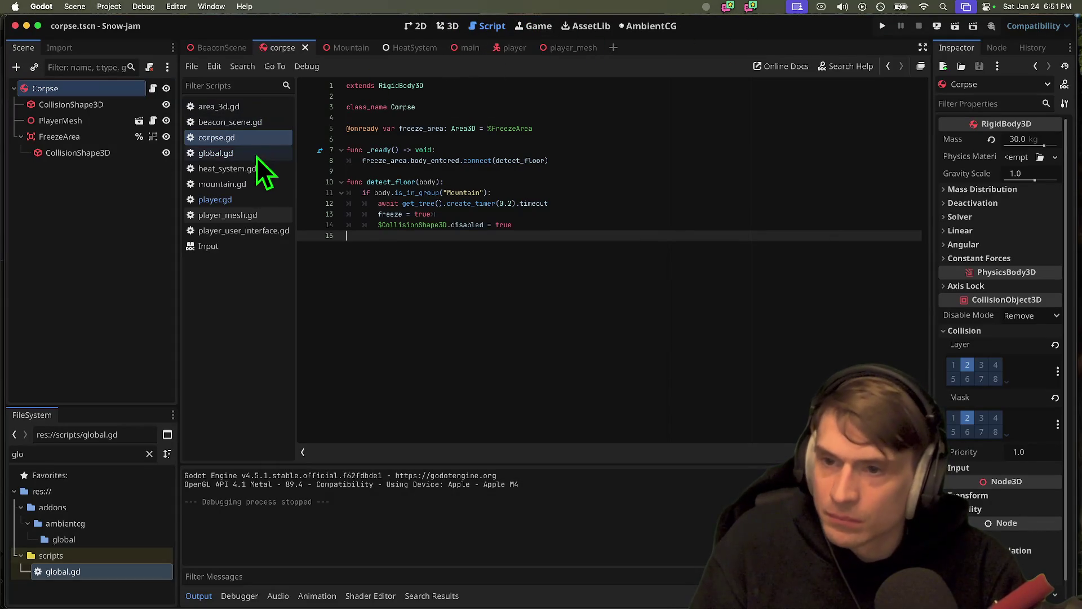
pyautogui.click(254, 201)
pyautogui.click(117, 117)
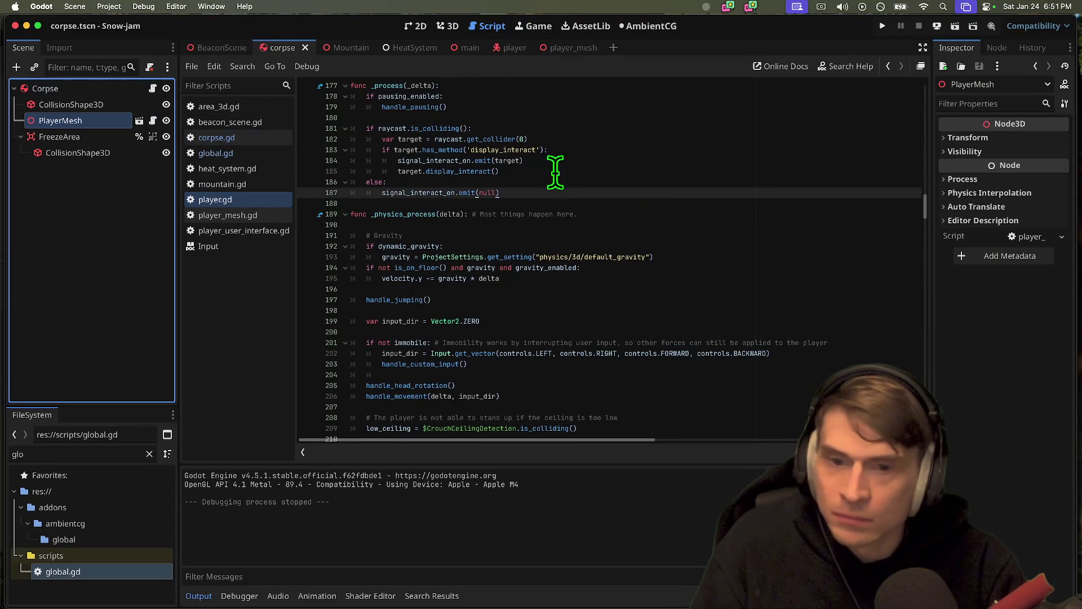
pyautogui.scroll(-5, 569, 179)
pyautogui.click(747, 246)
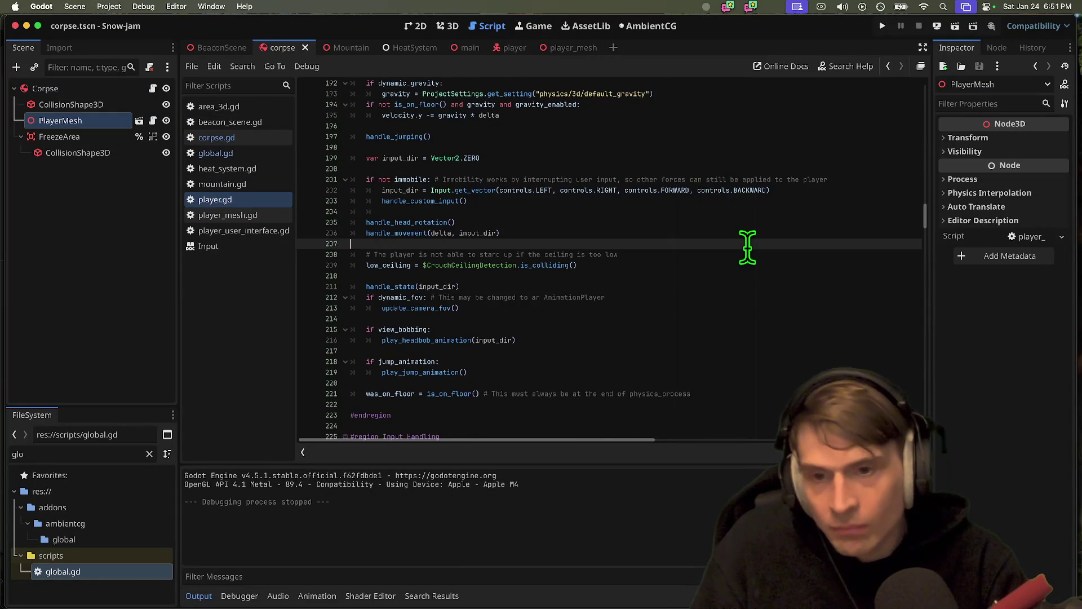
# Jump to handle_head_rotation and start a player_mesh line after the HEAD rotation clamp
pyautogui.click(408, 222)
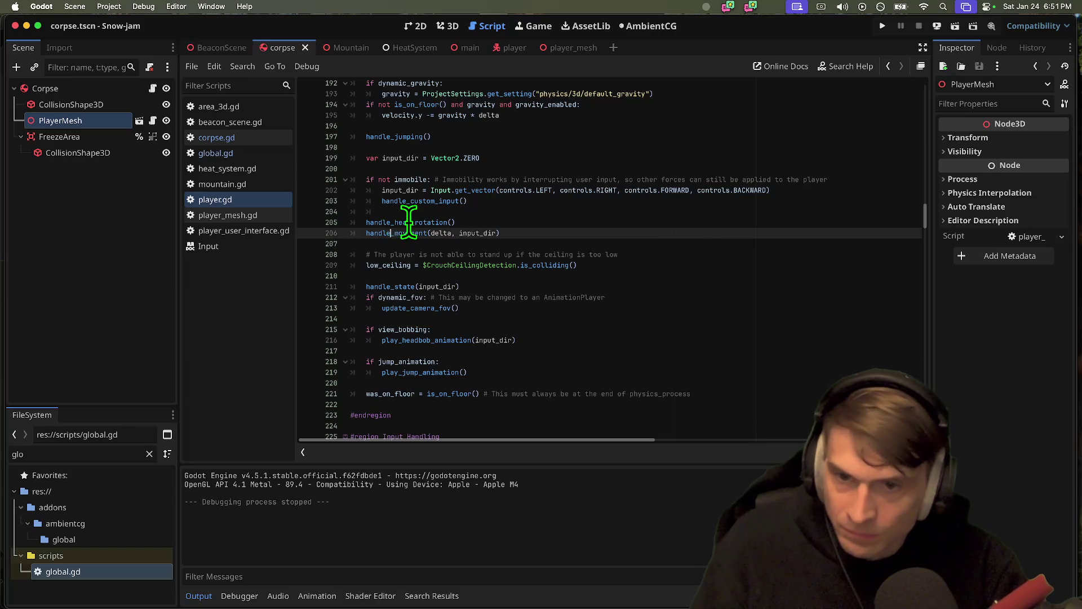
pyautogui.keyDown('super'); pyautogui.click(408, 222); pyautogui.keyUp('super')
pyautogui.scroll(-8, 727, 401)
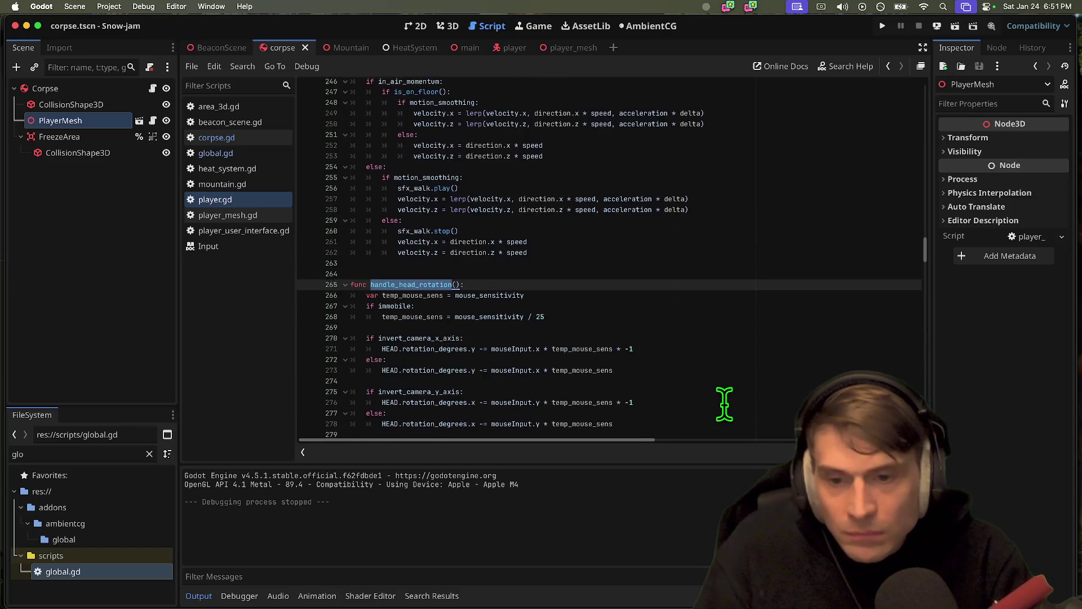
pyautogui.scroll(-5, 727, 402)
pyautogui.click(818, 286)
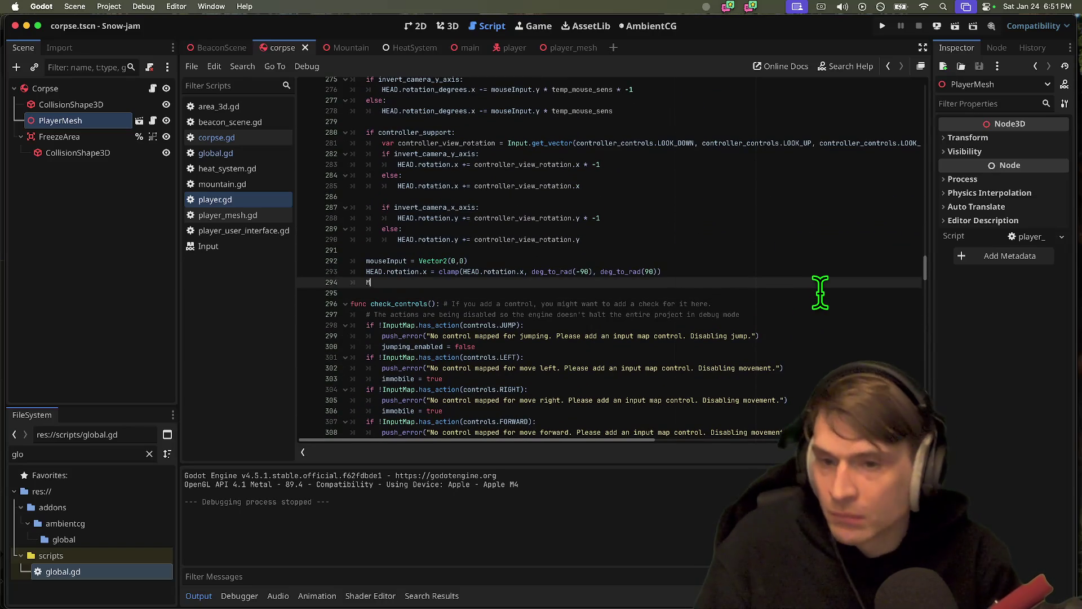
pyautogui.write('layer_mesh.ro')
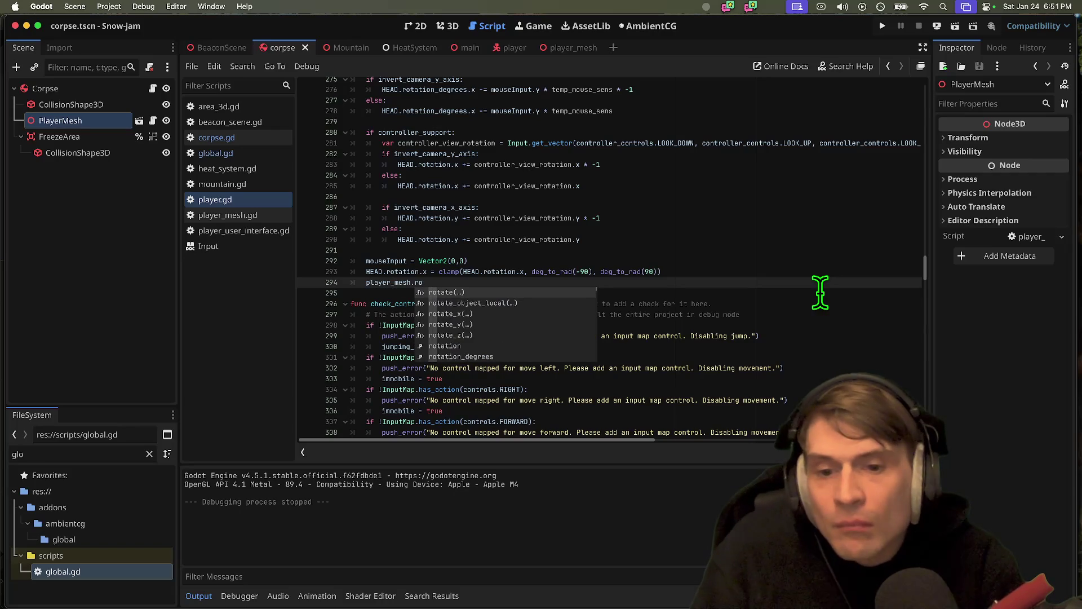
# Accept the player_mesh.rotate completion on line 294 and review the surrounding code
pyautogui.press('Return')
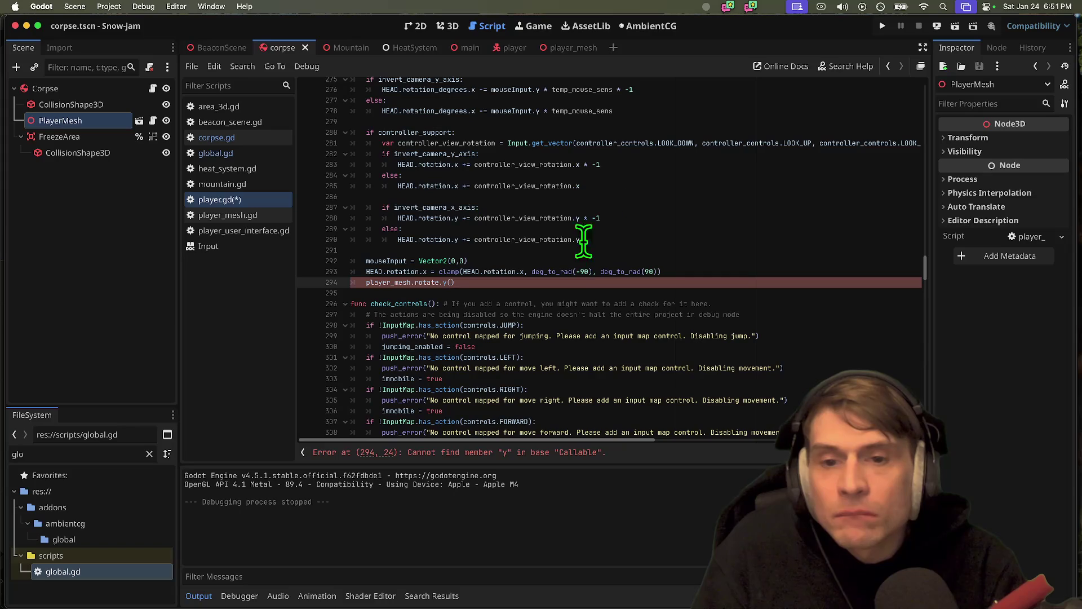
pyautogui.tripleClick(586, 282)
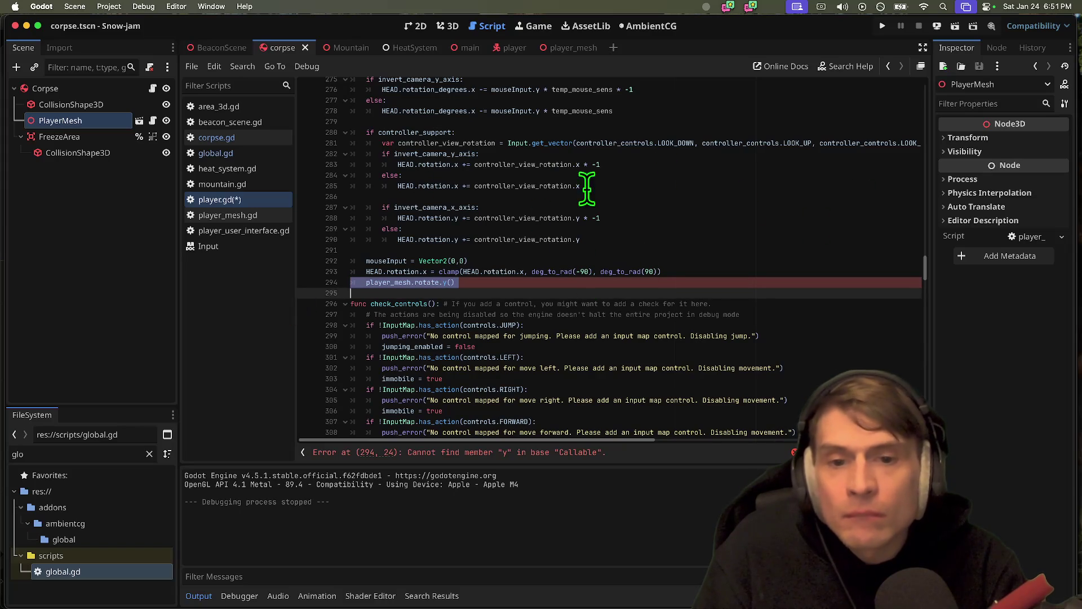
pyautogui.click(563, 281)
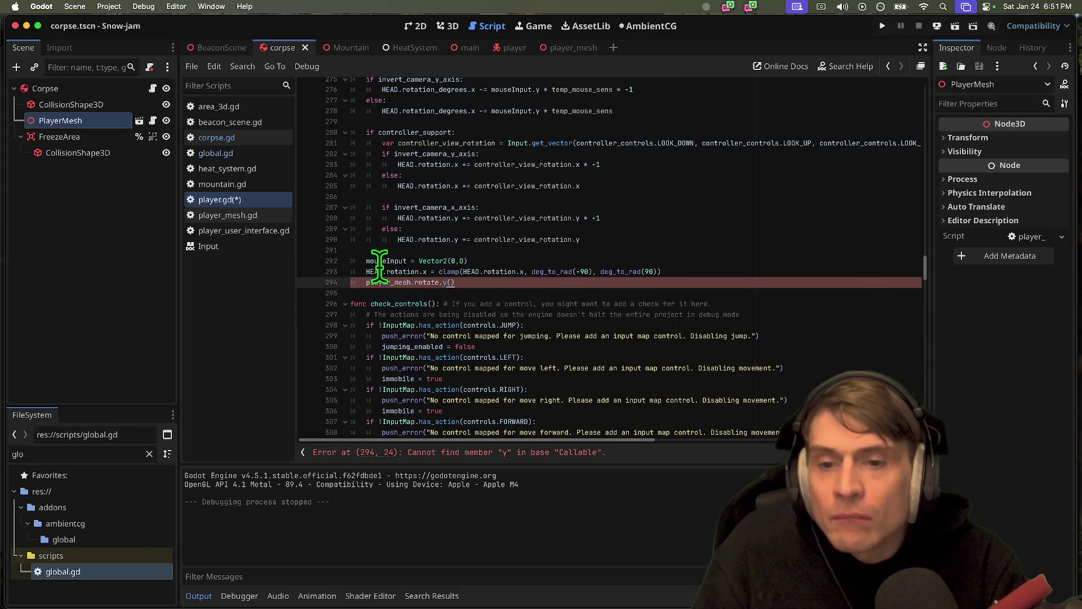
pyautogui.scroll(1, 703, 260)
pyautogui.scroll(10, 705, 254)
pyautogui.scroll(5, 768, 244)
pyautogui.scroll(-1, 769, 243)
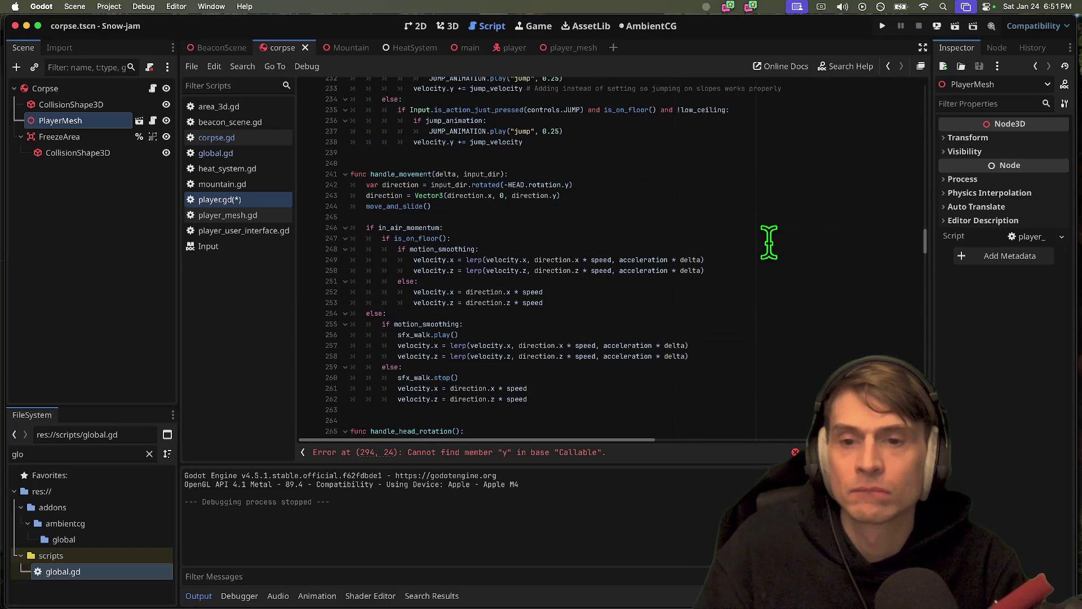
pyautogui.scroll(-2, 928, 251)
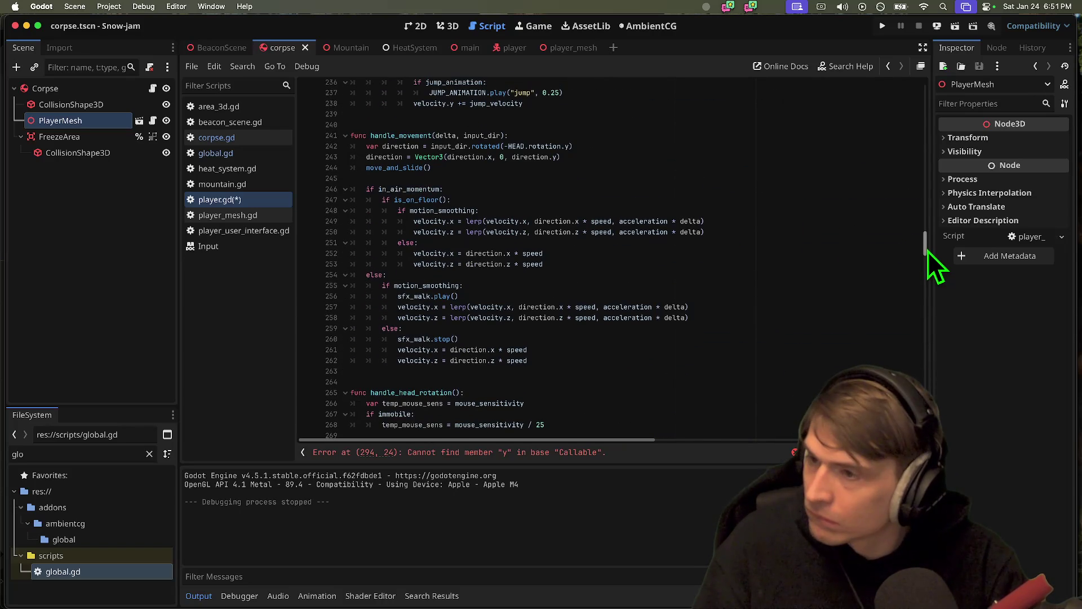
pyautogui.moveTo(928, 251)
pyautogui.mouseDown()
pyautogui.moveTo(928, 210)
pyautogui.moveTo(902, 370)
pyautogui.moveTo(905, 353)
pyautogui.mouseUp()
pyautogui.scroll(10, 905, 372)
# Check the rotation references, then delete the erroring player_mesh rotate line 294
pyautogui.click(833, 314)
pyautogui.press('super+z')
pyautogui.scroll(3, 829, 310)
pyautogui.press('super+shift+z')
pyautogui.scroll(3, 689, 172)
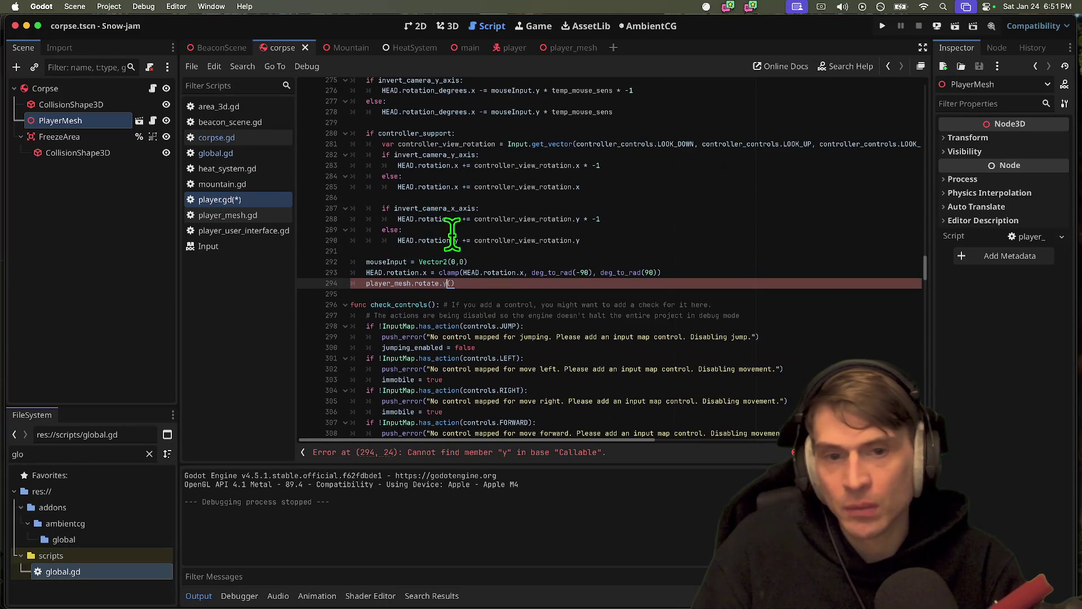
pyautogui.doubleClick(515, 221)
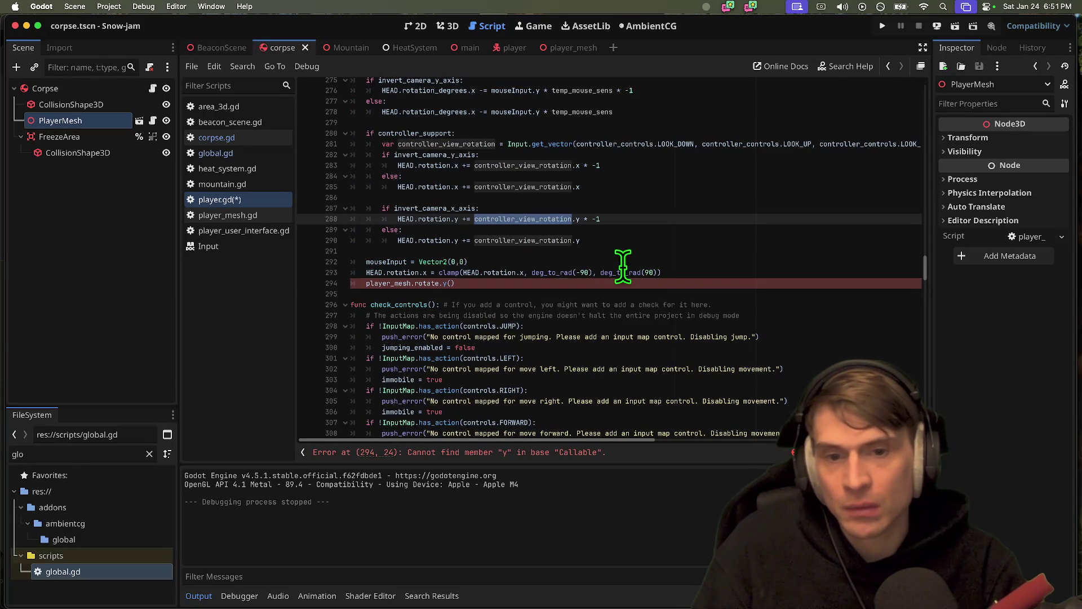
pyautogui.doubleClick(499, 273)
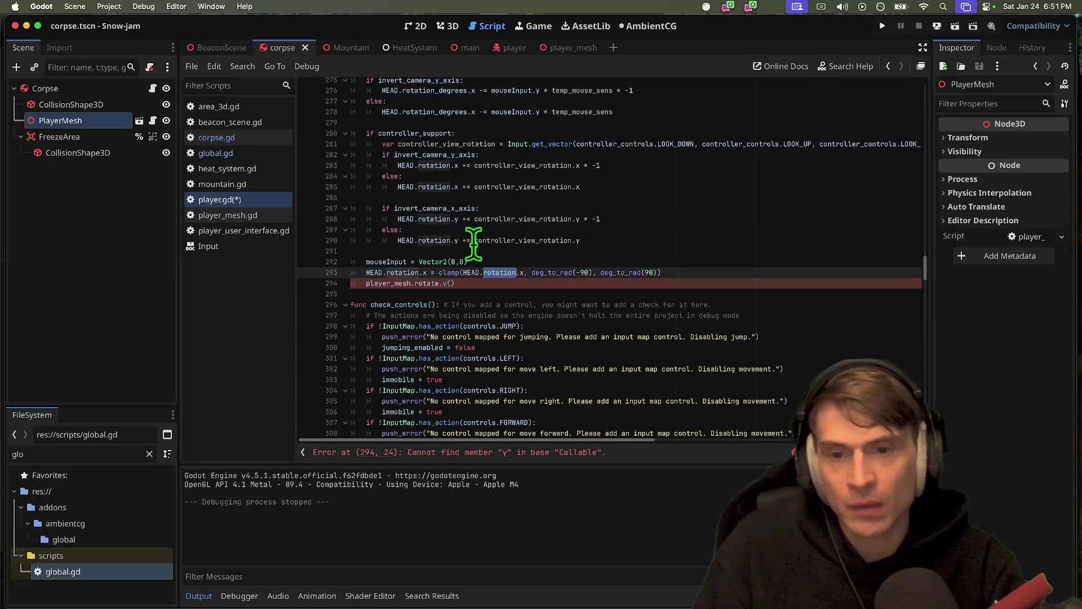
pyautogui.tripleClick(587, 284)
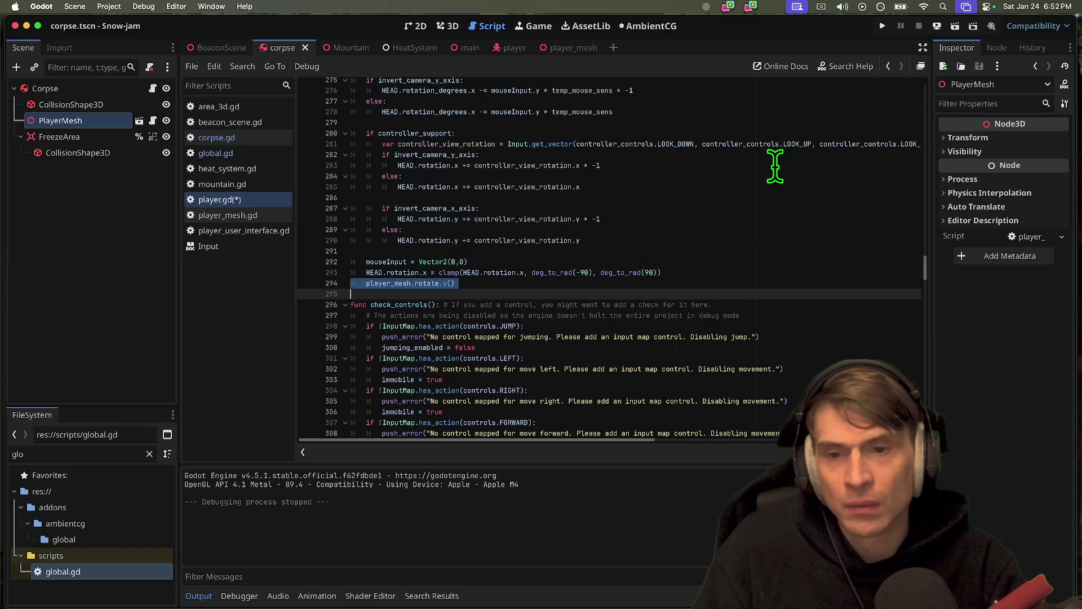
pyautogui.press('BackSpace')
# Highlight every use of rotation in the head rotation code
pyautogui.scroll(2, 766, 186)
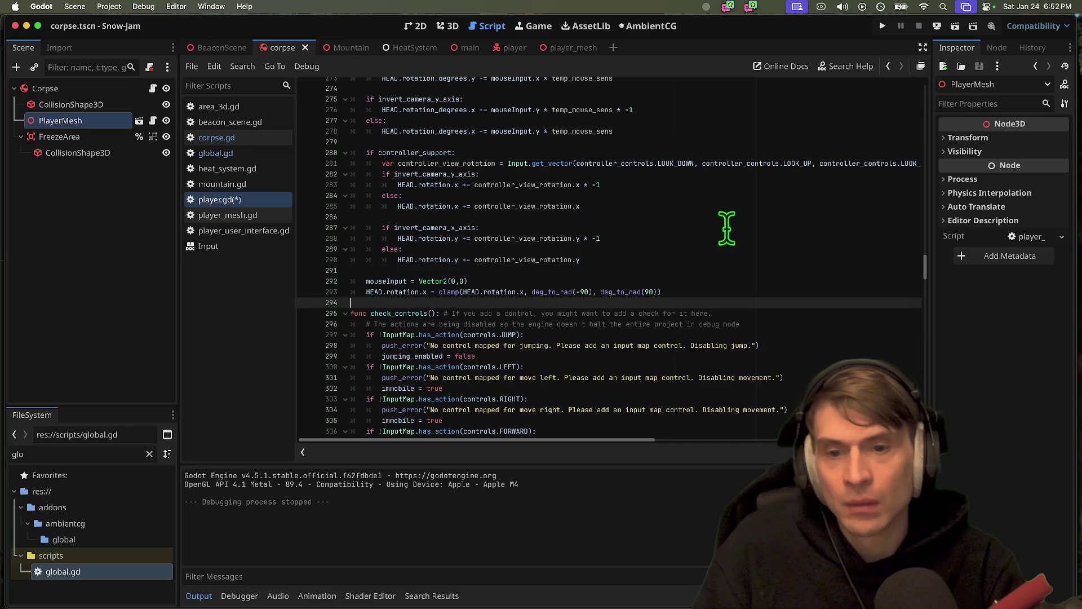
pyautogui.click(414, 281)
pyautogui.doubleClick(409, 291)
pyautogui.scroll(2, 612, 235)
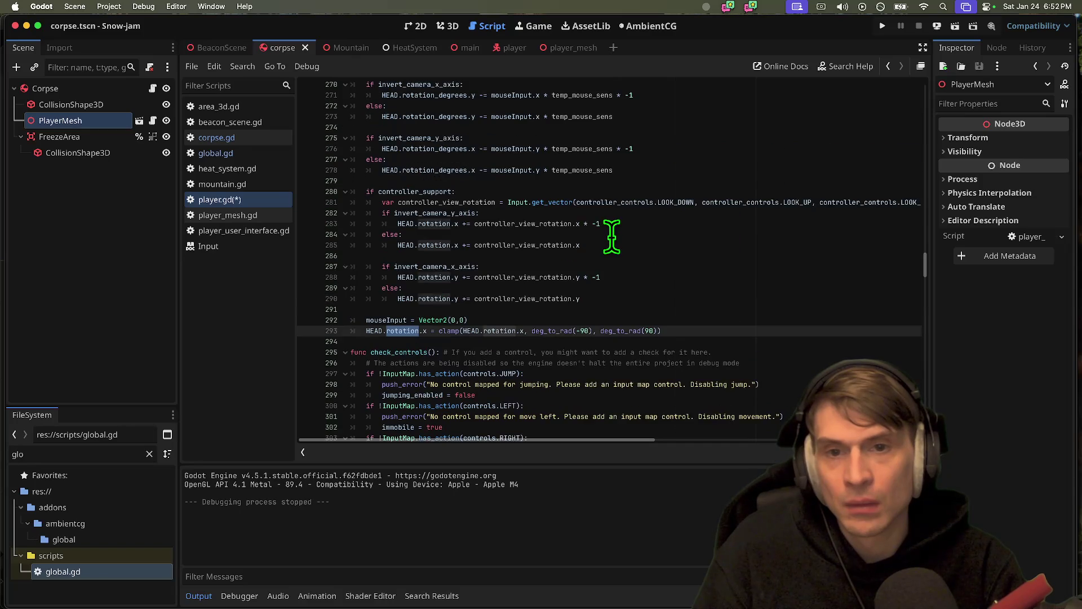
pyautogui.scroll(1, 640, 213)
pyautogui.scroll(2, 715, 203)
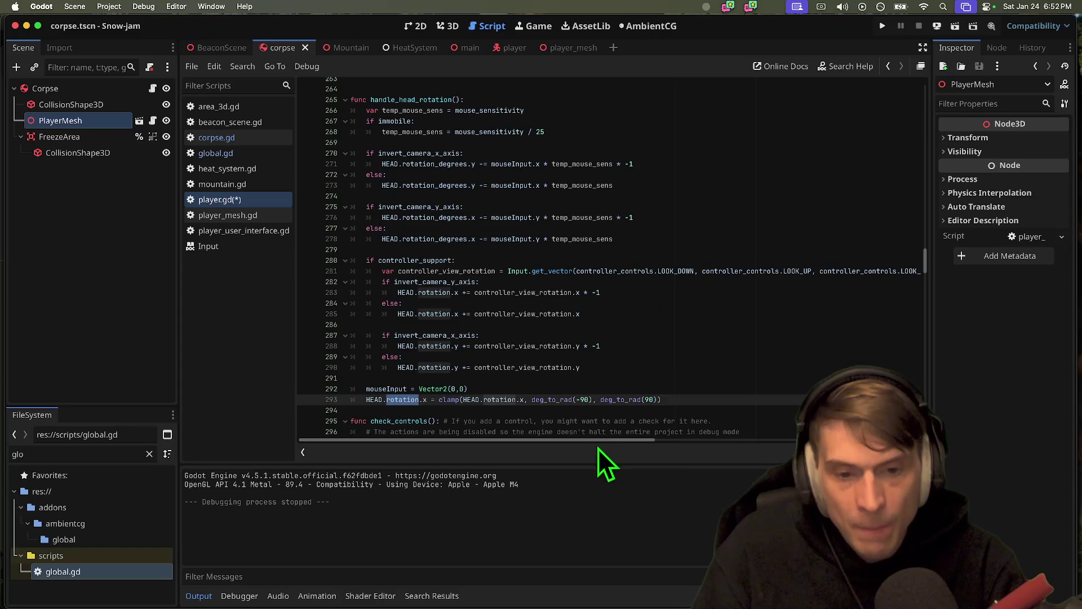
# Check HEAD and controller rotation uses, then paste the player_mesh rotate line after the clamp
pyautogui.doubleClick(375, 399)
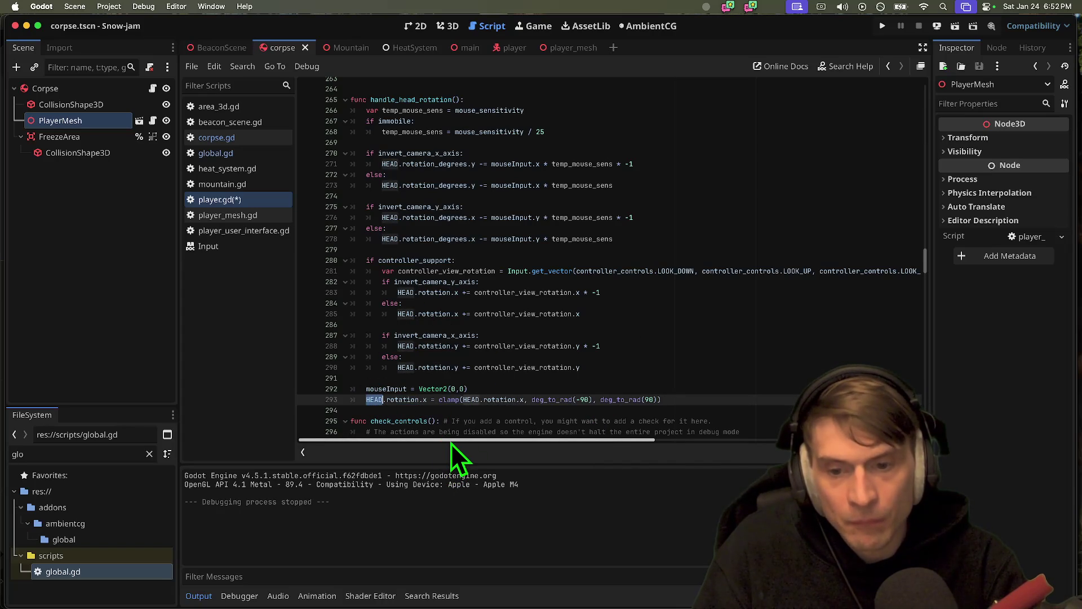
pyautogui.moveTo(451, 443)
pyautogui.mouseDown()
pyautogui.moveTo(467, 437)
pyautogui.moveTo(416, 439)
pyautogui.mouseUp()
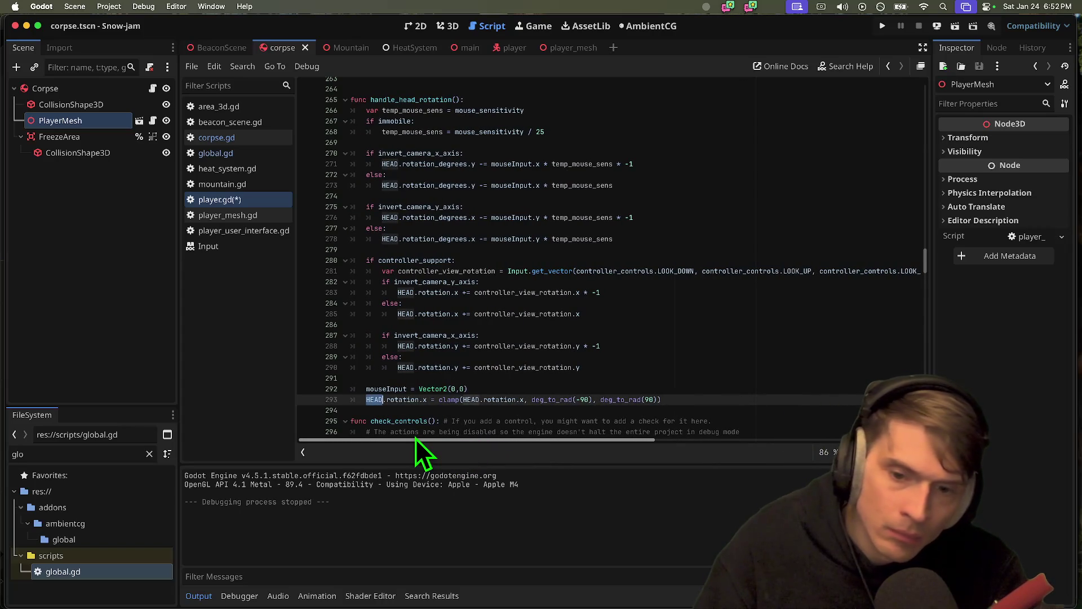
pyautogui.moveTo(418, 438)
pyautogui.mouseDown()
pyautogui.moveTo(455, 434)
pyautogui.moveTo(376, 427)
pyautogui.mouseUp()
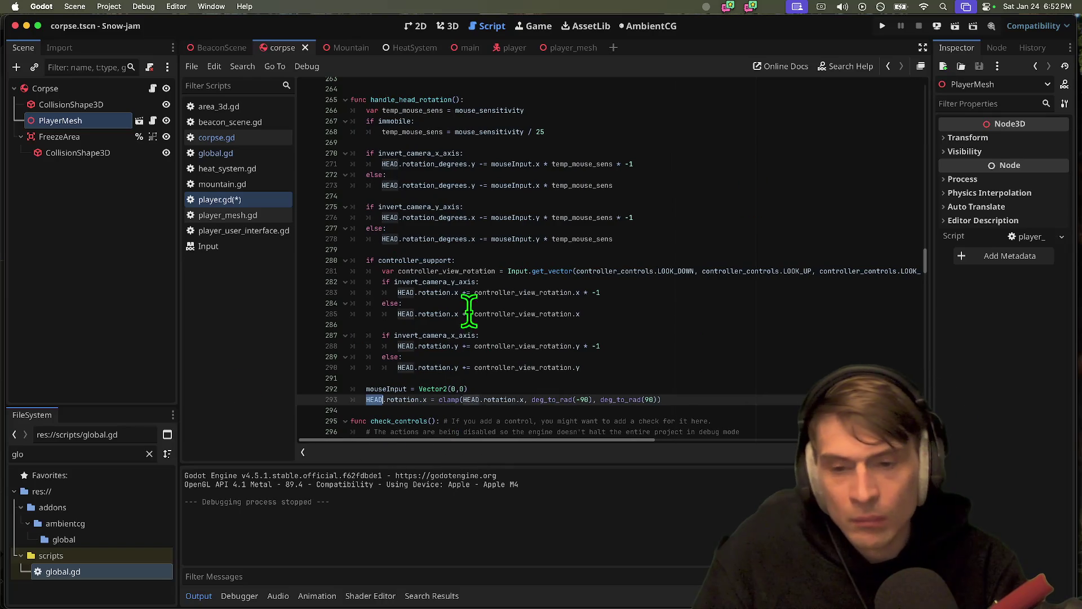
pyautogui.doubleClick(433, 347)
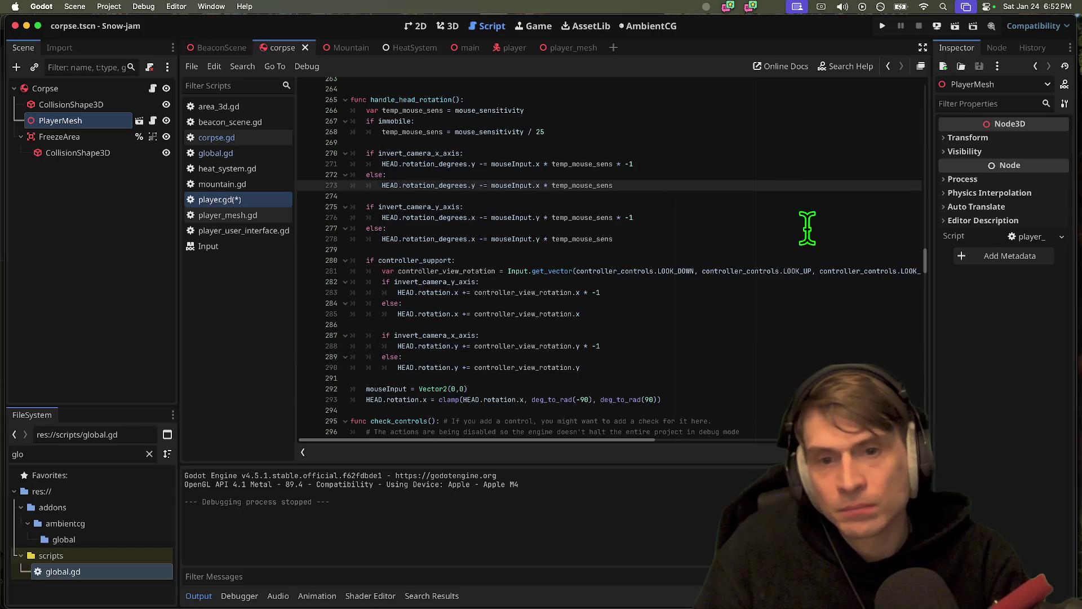
pyautogui.click(469, 409)
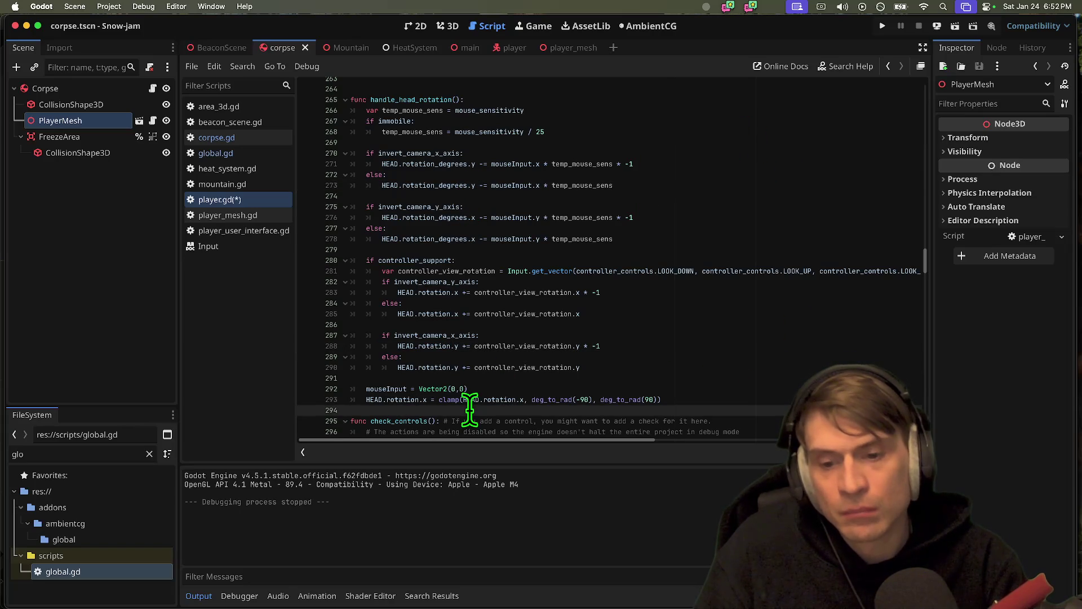
pyautogui.press('super+v')
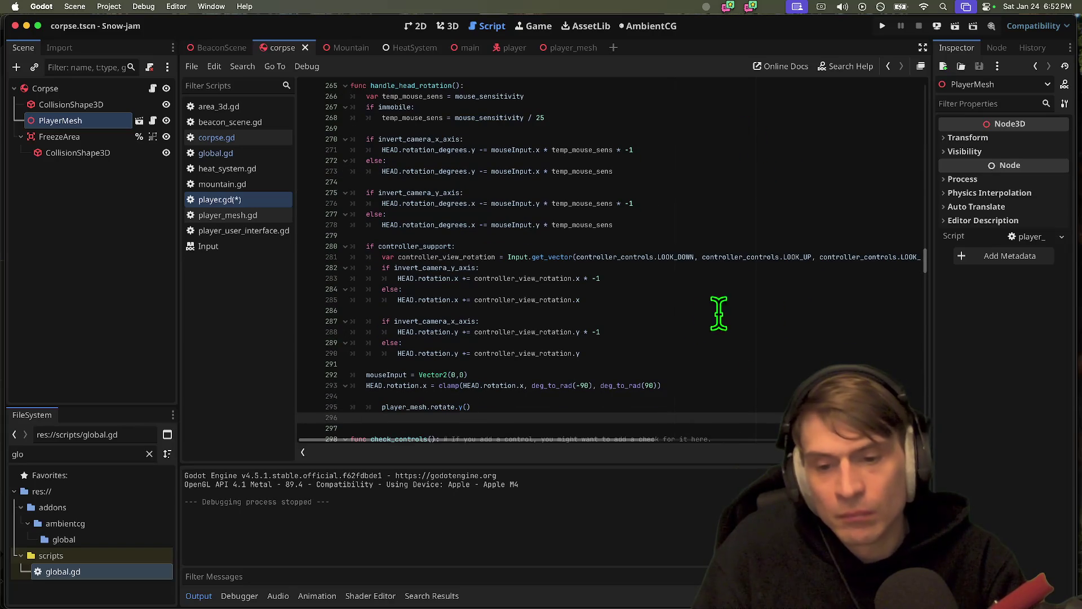
# Outdent the restored line, make it player_mesh.rotation.y =, and test-run the game
pyautogui.press('Up')
pyautogui.hotkey('shift', 'Tab')
pyautogui.press('End')
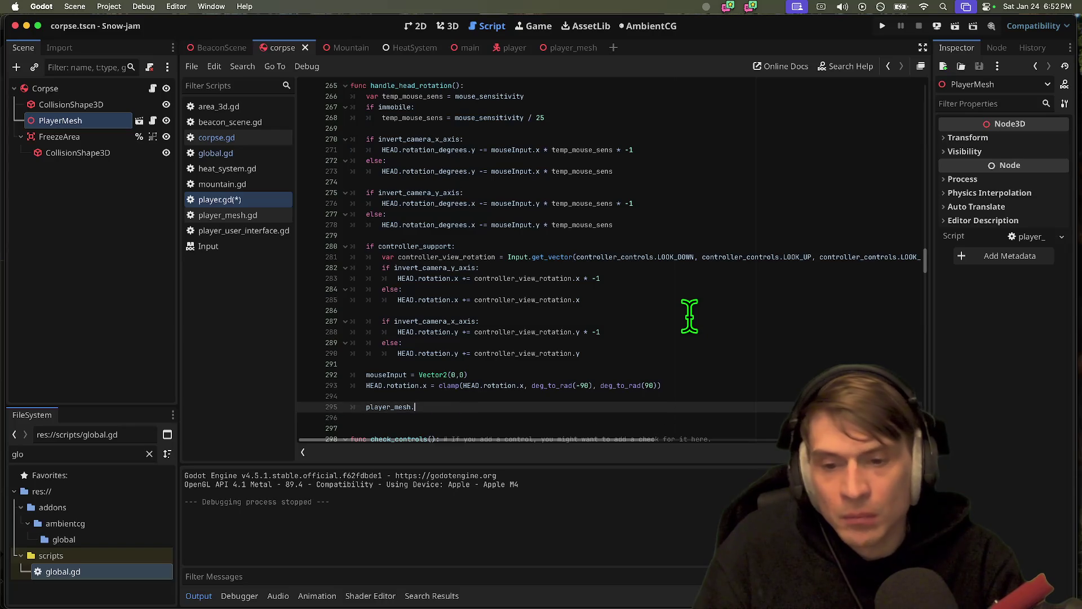
pyautogui.write('tat')
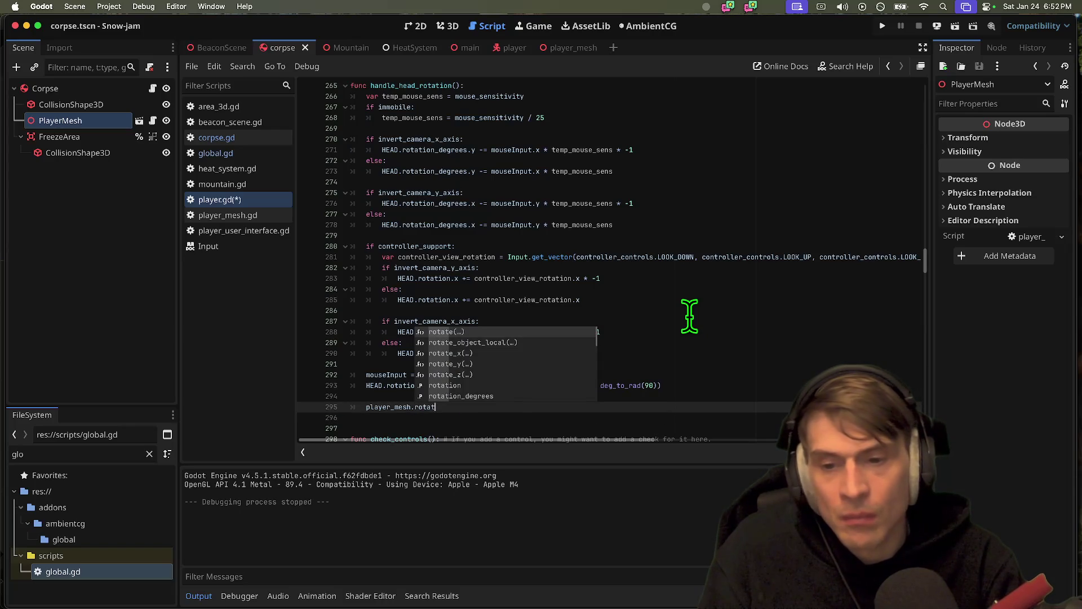
pyautogui.write('ion.y =')
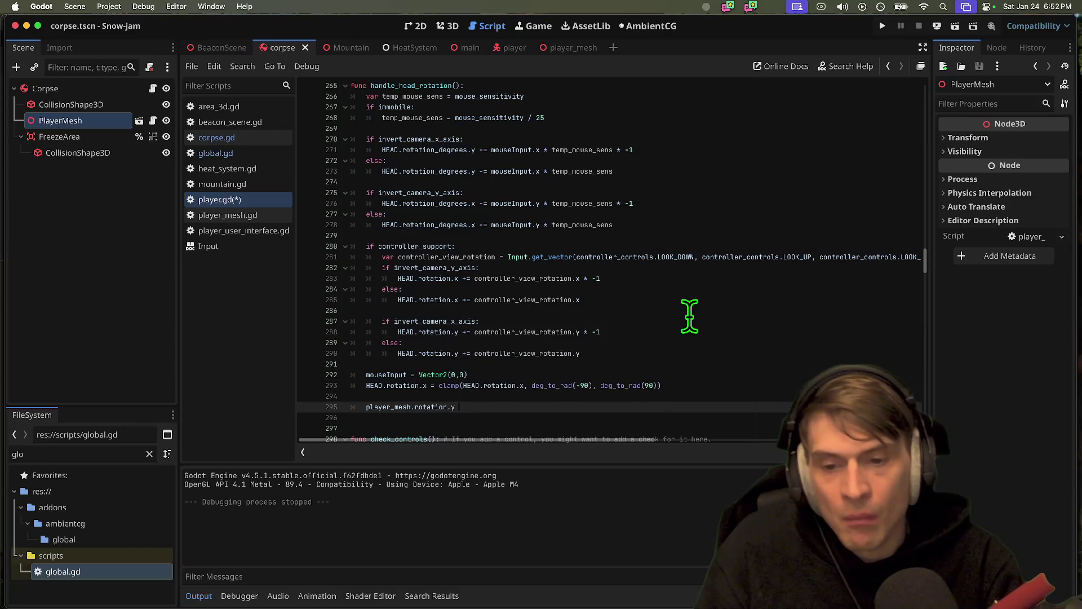
pyautogui.moveTo(398, 353); pyautogui.dragTo(456, 353)
pyautogui.click(521, 410)
pyautogui.press('super+b')
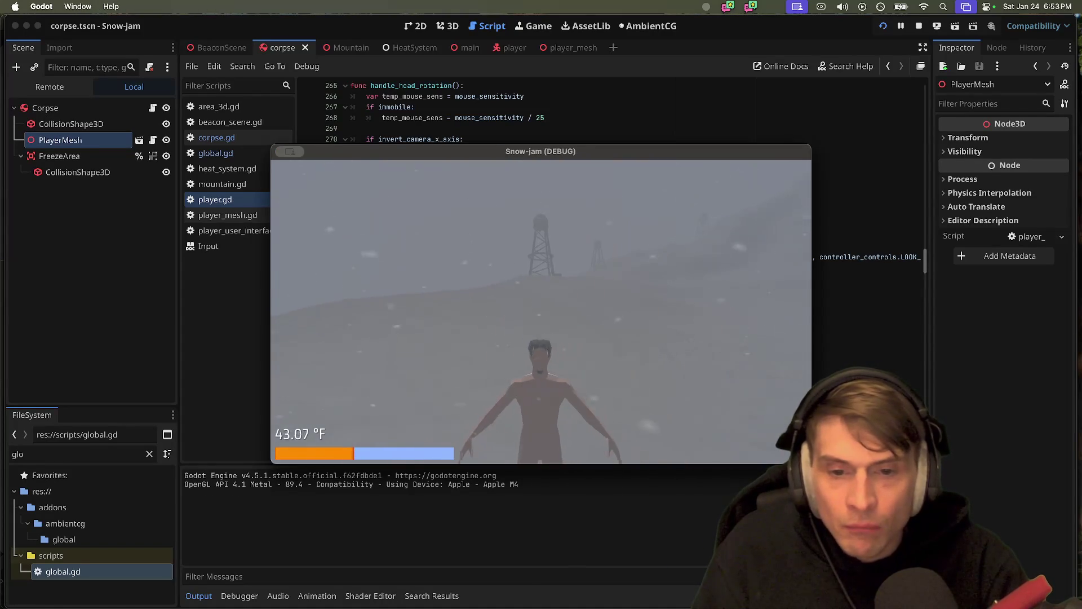
pyautogui.press('super+period')
# Change the line to player_mesh.basis = CAMERA.basis and test-run the game
pyautogui.write('CAMERA.basis.')
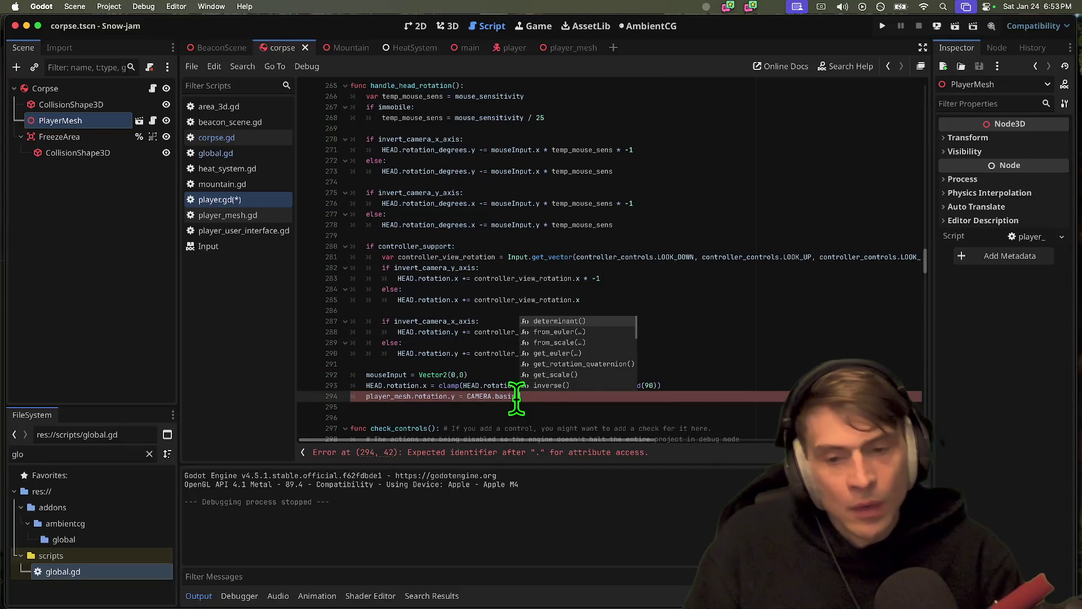
pyautogui.write('z.y')
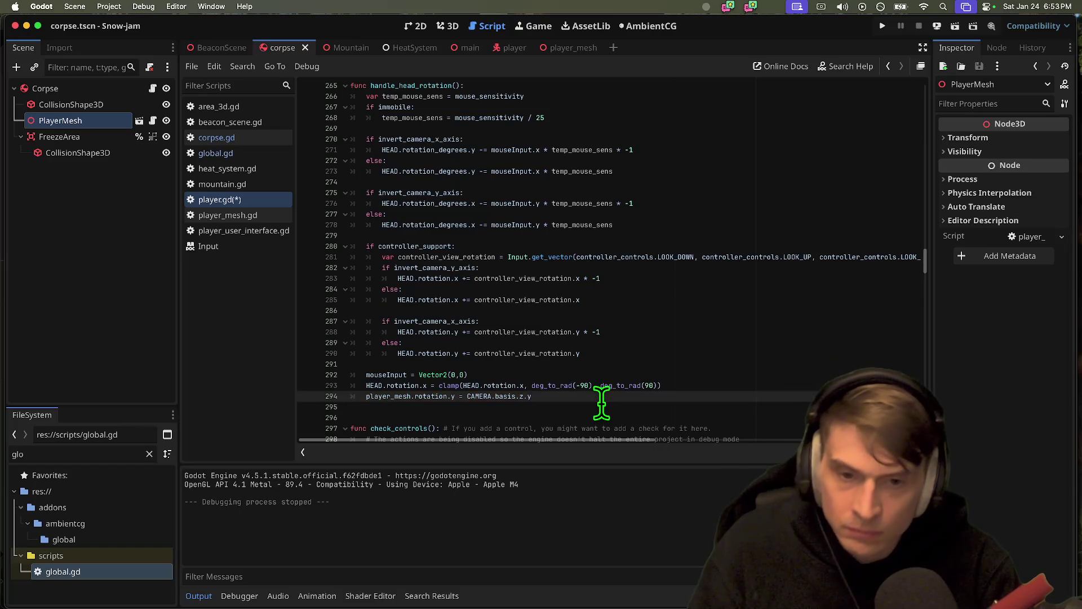
pyautogui.press('super+b')
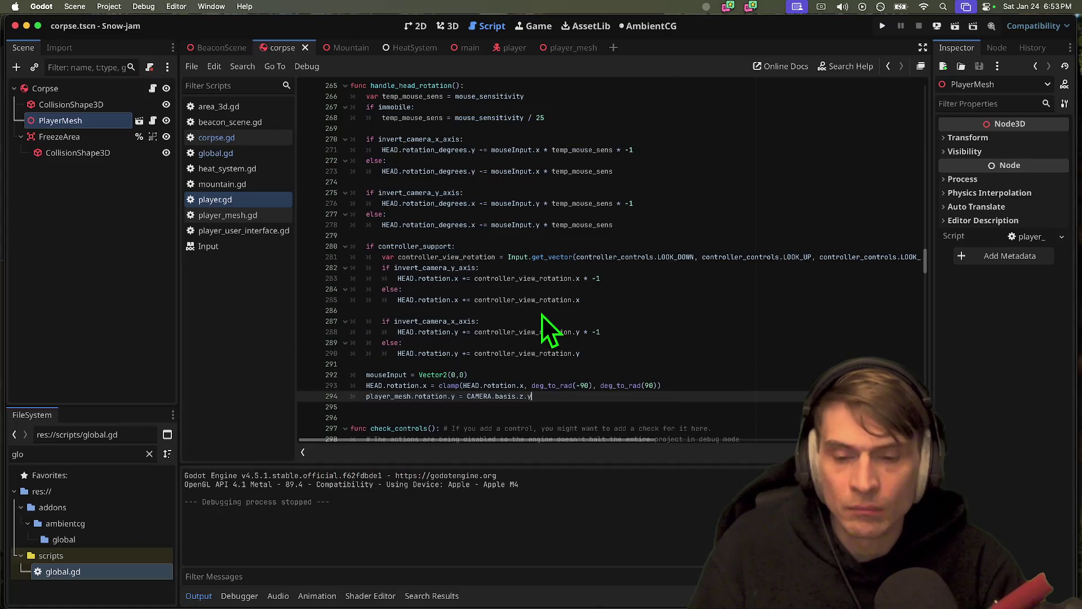
pyautogui.doubleClick(432, 397)
pyautogui.press('BackSpace')
pyautogui.write('asis')
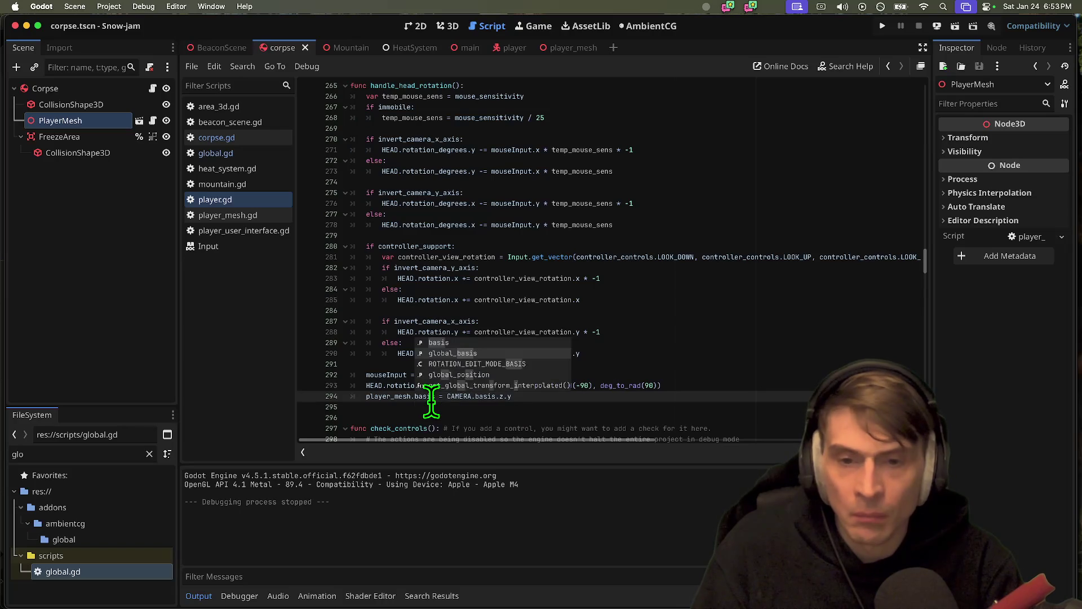
pyautogui.press('Return')
pyautogui.press('Down')
pyautogui.press('Up')
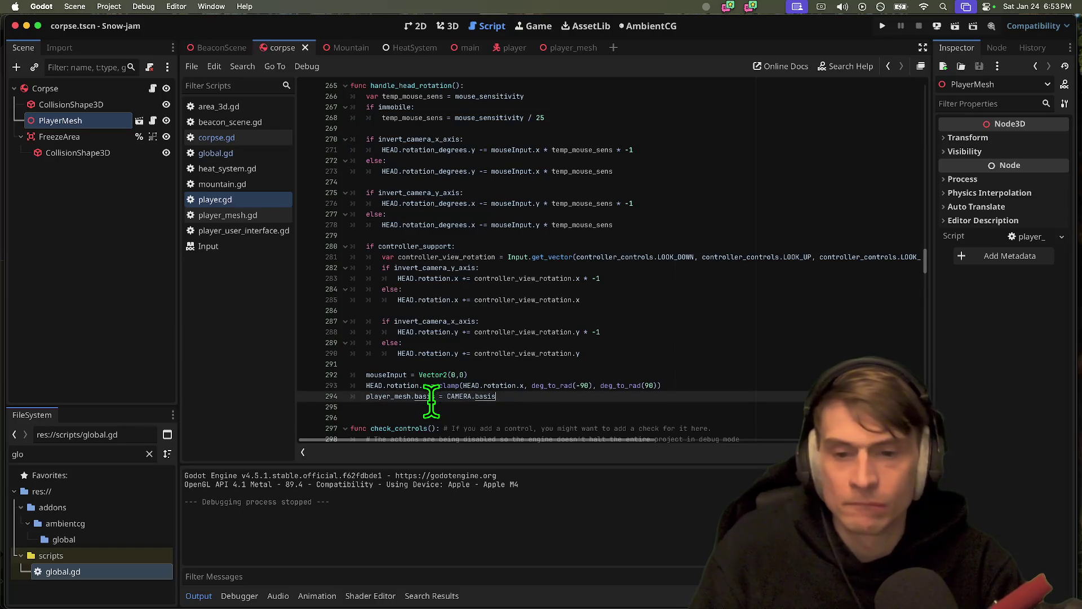
pyautogui.press('super+b')
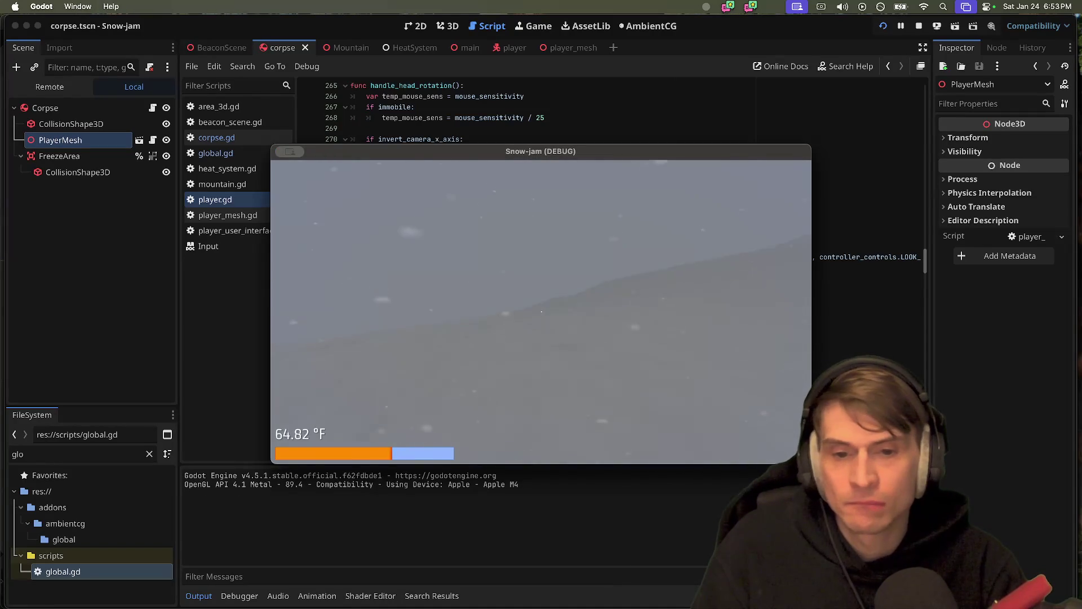
pyautogui.press('super+q')
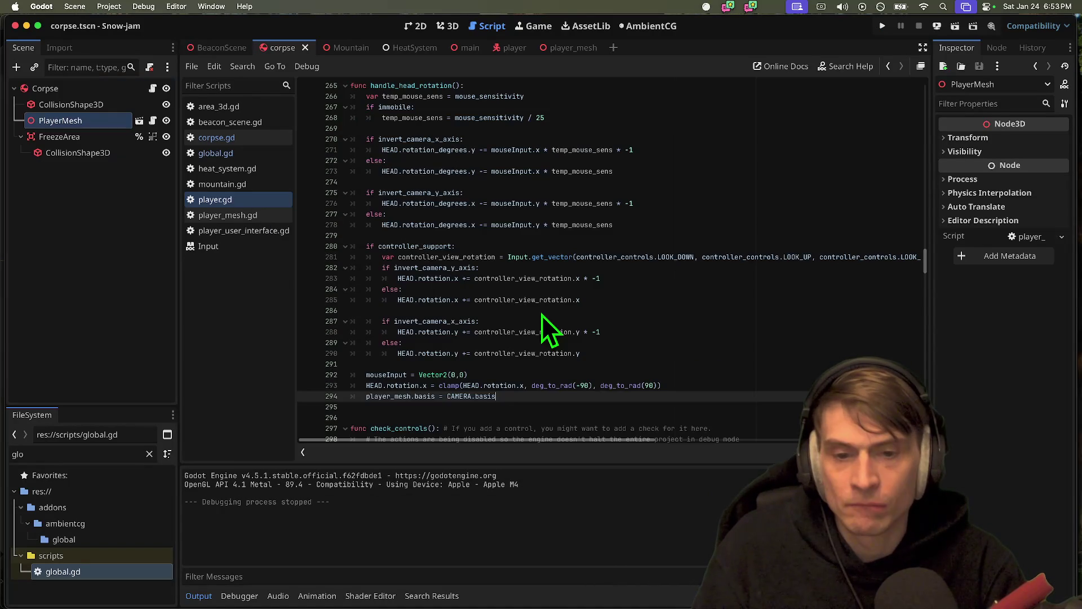
# Test-run the game, then add the z axis to the player_mesh basis line
pyautogui.press('super+b')
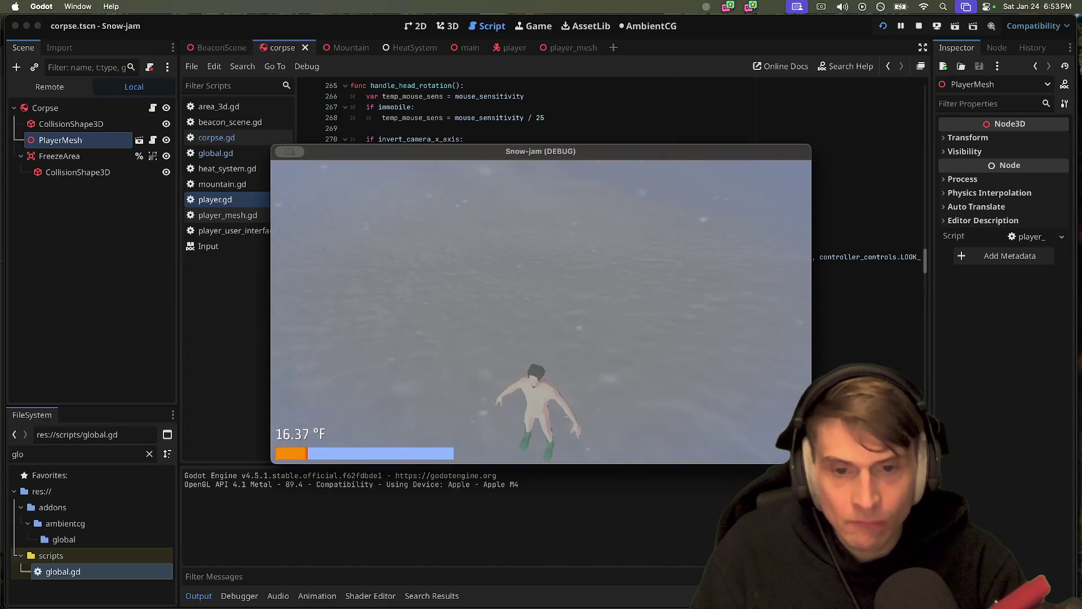
pyautogui.press('super+q')
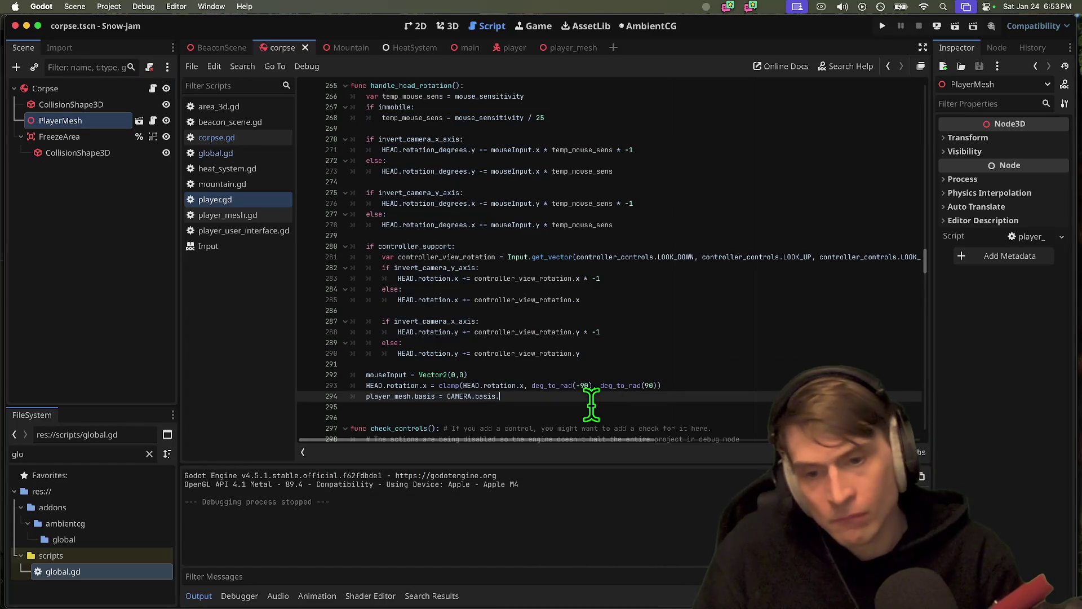
pyautogui.write('z')
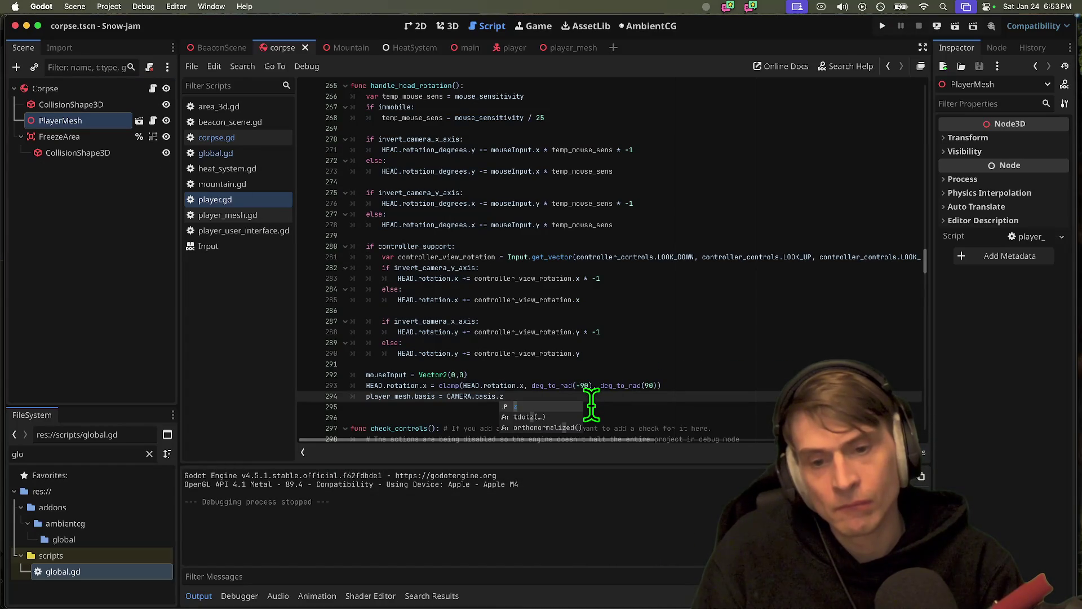
pyautogui.press('Escape')
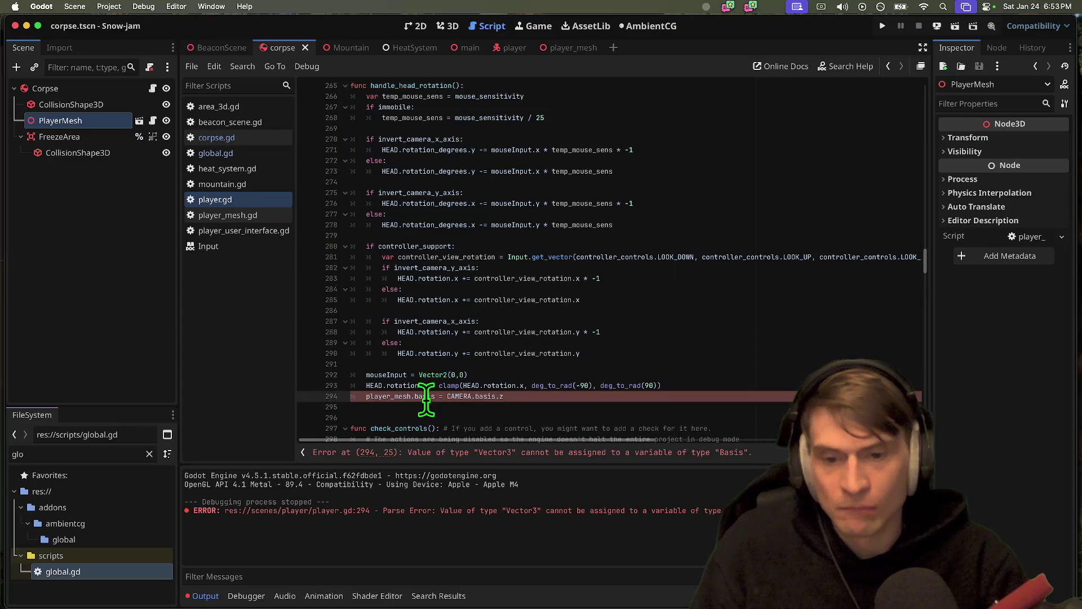
# Save and rerun the game, then put a minus sign before CAMERA on line 294
pyautogui.press('super+b')
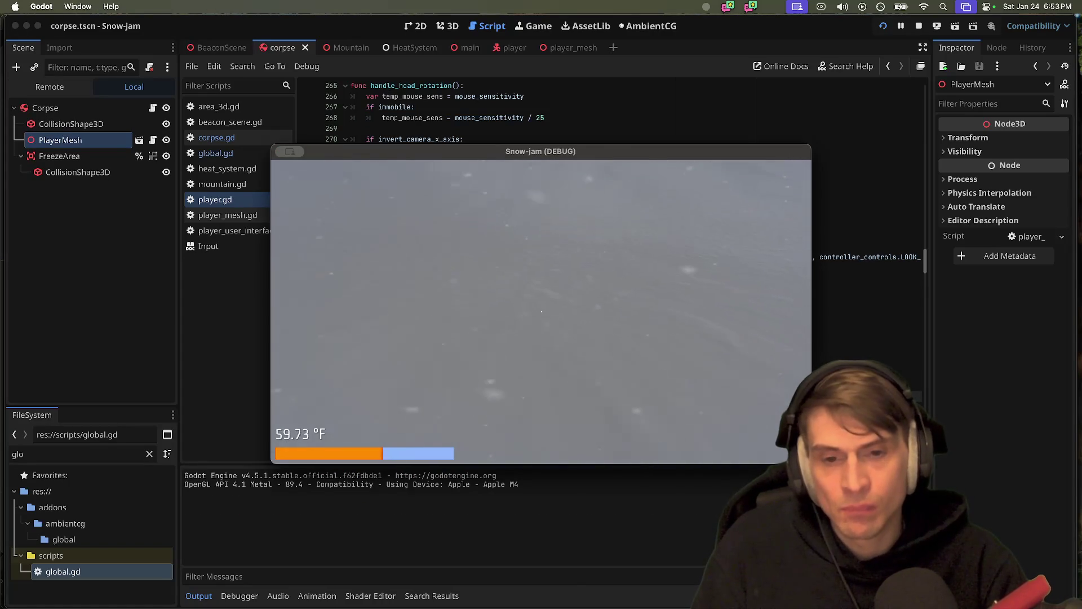
pyautogui.press('super+Tab')
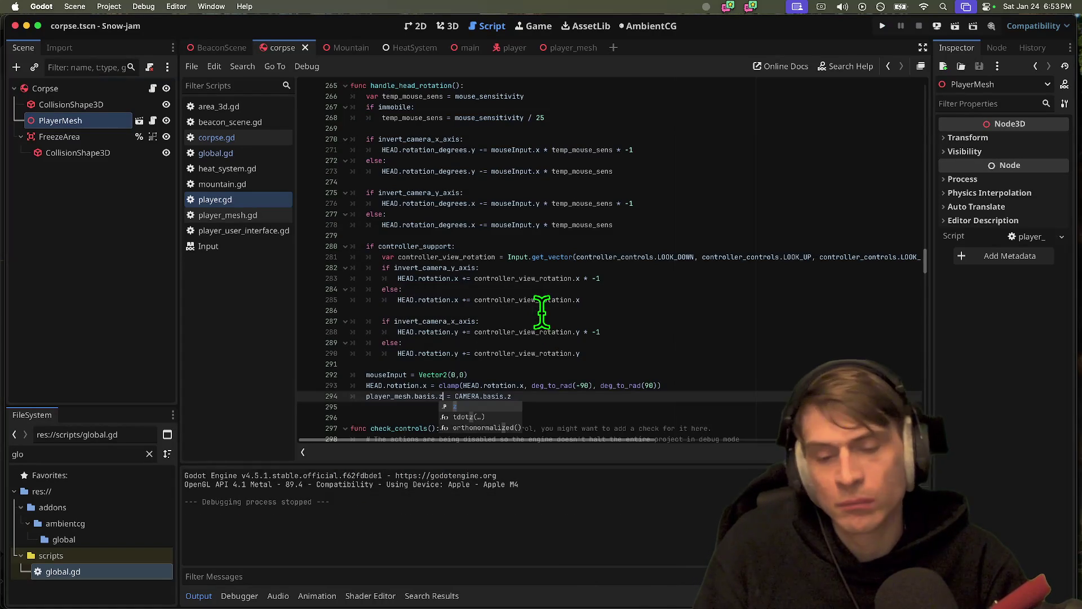
pyautogui.press('super+Tab')
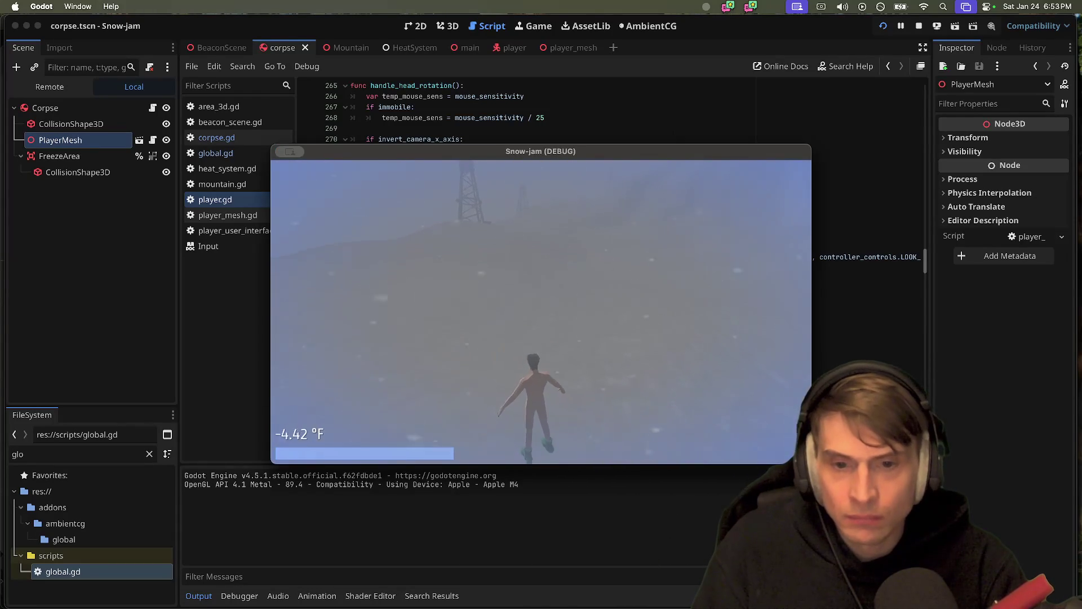
pyautogui.press('super+b')
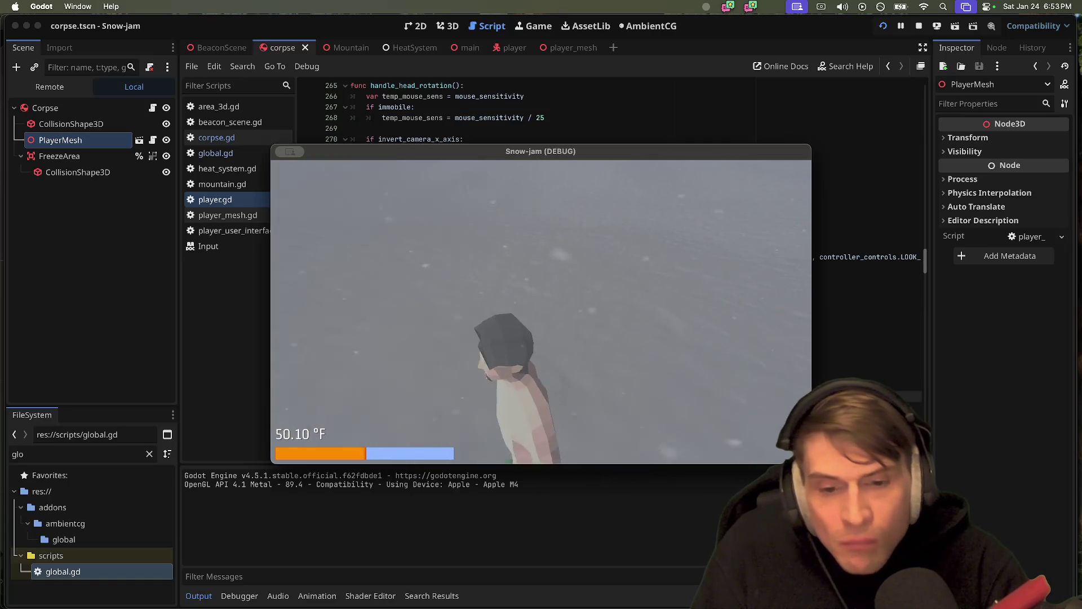
pyautogui.press('super+period')
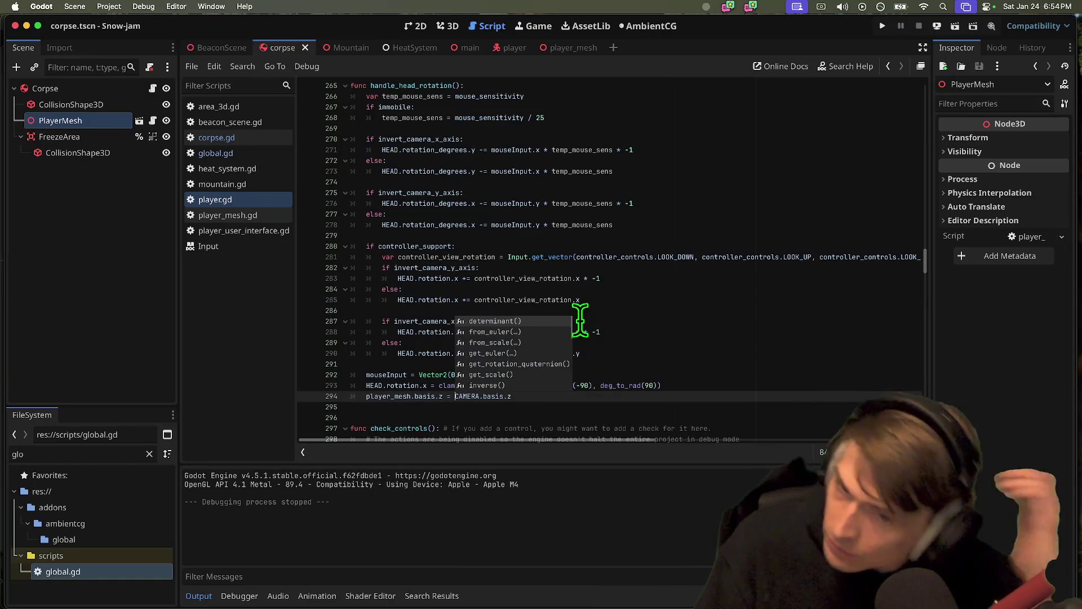
pyautogui.press('Escape')
pyautogui.write('-')
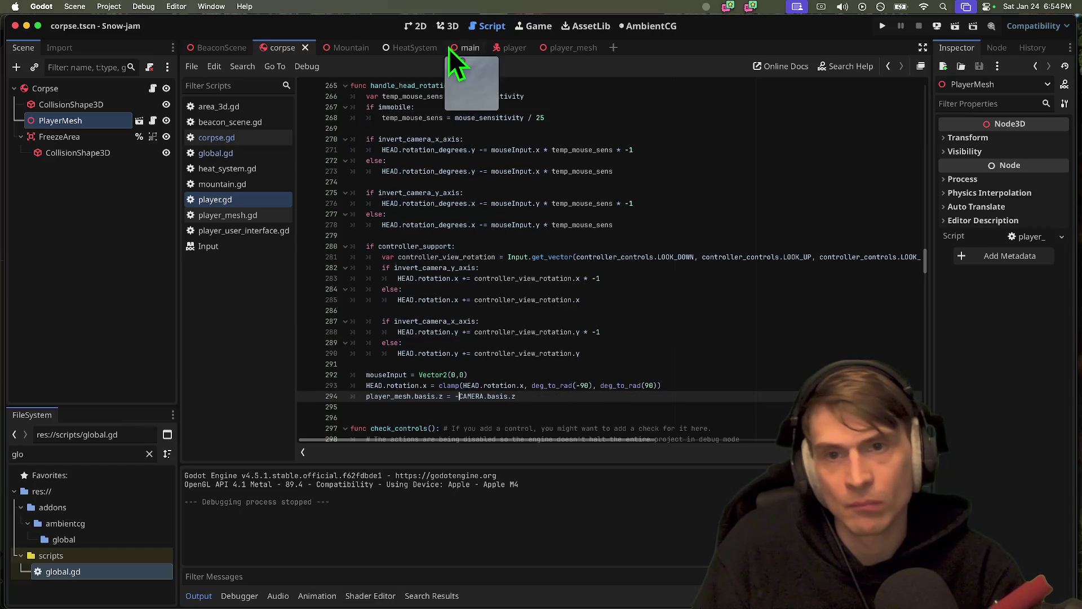
# Show the corpse scene in the 3D view and save it
pyautogui.click(449, 26)
pyautogui.scroll(-3, 555, 269)
pyautogui.scroll(3, 555, 270)
pyautogui.scroll(5, 555, 269)
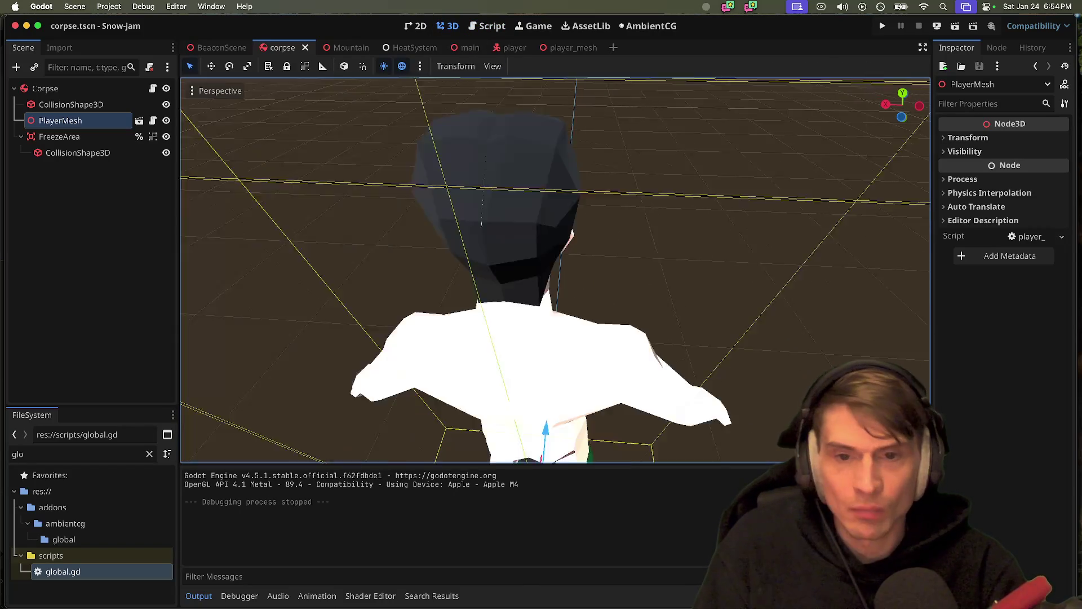
pyautogui.scroll(-5, 555, 269)
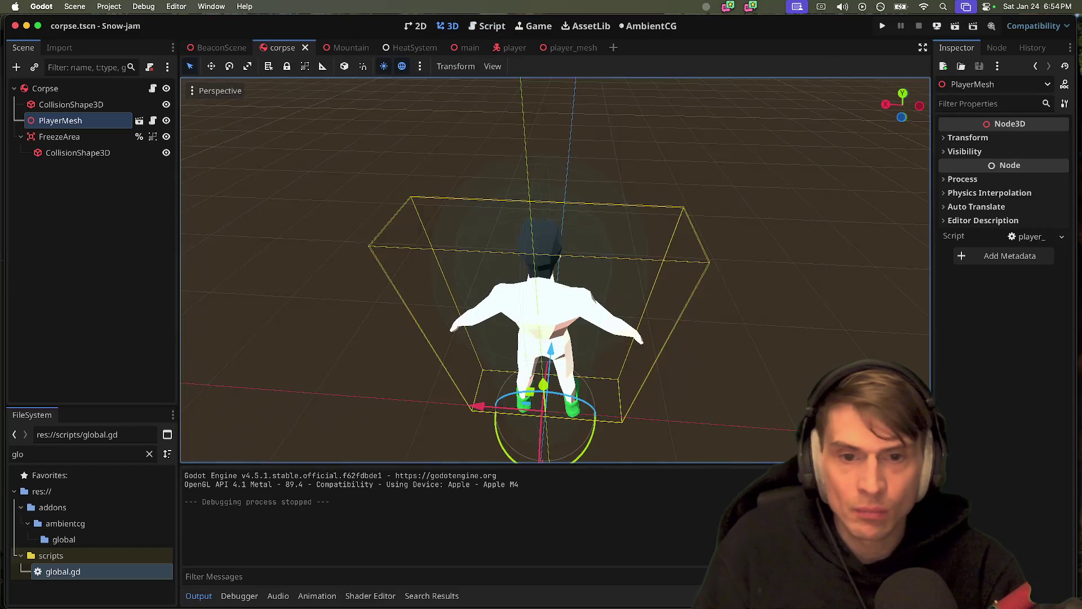
pyautogui.click(609, 323)
pyautogui.press('super+s')
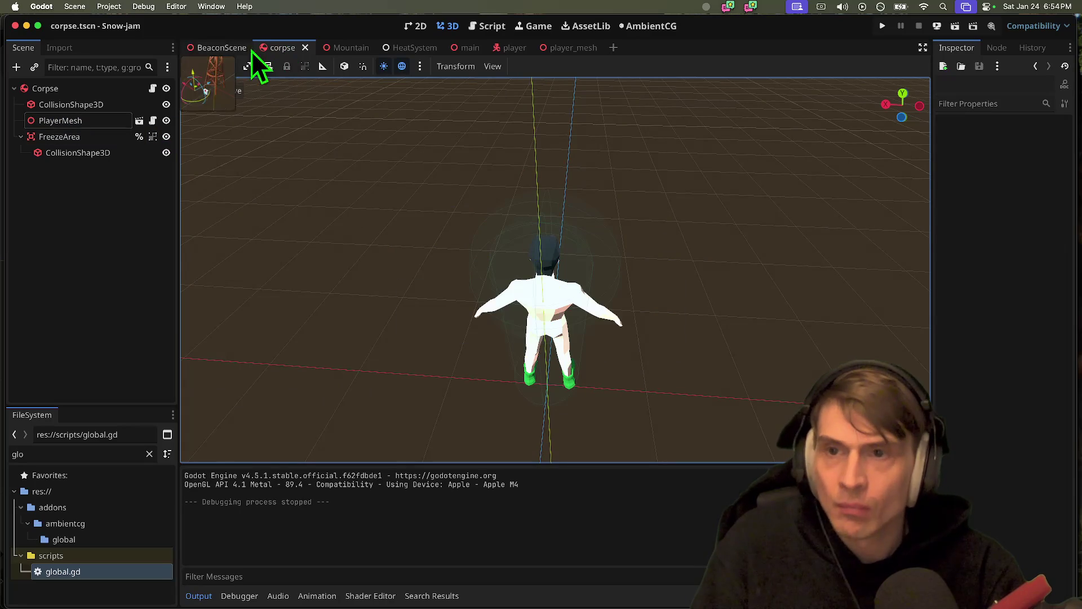
# Open the player scene, orbit to a side view, and reselect PlayerMesh
pyautogui.click(497, 48)
pyautogui.scroll(-5, 433, 251)
pyautogui.moveTo(544, 206)
pyautogui.mouseDown()
pyautogui.moveTo(617, 206)
pyautogui.moveTo(664, 158)
pyautogui.mouseUp()
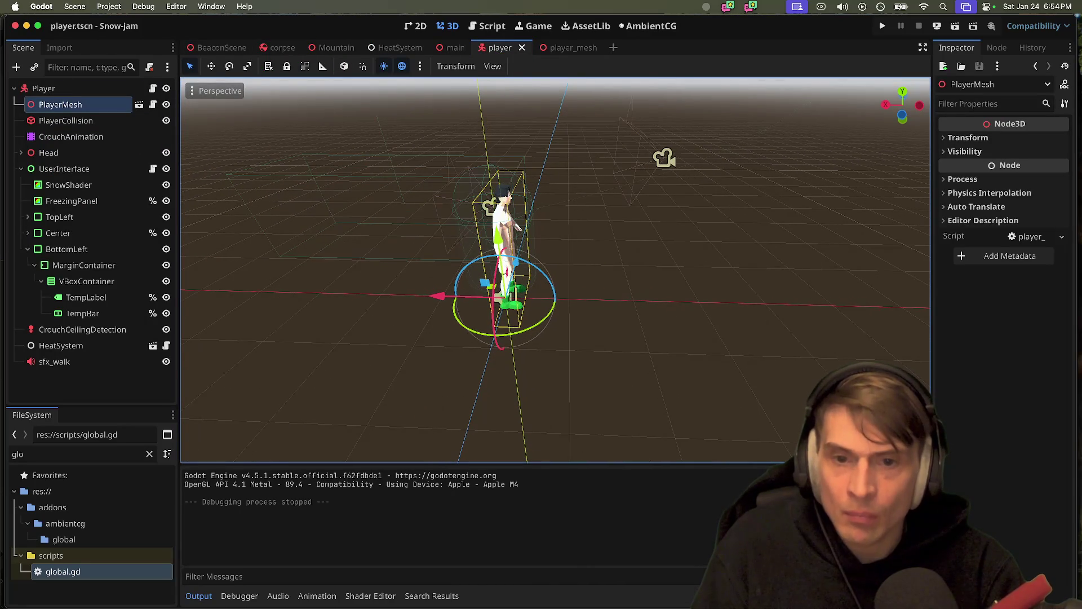
pyautogui.click(97, 121)
pyautogui.click(90, 105)
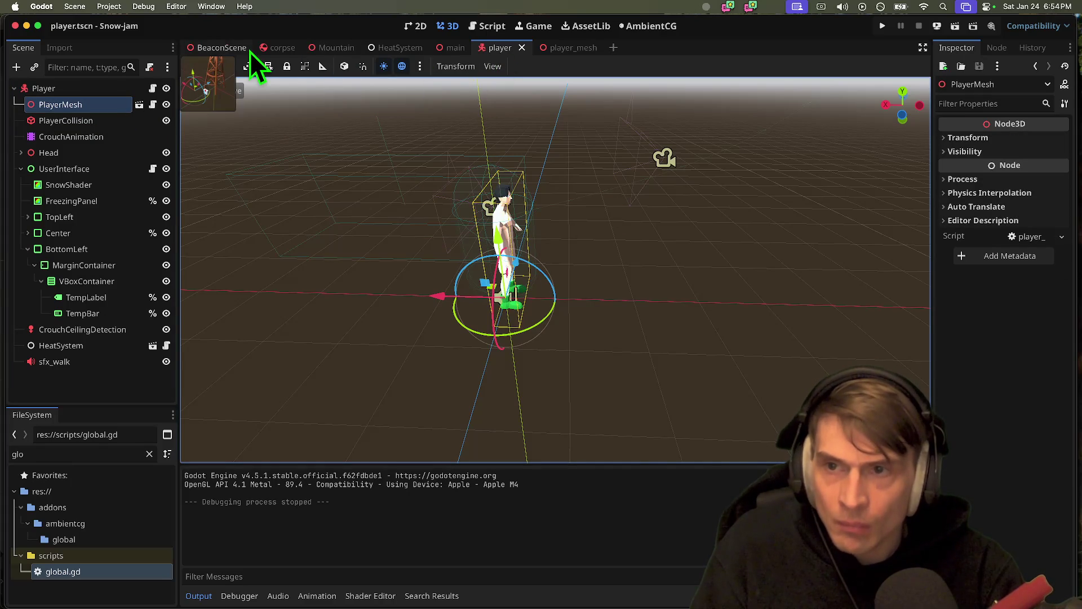
# Open player_mesh.tscn, select Sketchfab_Scene, and try a Y rotation before undoing it
pyautogui.click(569, 48)
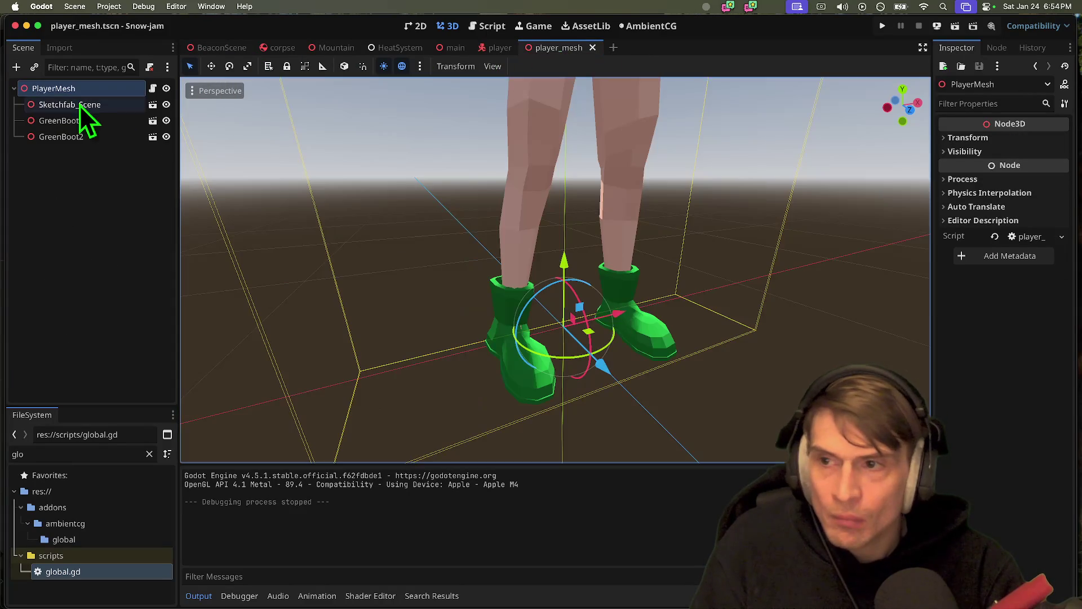
pyautogui.scroll(-5, 555, 270)
pyautogui.hscroll(-5, 555, 269)
pyautogui.scroll(5, 555, 269)
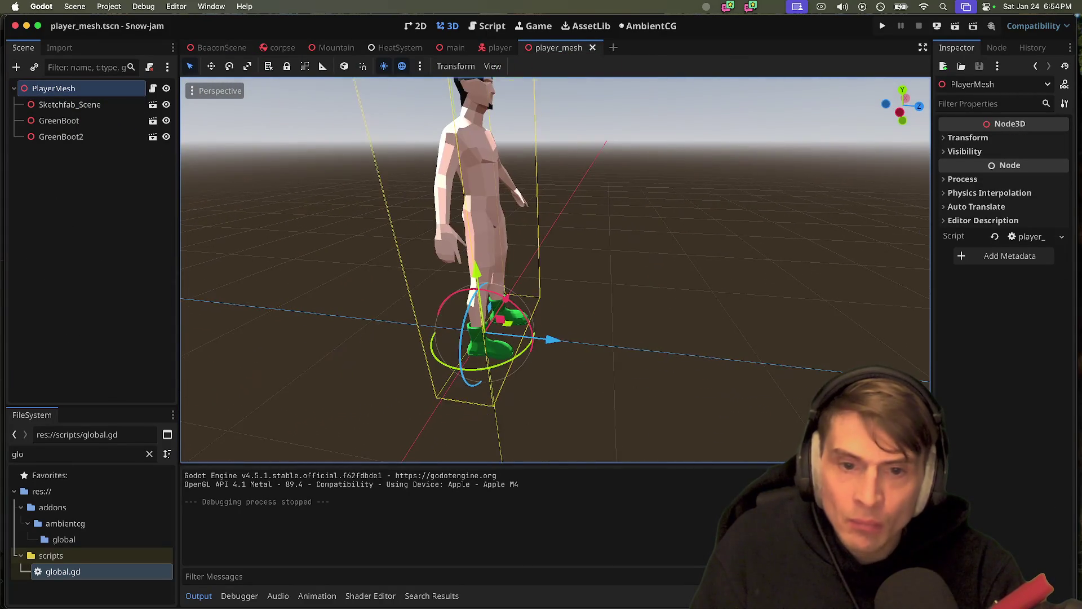
pyautogui.hscroll(-10, 555, 269)
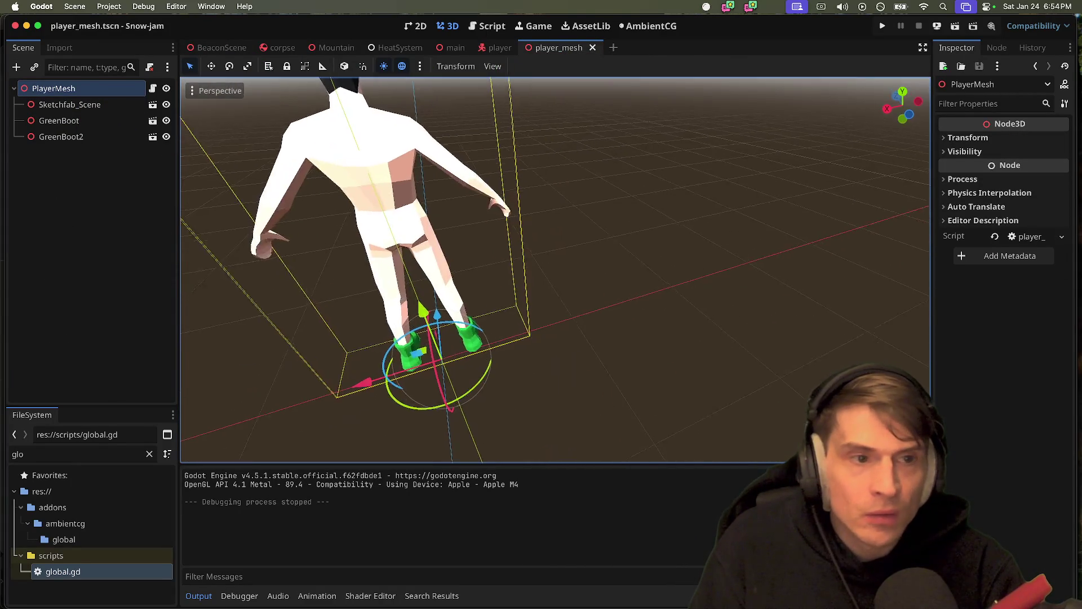
pyautogui.hscroll(-3, 555, 269)
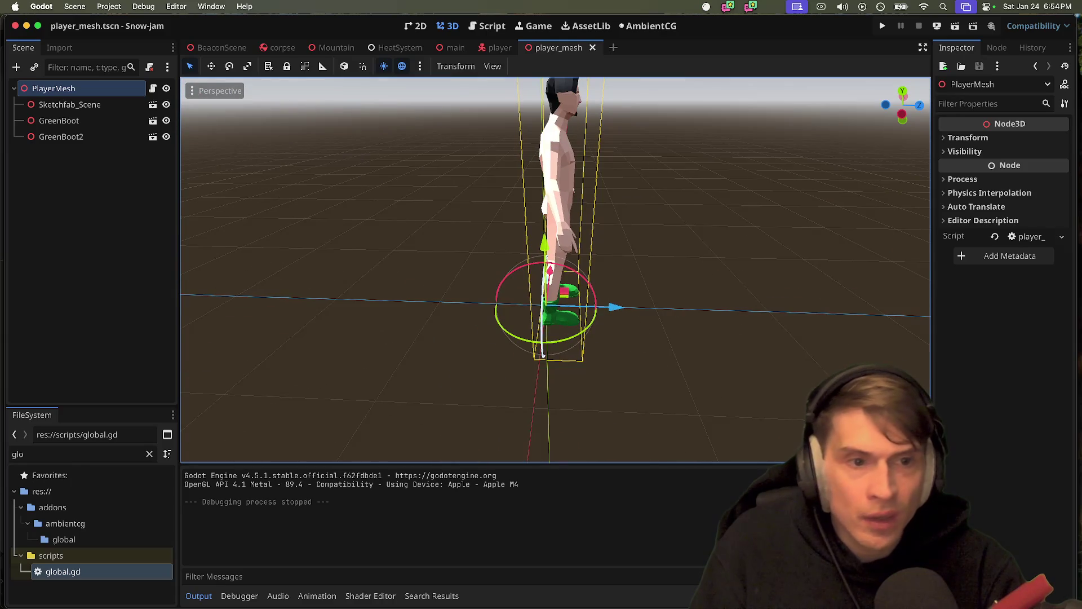
pyautogui.click(120, 108)
pyautogui.click(988, 142)
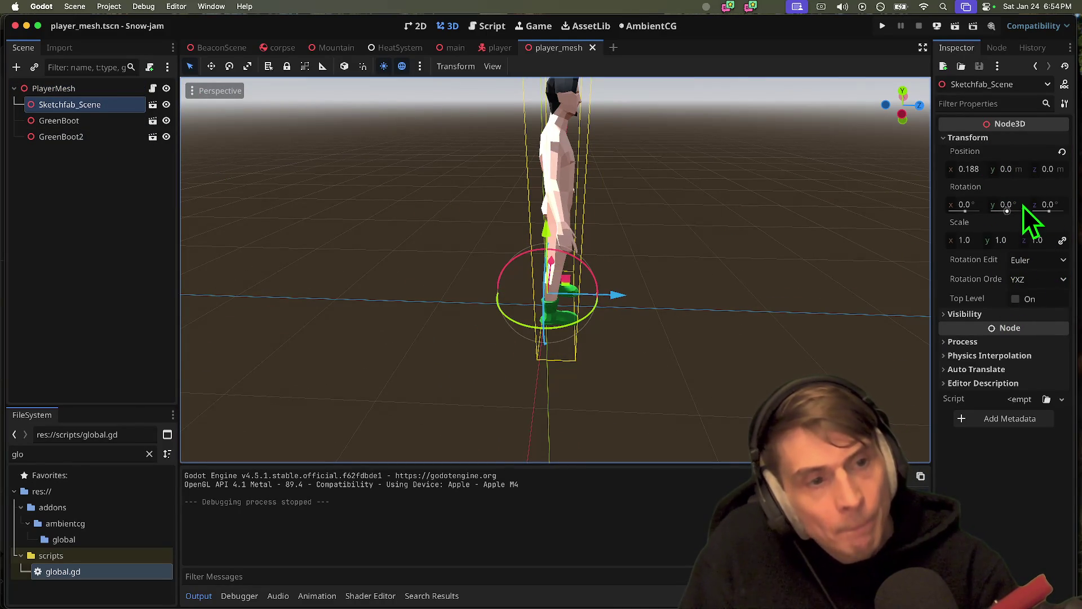
pyautogui.click(1007, 207)
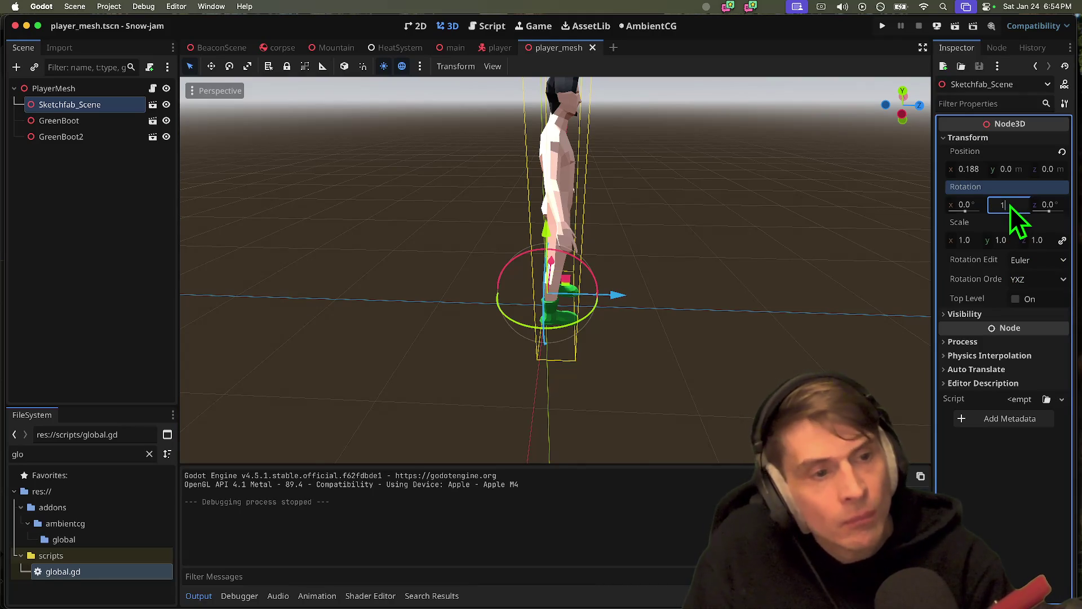
pyautogui.press('Return')
pyautogui.press('super+z')
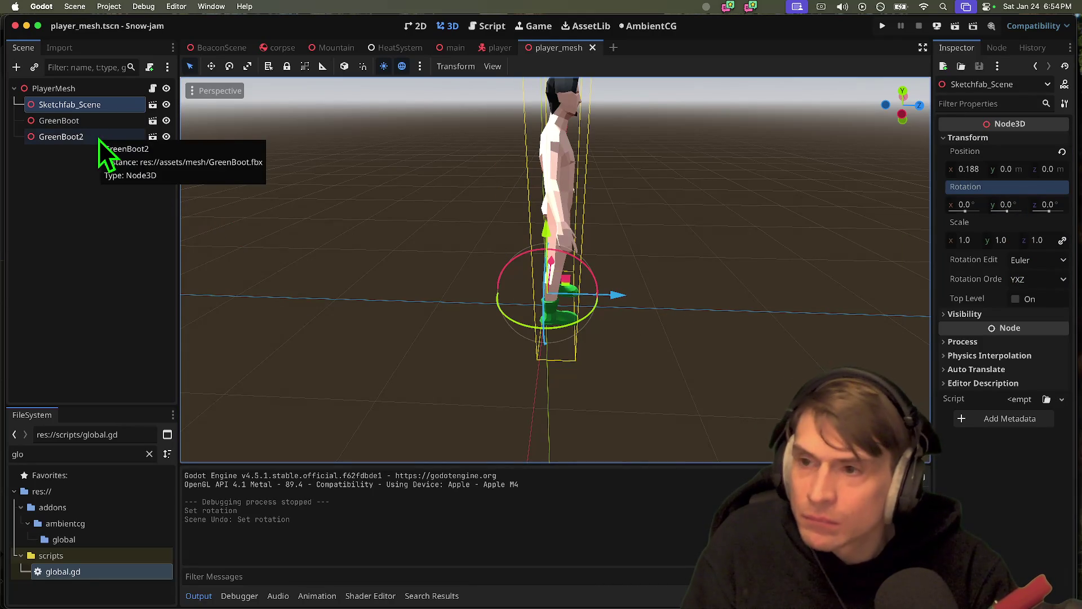
# Set Sketchfab_Scene's Y rotation to 180 and drag the model along the X axis
pyautogui.click(87, 121)
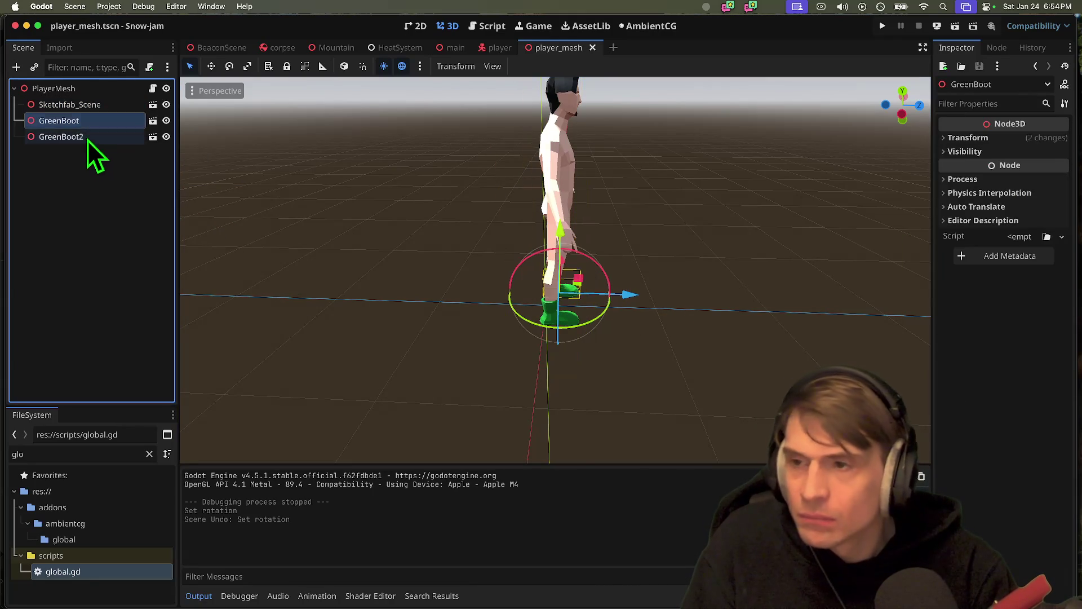
pyautogui.click(85, 106)
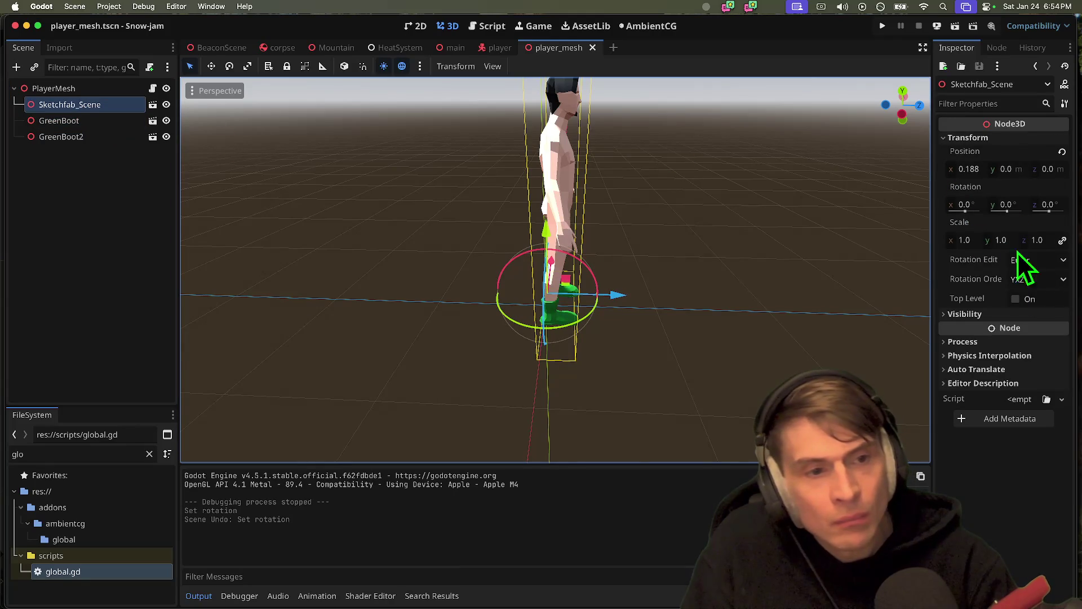
pyautogui.click(1007, 204)
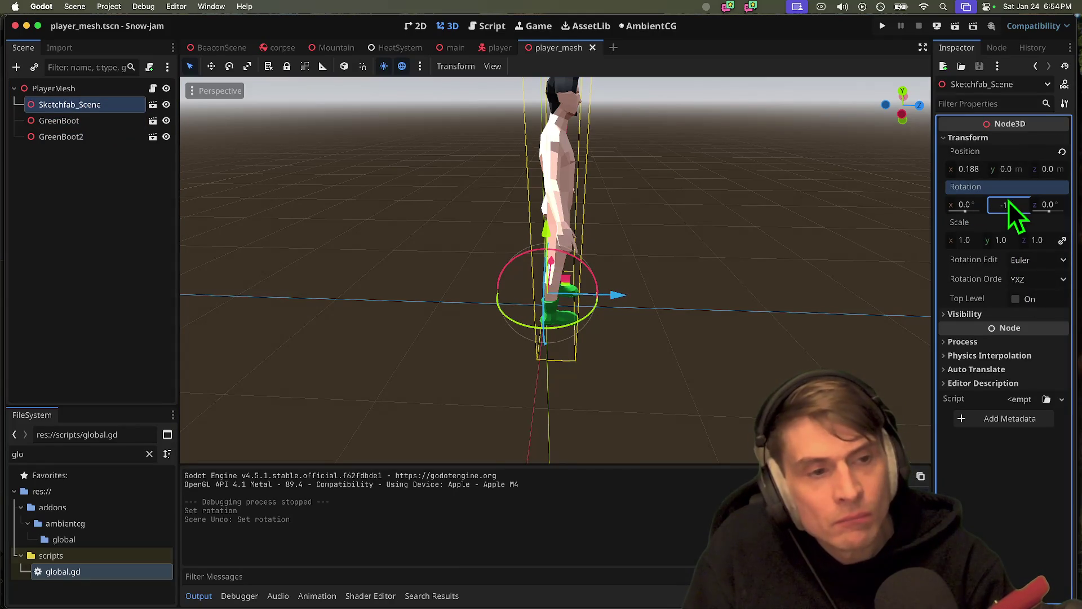
pyautogui.write('80')
pyautogui.press('Return')
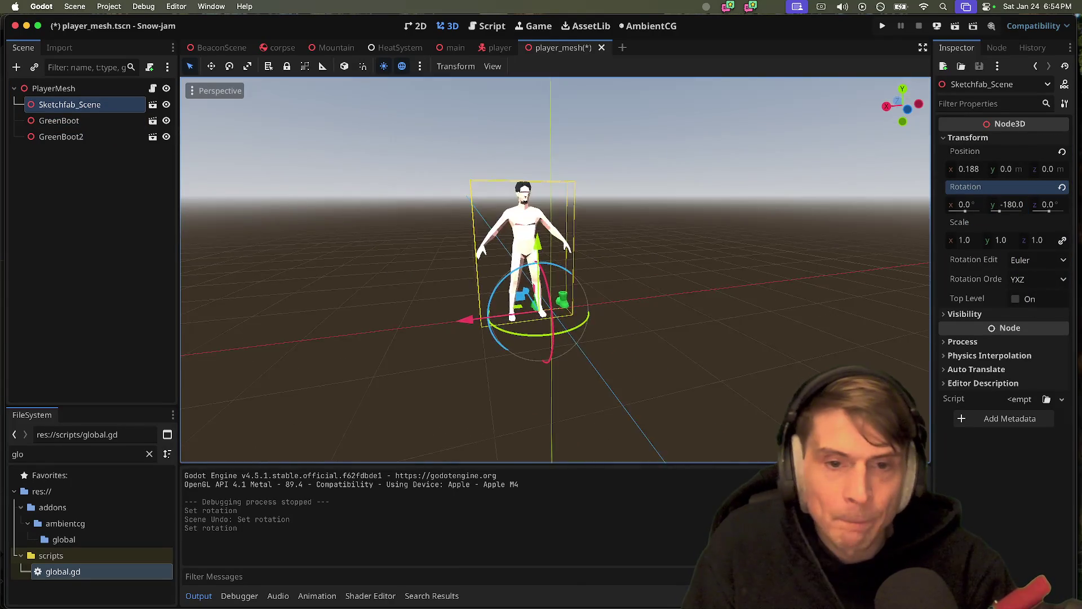
pyautogui.scroll(5, 555, 270)
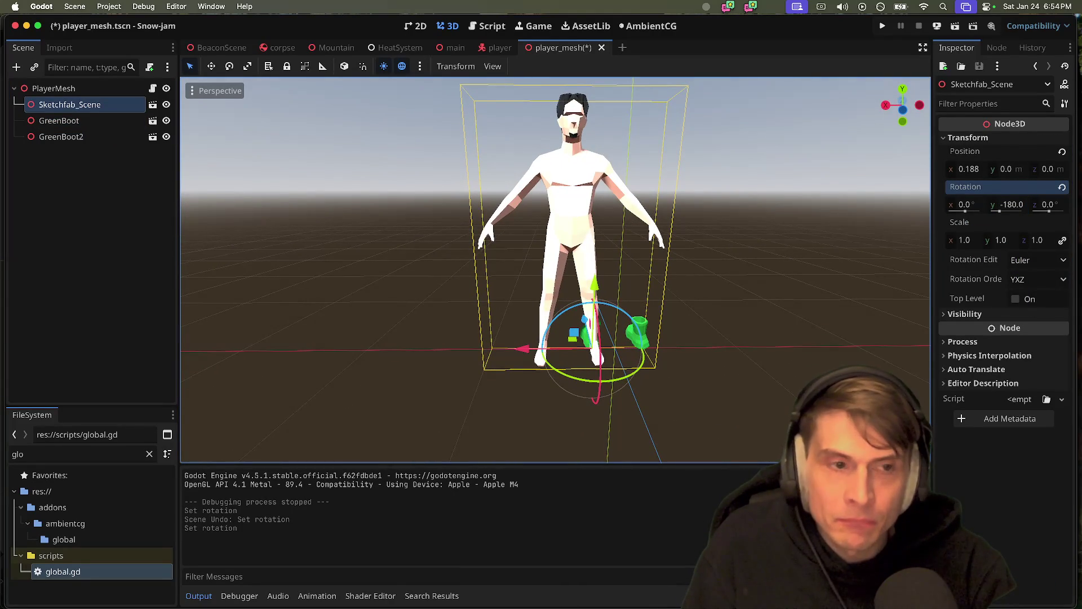
pyautogui.click(1003, 205)
pyautogui.write('180')
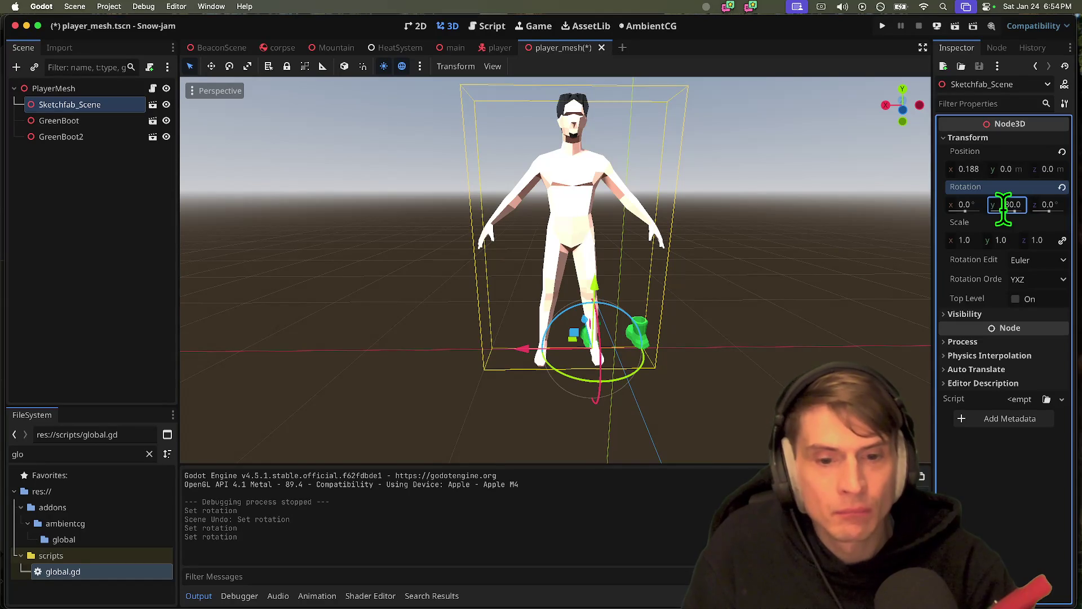
pyautogui.press('Return')
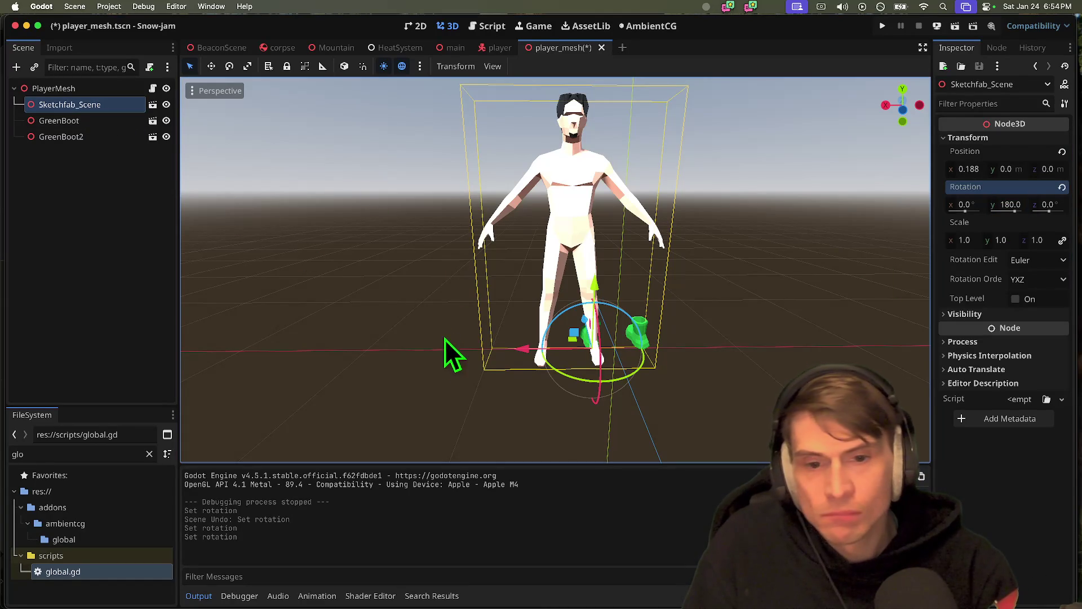
pyautogui.moveTo(519, 350); pyautogui.dragTo(563, 357)
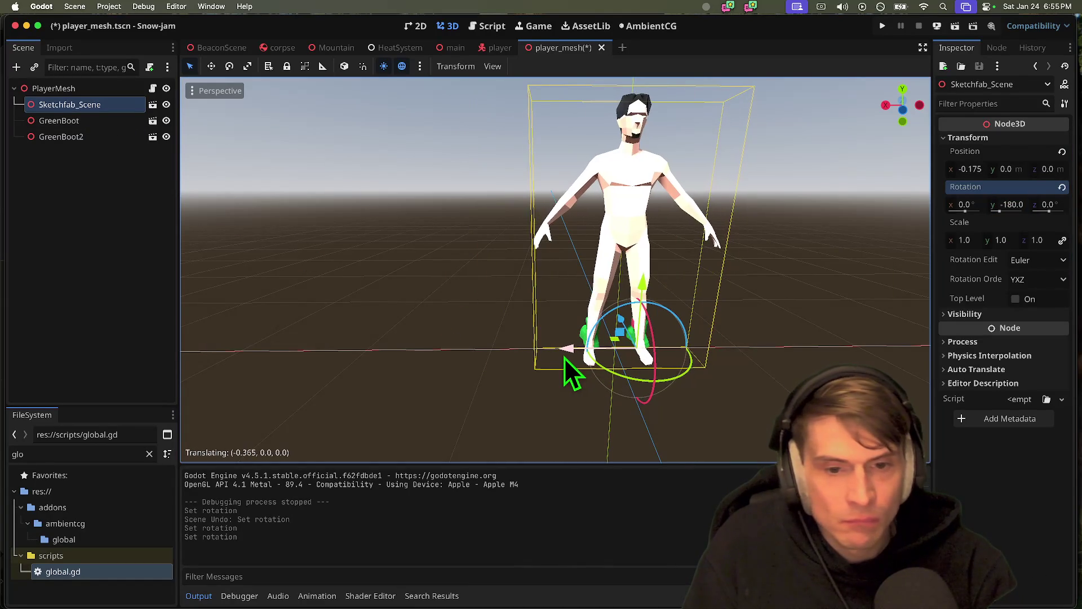
# Set the Y rotation of both GreenBoot and GreenBoot2 to 90
pyautogui.click(66, 123)
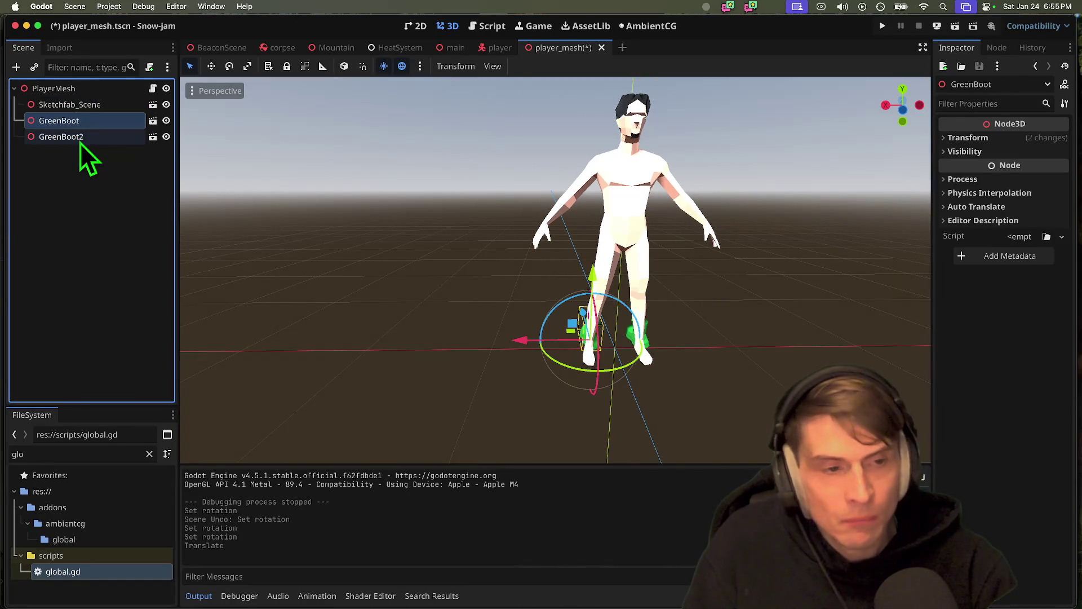
pyautogui.click(1060, 140)
pyautogui.moveTo(1049, 206); pyautogui.dragTo(1043, 204)
pyautogui.press('super+z')
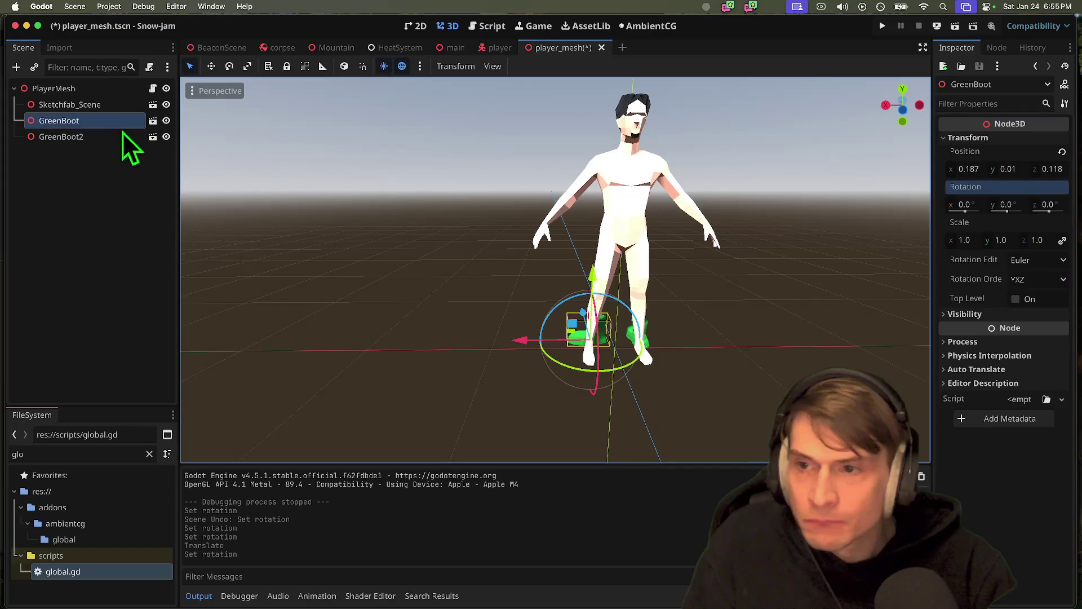
pyautogui.click(124, 135)
pyautogui.click(1019, 139)
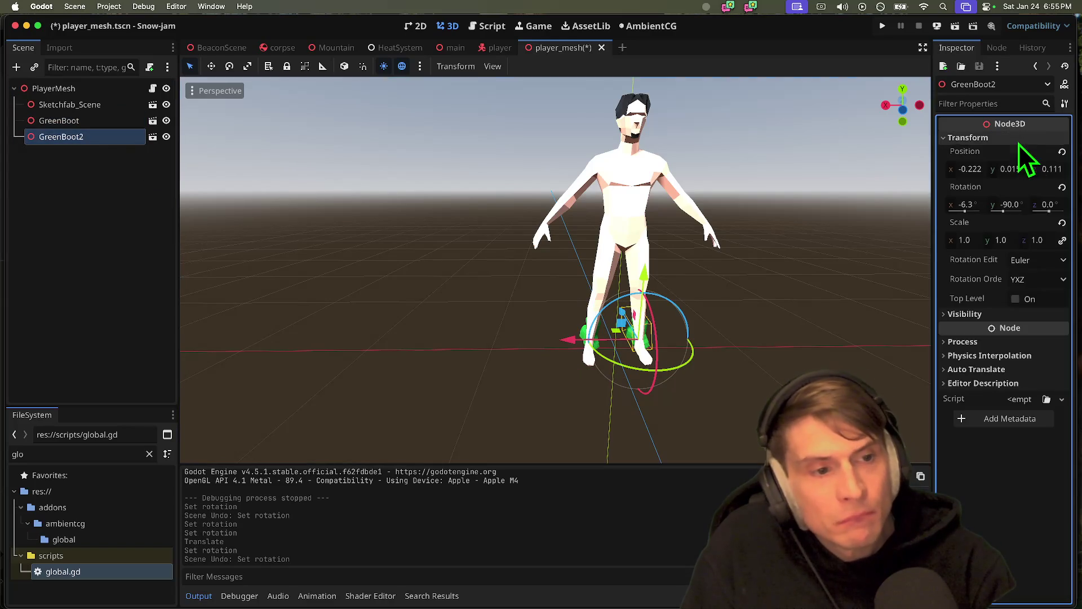
pyautogui.write('90')
pyautogui.press('Return')
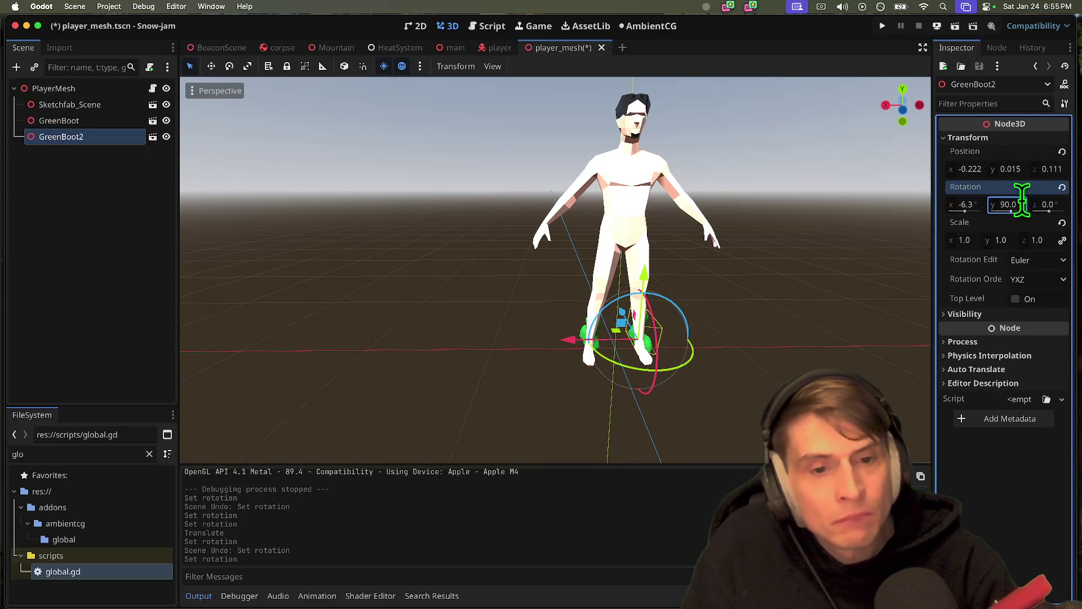
pyautogui.hscroll(5, 647, 387)
pyautogui.scroll(3, 323, 257)
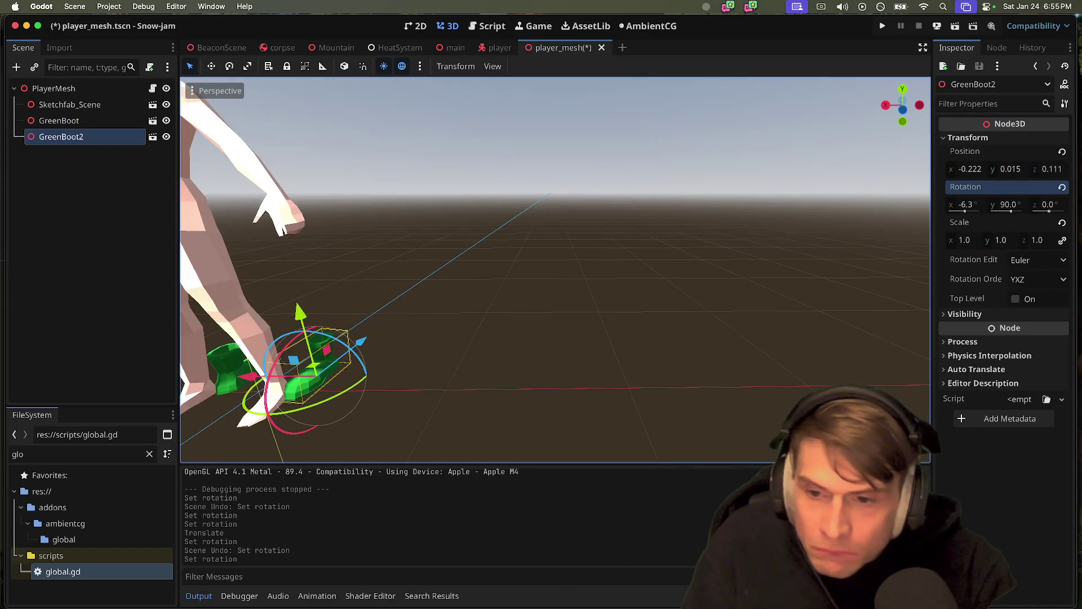
pyautogui.click(86, 122)
pyautogui.click(1022, 205)
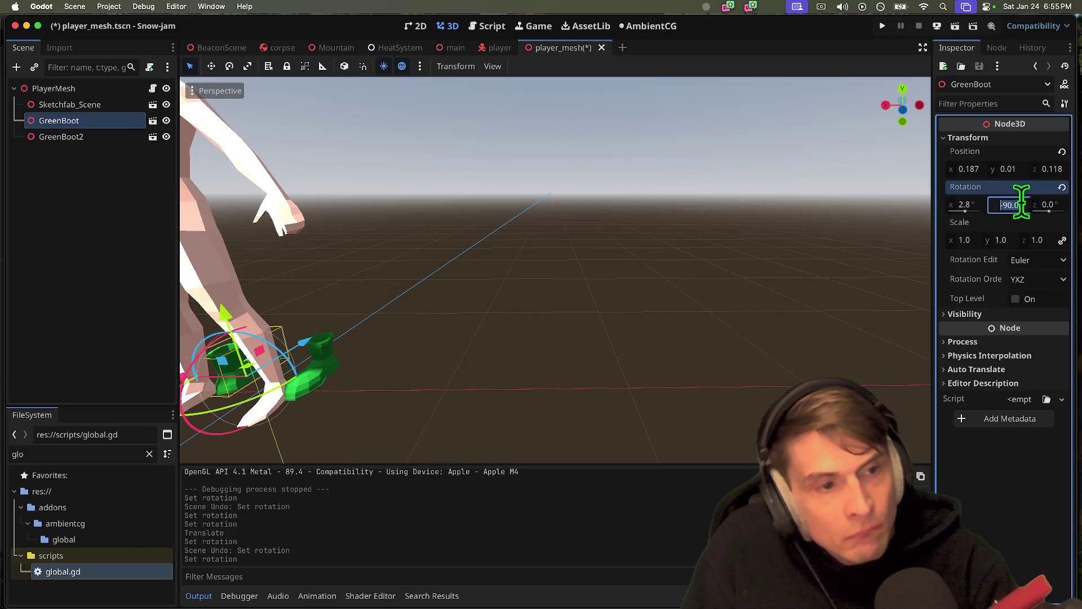
pyautogui.write('90')
pyautogui.press('Return')
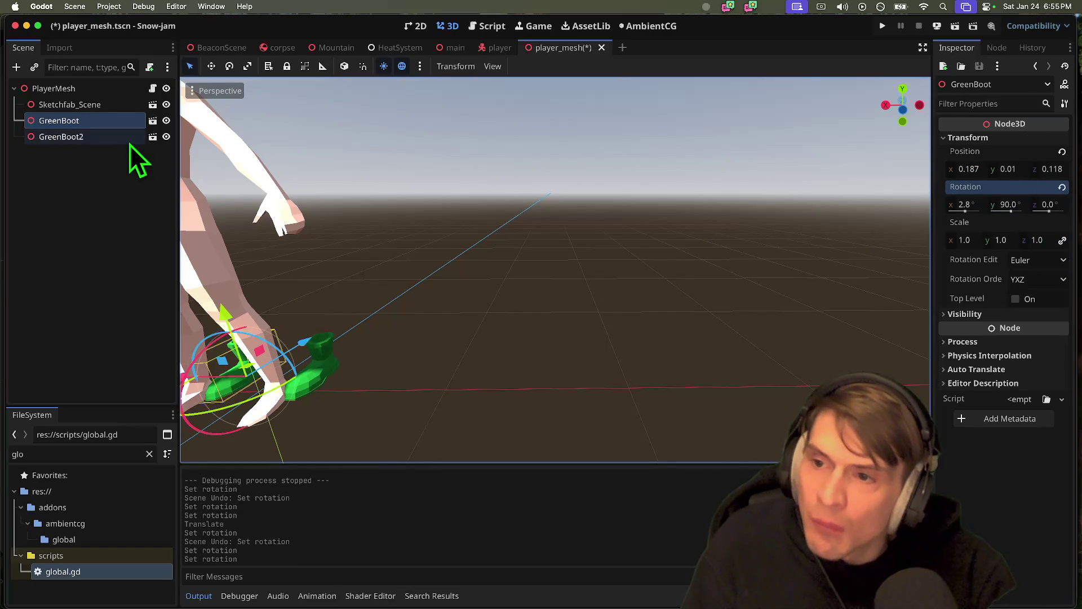
# Frame both boots and move them together lower and along X
pyautogui.keyDown('shift'); pyautogui.click(121, 138); pyautogui.keyUp('shift')
pyautogui.press('f')
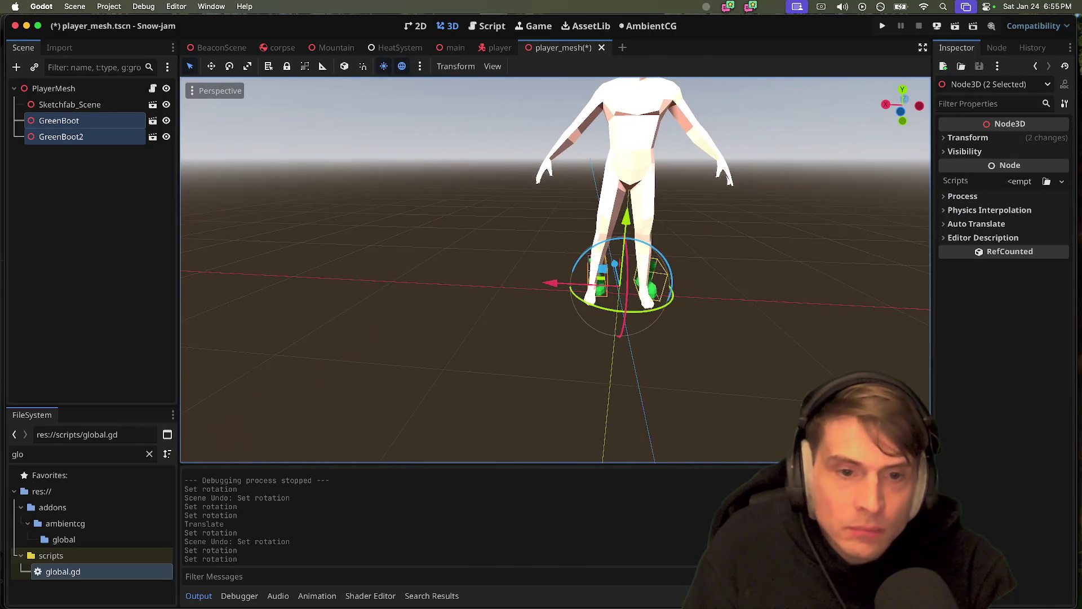
pyautogui.scroll(2, 678, 266)
pyautogui.press('g')
pyautogui.click(570, 280)
pyautogui.moveTo(505, 294); pyautogui.dragTo(484, 297)
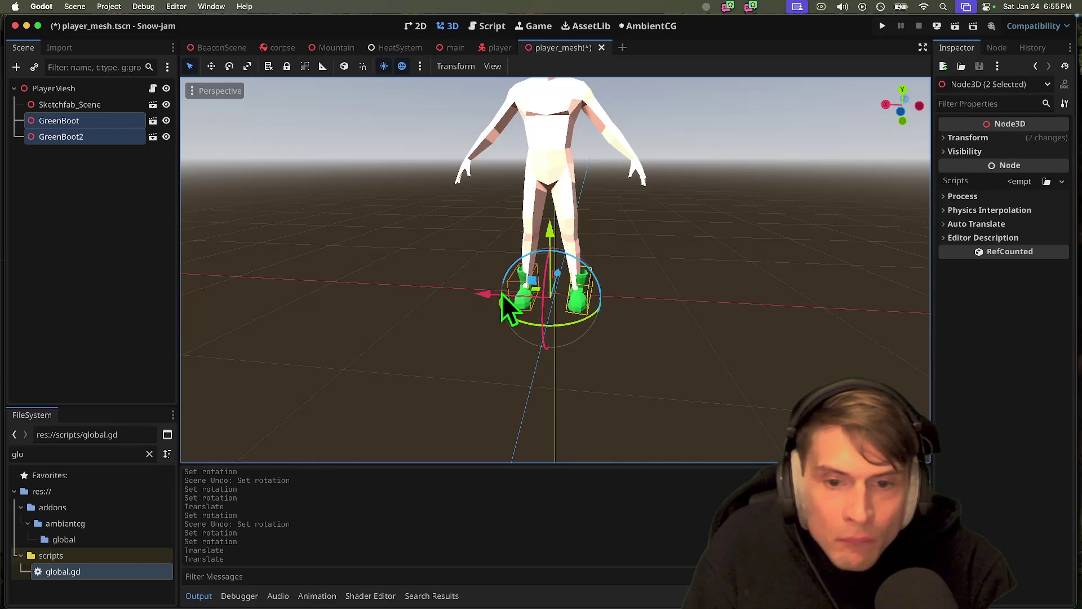
pyautogui.press('f')
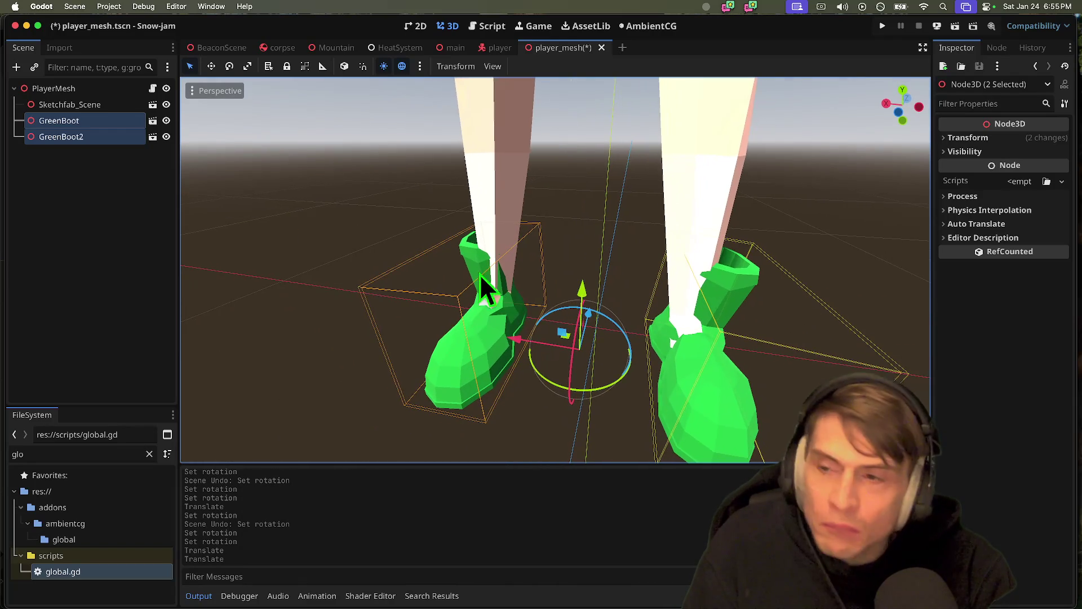
# Place each green boot on its own foot, raising them to matching heights
pyautogui.click(57, 136)
pyautogui.moveTo(686, 391)
pyautogui.mouseDown()
pyautogui.moveTo(435, 346)
pyautogui.moveTo(594, 371)
pyautogui.mouseUp()
pyautogui.click(104, 126)
pyautogui.moveTo(668, 337); pyautogui.dragTo(702, 319)
pyautogui.moveTo(607, 360); pyautogui.dragTo(606, 361)
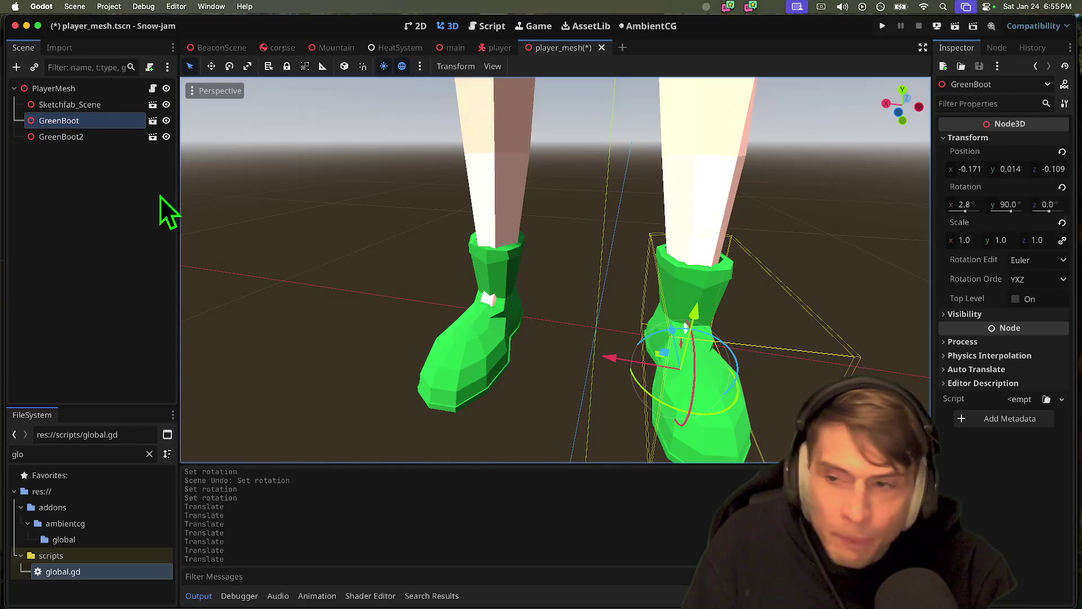
pyautogui.click(56, 137)
pyautogui.moveTo(515, 307); pyautogui.dragTo(518, 310)
pyautogui.moveTo(427, 330); pyautogui.dragTo(427, 329)
pyautogui.moveTo(486, 282); pyautogui.dragTo(476, 270)
pyautogui.click(126, 122)
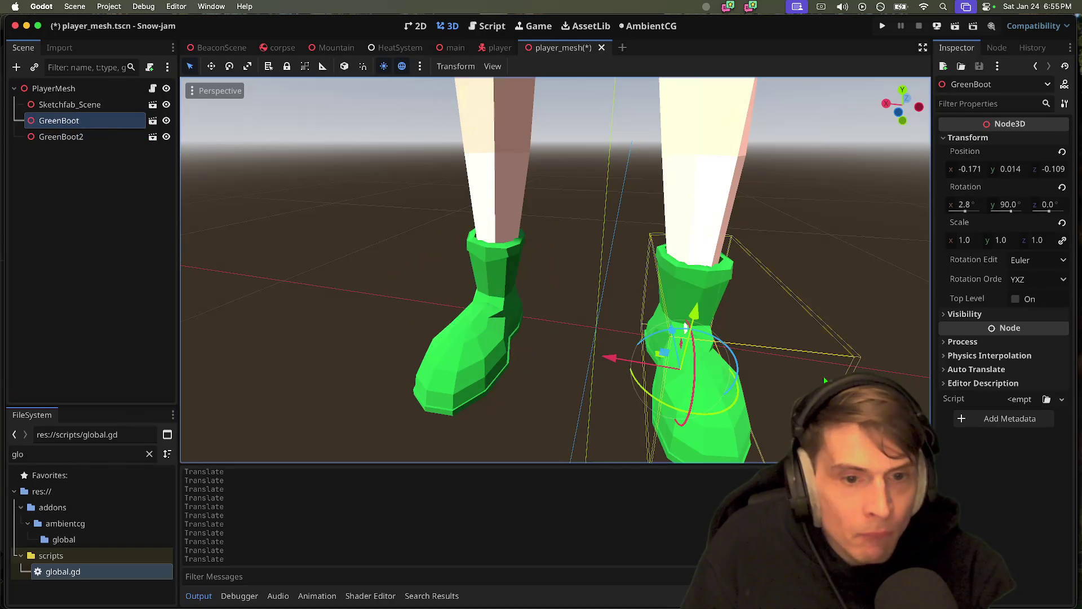
pyautogui.moveTo(701, 307); pyautogui.dragTo(701, 304)
# Fly in close to the boots and save the player_mesh scene
pyautogui.scroll(-5, 702, 304)
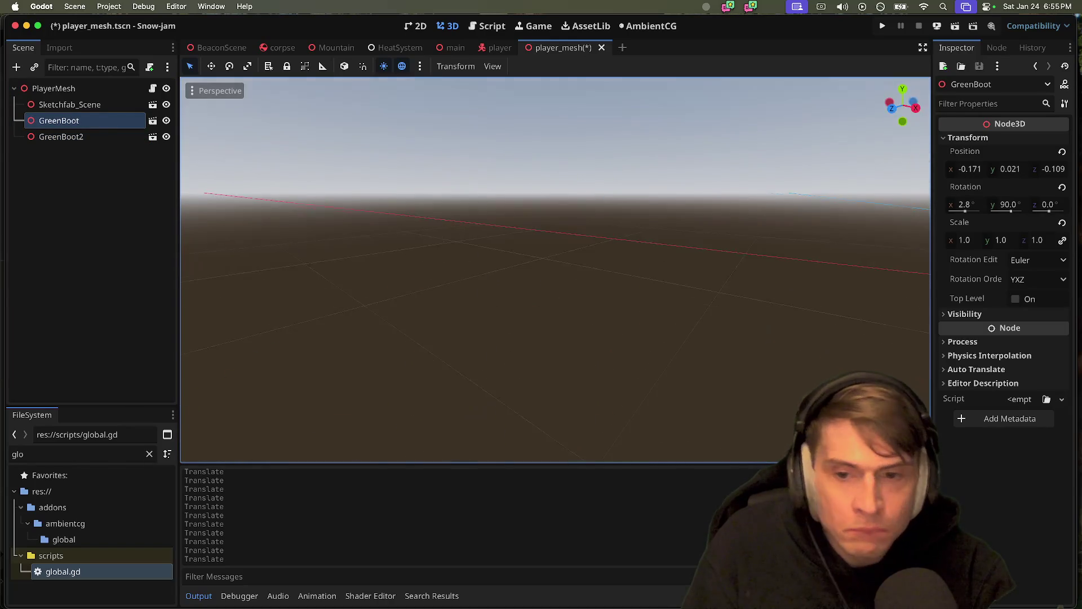
pyautogui.scroll(2, 555, 271)
pyautogui.press('w')
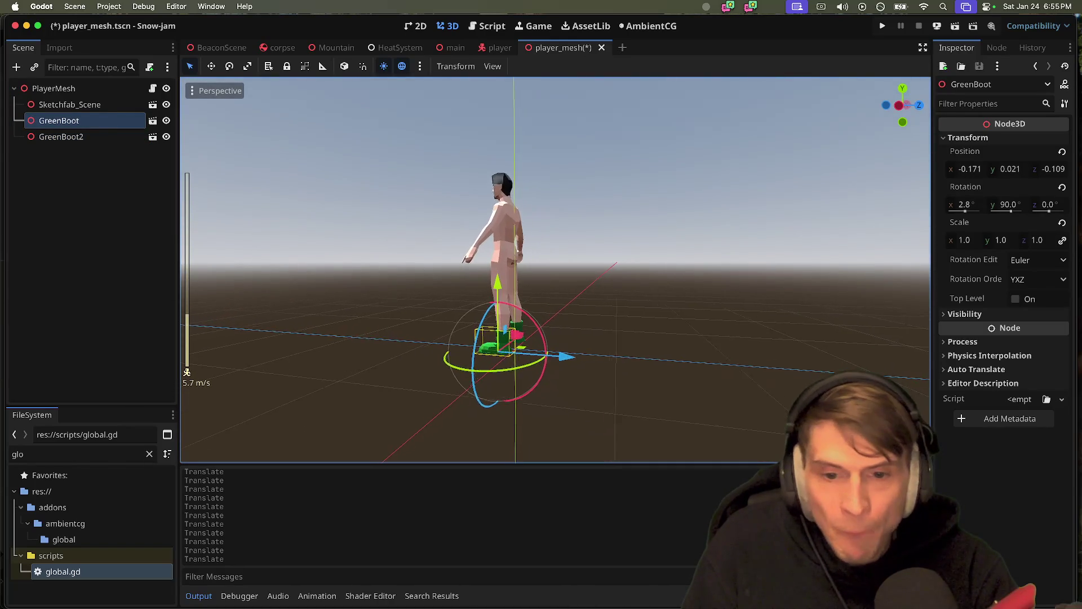
pyautogui.press('w')
pyautogui.press('super+s')
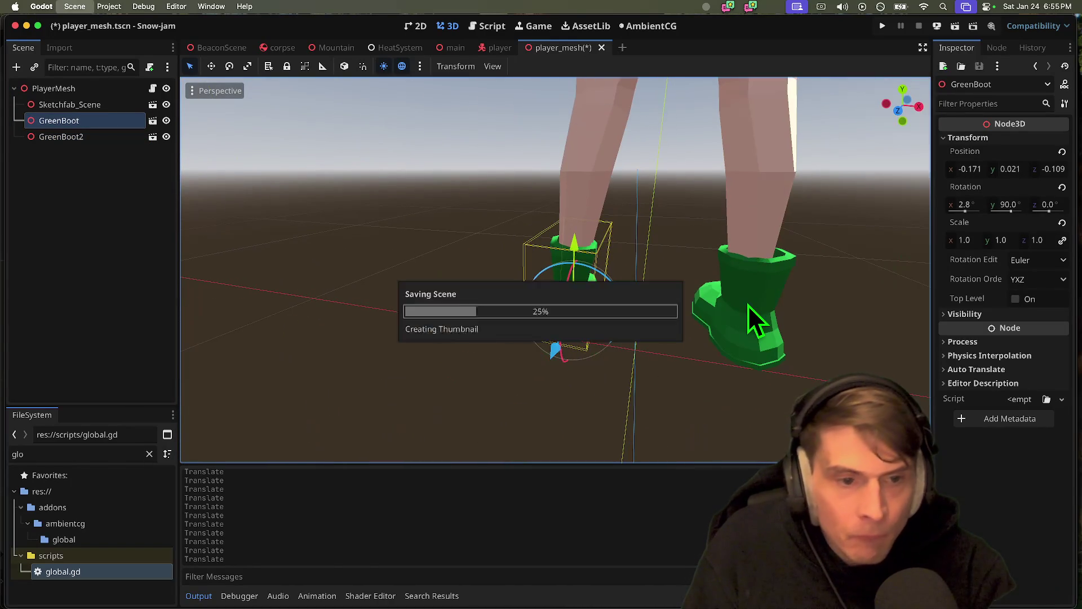
# Test-run the game with the new boots, then save player_mesh
pyautogui.press('super+b')
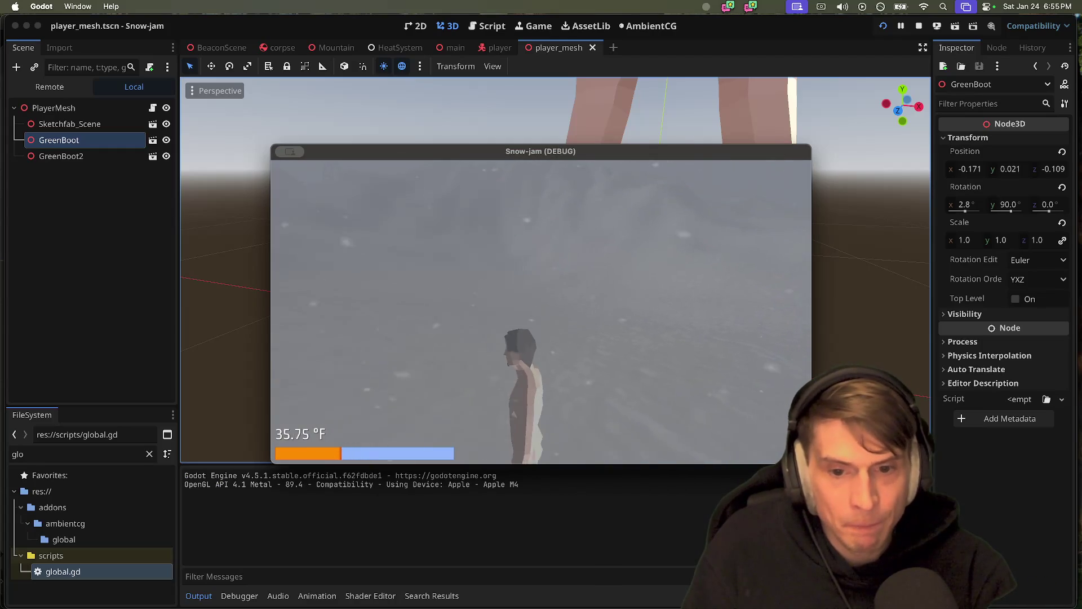
pyautogui.click(919, 25)
pyautogui.press('super+s')
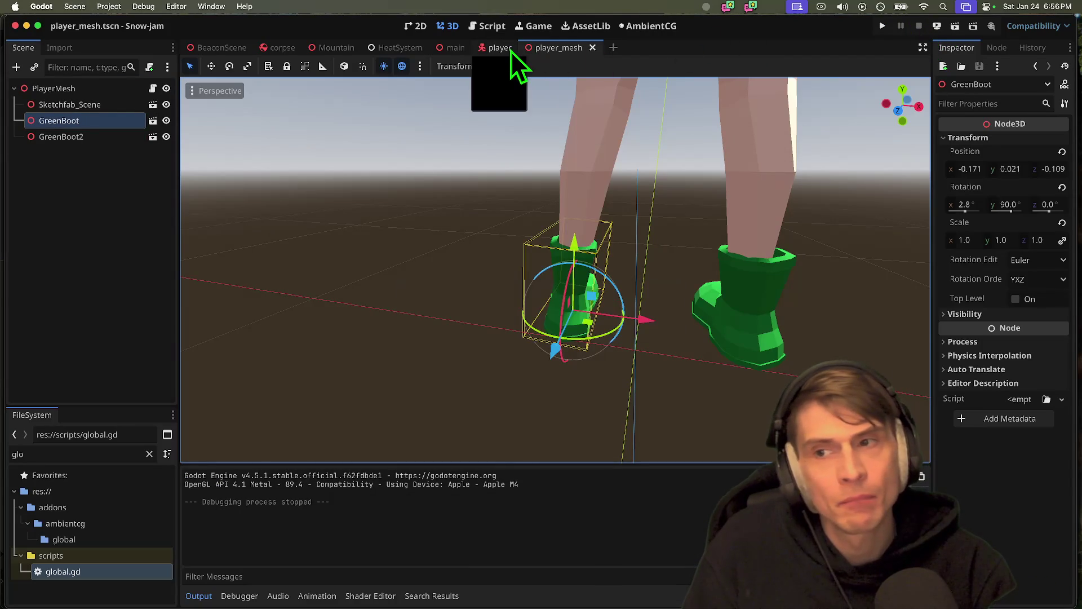
# Switch to the player scene and inspect PlayerMesh's transform properties
pyautogui.click(510, 51)
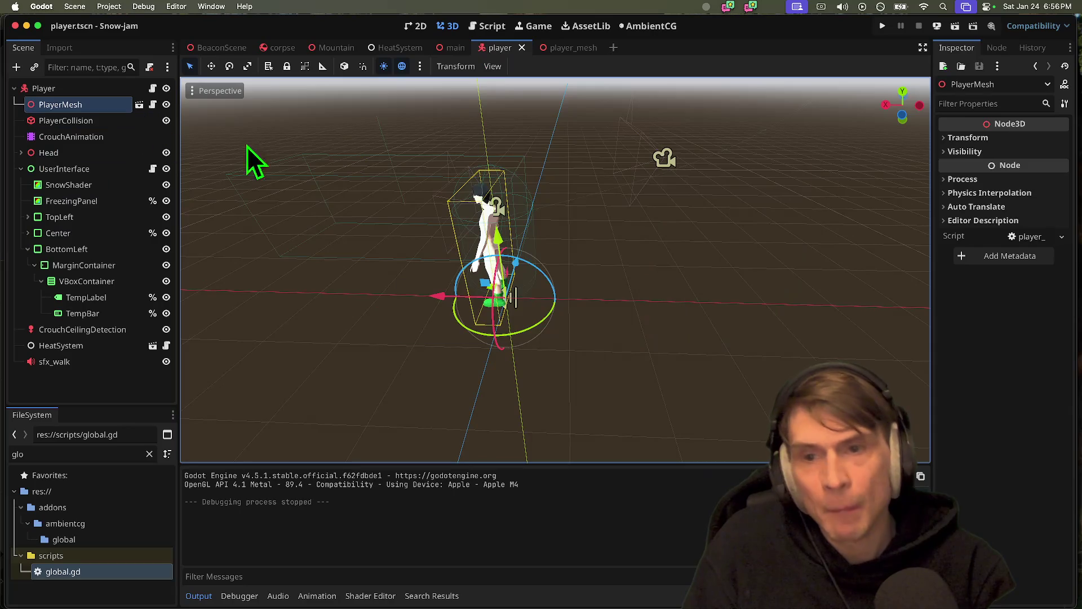
pyautogui.click(1031, 136)
pyautogui.click(1031, 137)
pyautogui.click(1031, 136)
pyautogui.doubleClick(1031, 137)
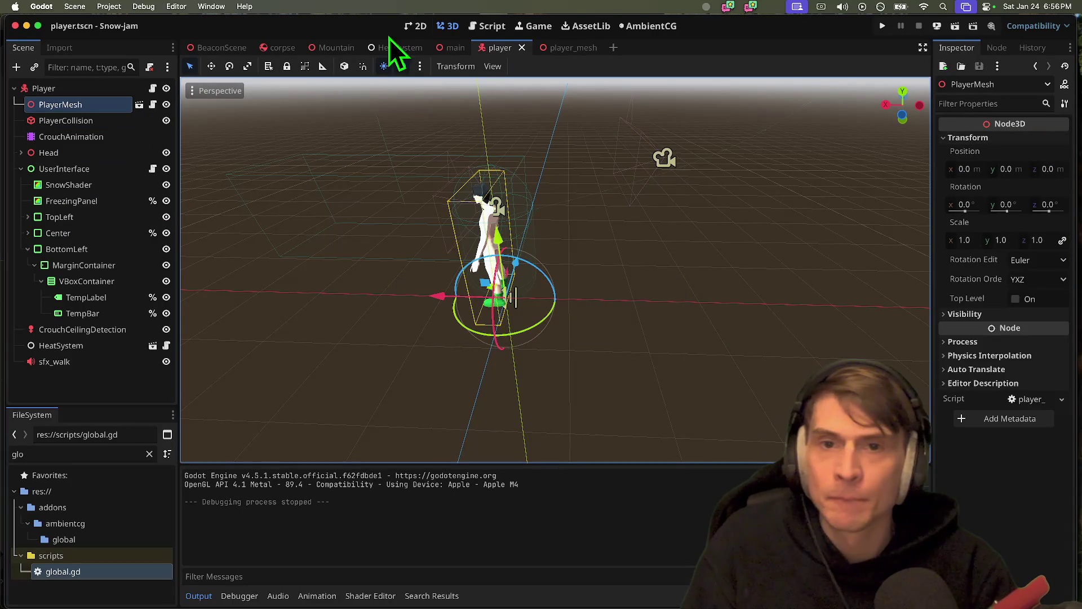
# In player.gd, change line 294 to player_mesh.basis.z = CAMERA.basis.z and save
pyautogui.click(143, 89)
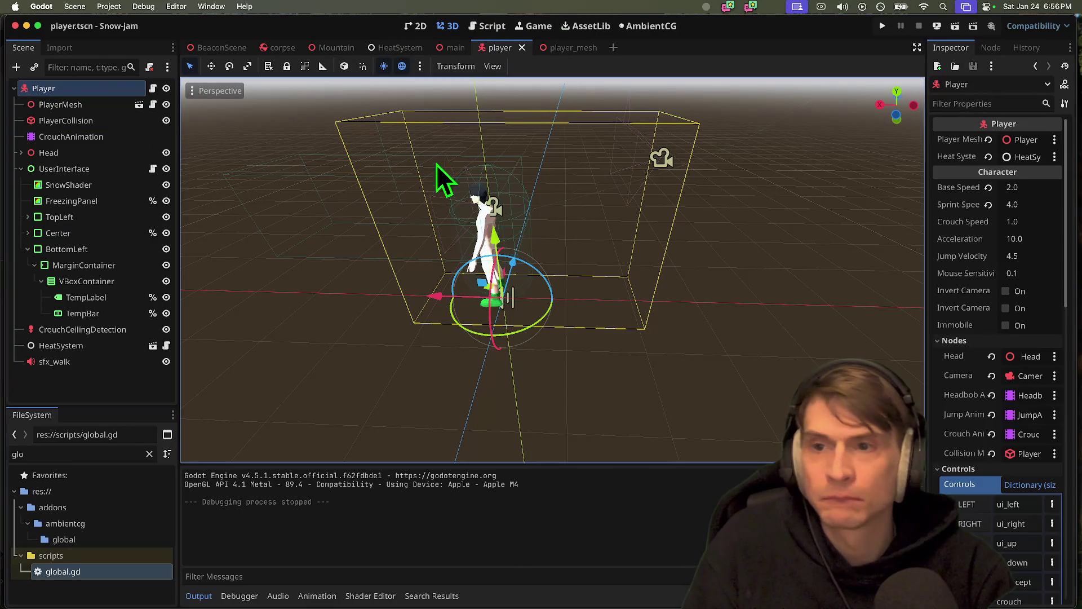
pyautogui.click(152, 88)
pyautogui.press('BackSpace')
pyautogui.press('super+s')
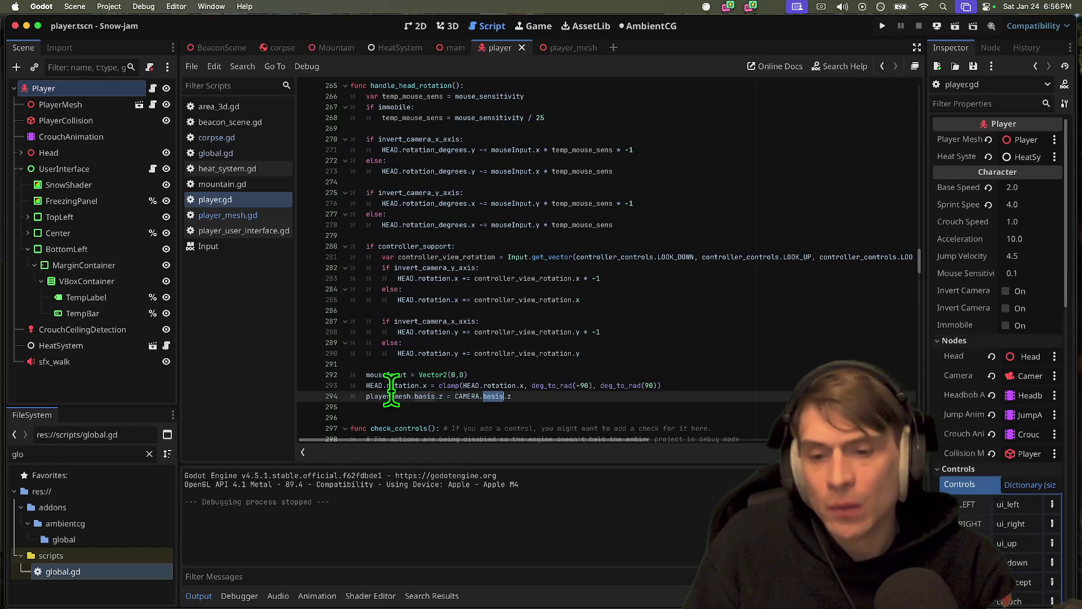
# Test-run the game with the current line 294
pyautogui.click(456, 389)
pyautogui.press('super+b')
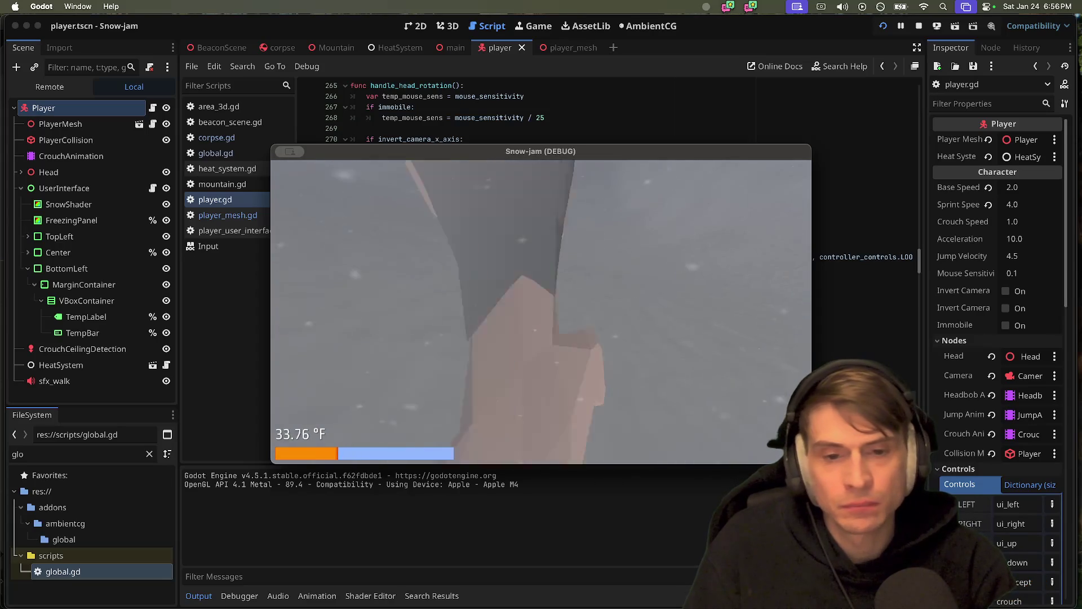
pyautogui.press('super+period')
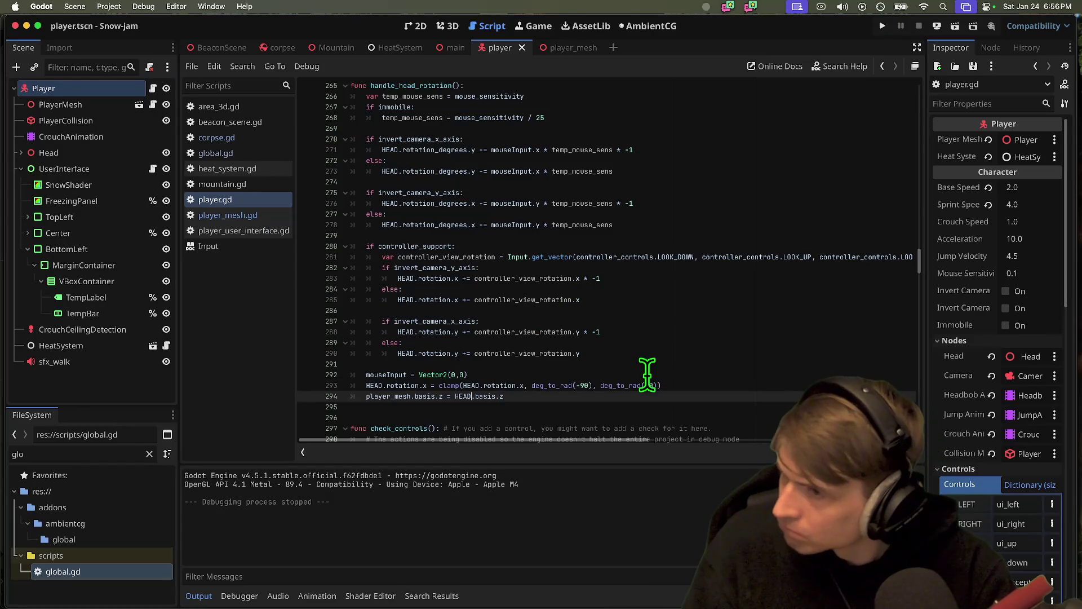
# Rewrite line 294 as player_mesh.rotation.y = HEAD.rotation.y
pyautogui.press('Right')
pyautogui.press('Right')
pyautogui.press('Delete')
pyautogui.press('Delete')
pyautogui.press('Delete')
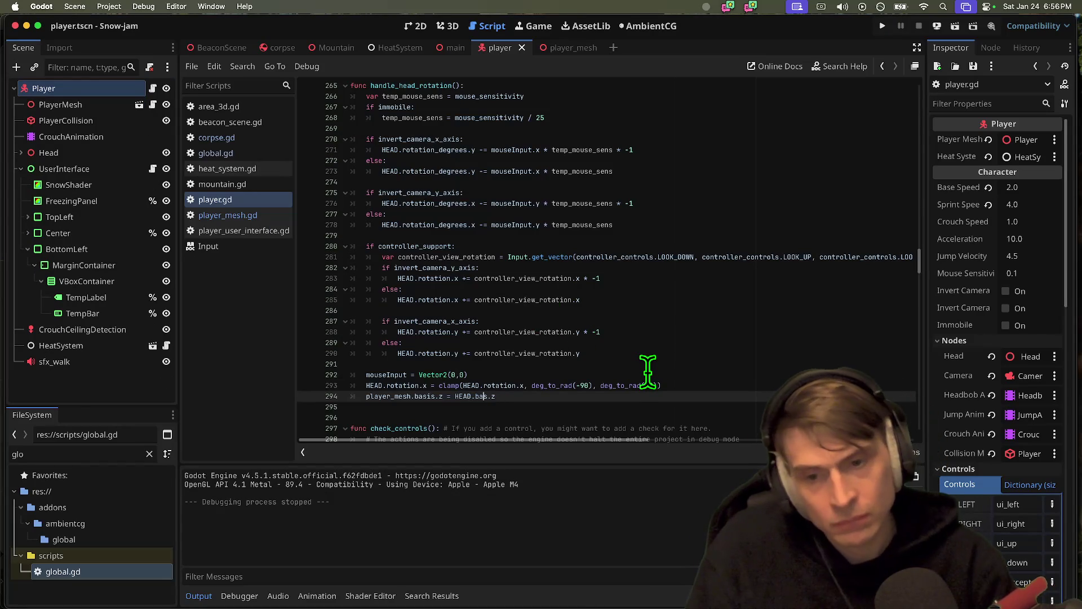
pyautogui.press('BackSpace')
pyautogui.press('Delete')
pyautogui.write('ro')
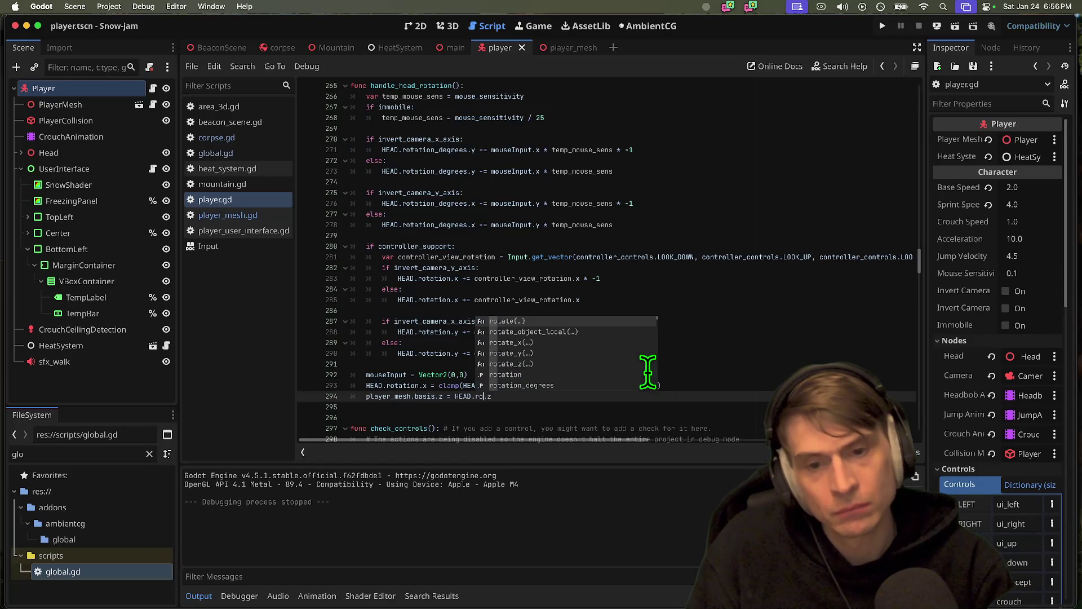
pyautogui.write('tation')
pyautogui.press('Return')
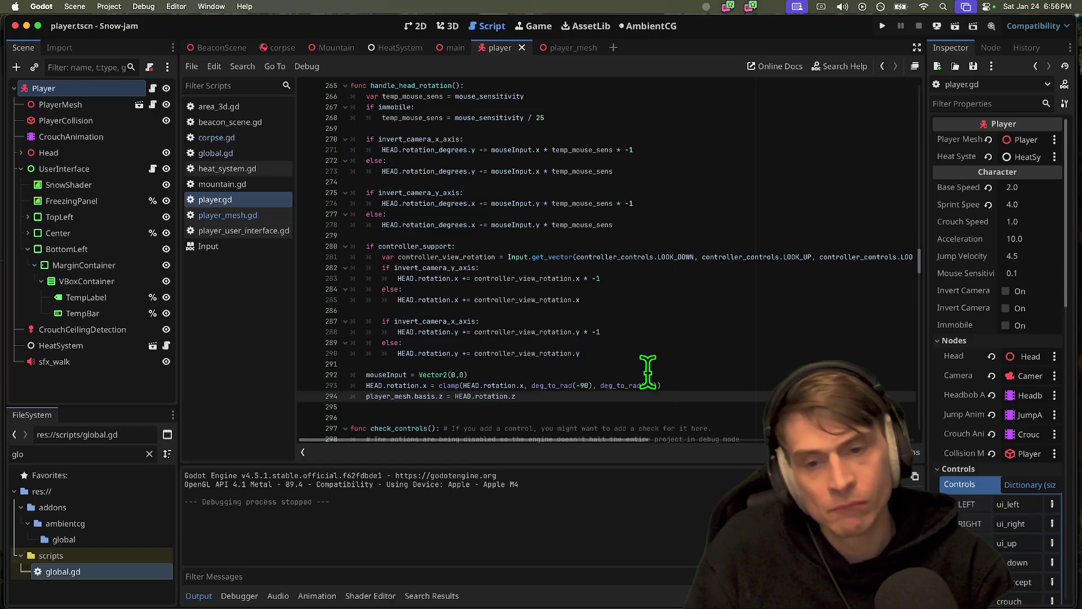
pyautogui.press('Right')
pyautogui.press('Delete')
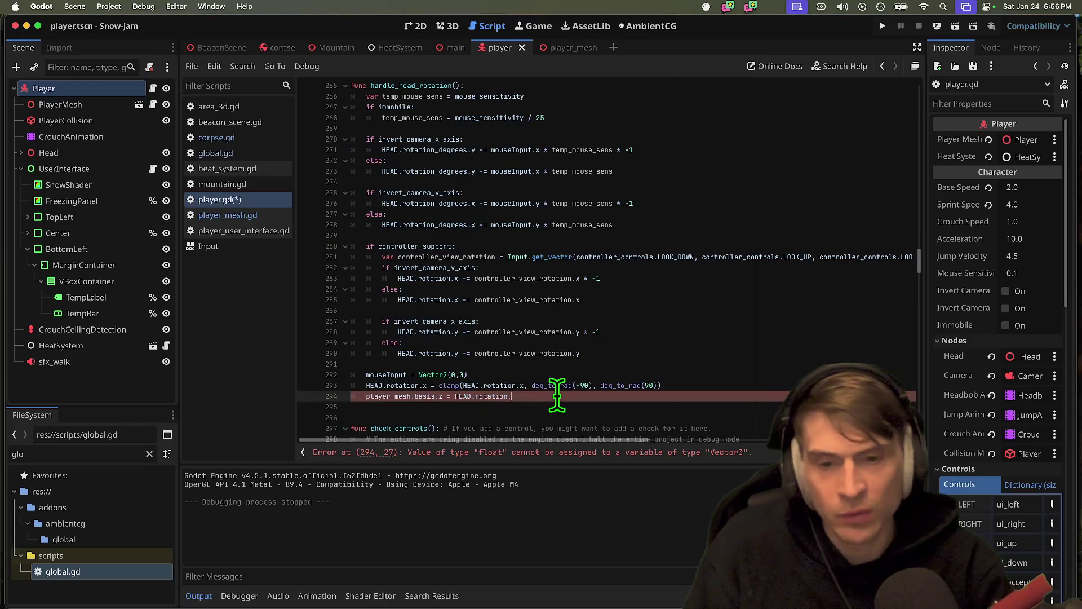
pyautogui.doubleClick(411, 396)
pyautogui.write('rotation')
pyautogui.press('cmd+z')
pyautogui.press('cmd+z')
pyautogui.press('cmd+z')
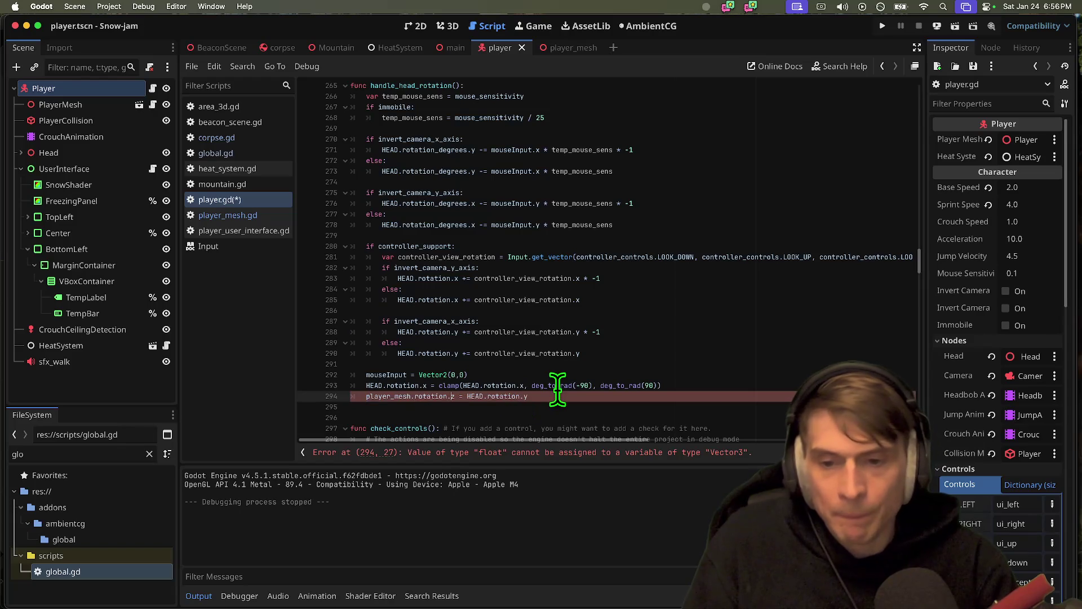
# Run the game twice to test the head-following mesh rotation
pyautogui.press('cmd+b')
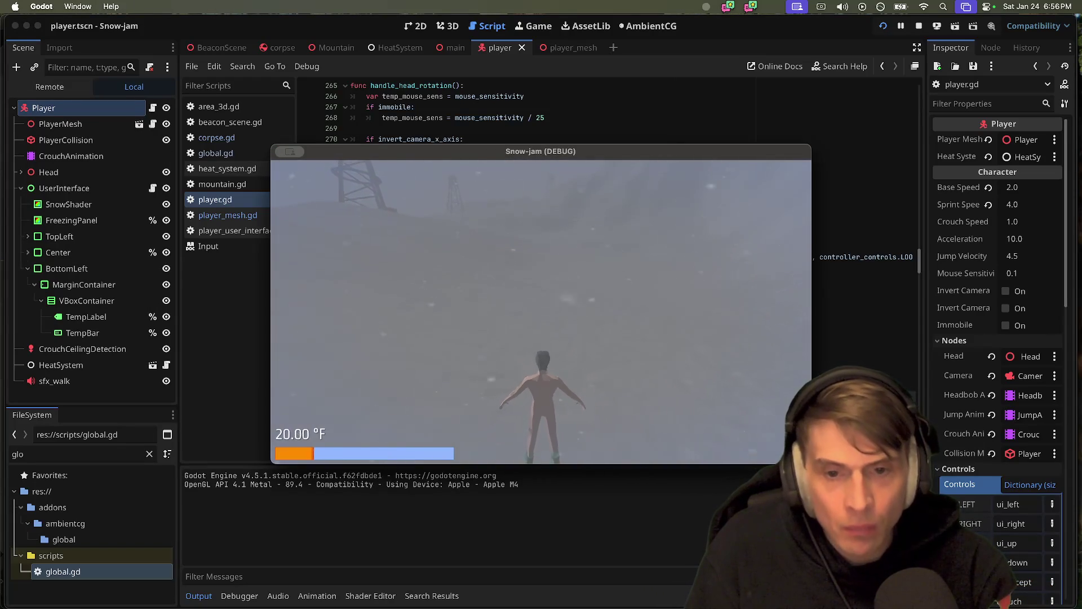
pyautogui.press('Escape')
pyautogui.press('super+b')
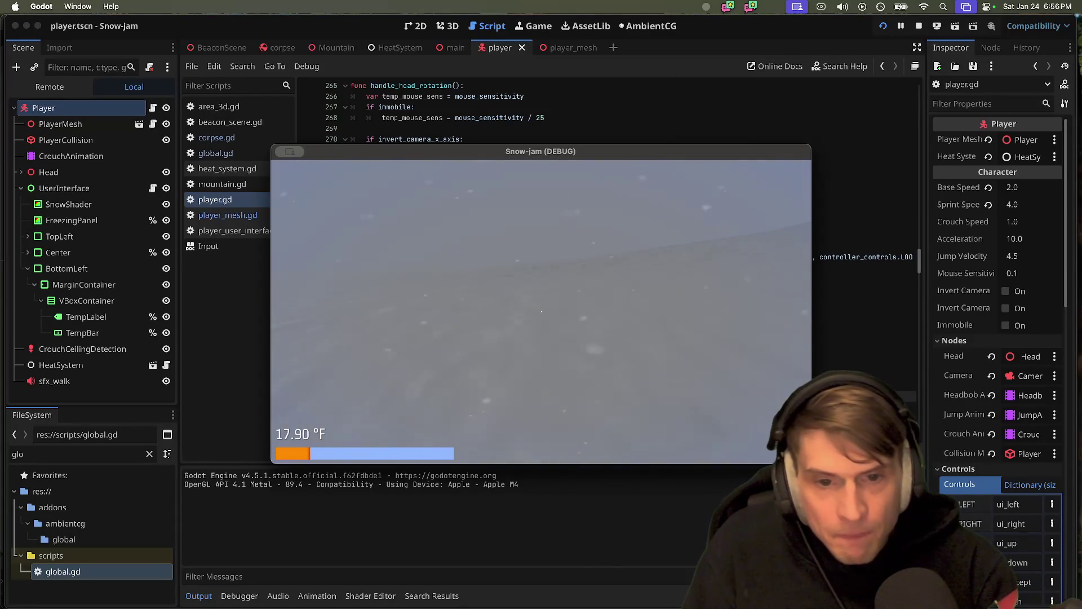
pyautogui.press('super+period')
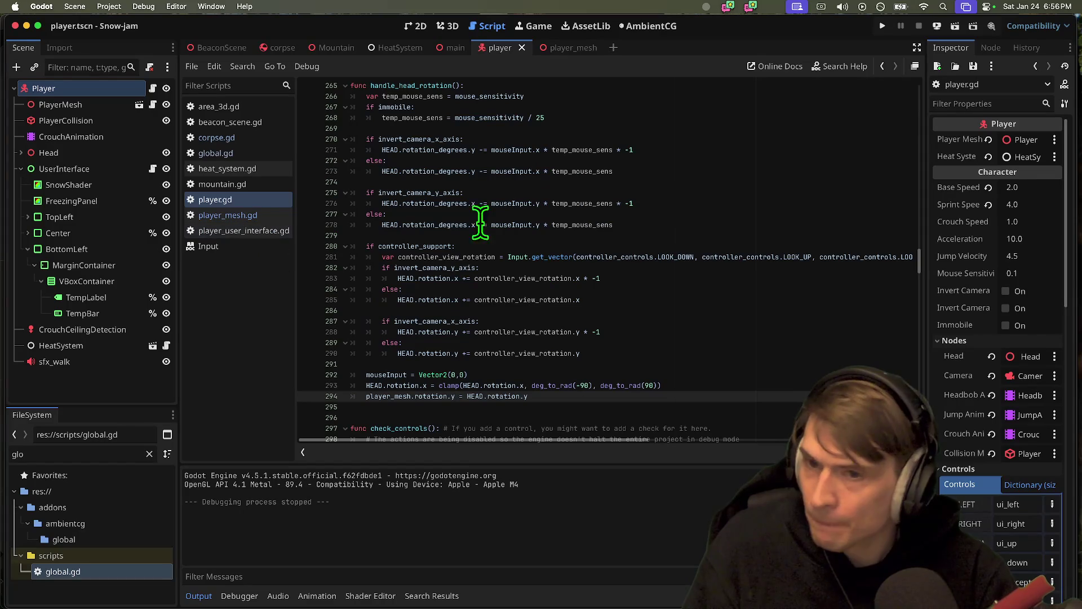
# Start a new_corpse.transform line in add_corpse and delete the new_corpse.position offset line
pyautogui.moveTo(920, 258); pyautogui.dragTo(920, 412)
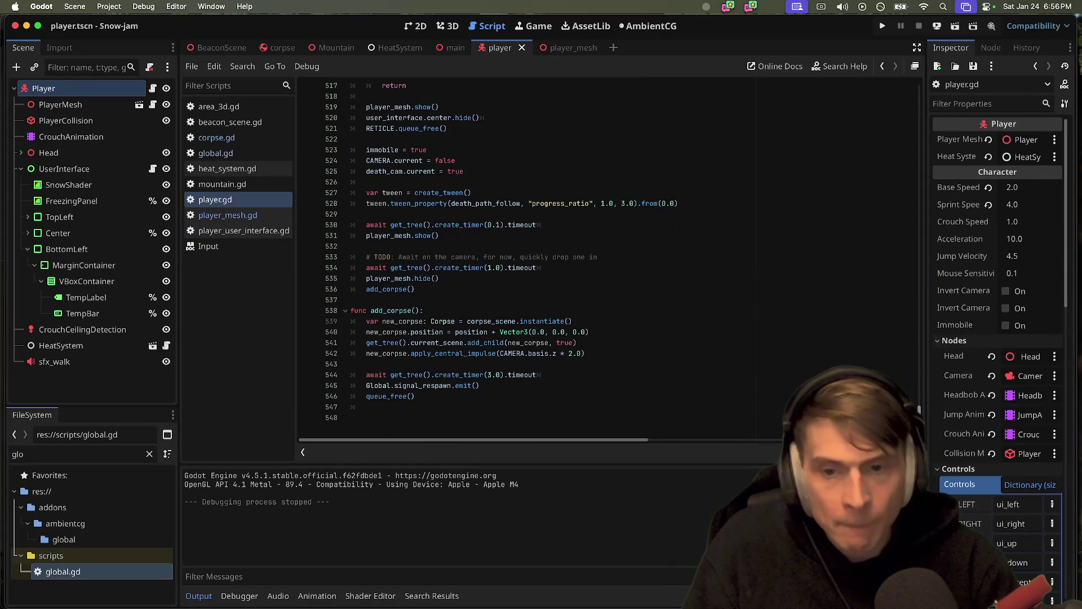
pyautogui.click(676, 355)
pyautogui.click(397, 333)
pyautogui.click(671, 319)
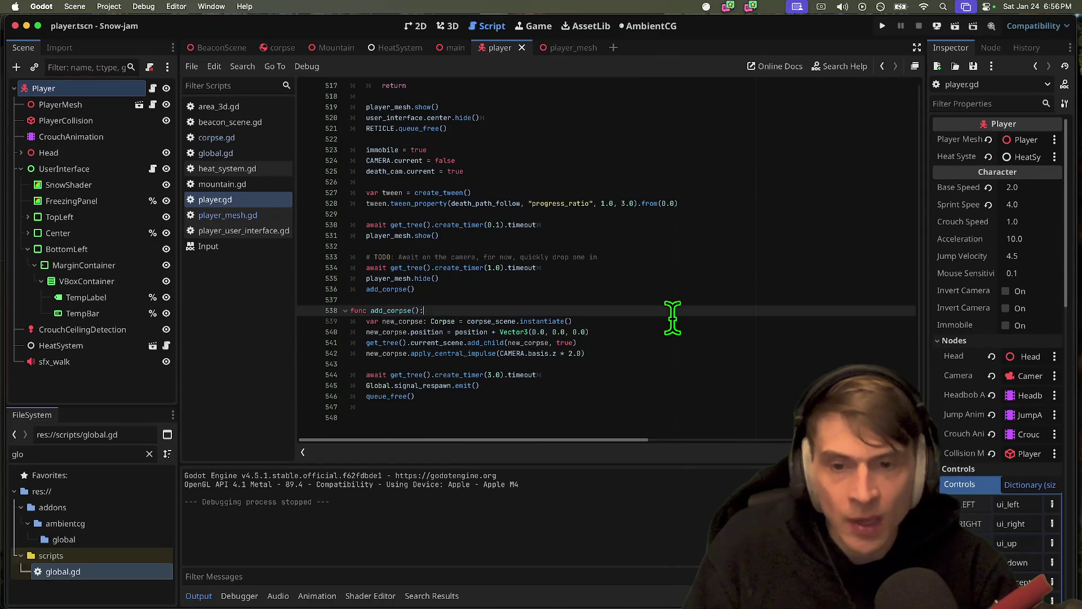
pyautogui.press('Return')
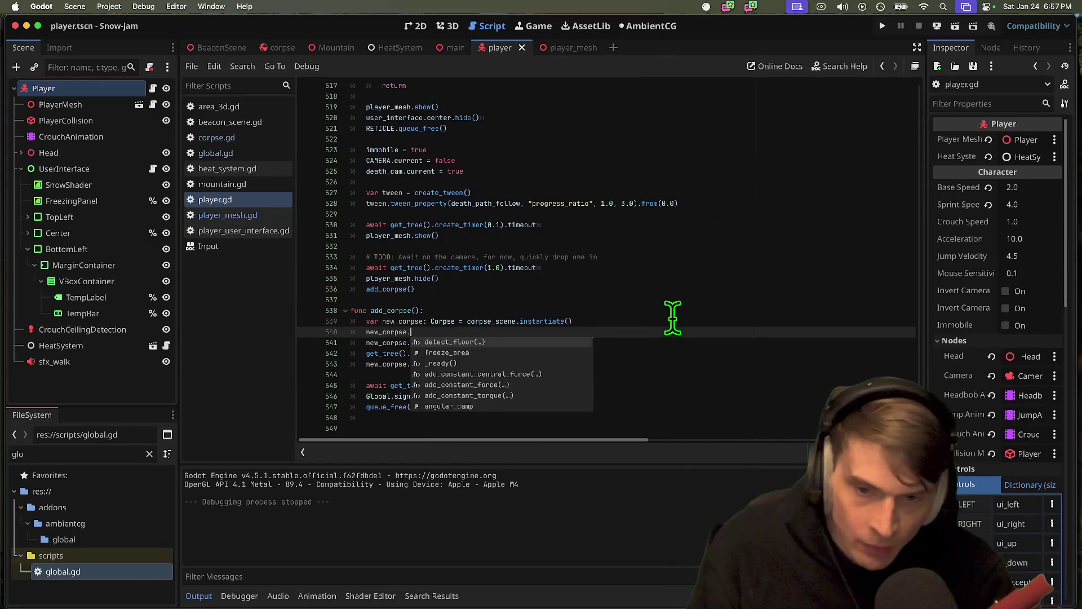
pyautogui.write('tra')
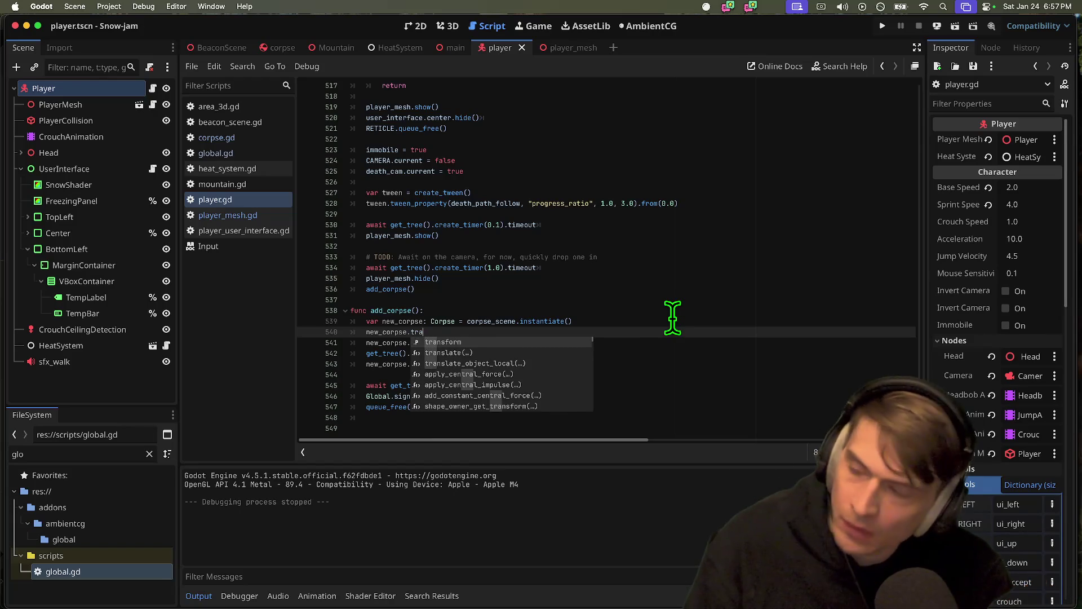
pyautogui.press('Return')
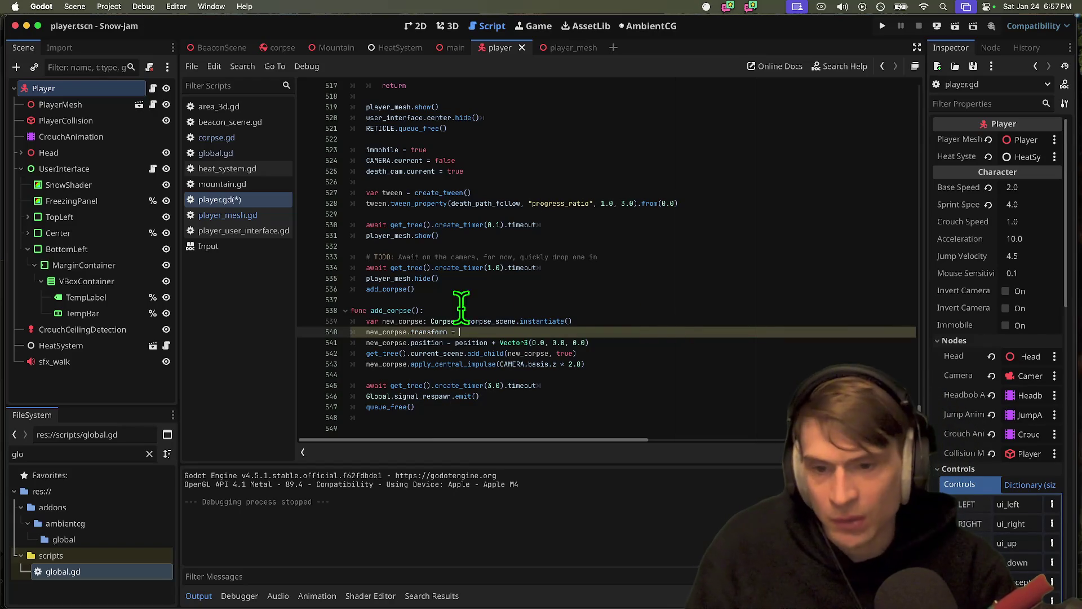
pyautogui.tripleClick(379, 342)
pyautogui.press('BackSpace')
# Complete it as new_corpse.transform = player_mesh.transform and test-run the game
pyautogui.click(619, 331)
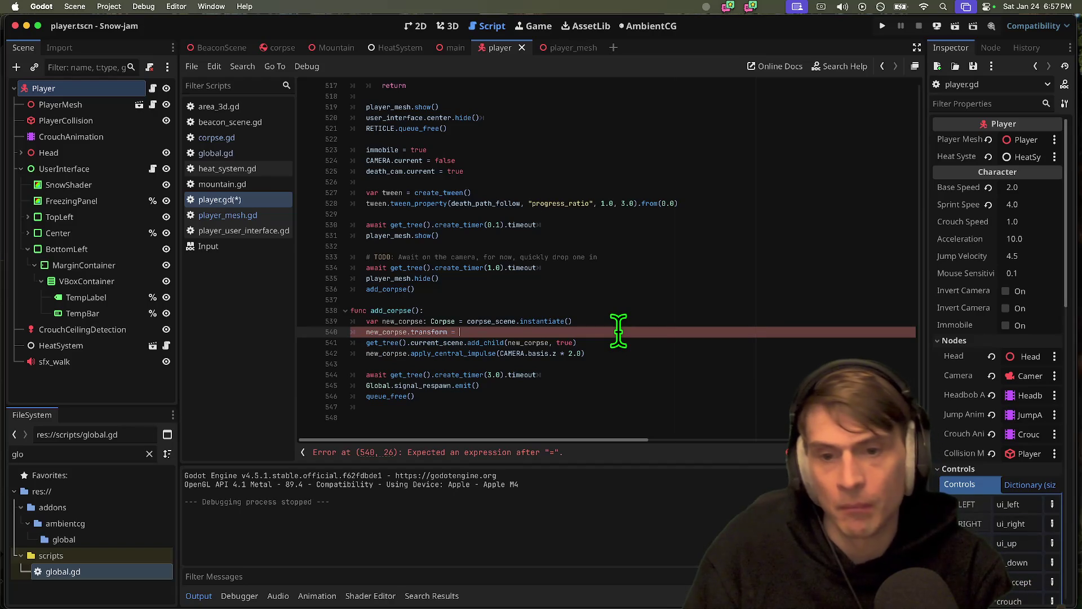
pyautogui.write('er_mesh.tra')
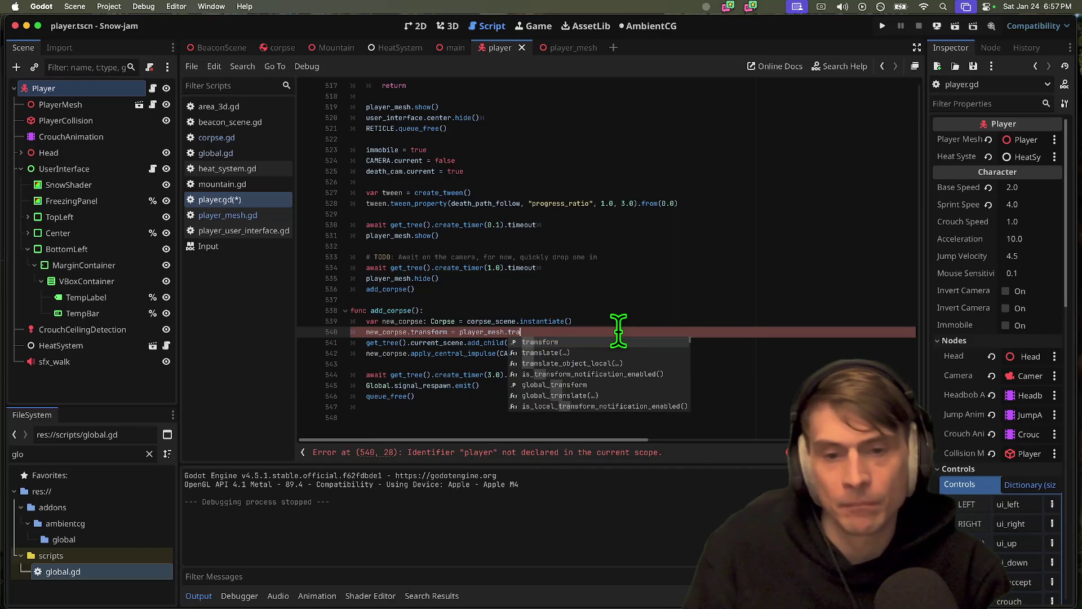
pyautogui.press('Return')
pyautogui.press('super+b')
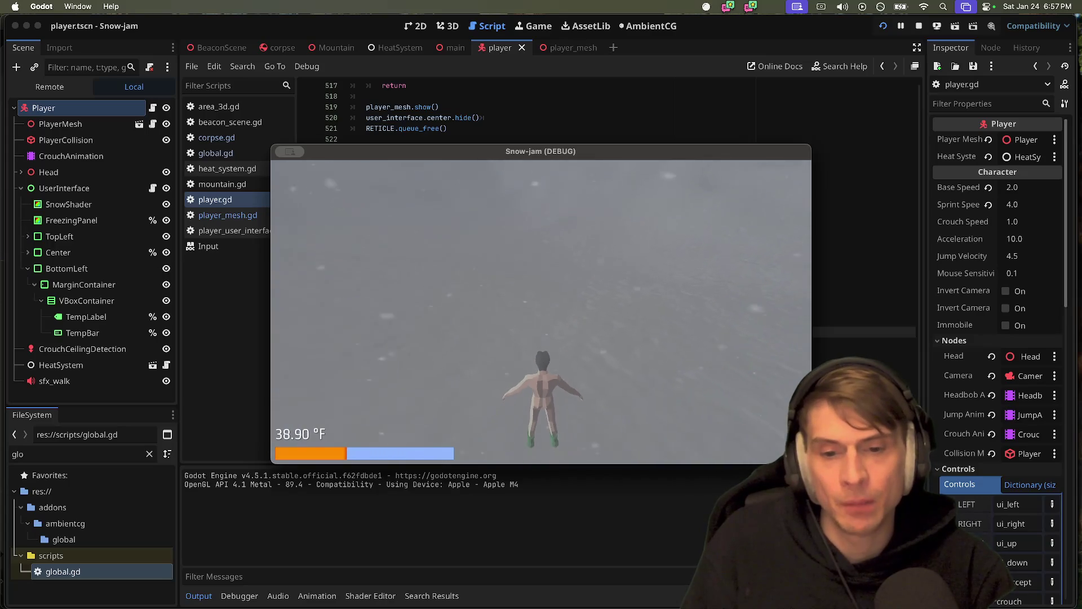
pyautogui.press('super+q')
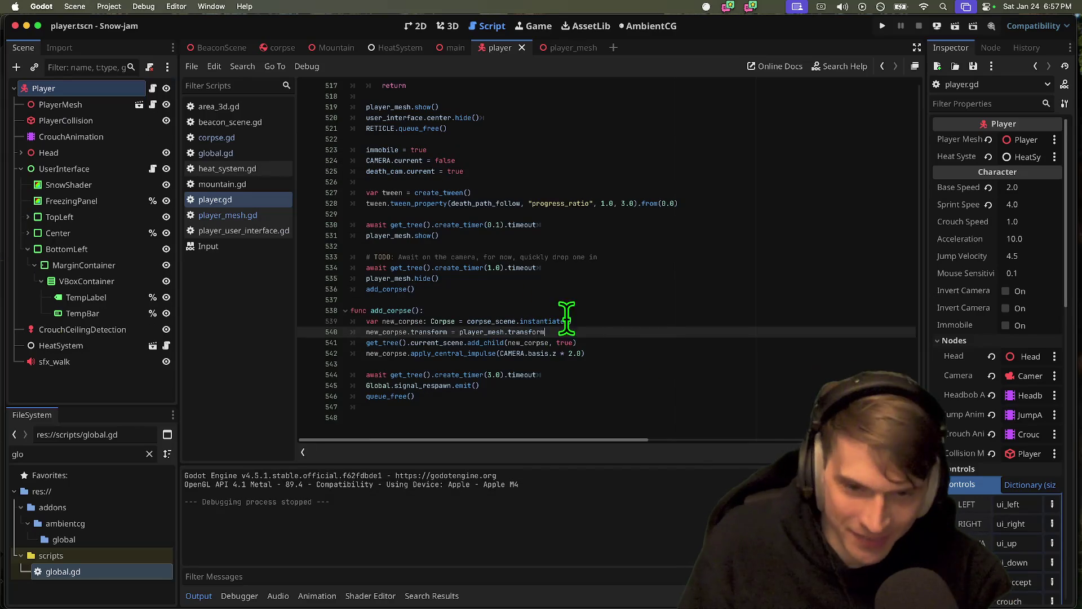
# Try rewriting both transform references on line 540, including a multi-caret edit
pyautogui.doubleClick(530, 332)
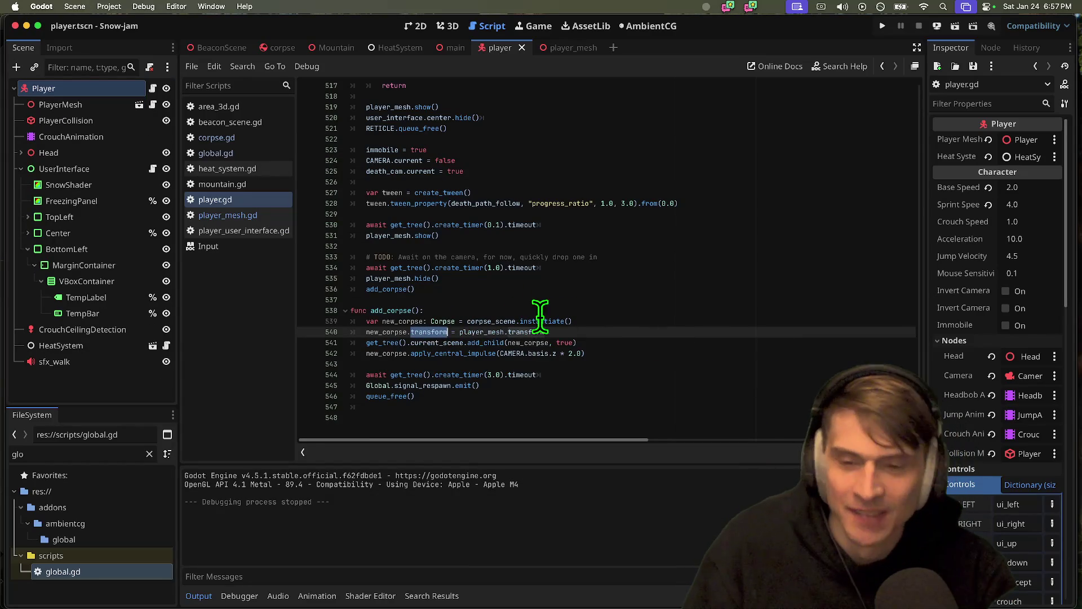
pyautogui.press('BackSpace')
pyautogui.press('BackSpace')
pyautogui.press('super+z')
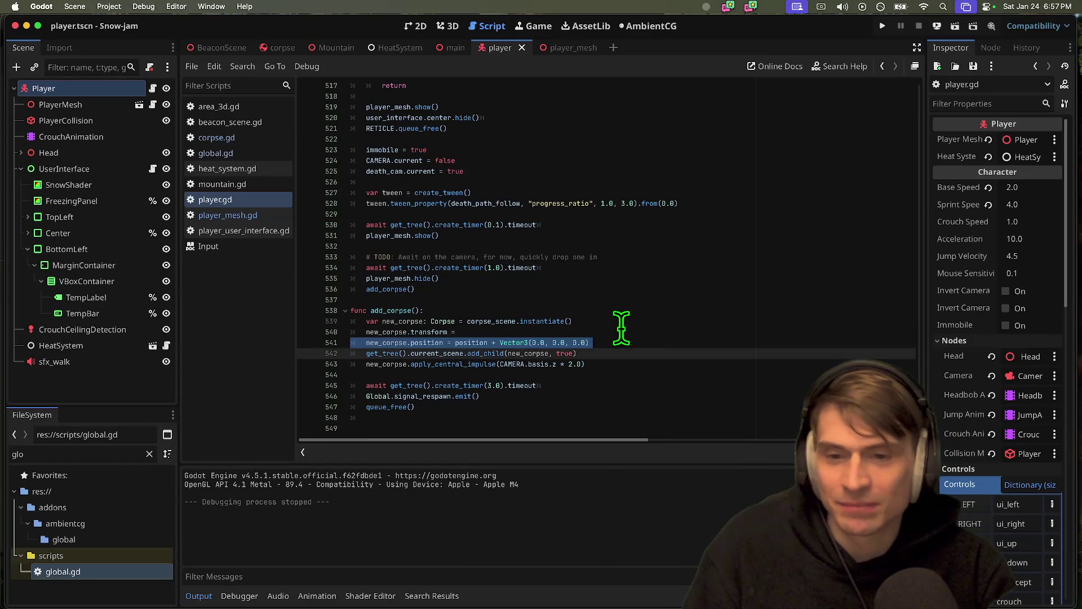
pyautogui.press('BackSpace')
pyautogui.write('player_mesh.transform')
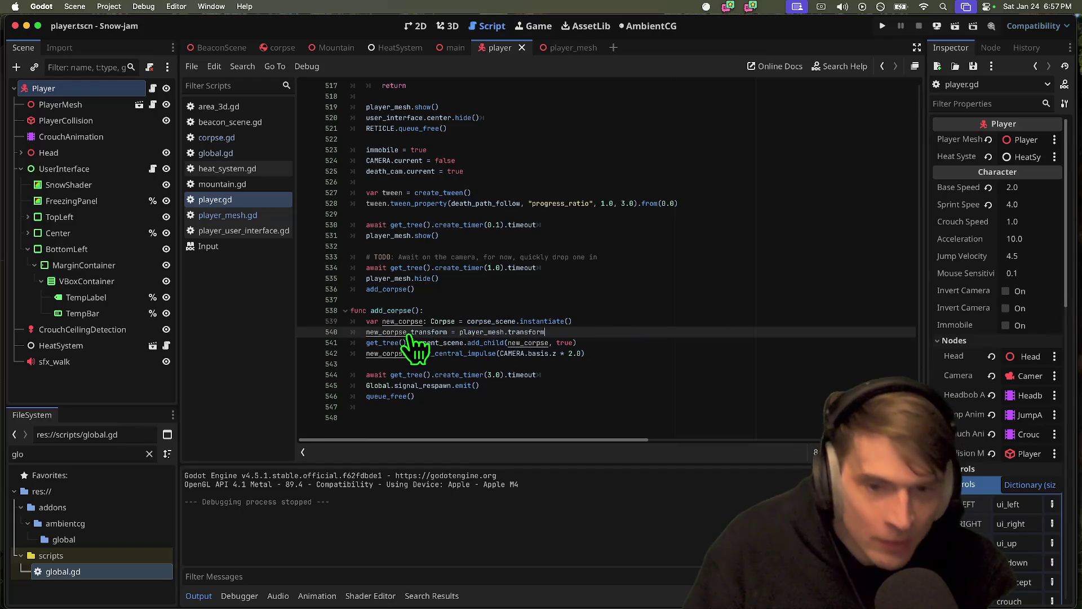
pyautogui.doubleClick(417, 332)
pyautogui.press('super+d')
pyautogui.press('BackSpace')
pyautogui.press('BackSpace')
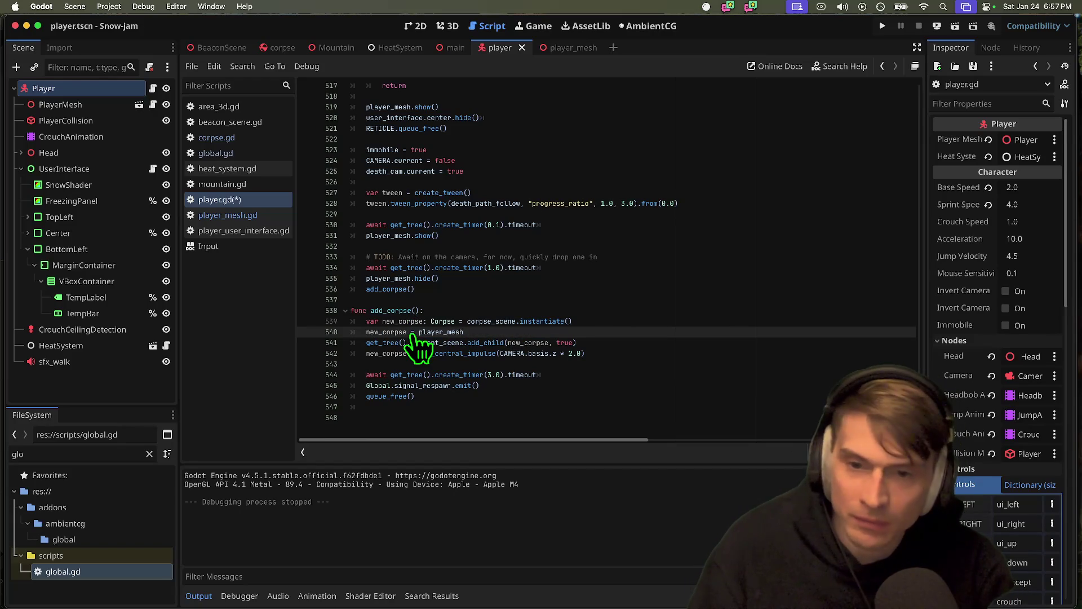
pyautogui.write('lob')
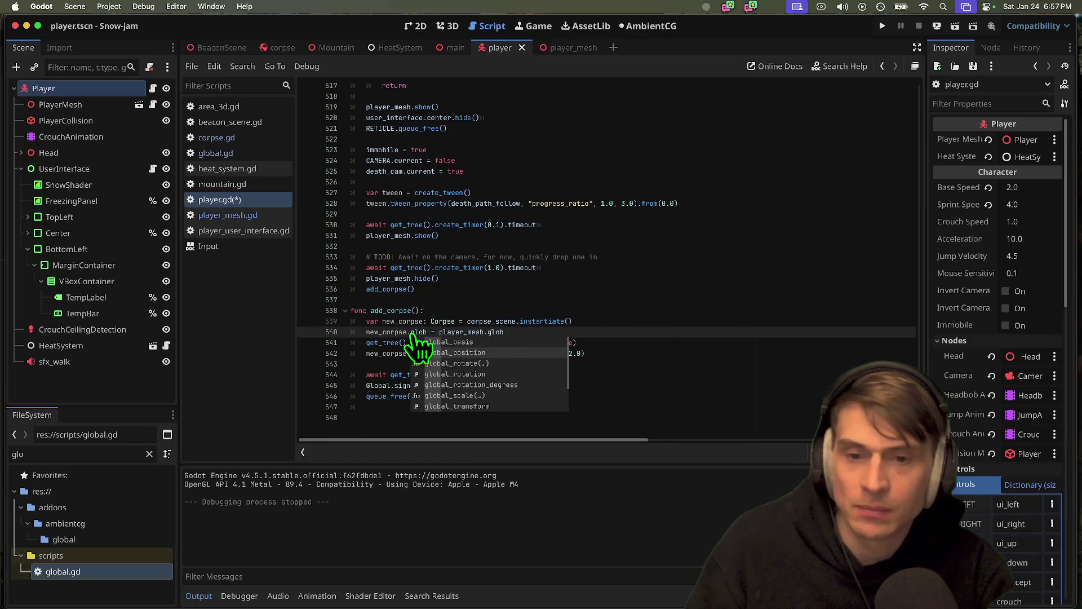
pyautogui.write('al_')
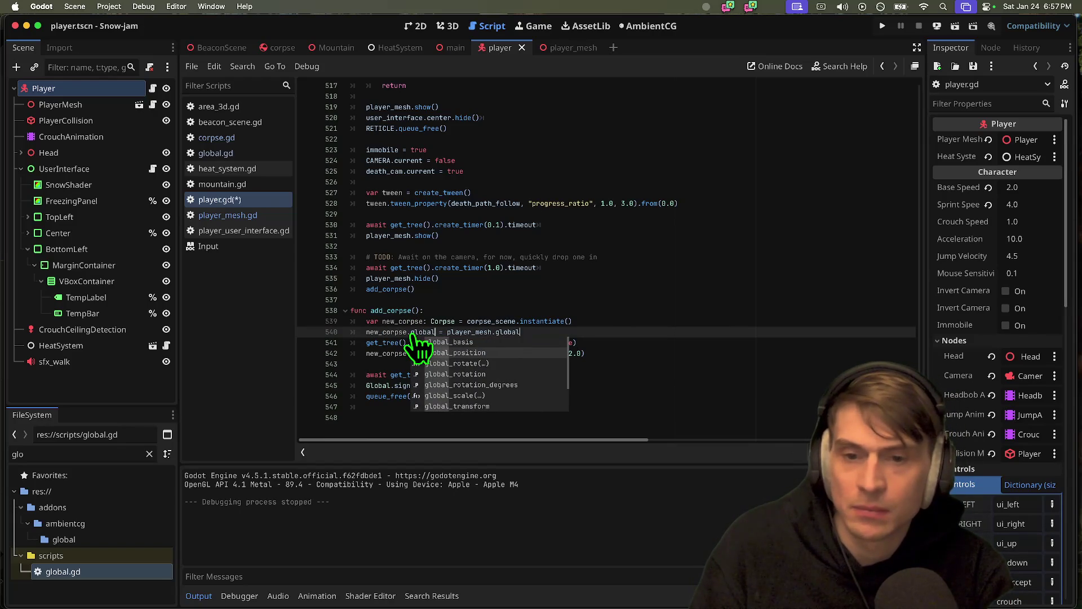
pyautogui.write('ra')
pyautogui.press('BackSpace')
pyautogui.press('BackSpace')
# Undo back to new_corpse.position = position + Vector3(0.0, 0.0, 0.0)
pyautogui.press('super+z')
pyautogui.press('super+z')
pyautogui.press('super+z')
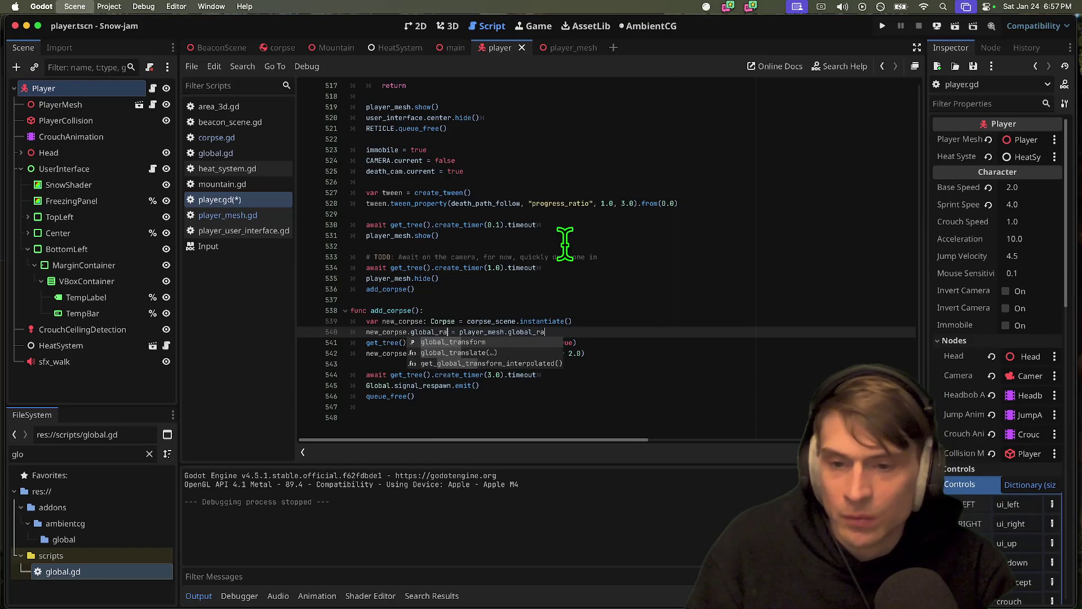
pyautogui.press('super+z')
pyautogui.press('super+z')
pyautogui.press('super+z')
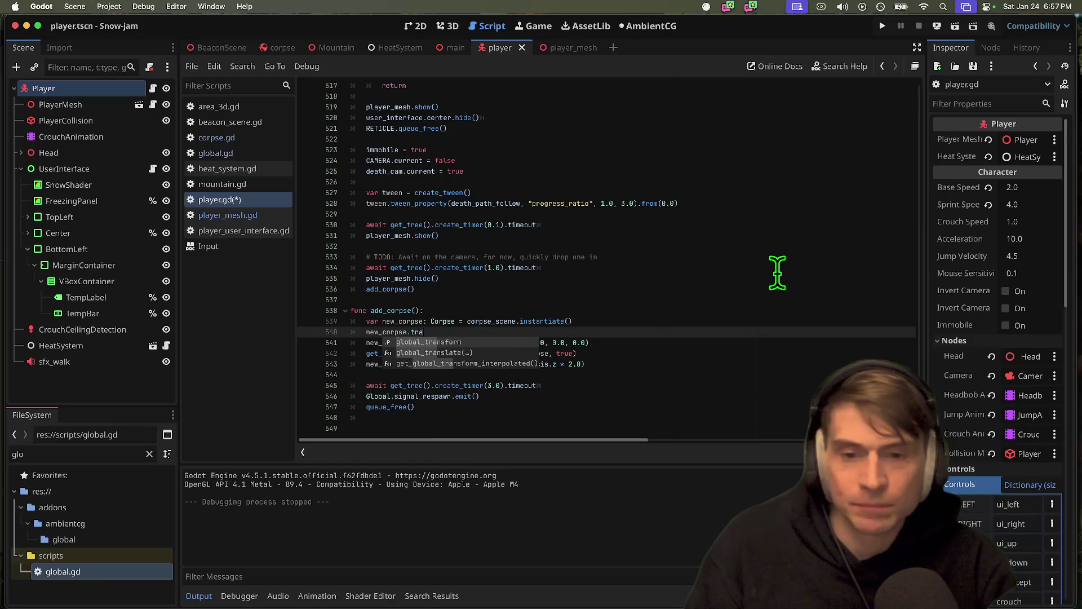
pyautogui.press('super+z')
pyautogui.press('super+z')
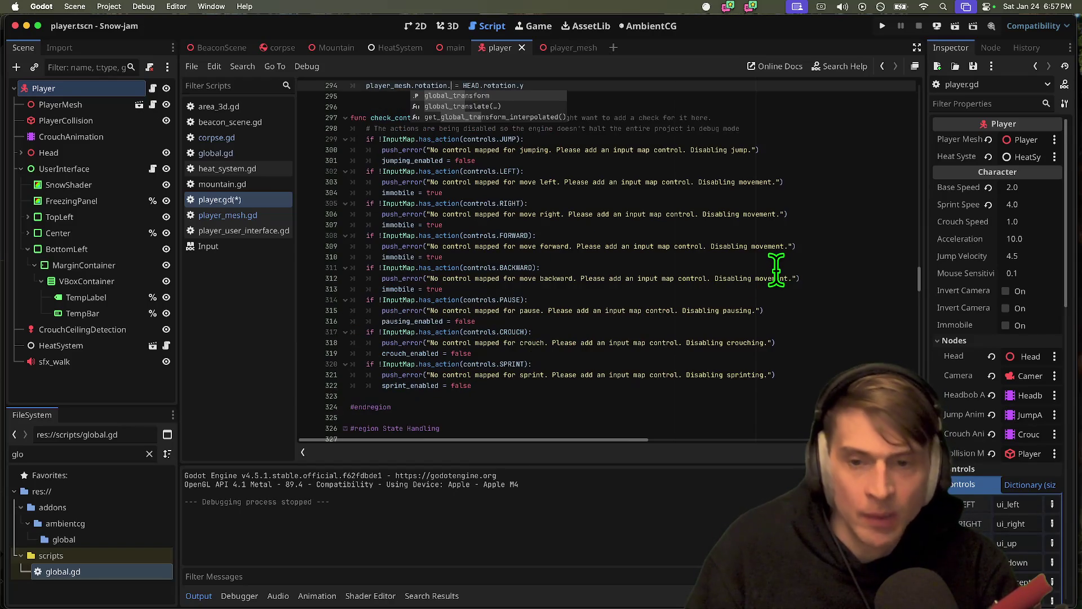
pyautogui.press('Escape')
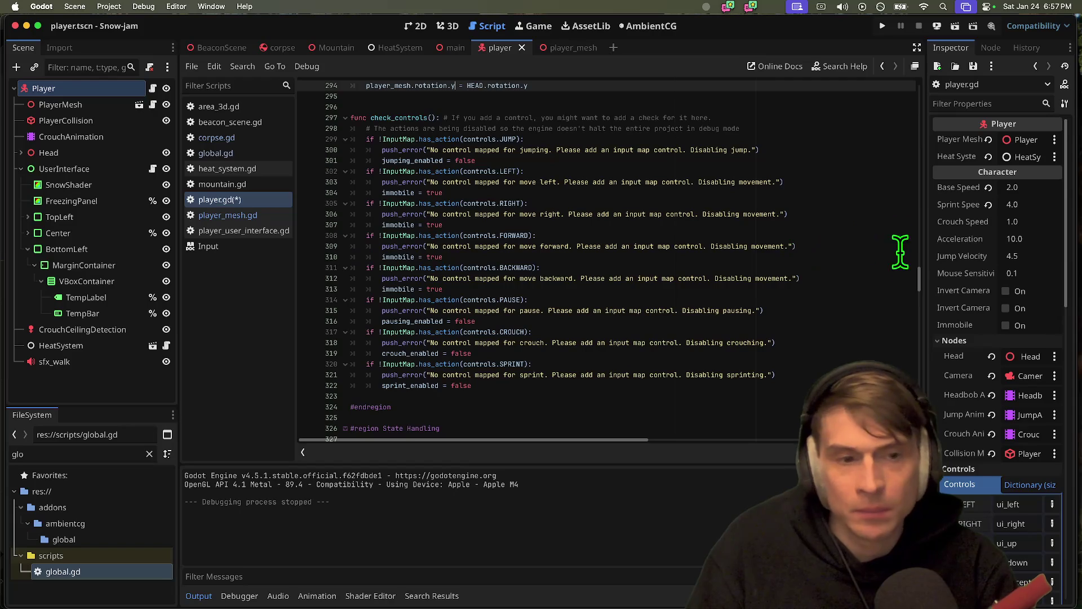
pyautogui.press('super+z')
pyautogui.press('super+z')
pyautogui.press('super+z')
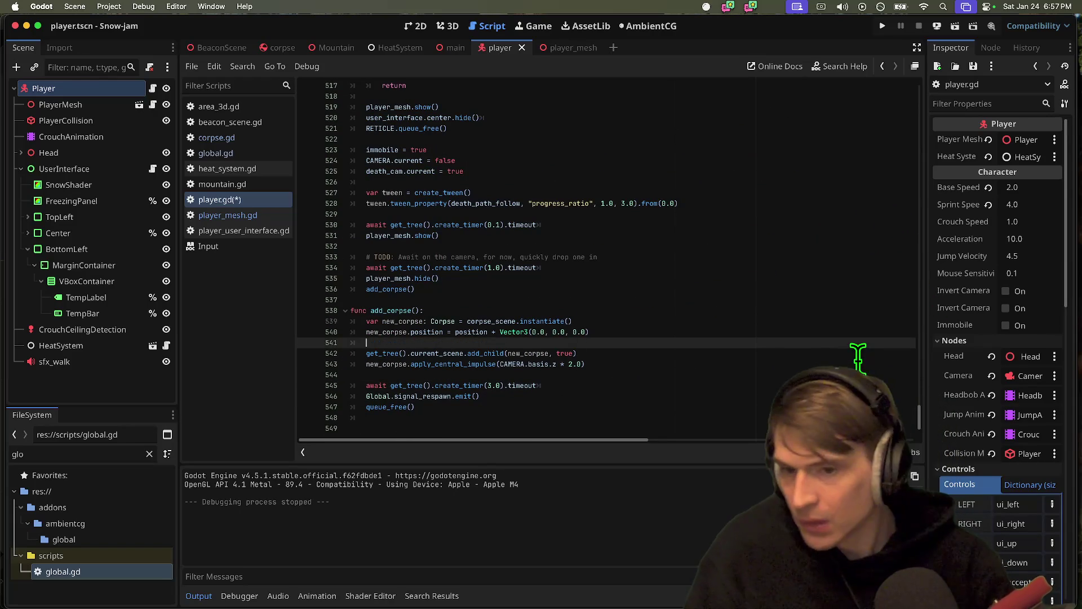
# Add new_corpse.rotation = player_mesh.rotation to add_corpse and test corpses in the running game
pyautogui.write('w_corpse.rotat')
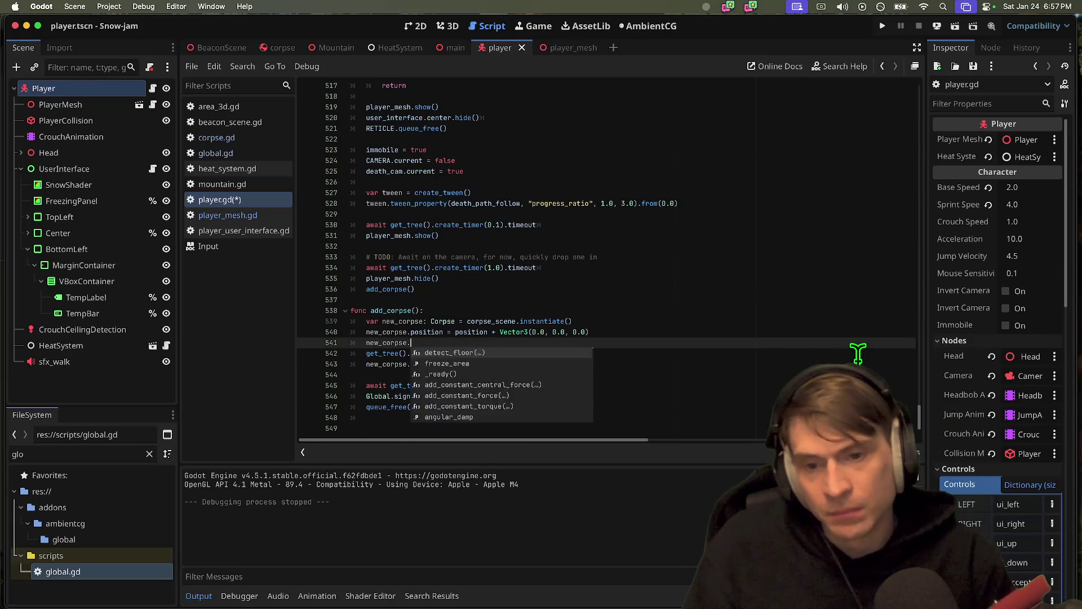
pyautogui.write('ion = ')
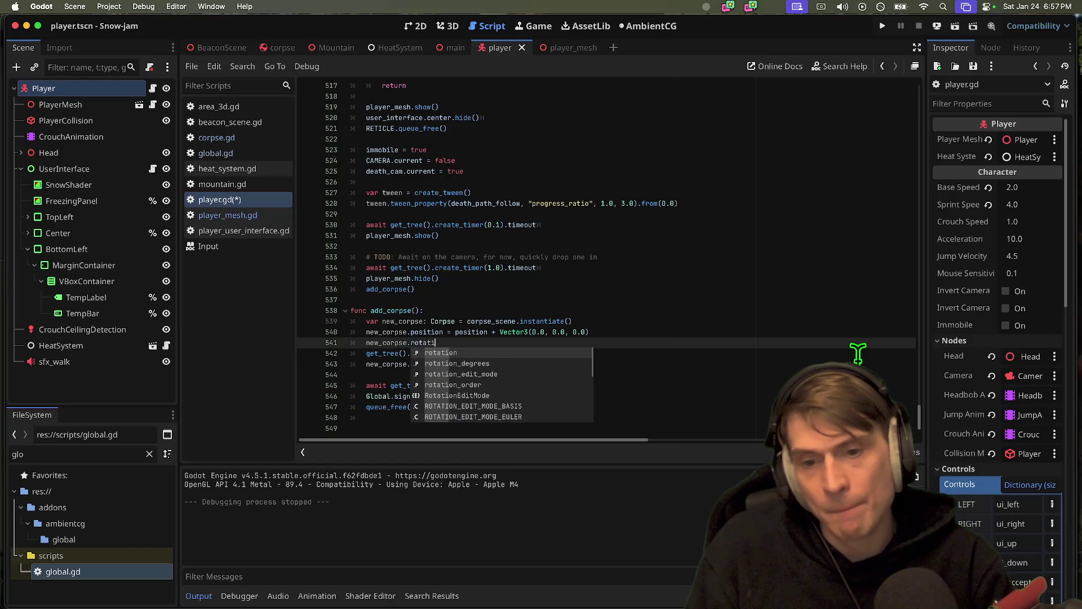
pyautogui.write('player_mesh.ro')
pyautogui.press('Return')
pyautogui.write('ion')
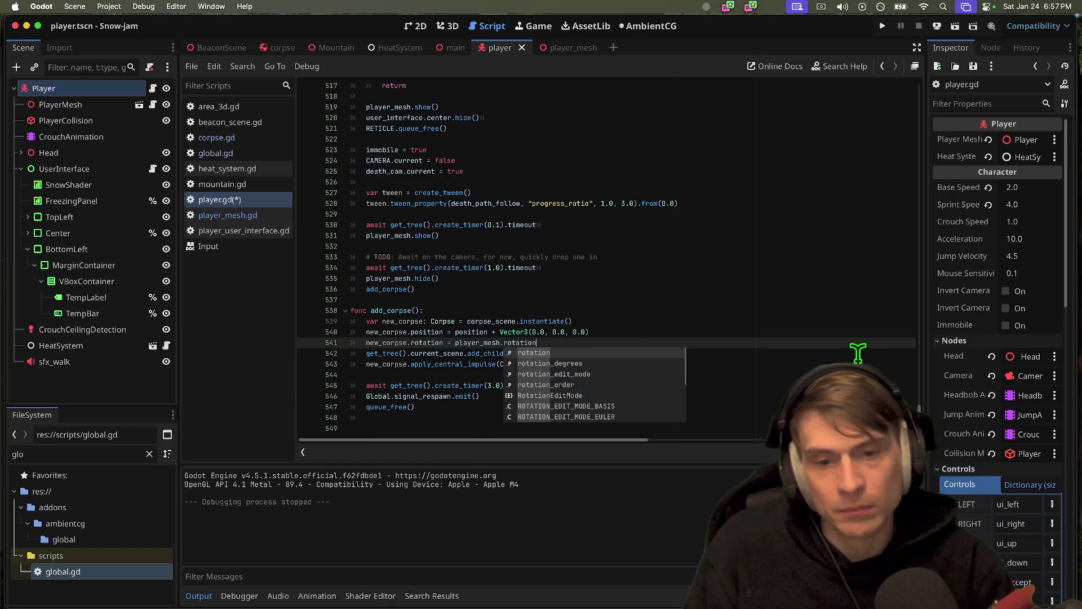
pyautogui.press('super+b')
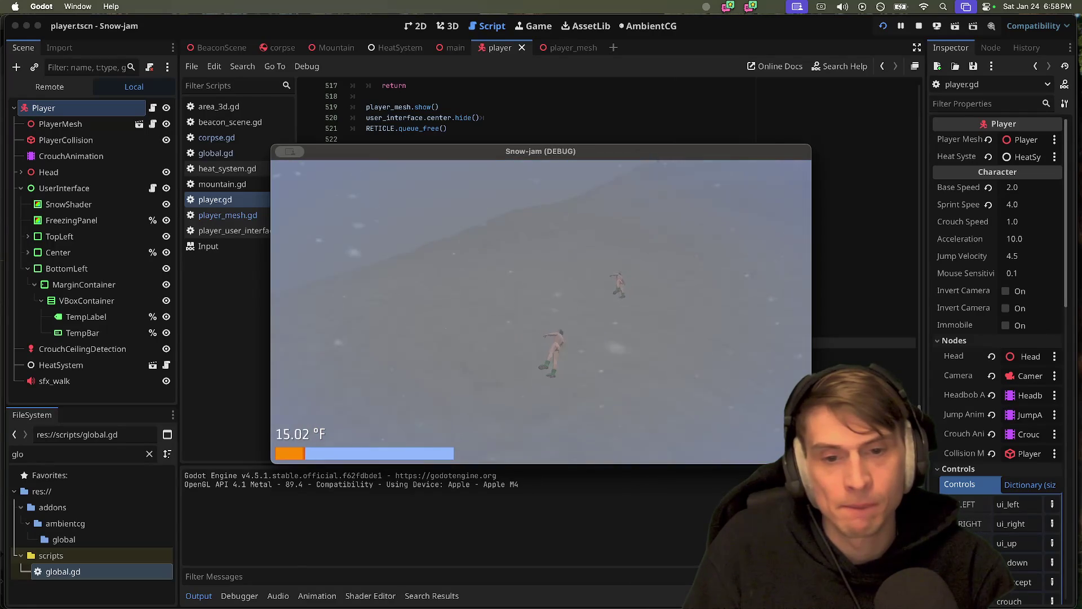
pyautogui.press('Escape')
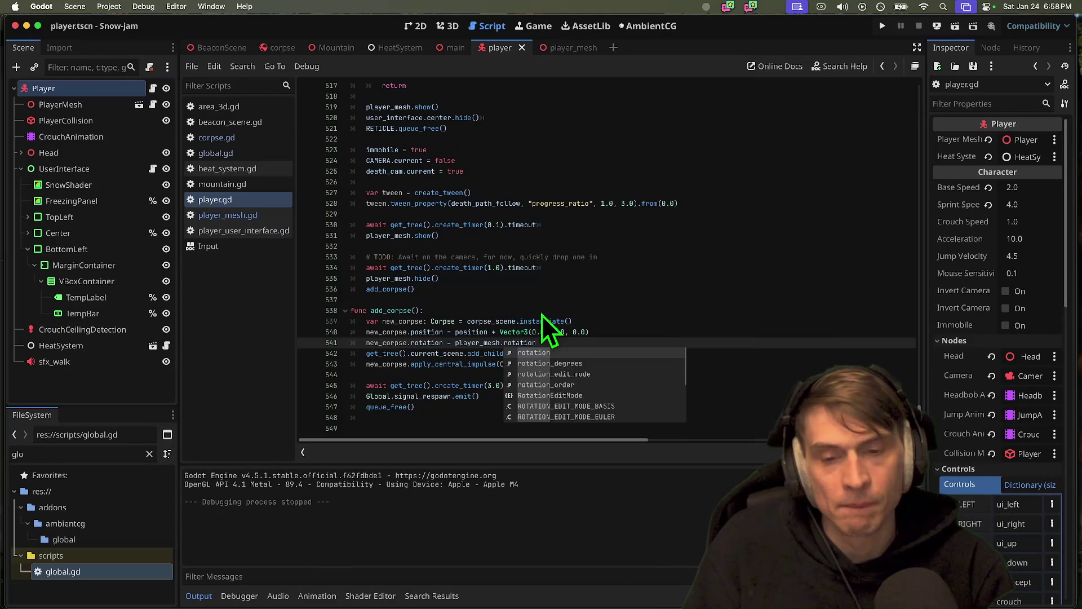
pyautogui.click(684, 361)
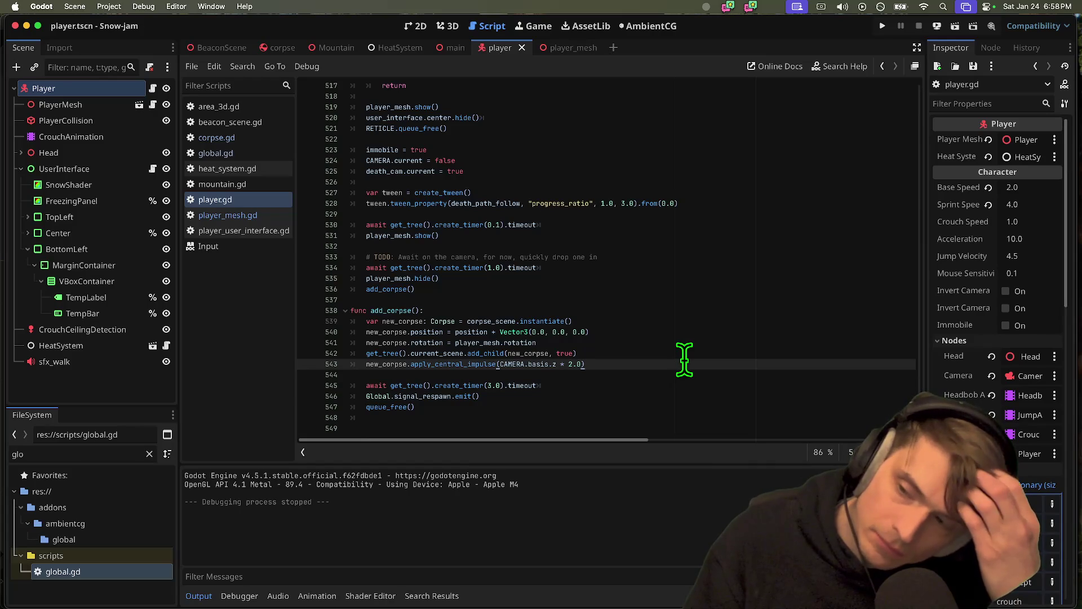
# Insert a trial randi_range line above the impulse call, then delete it
pyautogui.press('super+shift+Return')
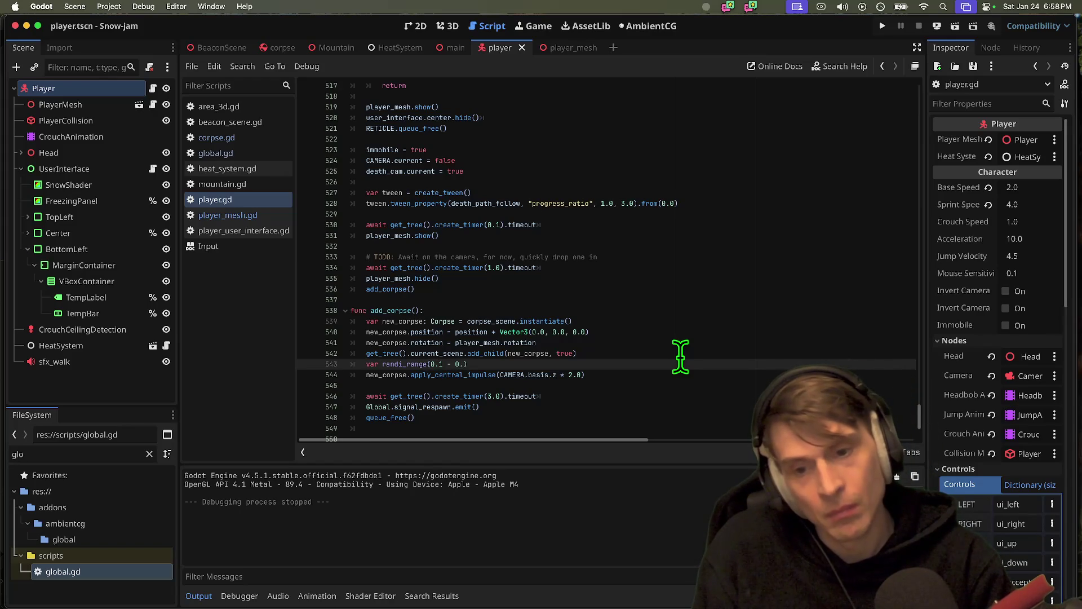
pyautogui.write(')')
pyautogui.moveTo(500, 375); pyautogui.dragTo(562, 375)
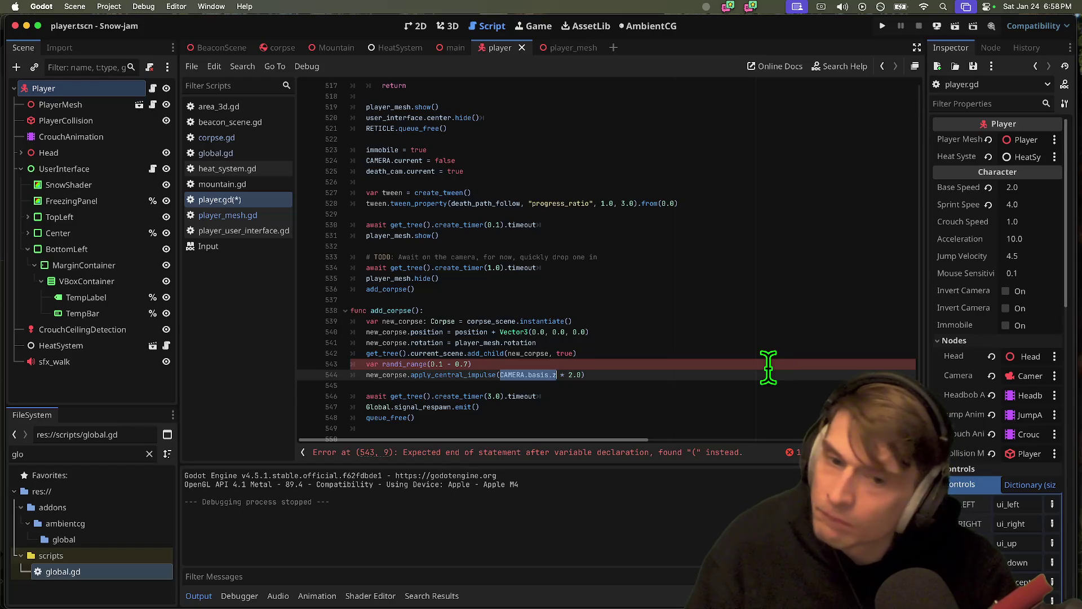
pyautogui.press('Right')
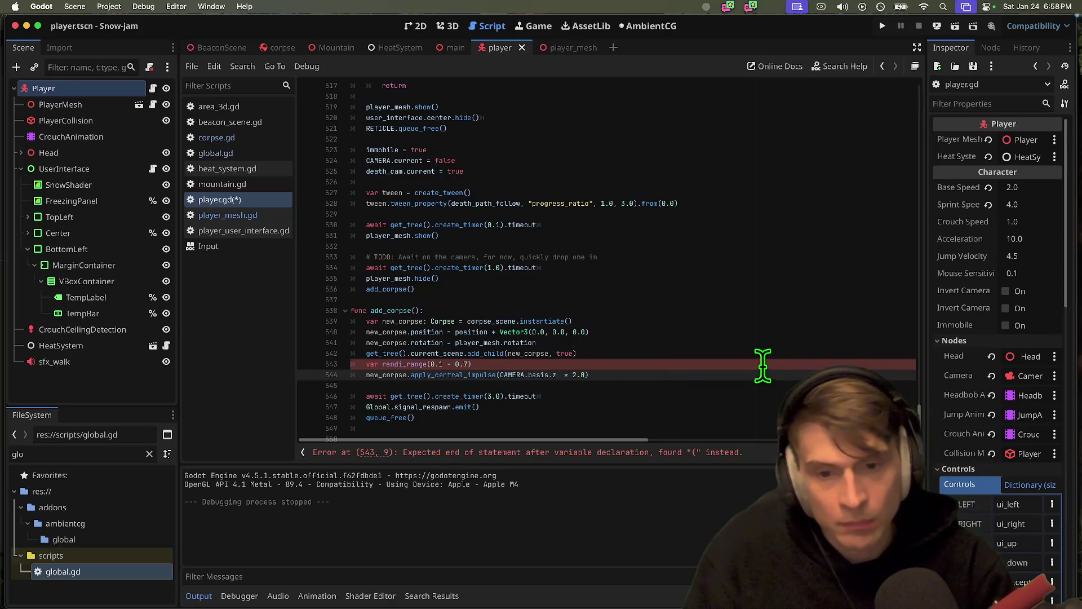
pyautogui.click(528, 365)
pyautogui.hotkey('ctrl', 'shift', 'k')
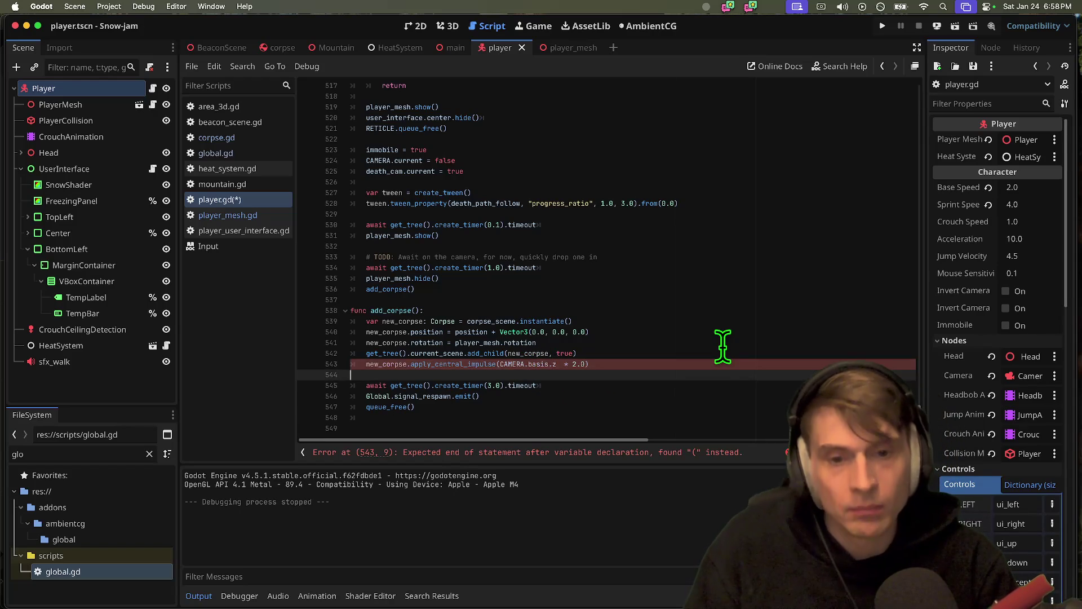
# Select CAMERA.basis.z in the apply_impulse call
pyautogui.click(561, 377)
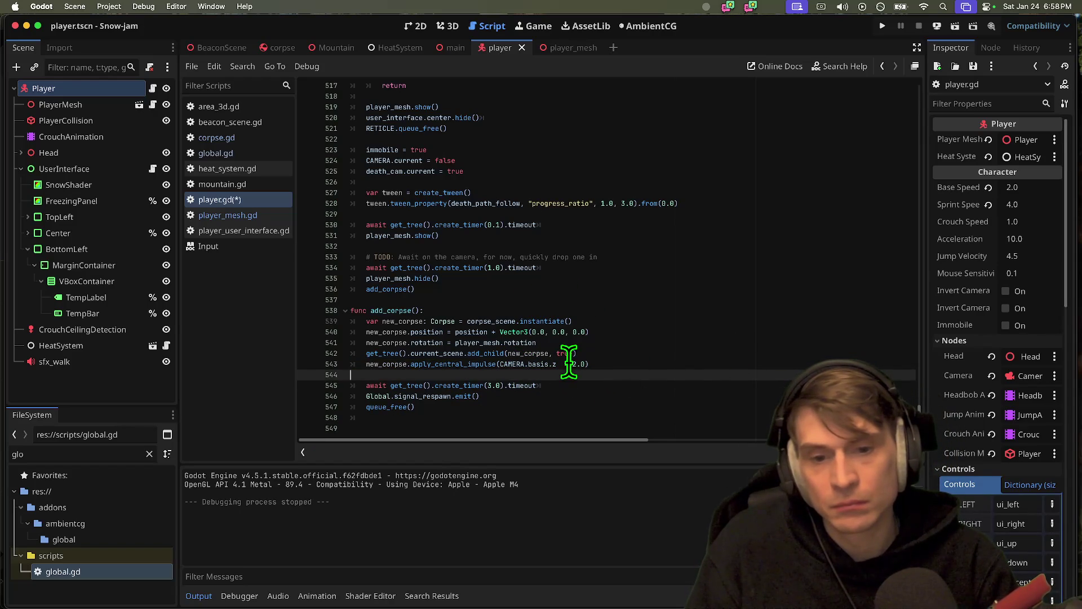
pyautogui.click(530, 365)
pyautogui.click(506, 367)
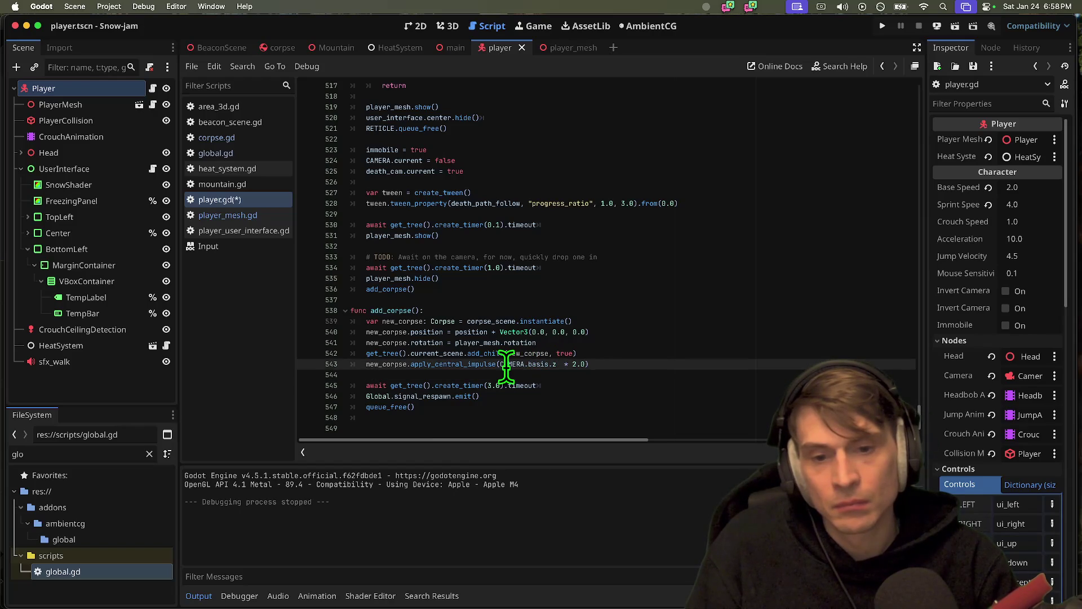
pyautogui.moveTo(513, 365); pyautogui.dragTo(559, 363)
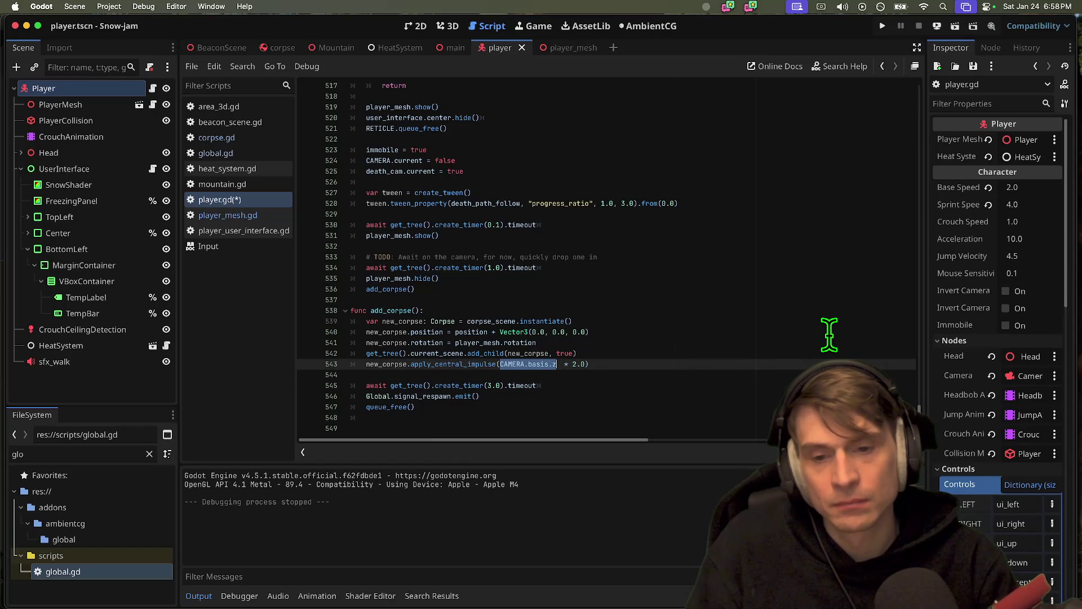
# In Firefox, open the GitHub repository bookmark in a new tab
pyautogui.moveTo(383, 606)
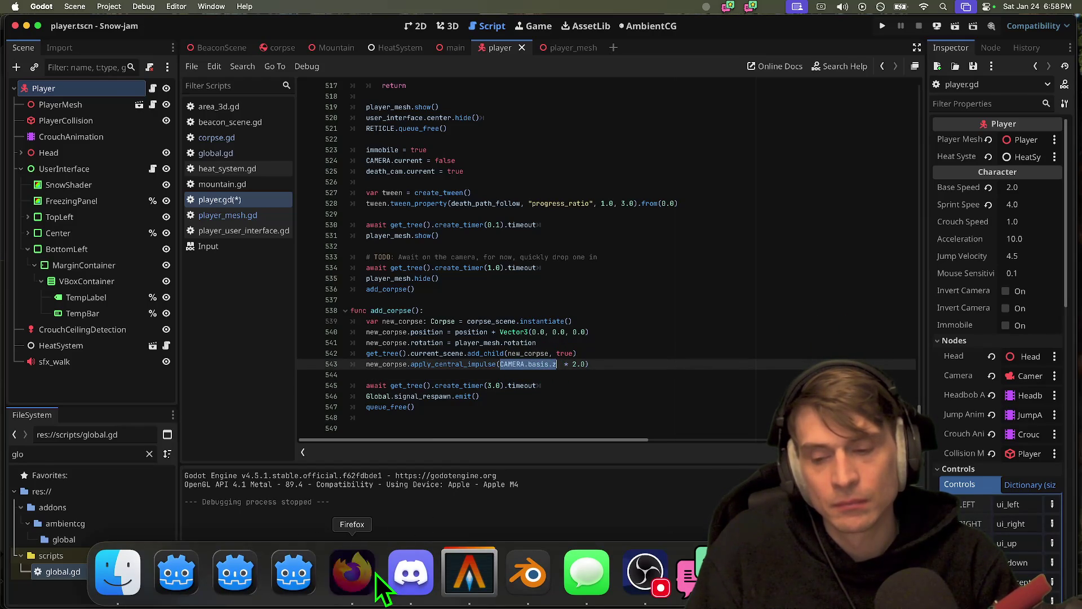
pyautogui.click(375, 572)
pyautogui.press('super+t')
pyautogui.click(340, 75)
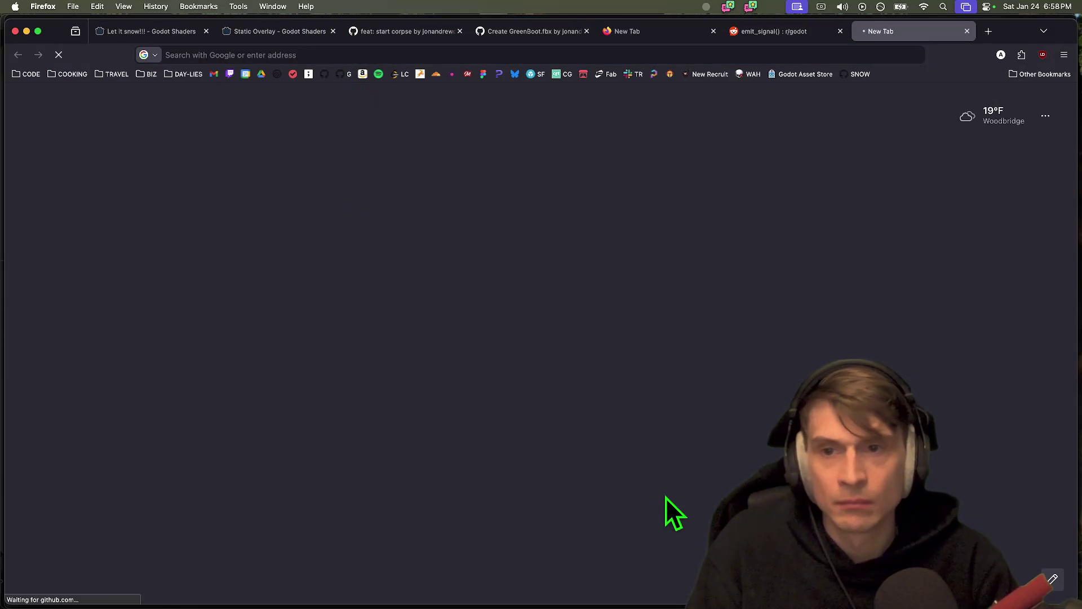
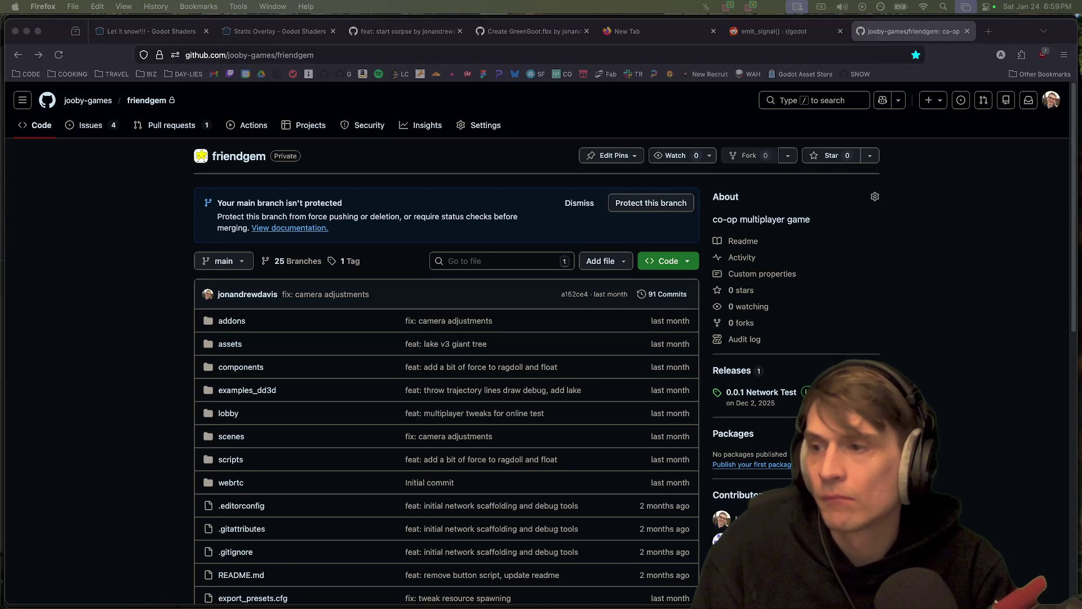
# Return to the browser and open the friendgem repository's scripts folder
pyautogui.rightClick(141, 226)
pyautogui.click(92, 299)
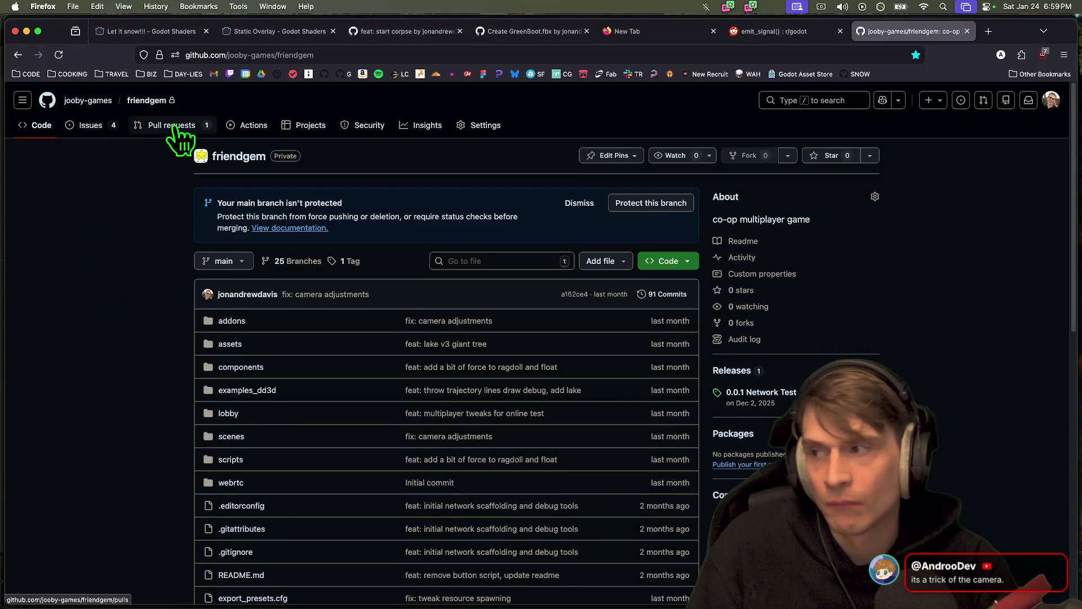
pyautogui.press('super+Tab')
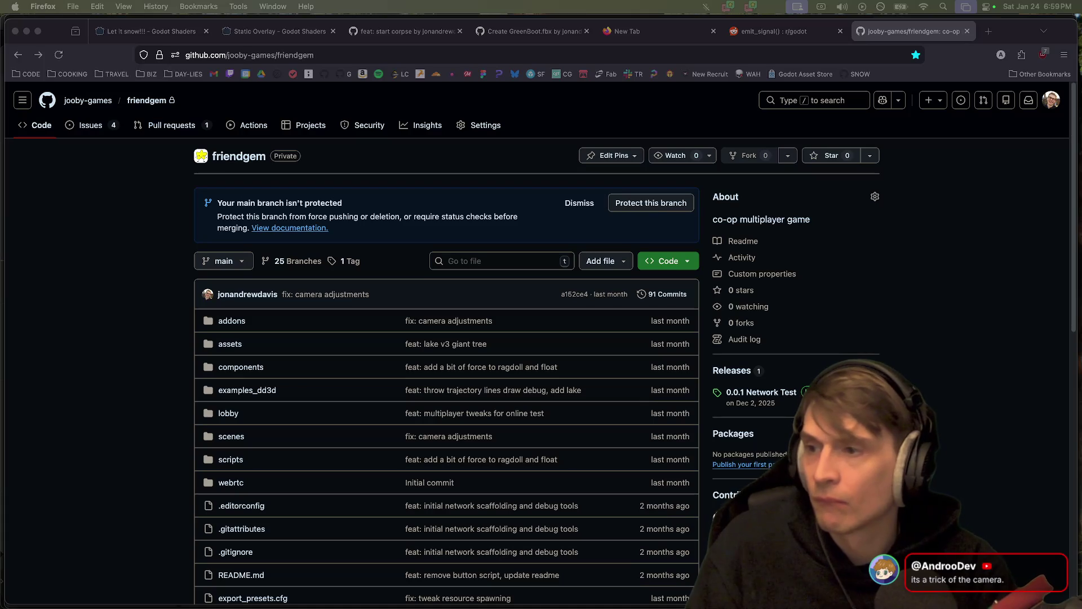
pyautogui.click(114, 384)
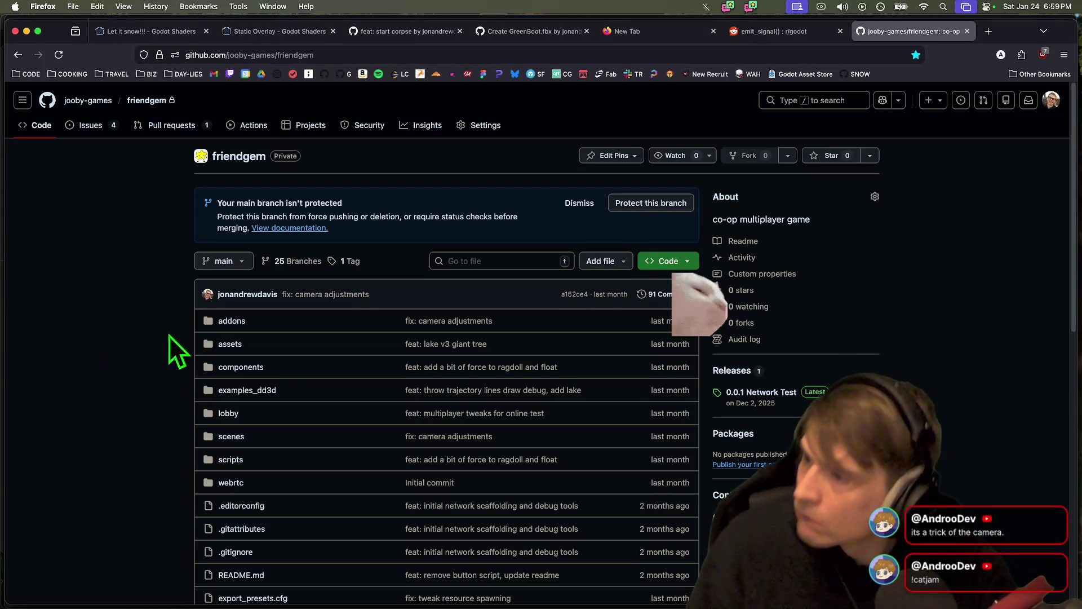
pyautogui.scroll(-2, 267, 333)
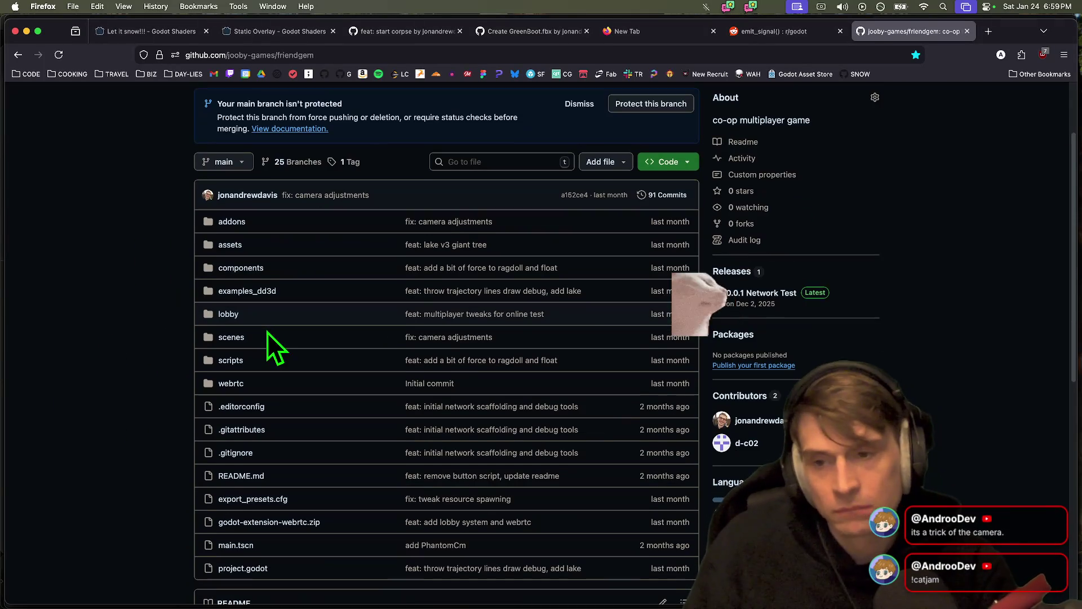
pyautogui.click(228, 364)
# Open pickup_body.gd from the components folder, then interact_area.gd
pyautogui.scroll(-2, 444, 325)
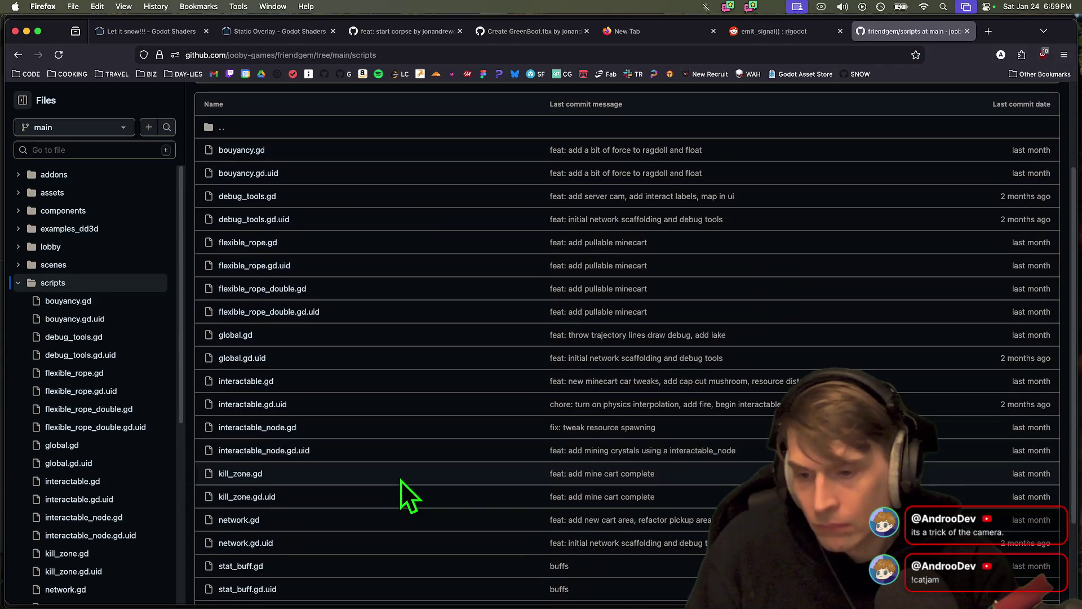
pyautogui.scroll(-4, 401, 480)
pyautogui.scroll(3, 400, 474)
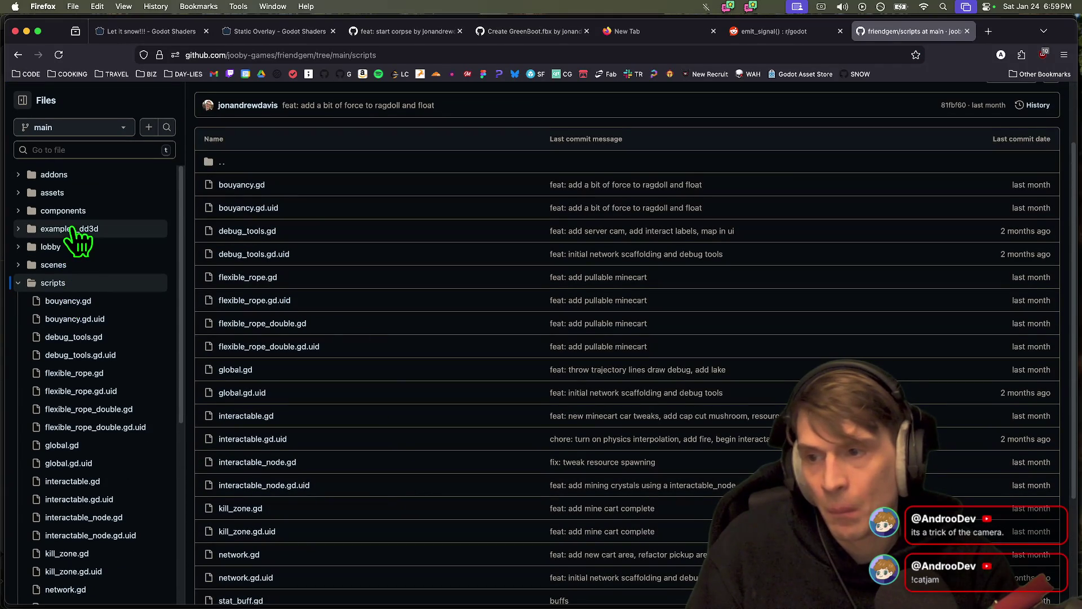
pyautogui.click(45, 211)
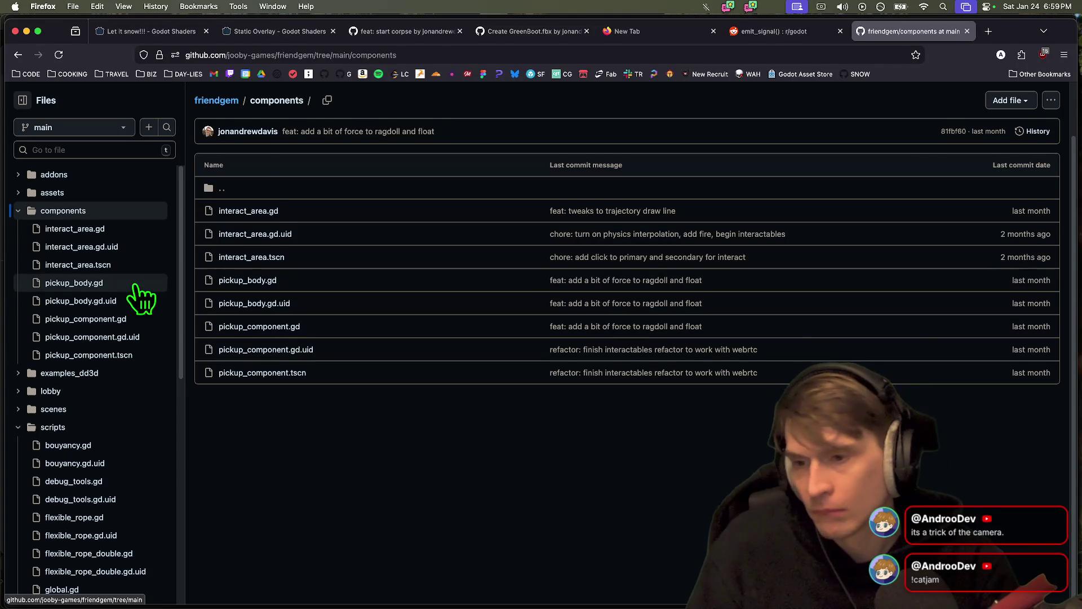
pyautogui.click(136, 285)
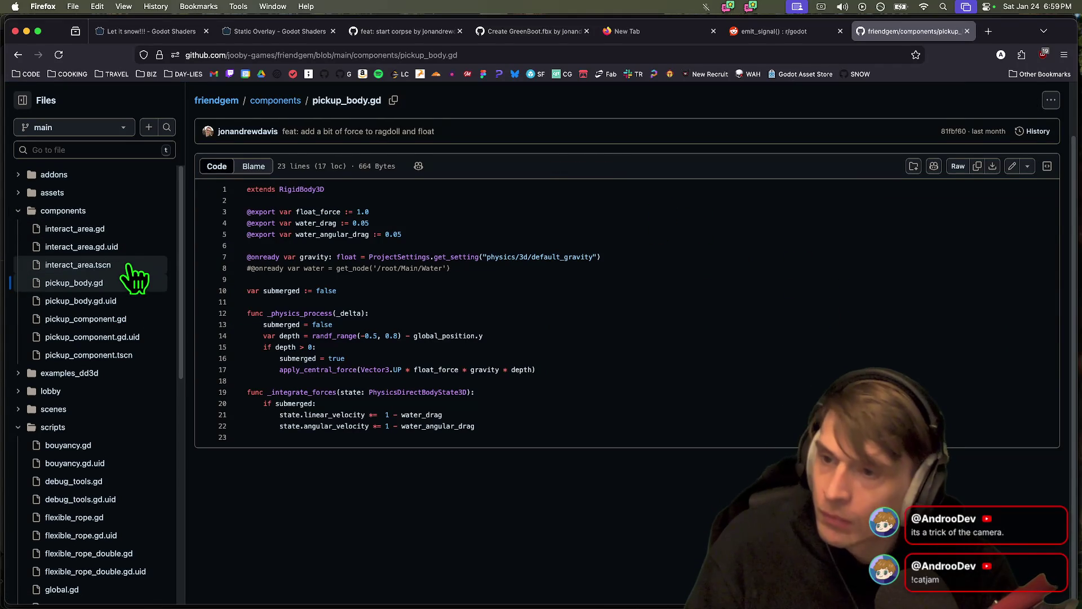
pyautogui.click(129, 230)
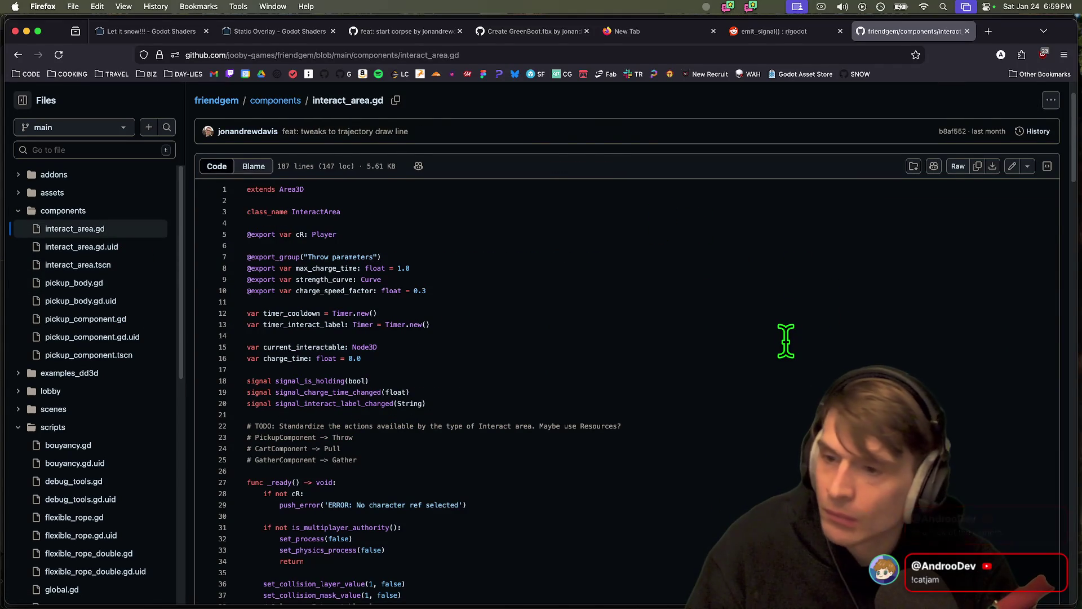
# Scroll interact_area.gd down to its _process throw code
pyautogui.scroll(-5, 786, 340)
pyautogui.press('super+Tab')
pyautogui.press('super+Tab')
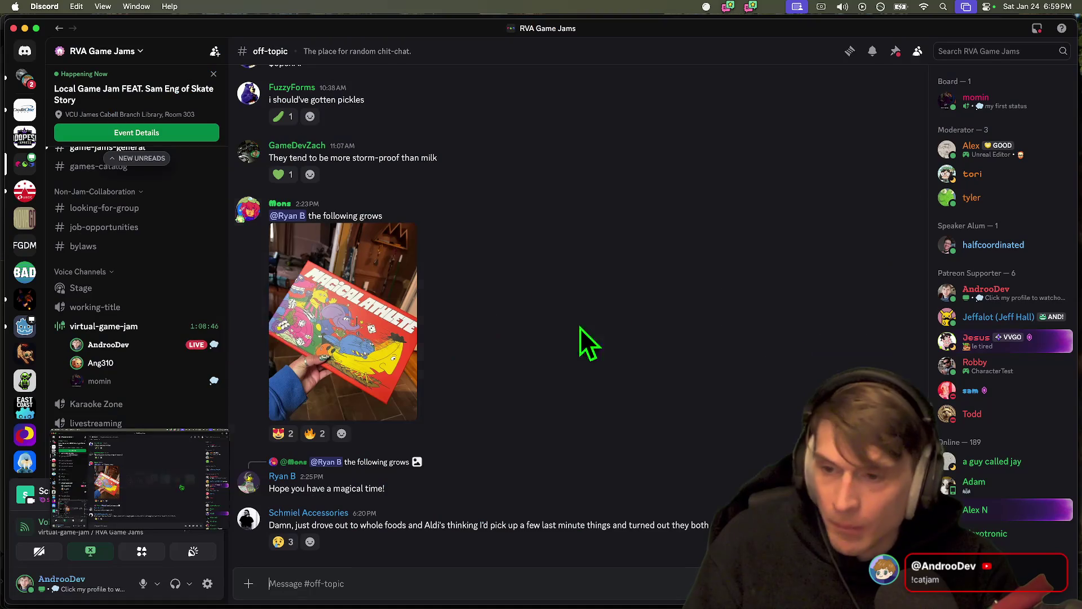
pyautogui.press('super+Tab')
pyautogui.scroll(-4, 698, 310)
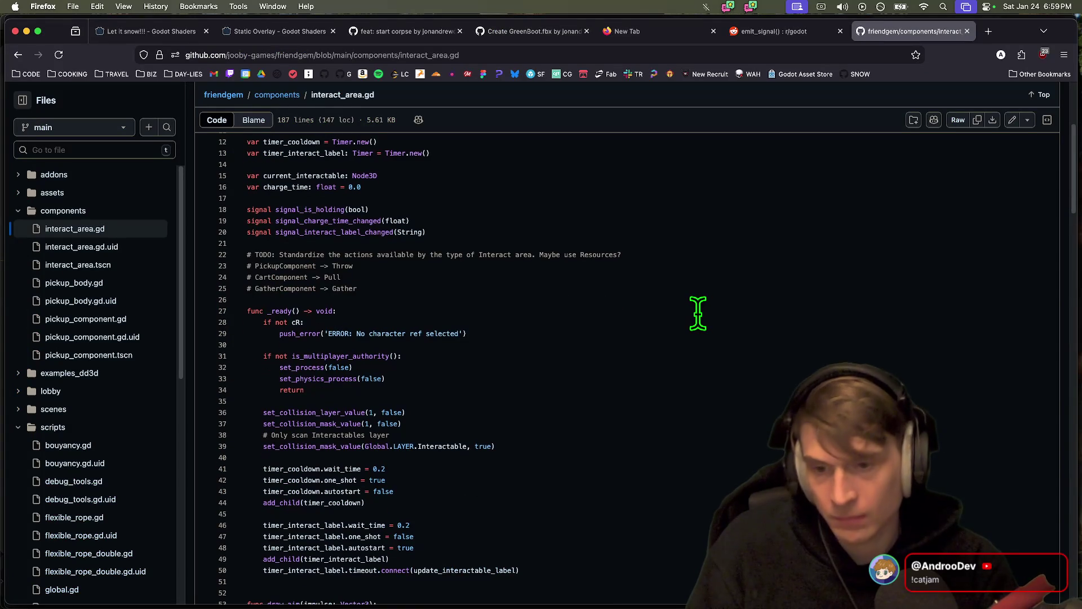
pyautogui.scroll(-15, 697, 310)
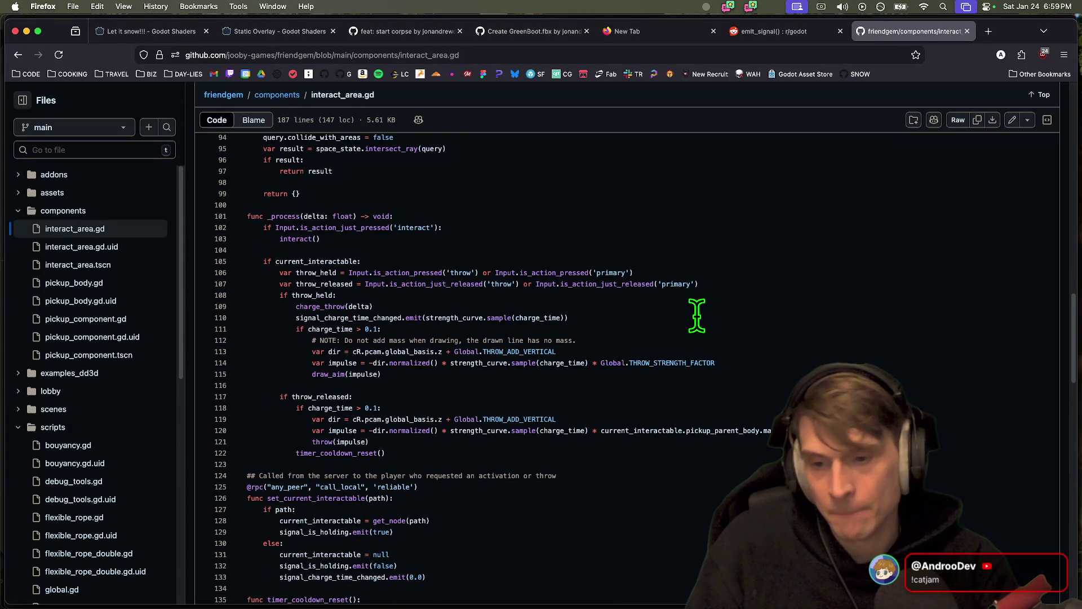
# Select global_basis on line 119 to list its 2 references (lines 113 and 119)
pyautogui.press('super+f')
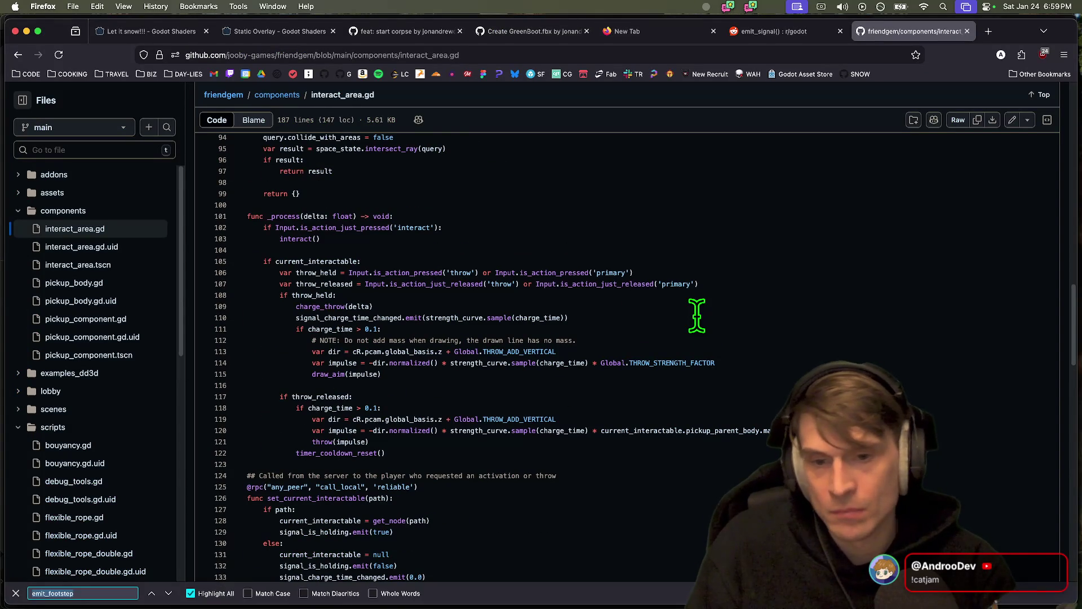
pyautogui.write('ca')
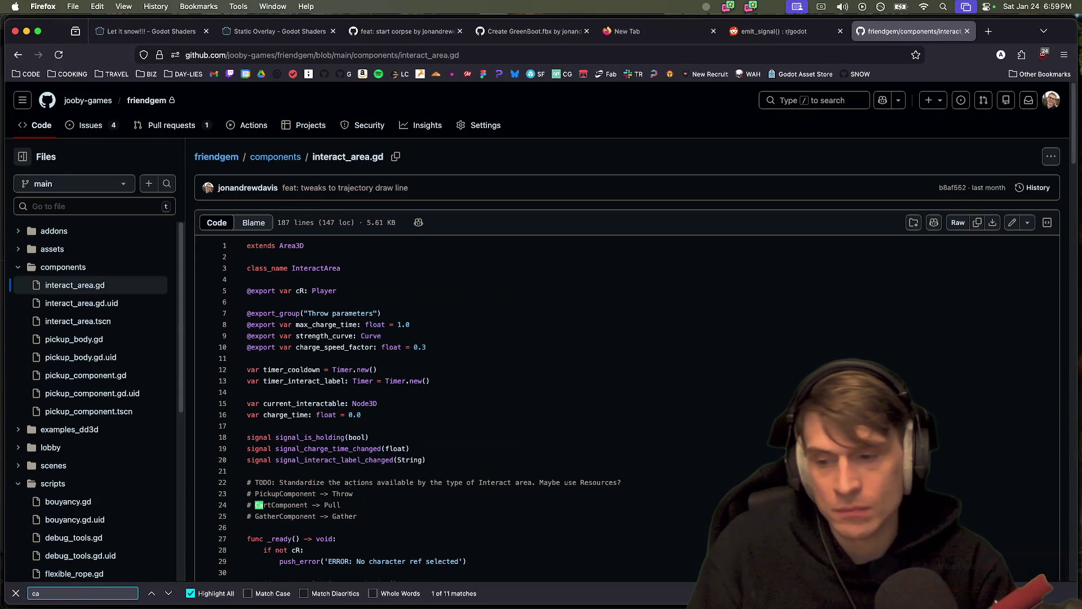
pyautogui.write('basis')
pyautogui.press('Escape')
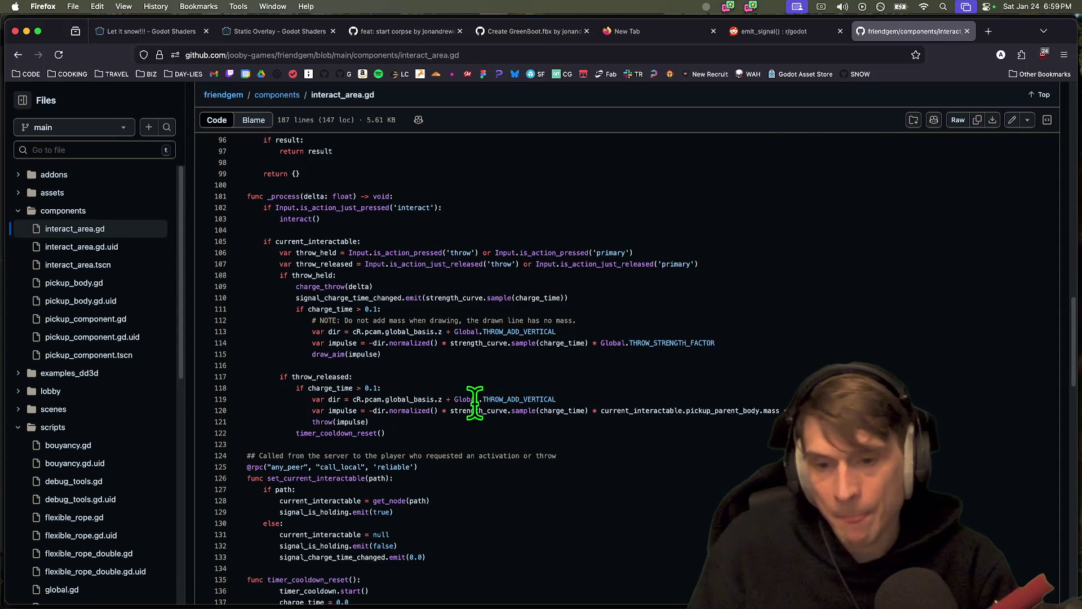
pyautogui.moveTo(433, 399); pyautogui.dragTo(365, 399)
pyautogui.doubleClick(402, 399)
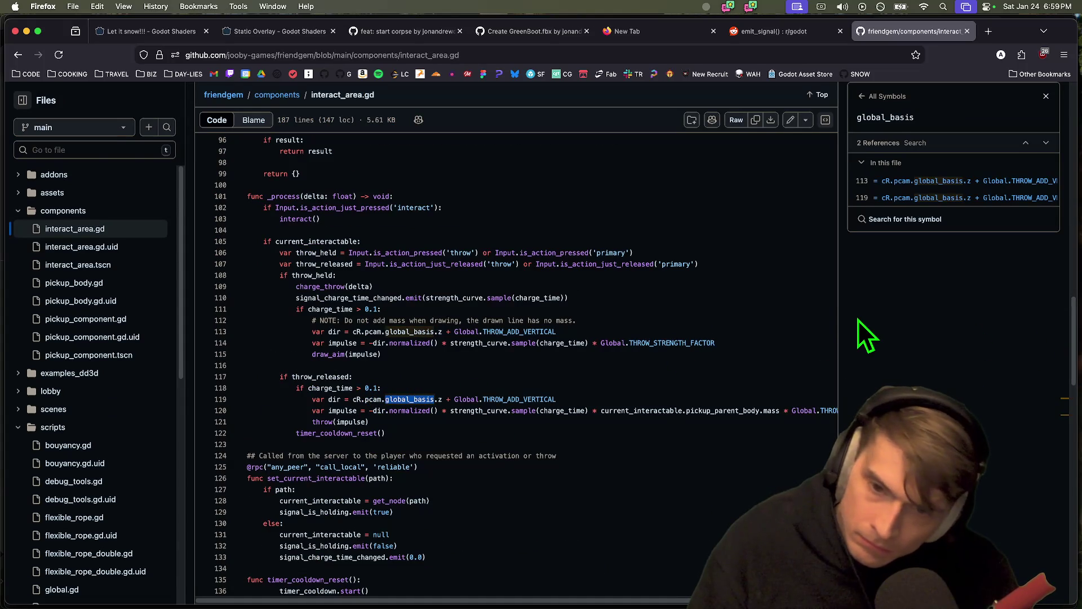
pyautogui.press('super+Tab')
pyautogui.press('super+Tab')
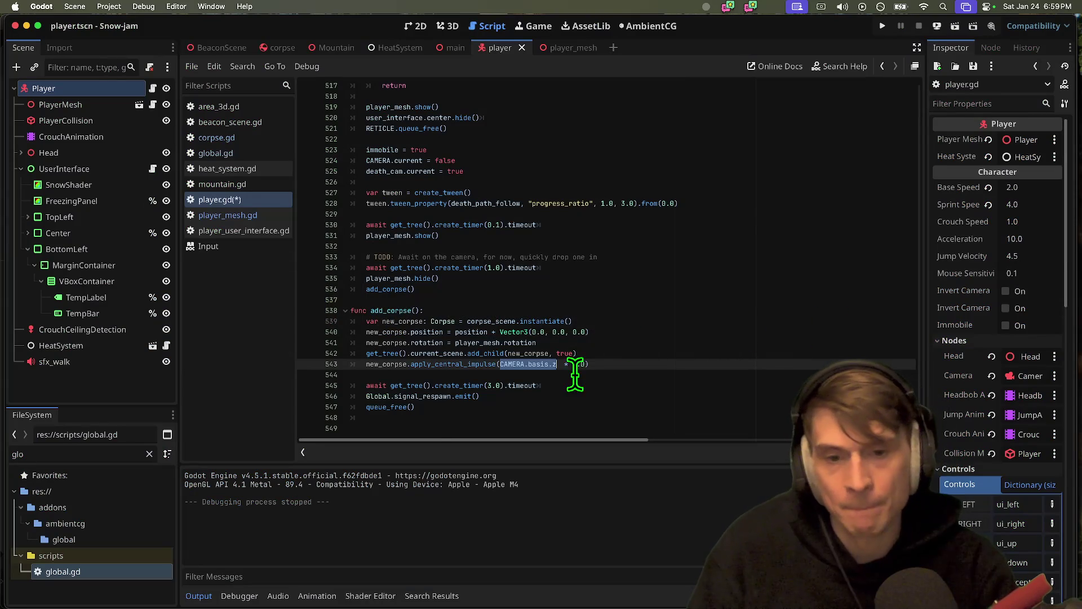
# Change the line 543 corpse impulse from CAMERA.basis.z to -HEAD.basis.z and save player.gd
pyautogui.click(580, 369)
pyautogui.doubleClick(510, 366)
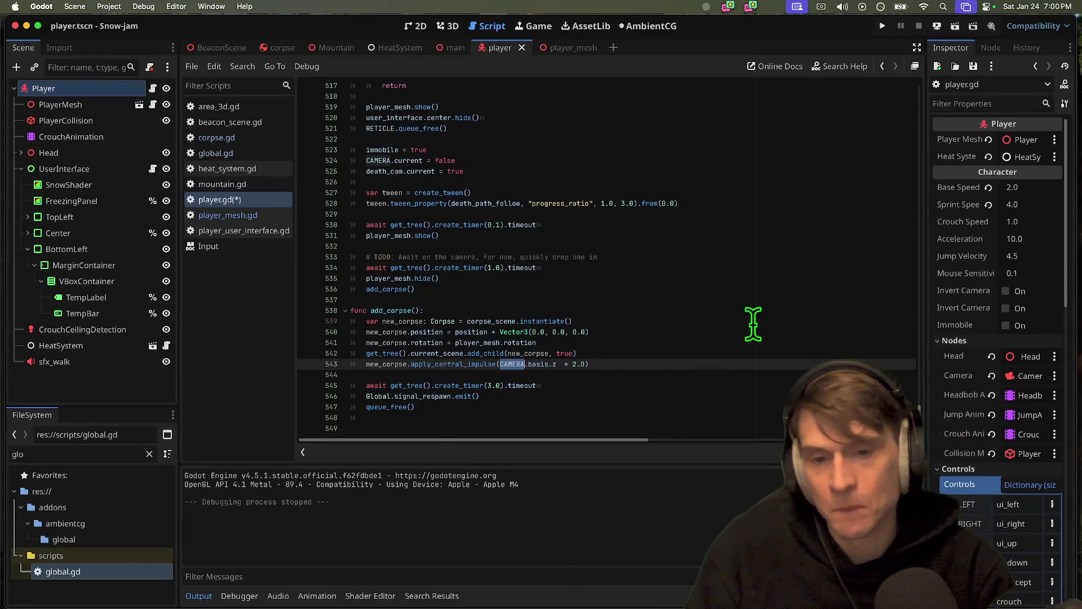
pyautogui.write('H')
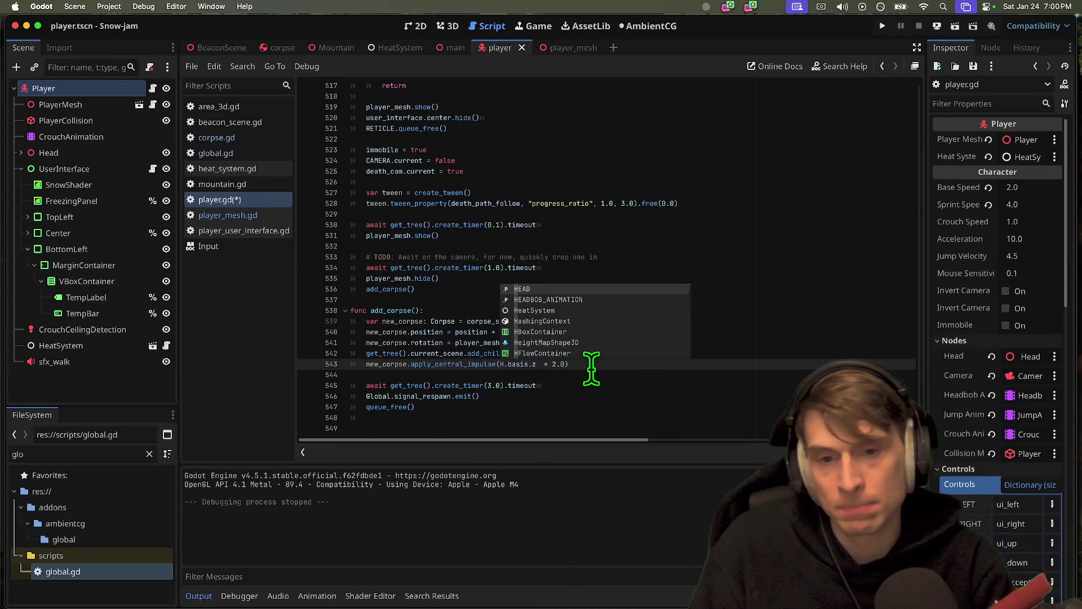
pyautogui.press('Return')
pyautogui.press('BackSpace')
pyautogui.press('BackSpace')
pyautogui.press('BackSpace')
pyautogui.write('AD')
pyautogui.hotkey('ctrl', 's')
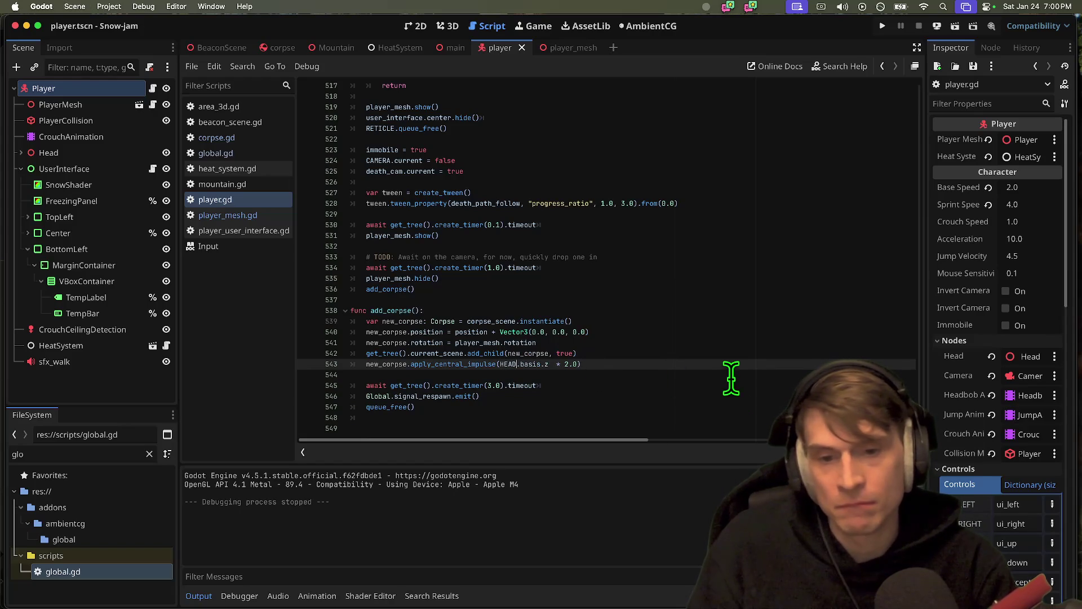
# Test-run the game twice to watch corpses spawn in the snow, then stop it
pyautogui.press('super+b')
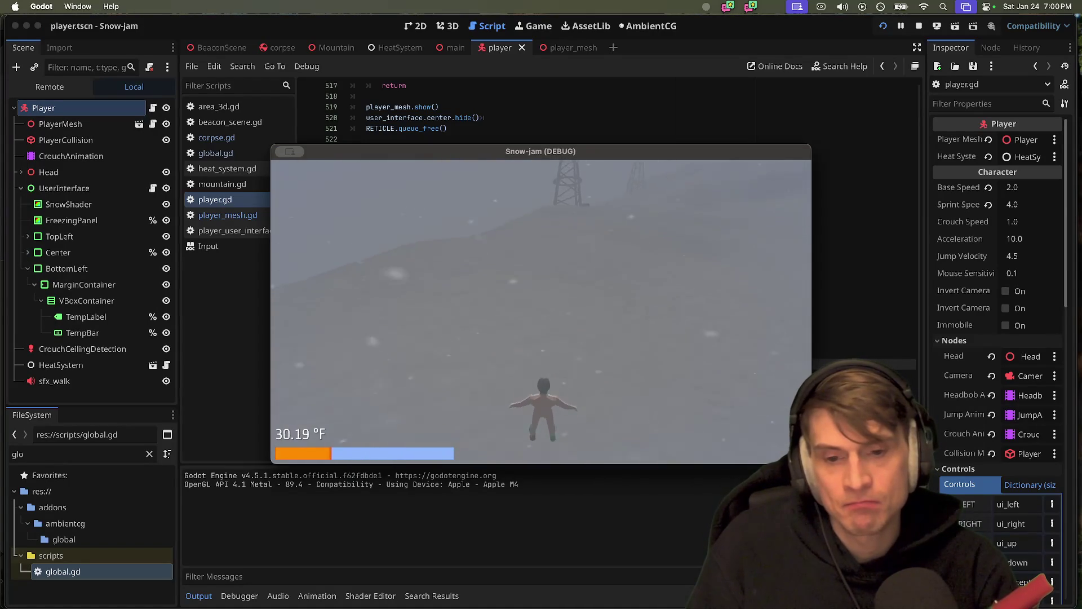
pyautogui.press('super+period')
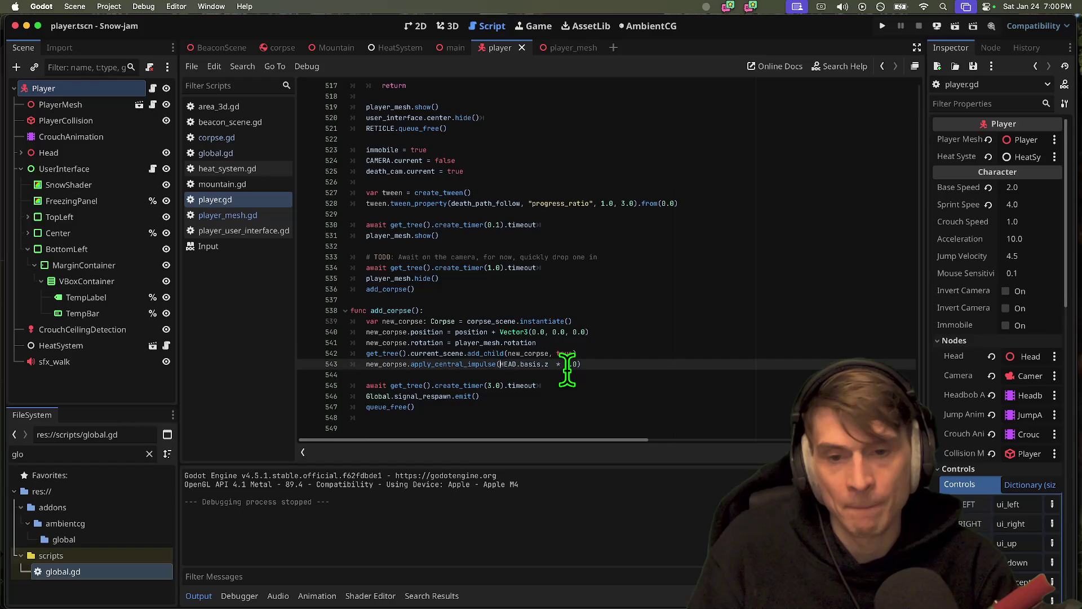
pyautogui.press('super+b')
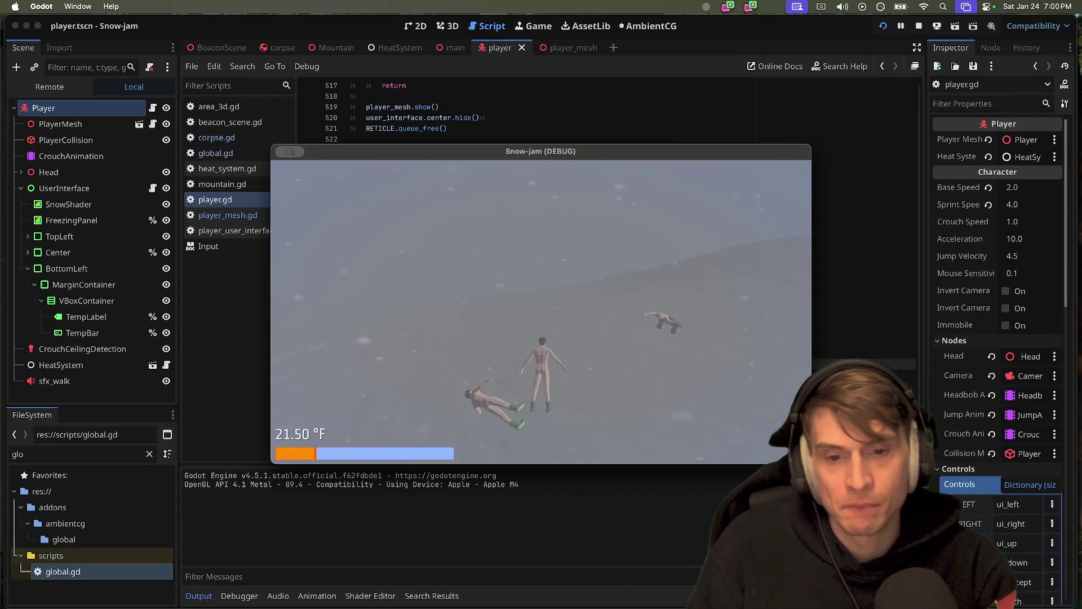
pyautogui.press('super+q')
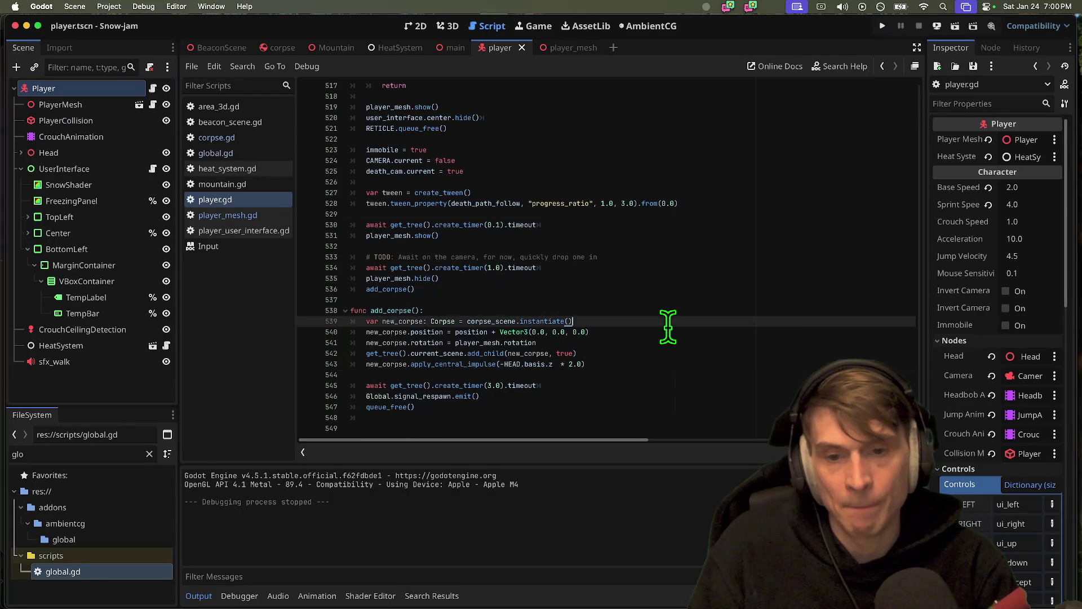
# Duplicate the impulse onto line 544 as a trial -HEAD.basis.y * 0.2 impulse and save
pyautogui.press('Down')
pyautogui.press('Down')
pyautogui.press('Down')
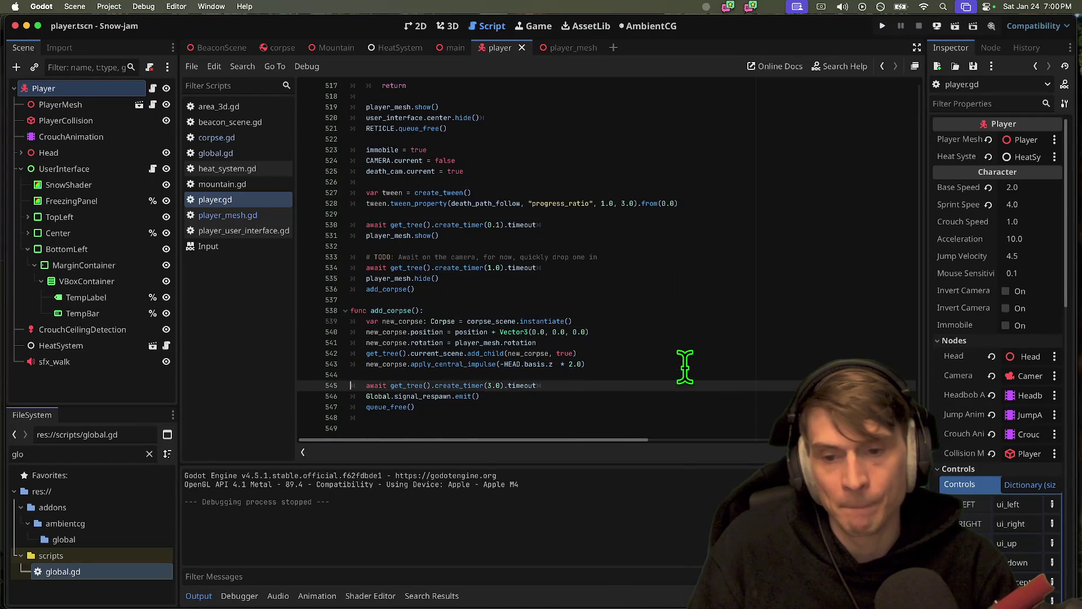
pyautogui.hotkey('ctrl', 'shift', 'd')
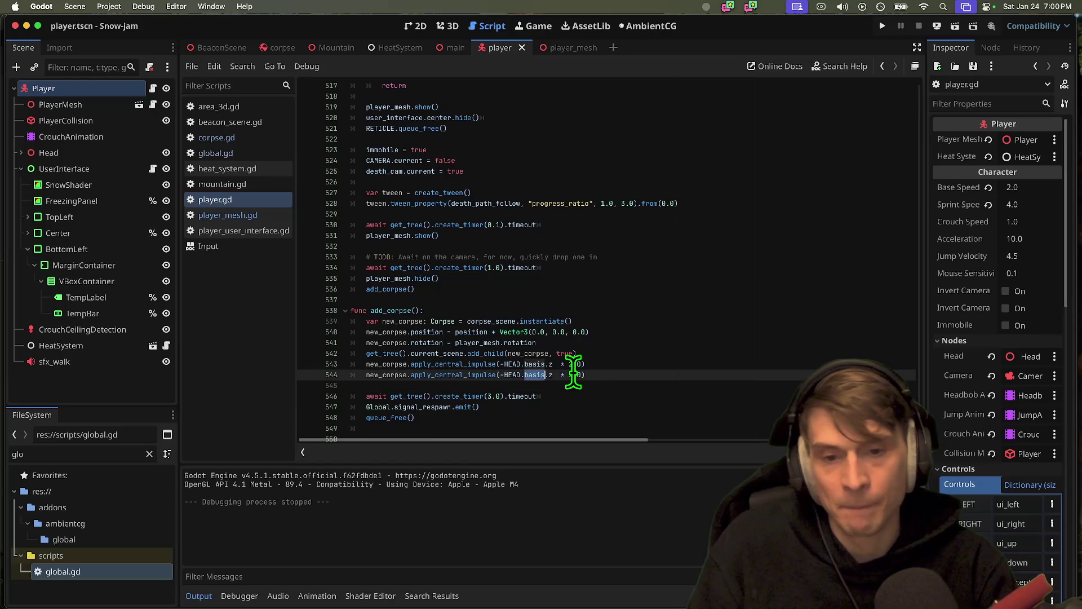
pyautogui.click(503, 374)
pyautogui.click(557, 374)
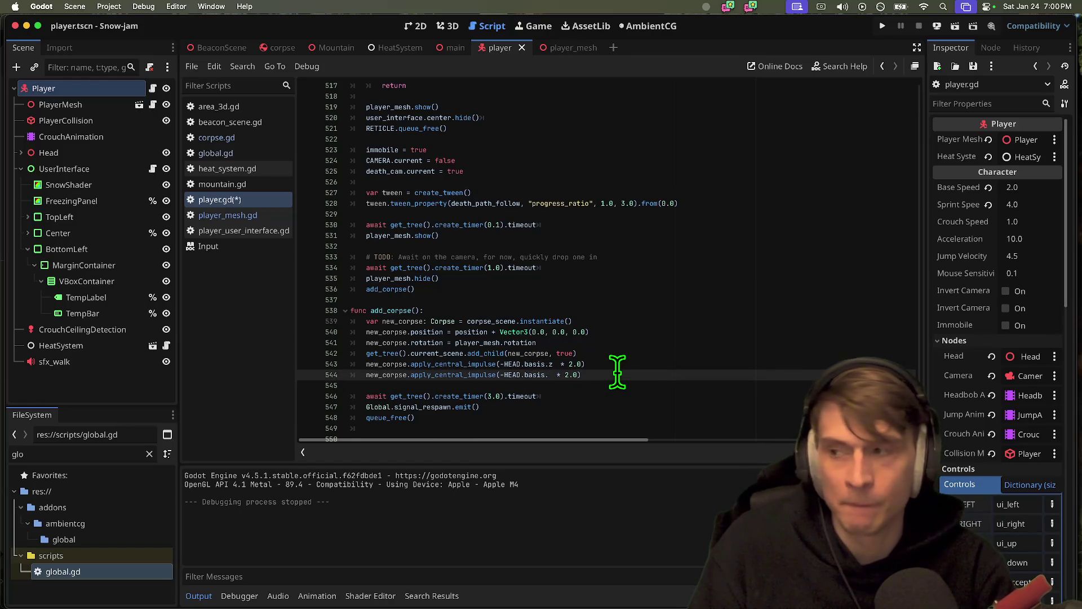
pyautogui.click(616, 371)
pyautogui.press('Left')
pyautogui.press('BackSpace')
pyautogui.press('BackSpace')
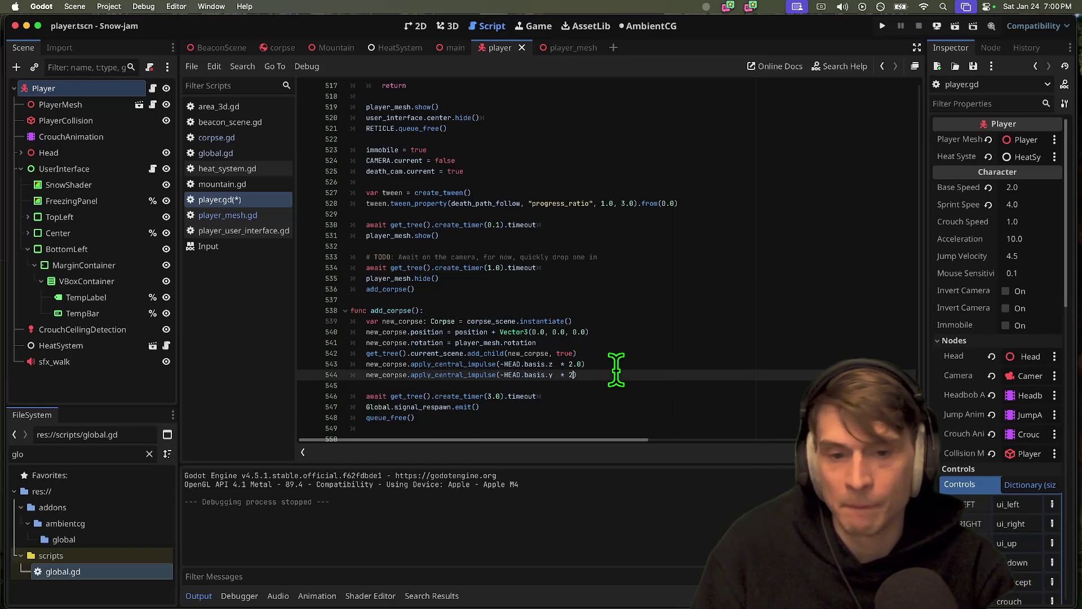
pyautogui.press('super+s')
# Test the second impulse in-game, then stop and start clearing line 544
pyautogui.press('super+b')
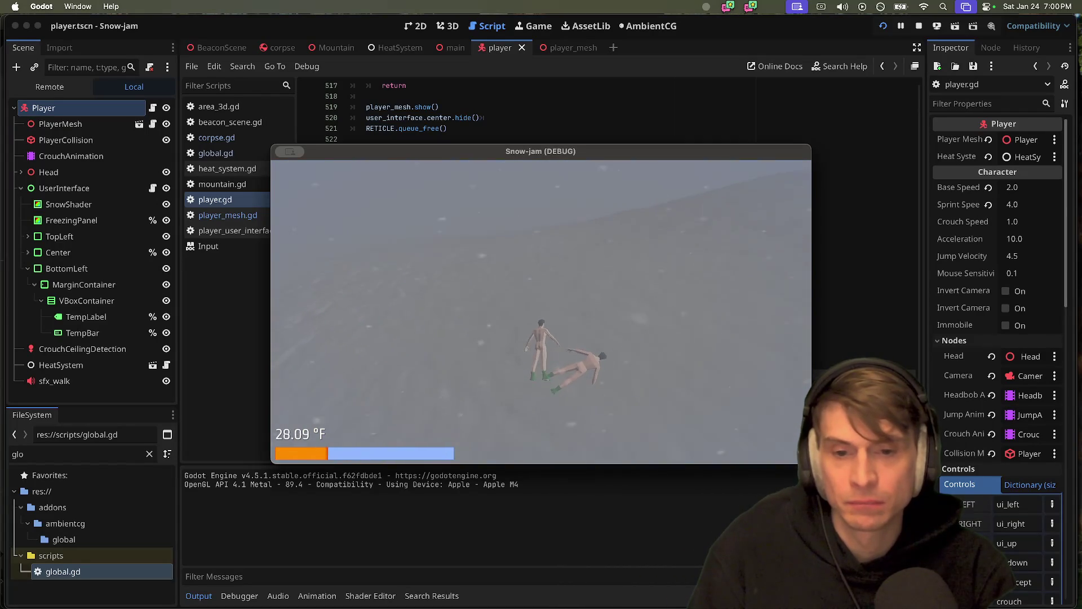
pyautogui.press('super+q')
pyautogui.press('super+shift+Left')
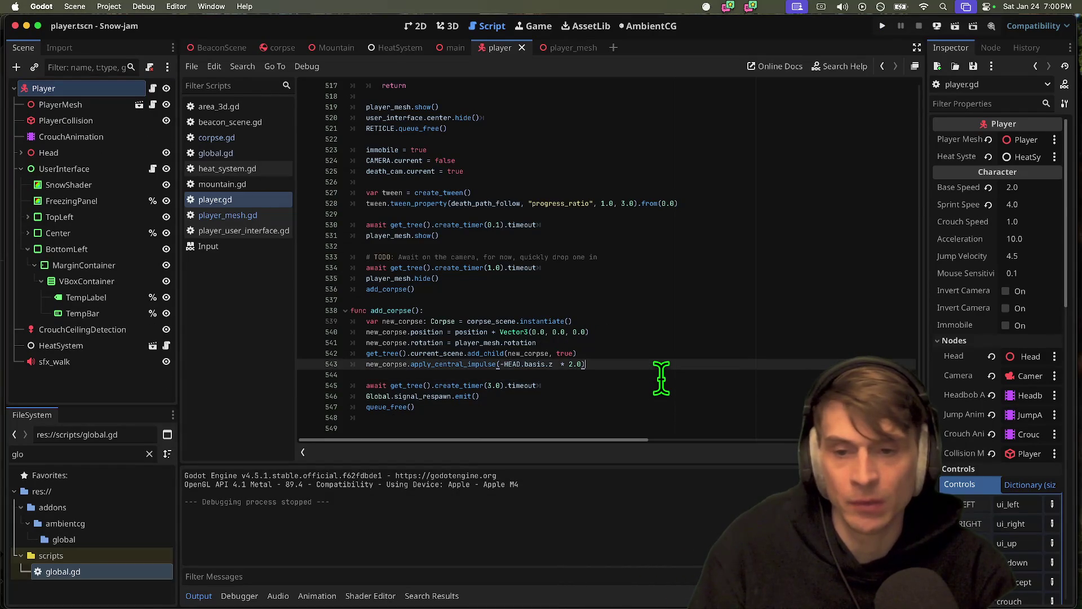
# Write new_corpse.apply_torque_impulse(Vector3.ONE ...) on line 544
pyautogui.press('BackSpace')
pyautogui.write('new')
pyautogui.press('Return')
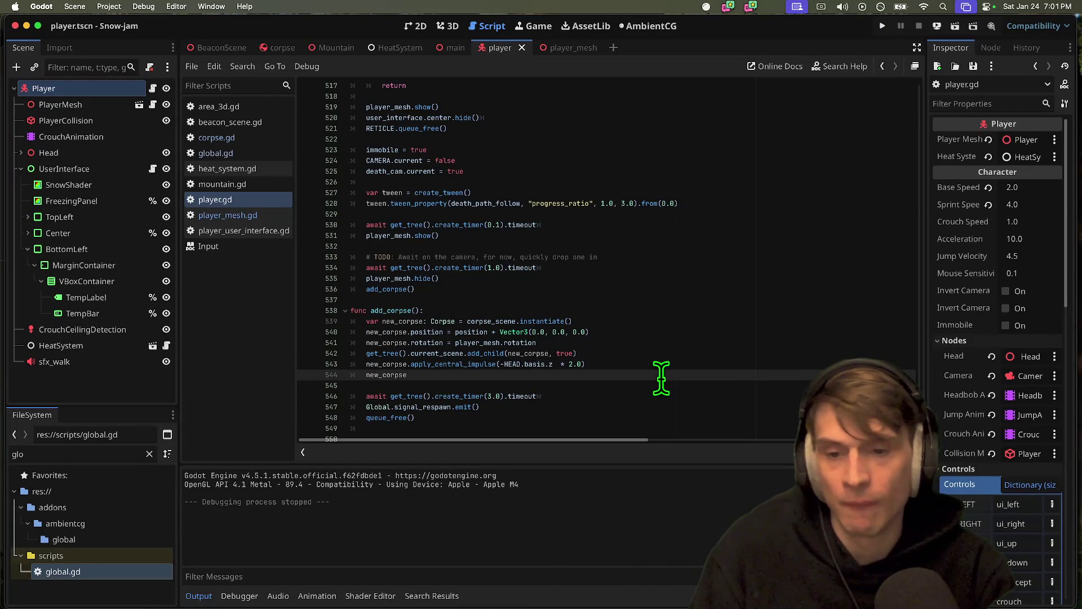
pyautogui.write('pp')
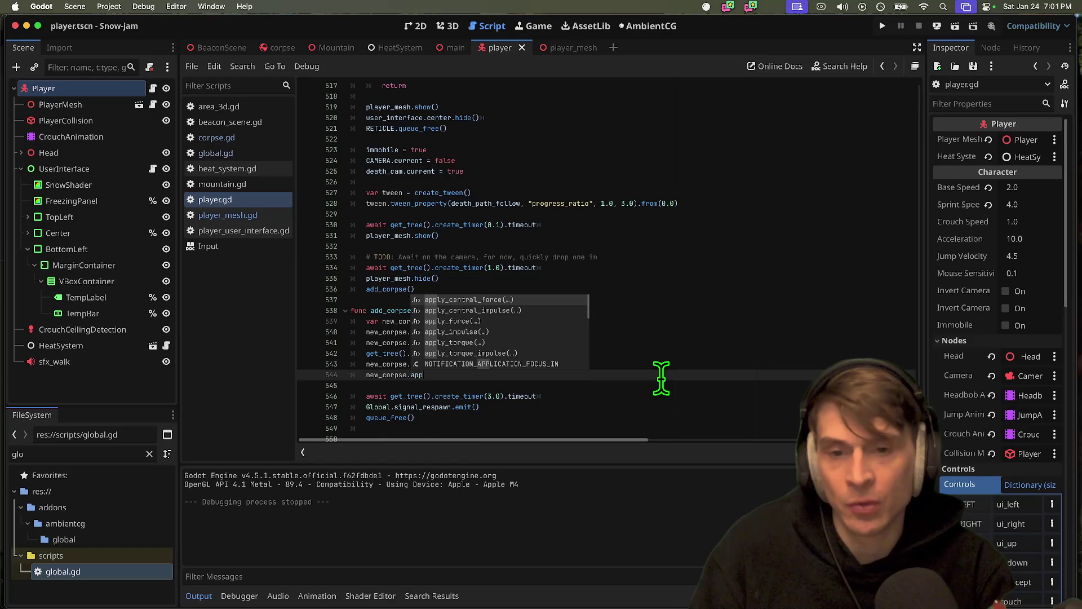
pyautogui.press('Down')
pyautogui.press('Down')
pyautogui.press('Down')
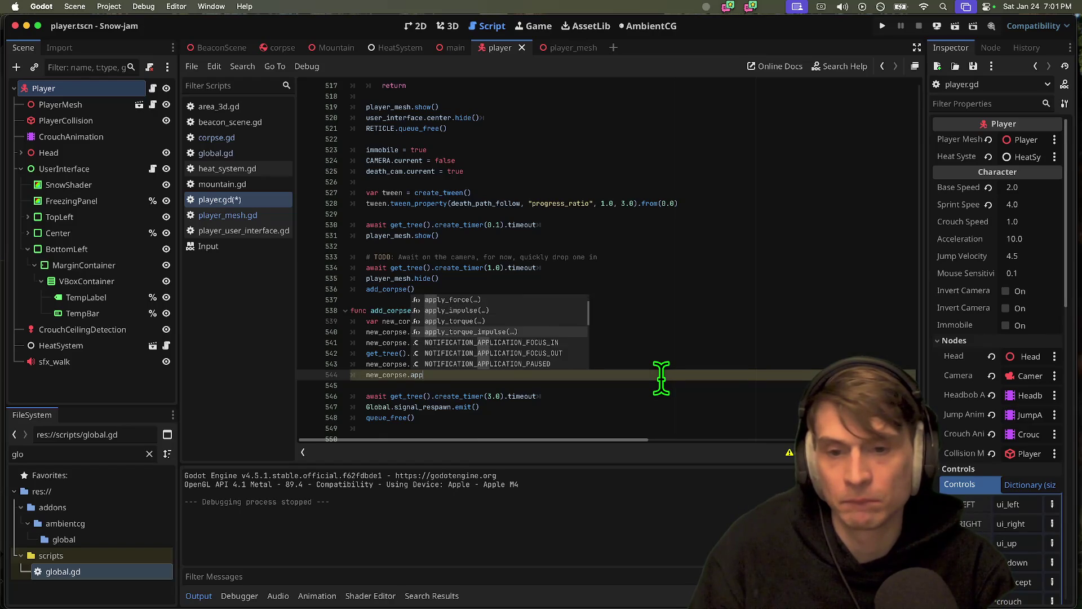
pyautogui.press('Return')
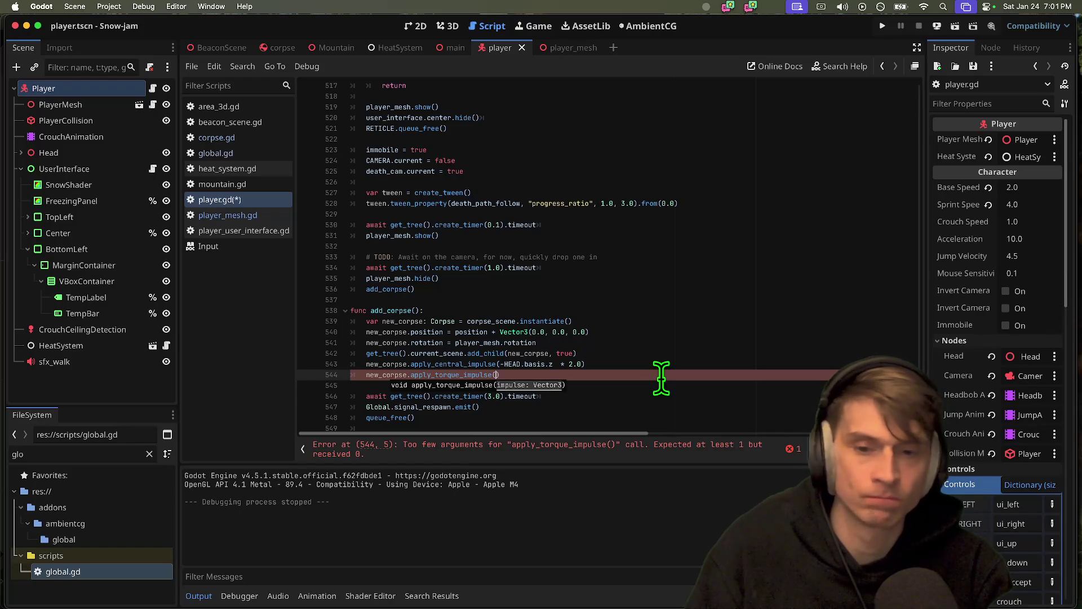
pyautogui.write('ct')
pyautogui.press('Down')
pyautogui.press('Down')
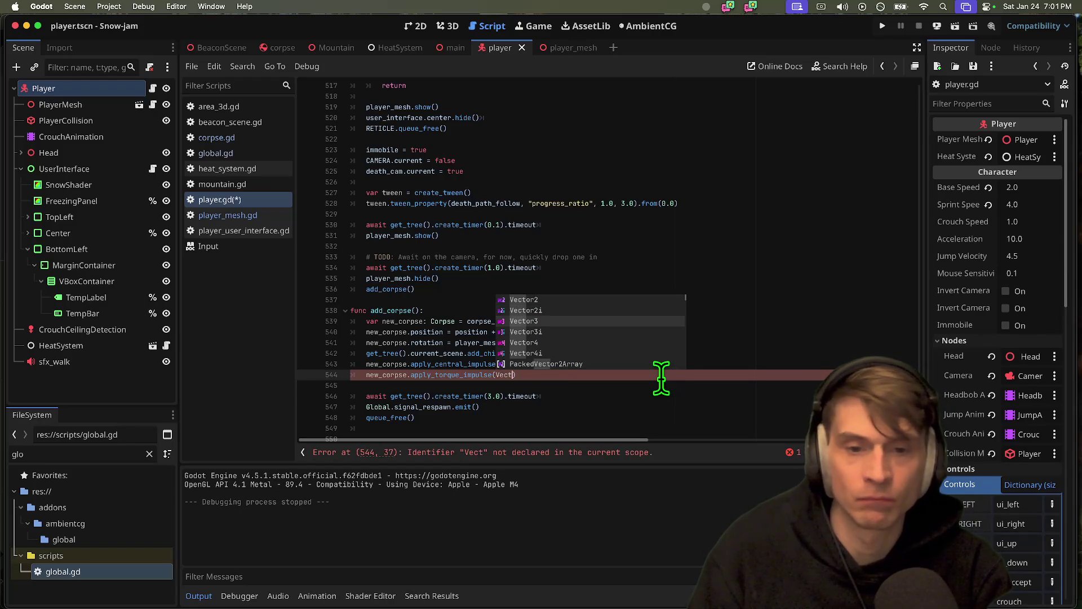
pyautogui.press('Return')
pyautogui.write('.')
pyautogui.write('ONE * 0.2')
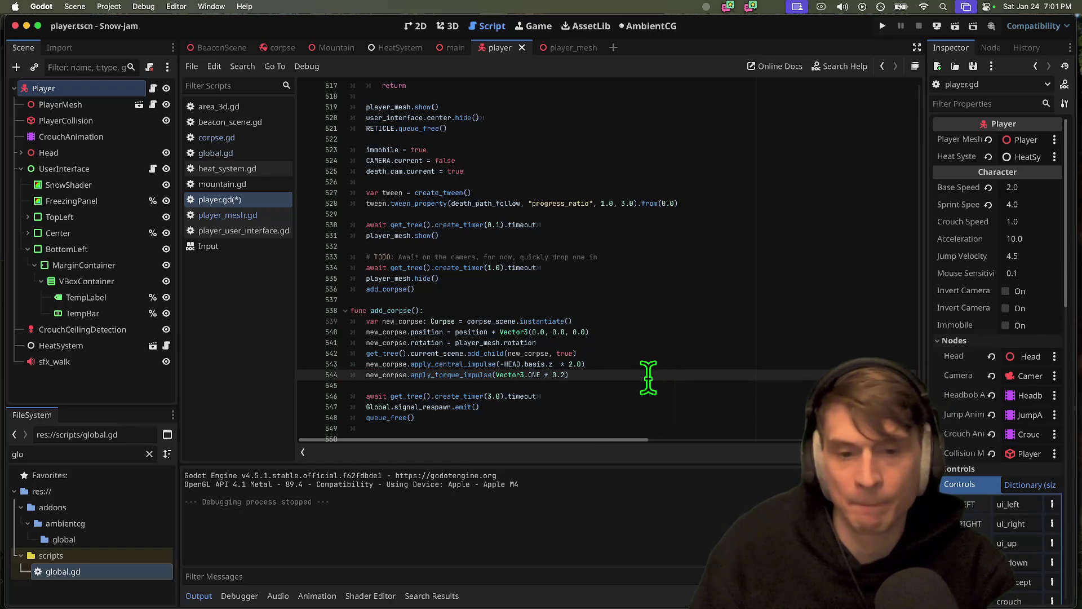
# Add var torque_rand = randf_range(0.1, 0.5) above the torque call
pyautogui.click(656, 365)
pyautogui.press('Return')
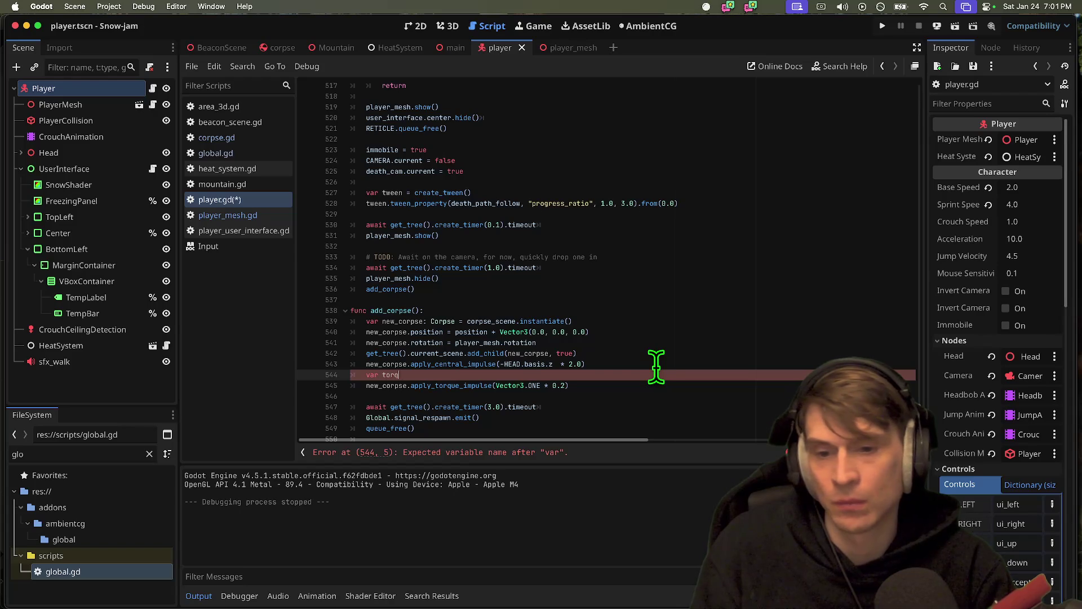
pyautogui.write('_rand = ')
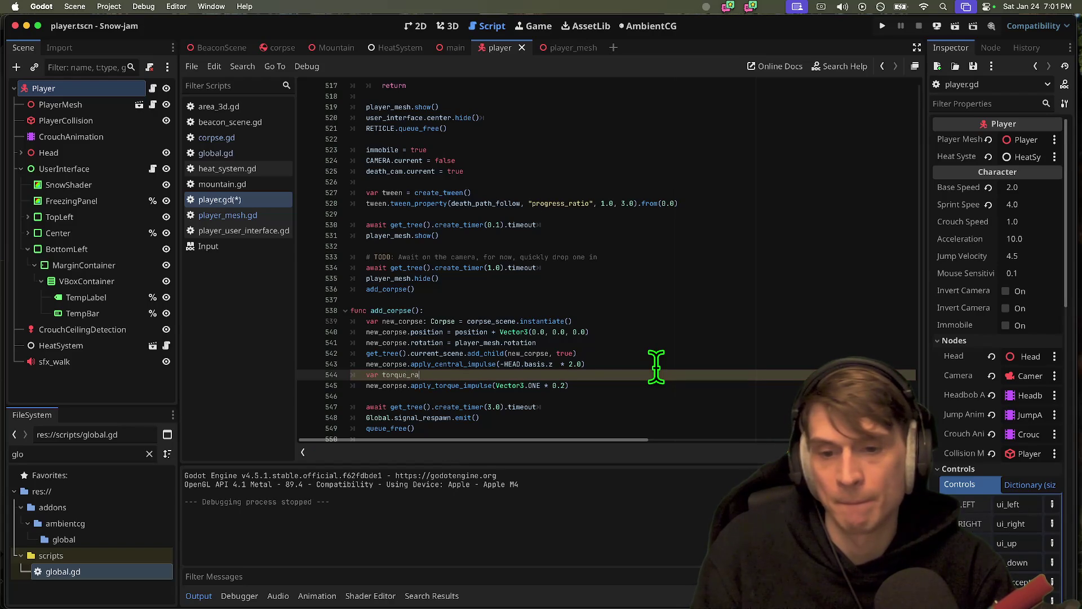
pyautogui.write('randi')
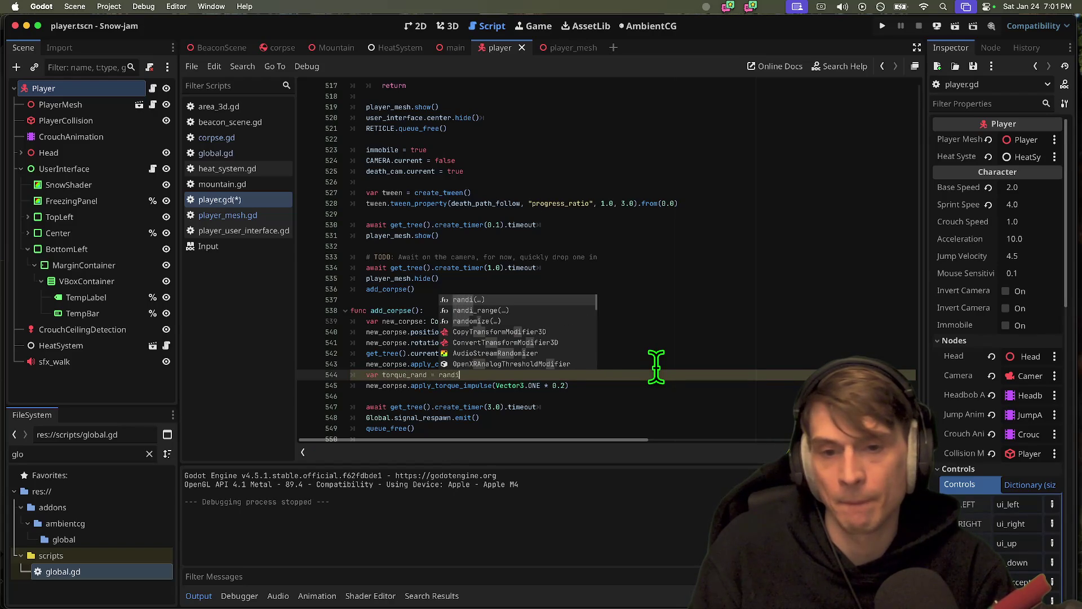
pyautogui.press('Return')
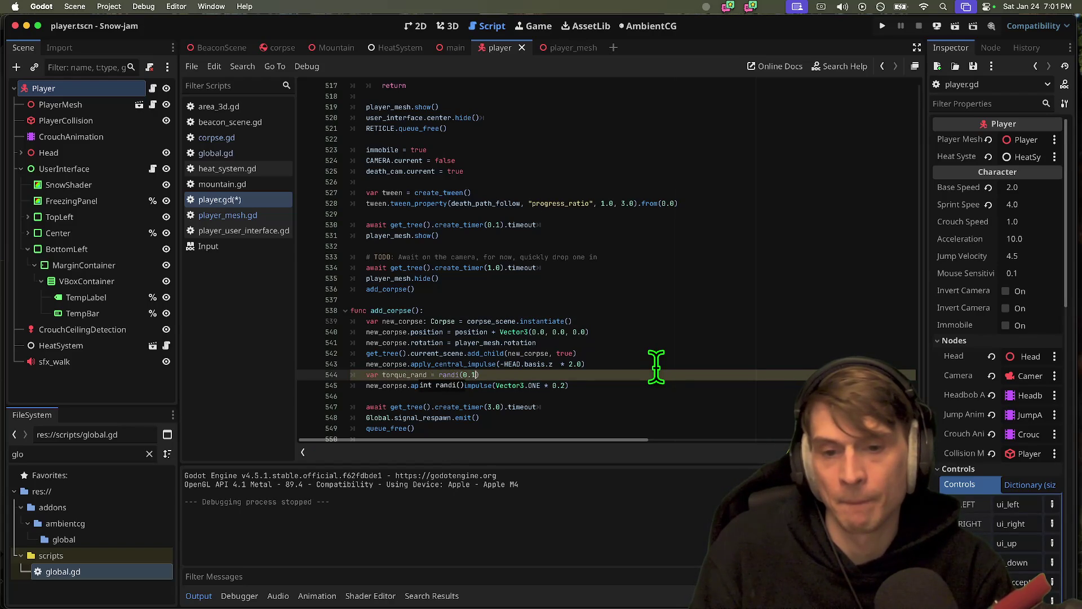
pyautogui.press('BackSpace')
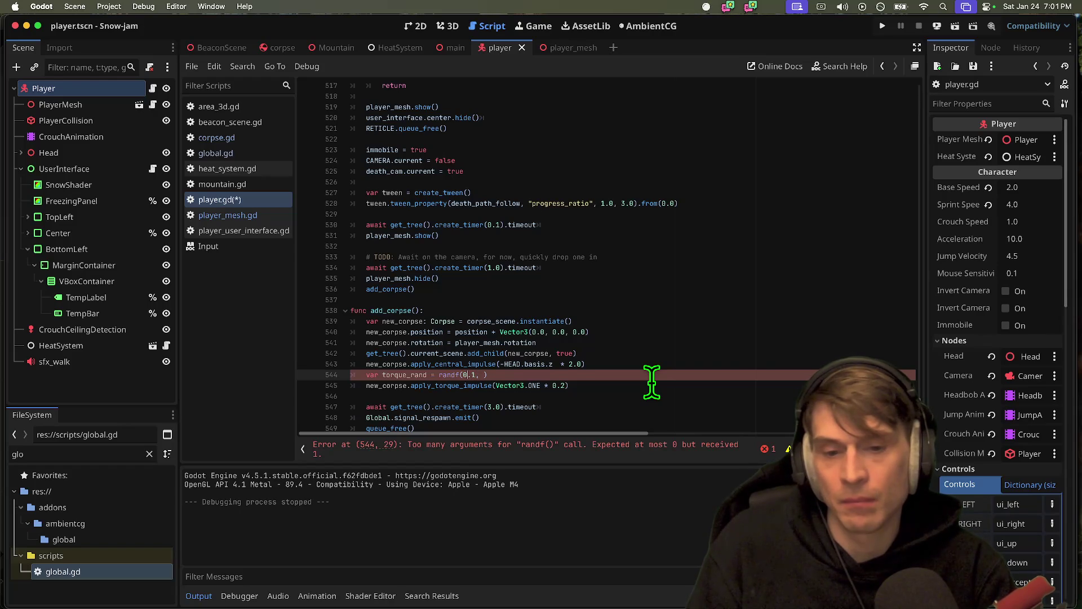
pyautogui.write('_range')
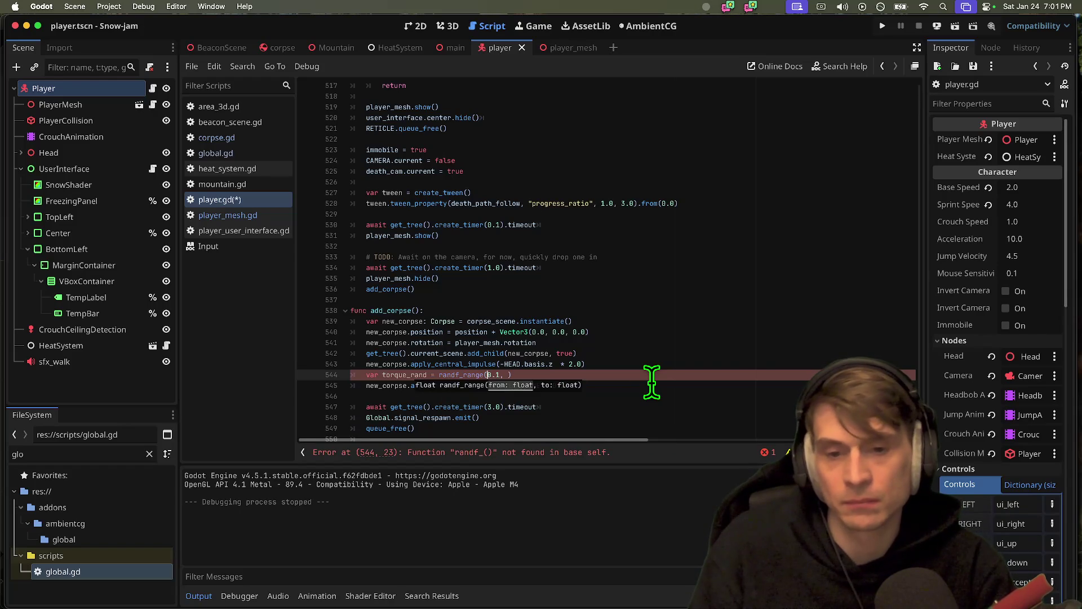
pyautogui.press('Right')
pyautogui.press('Right')
pyautogui.write('.')
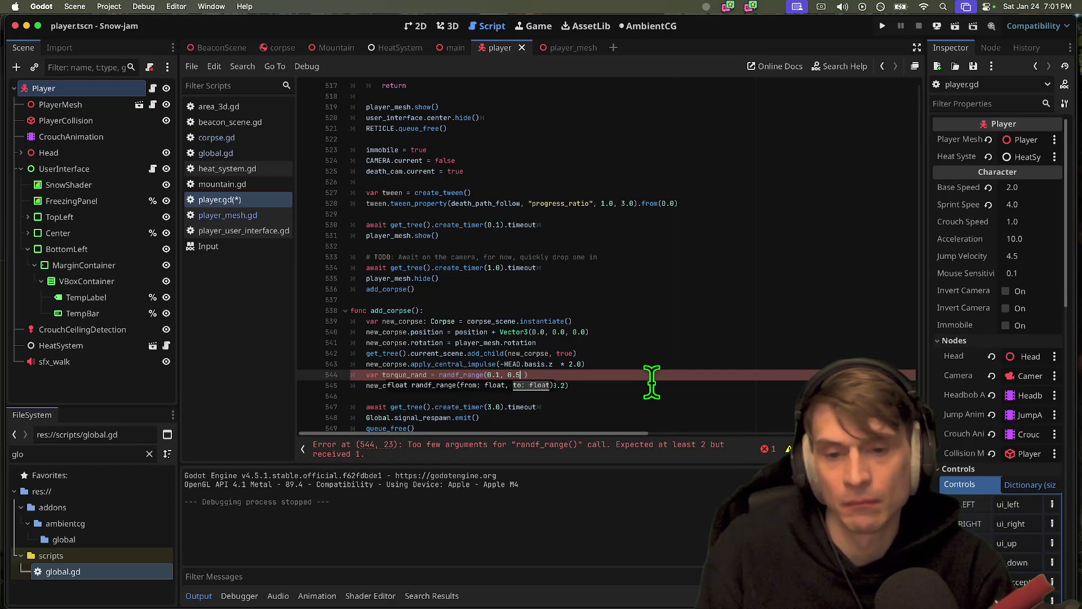
# Replace the fixed 0.2 torque factor with torque_rand, then save and run the game
pyautogui.click(697, 399)
pyautogui.press('Up')
pyautogui.press('End')
pyautogui.press('Left')
pyautogui.press('BackSpace')
pyautogui.press('BackSpace')
pyautogui.press('super+b')
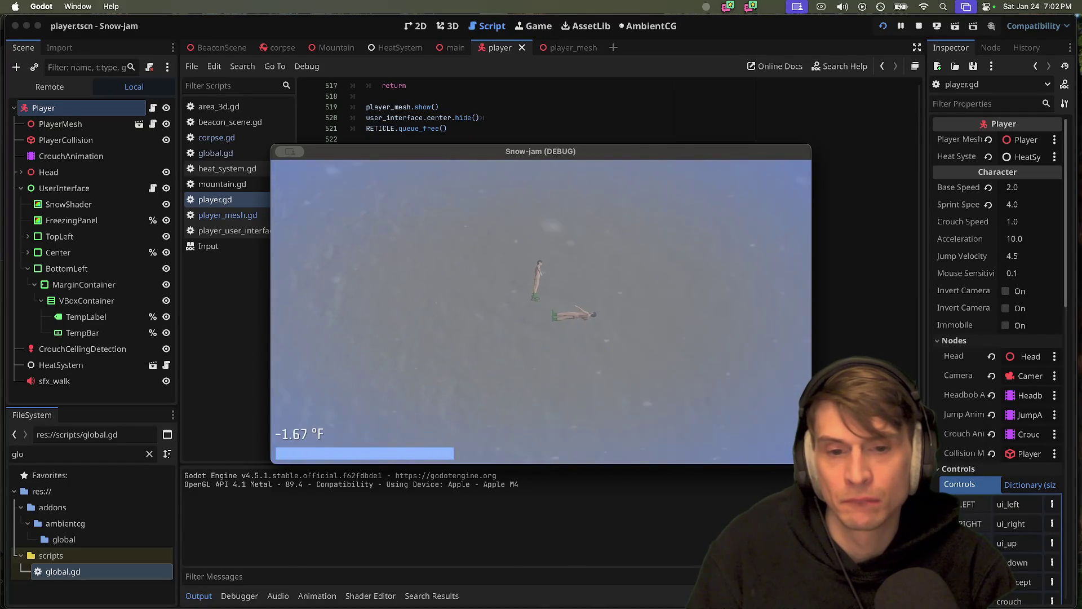
# Stop and rerun the spinning-corpse test, then open Discord's RVA Local Jam 2026 Textural chat
pyautogui.press('super+period')
pyautogui.press('super+b')
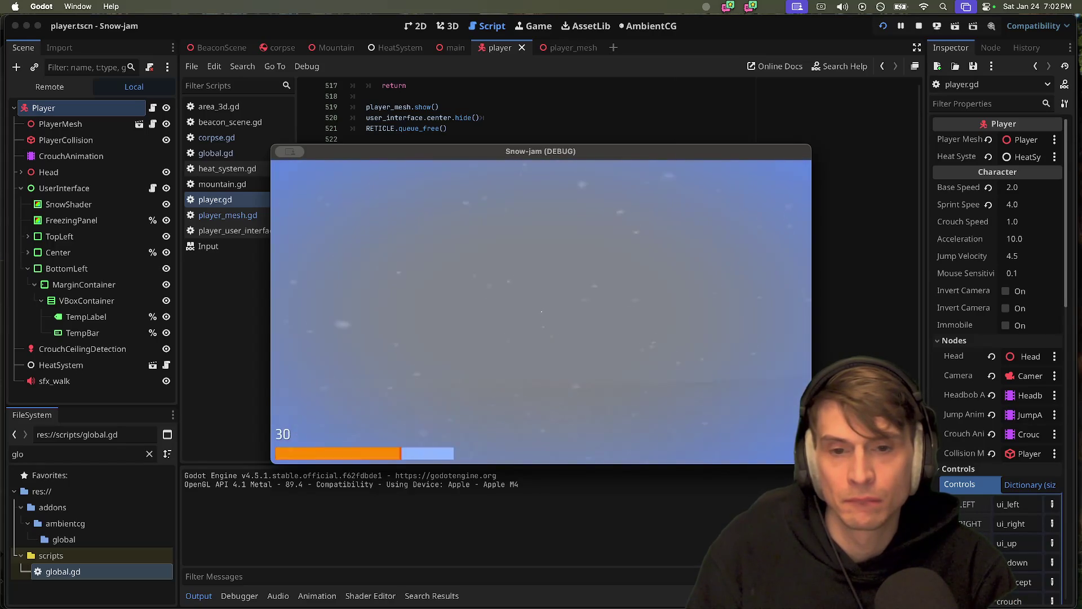
pyautogui.press('super+period')
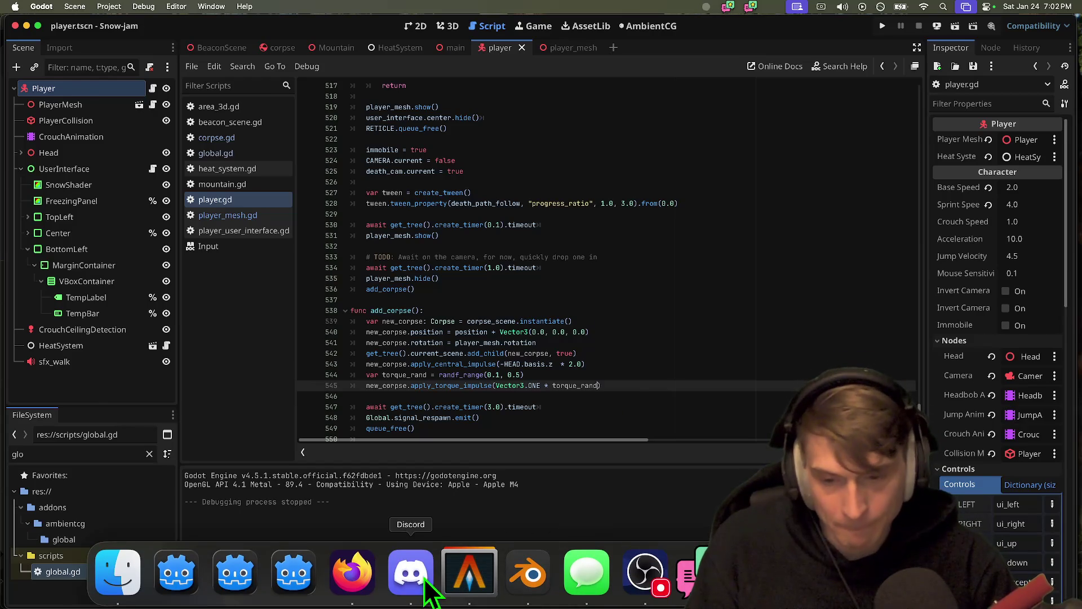
pyautogui.click(411, 571)
pyautogui.click(24, 79)
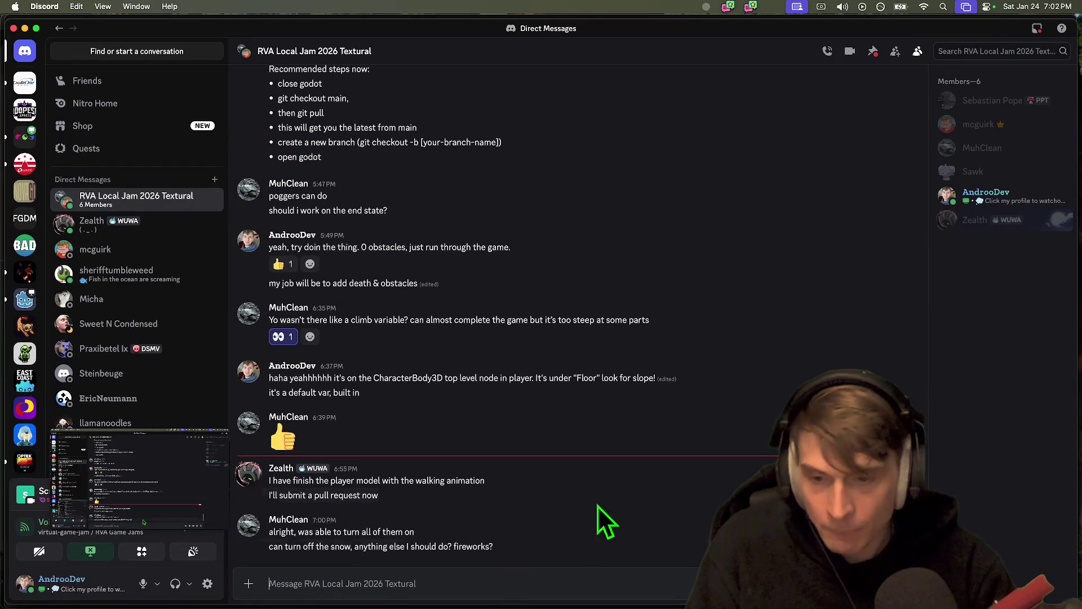
# Select lines of the latest group messages about the player model and snow and fireworks
pyautogui.tripleClick(619, 481)
pyautogui.tripleClick(625, 484)
pyautogui.tripleClick(665, 550)
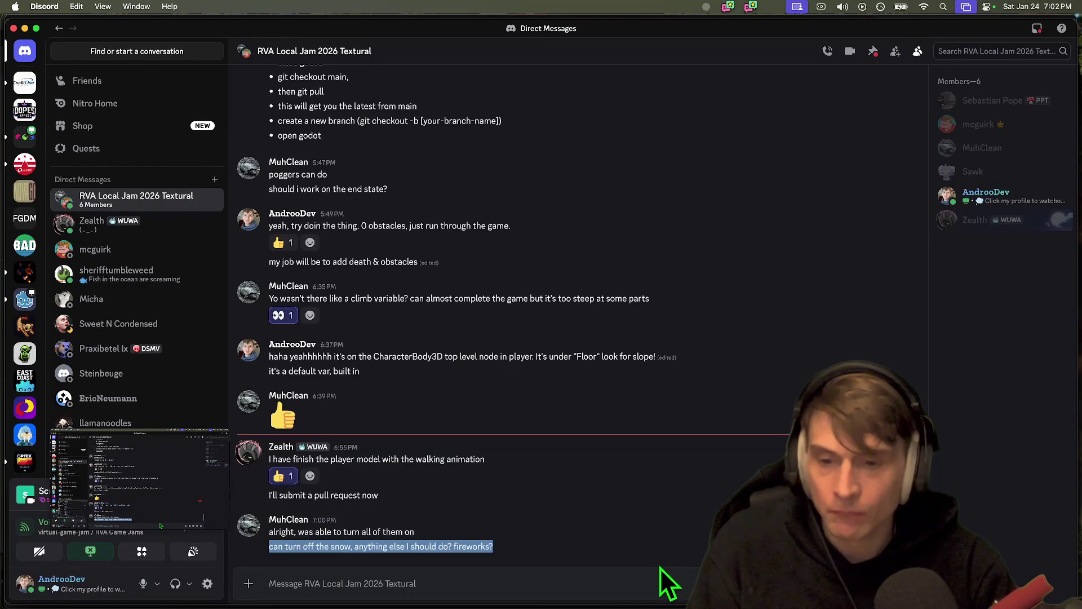
pyautogui.moveTo(664, 553); pyautogui.dragTo(679, 531)
pyautogui.tripleClick(679, 531)
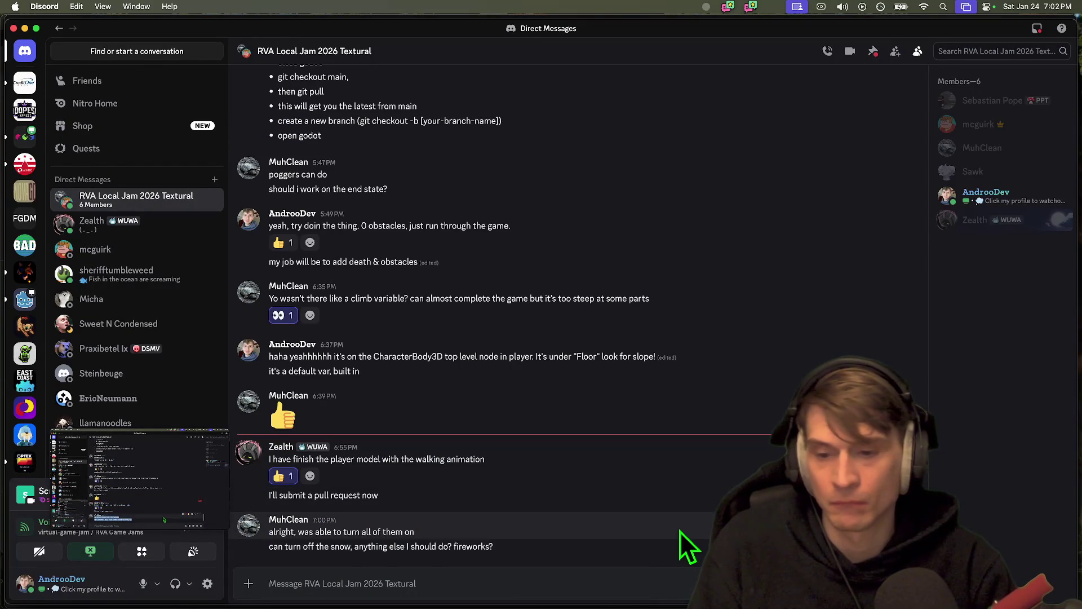
pyautogui.tripleClick(676, 544)
pyautogui.click(661, 567)
pyautogui.tripleClick(643, 548)
# Post a two-line 'yeah' reply suggesting a Dark Souls-style 'YOU ARE SAVED' banner
pyautogui.click(652, 569)
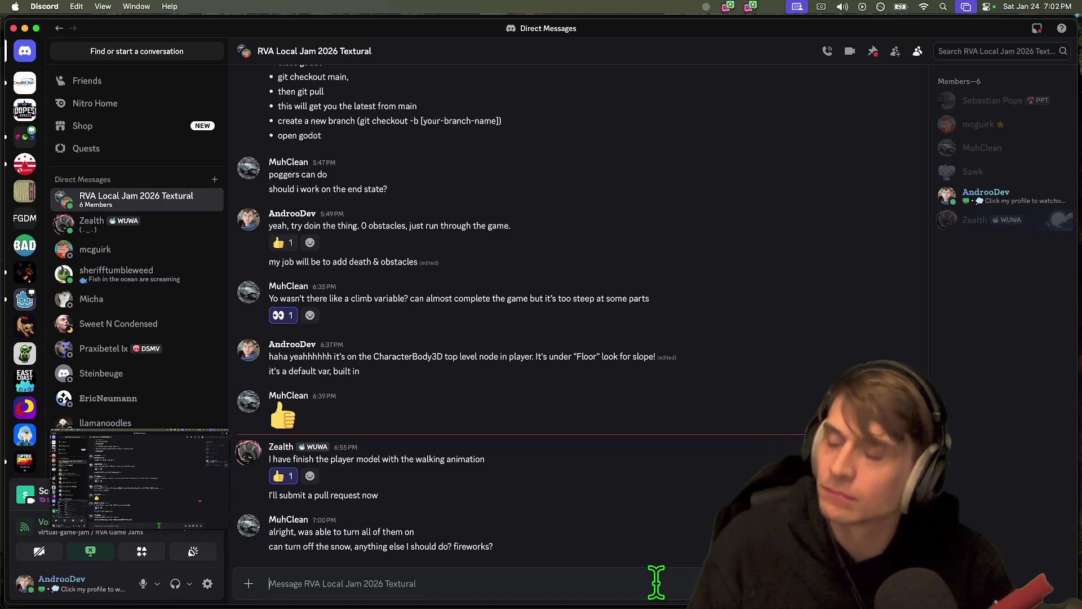
pyautogui.write('yeah and darksouls style banner:')
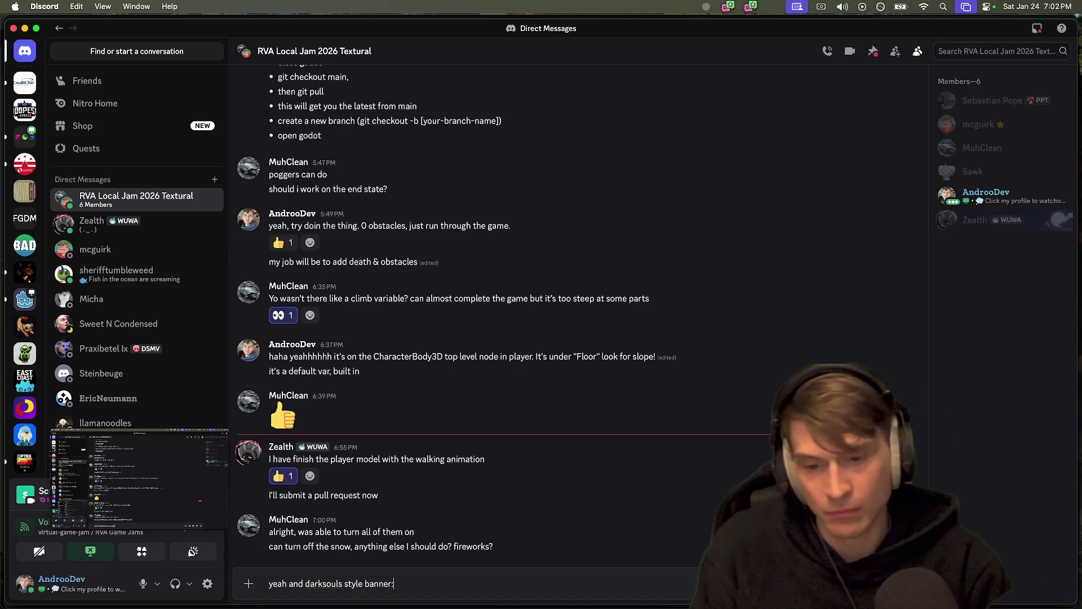
pyautogui.hotkey('shift', 'Return')
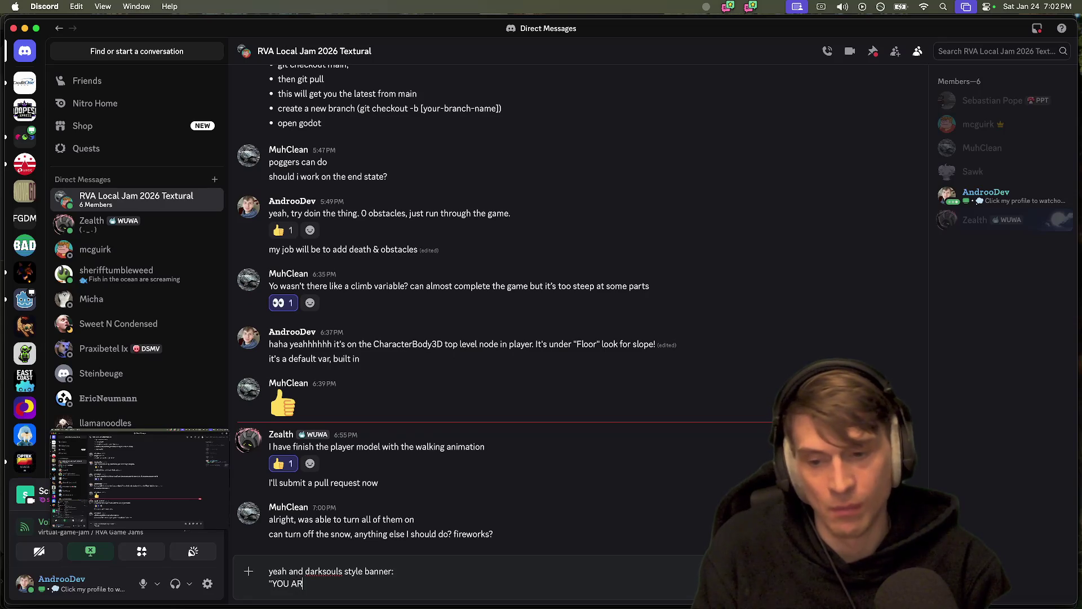
pyautogui.press('Return')
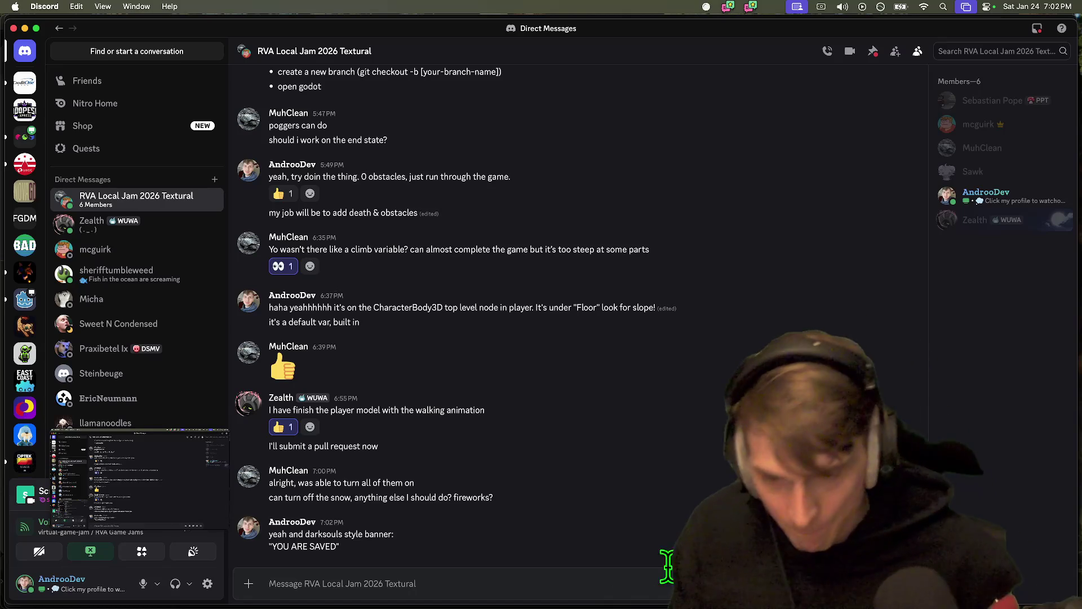
pyautogui.press('super+Tab')
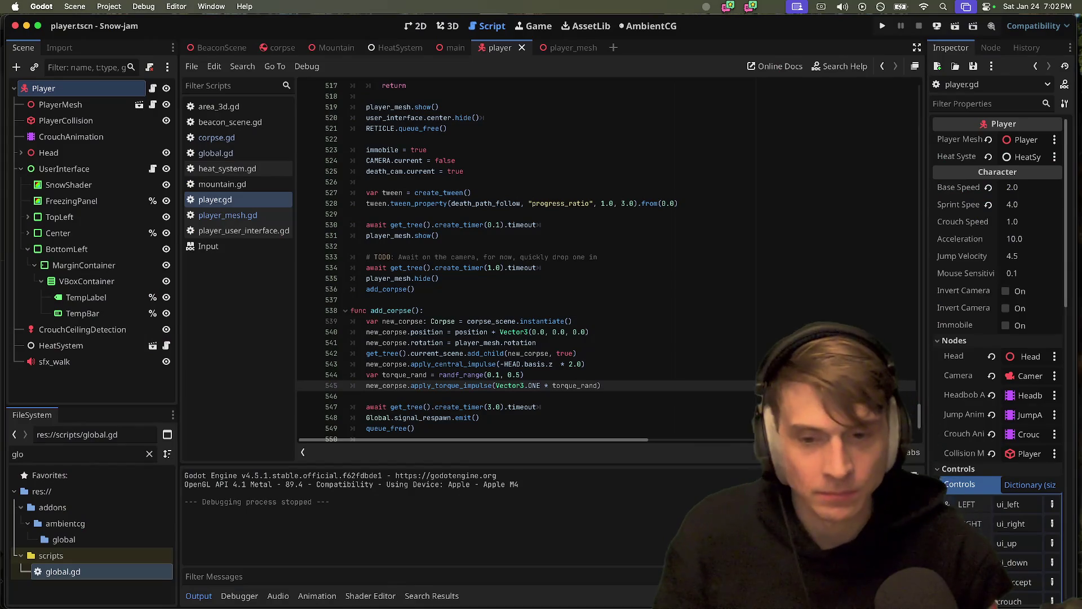
# Cycle through the open apps back to Godot's player.gd and scroll to its end
pyautogui.press('super+Tab')
pyautogui.press('super+Tab')
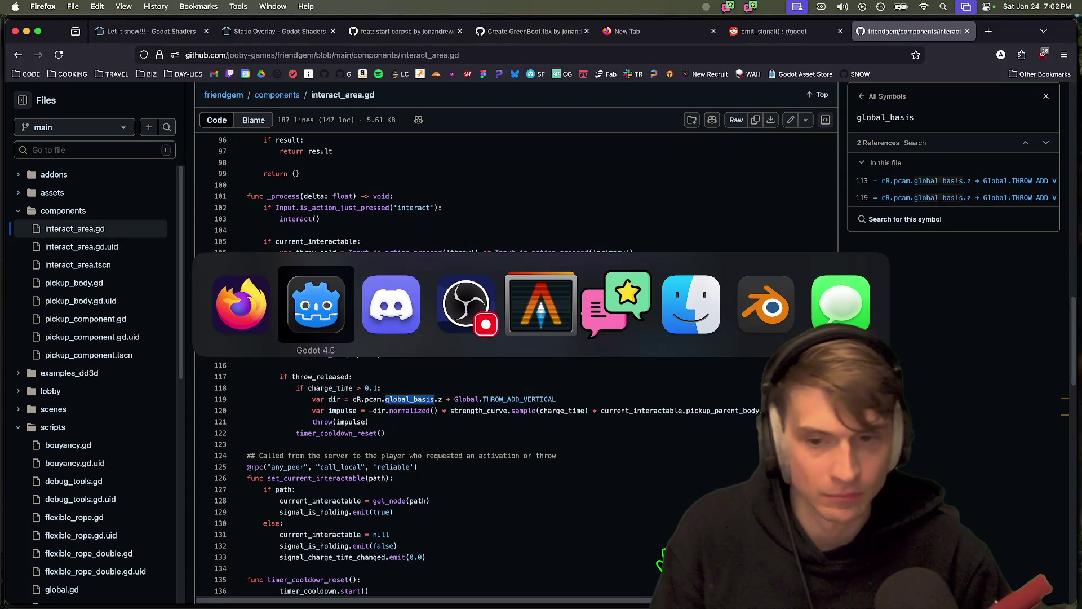
pyautogui.press('super+Tab')
pyautogui.press('super+Tab')
pyautogui.press('super+Tab')
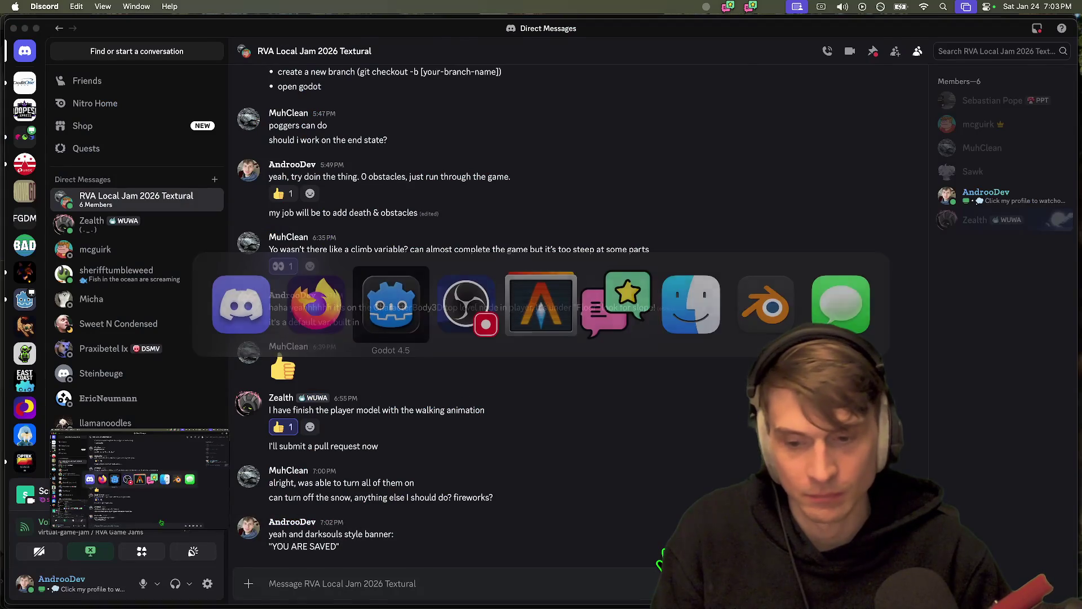
pyautogui.press('super+Tab')
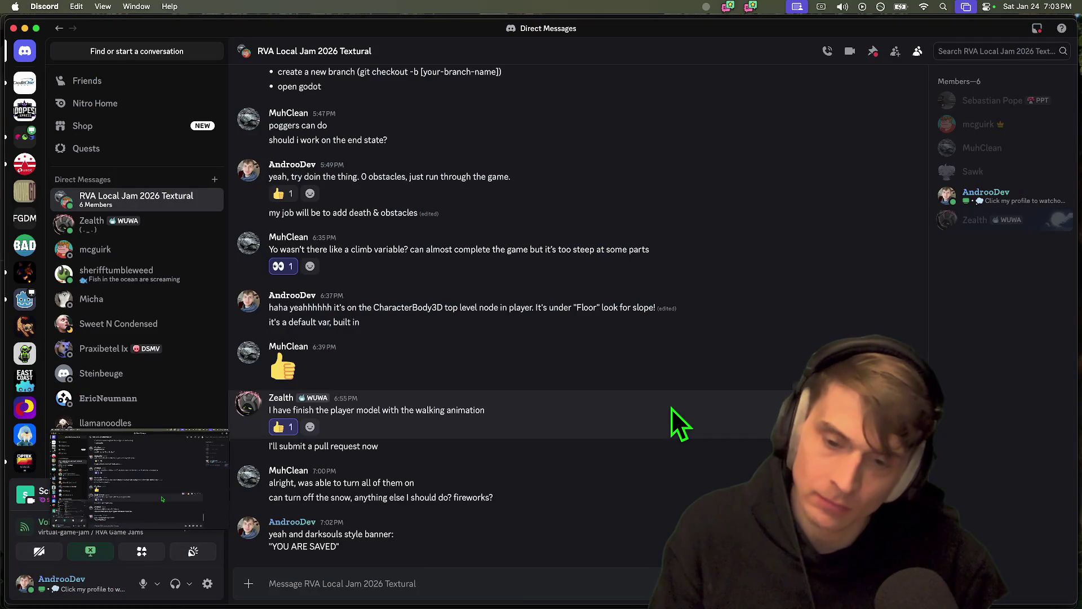
pyautogui.press('super+Tab')
pyautogui.press('super+Tab')
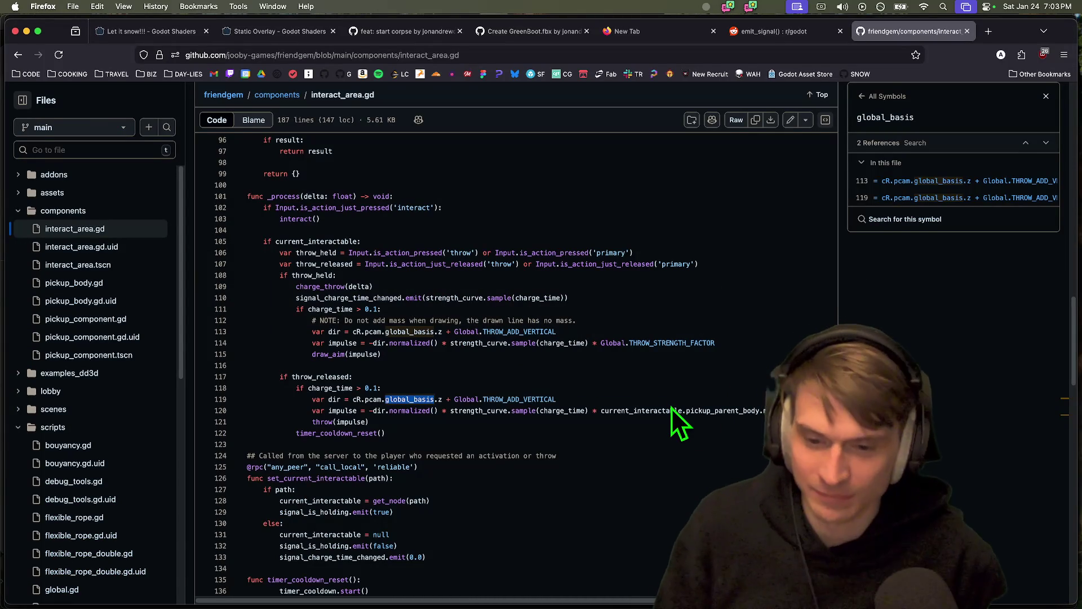
pyautogui.press('super+Tab')
pyautogui.press('super+Tab')
pyautogui.press('super+Tab')
pyautogui.scroll(-1, 553, 417)
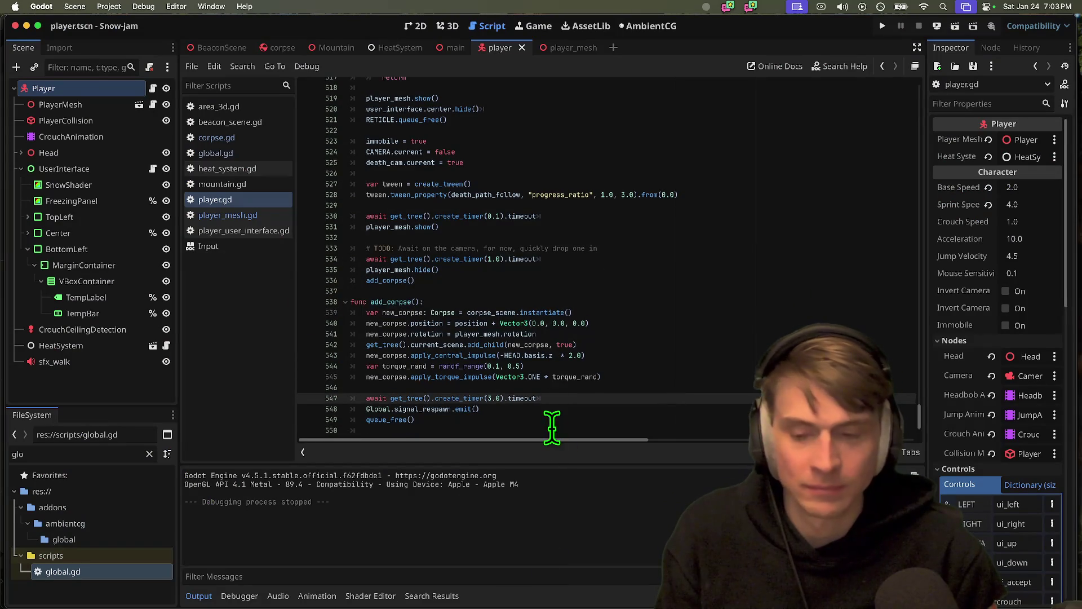
# Remove the stray tab indent on empty line 550 and enlarge the scene tree panel
pyautogui.click(553, 429)
pyautogui.press('super+Tab')
pyautogui.press('super+Tab')
pyautogui.press('BackSpace')
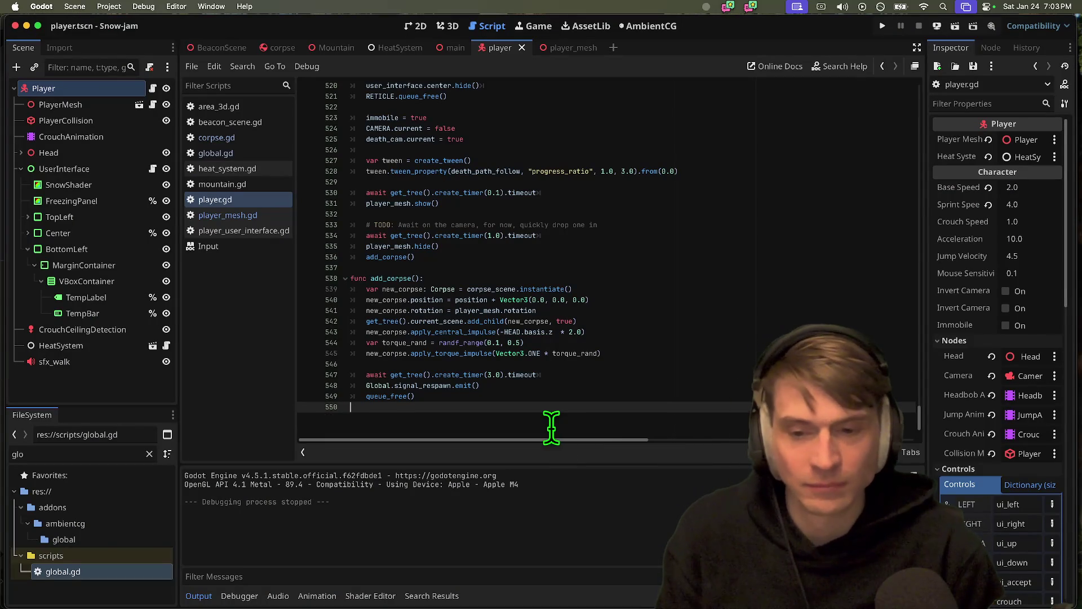
pyautogui.press('super+Tab')
pyautogui.press('super+Tab')
pyautogui.scroll(1, 552, 431)
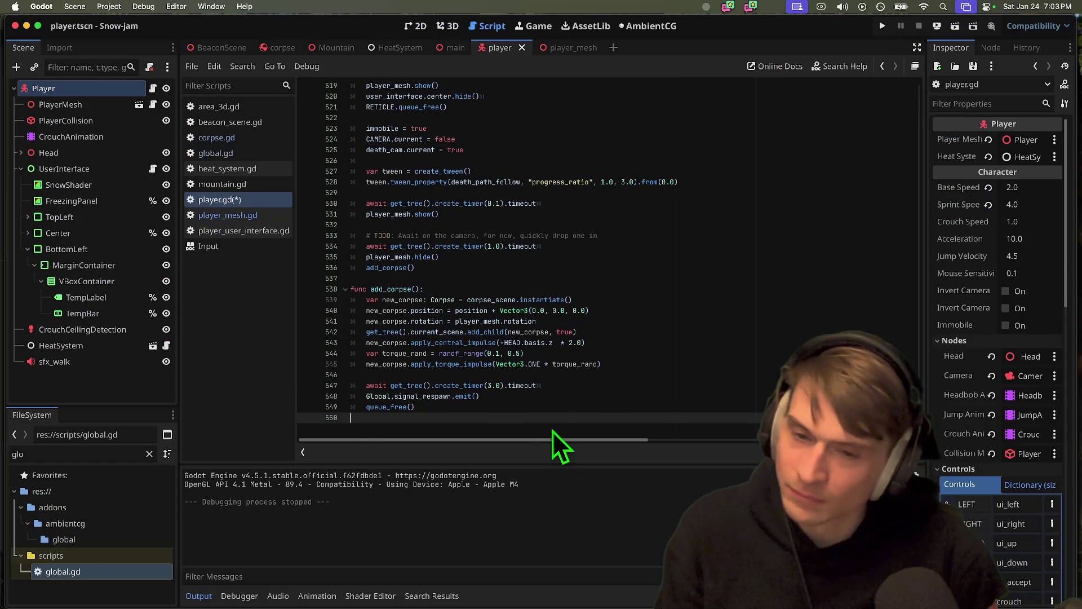
pyautogui.moveTo(99, 405); pyautogui.dragTo(100, 438)
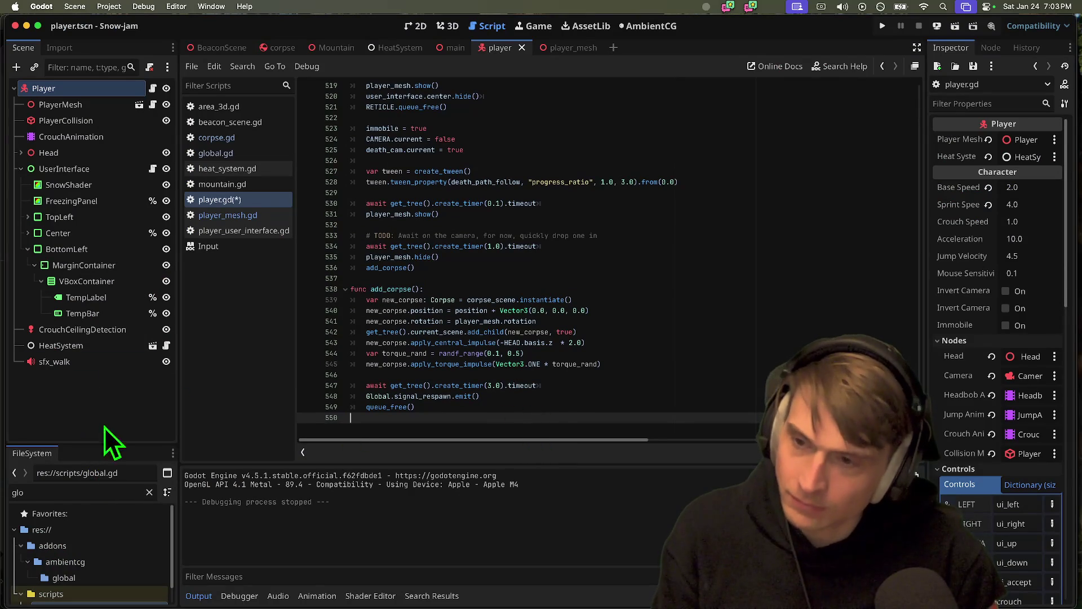
# Save player.gd and show the Player's script in the inspector
pyautogui.press('super+Tab')
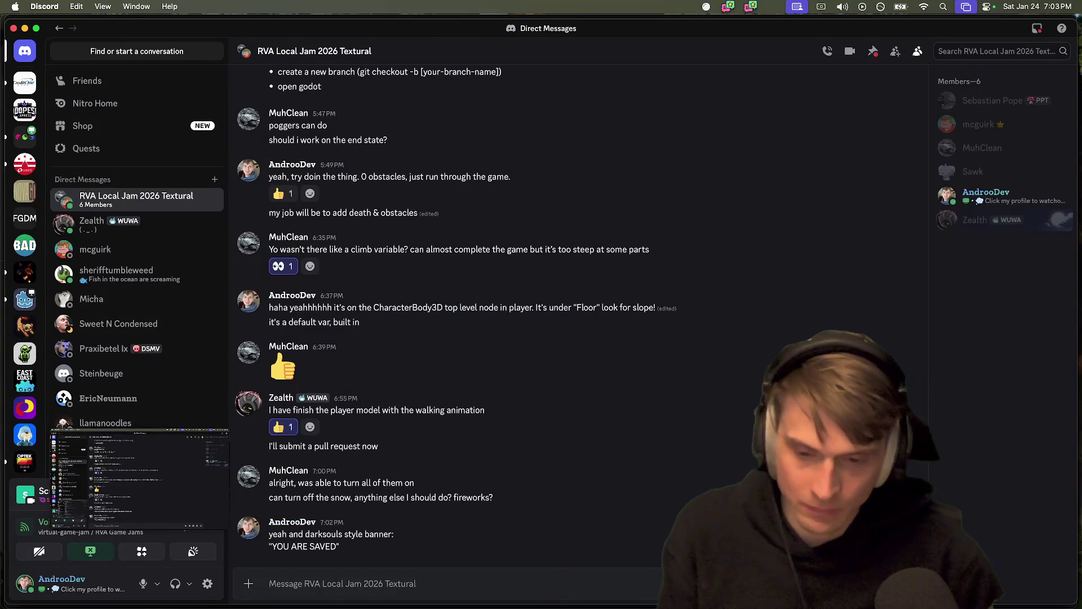
pyautogui.press('super+Tab')
pyautogui.press('super+Tab')
pyautogui.press('super+Tab')
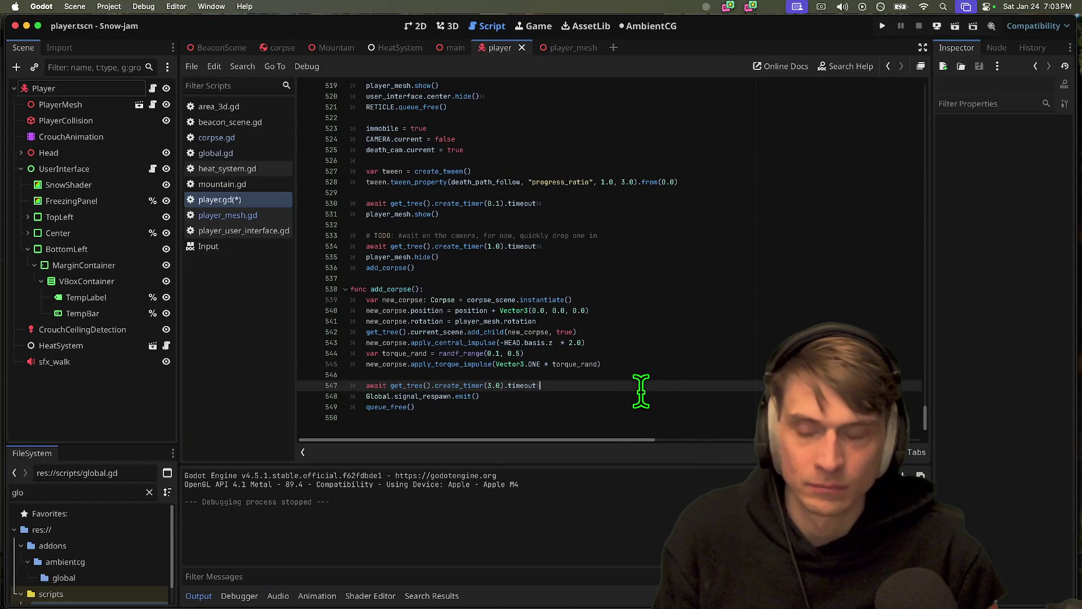
pyautogui.press('super+s')
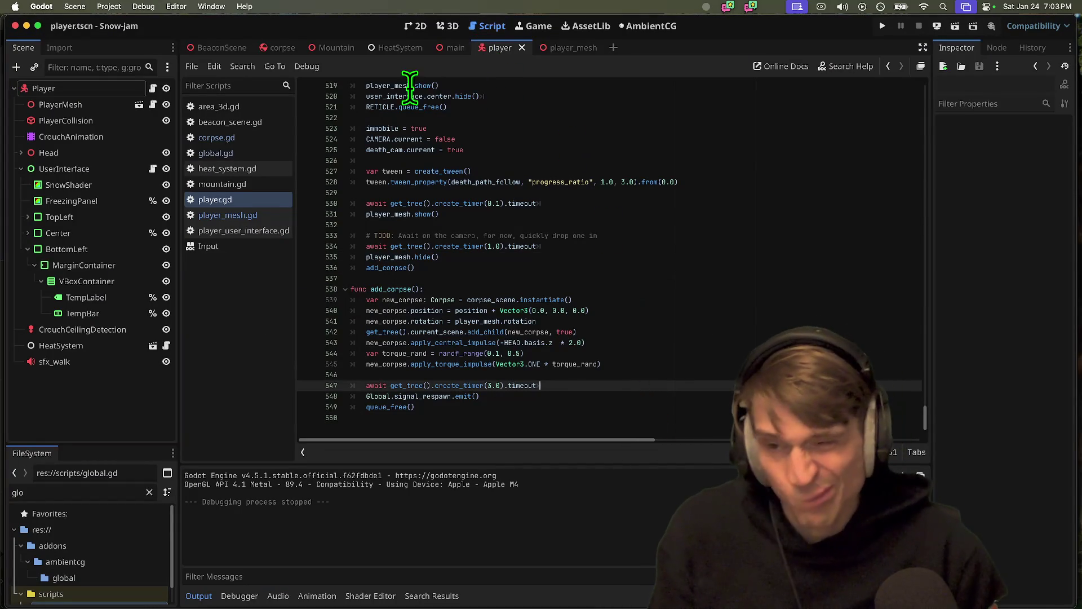
pyautogui.click(157, 87)
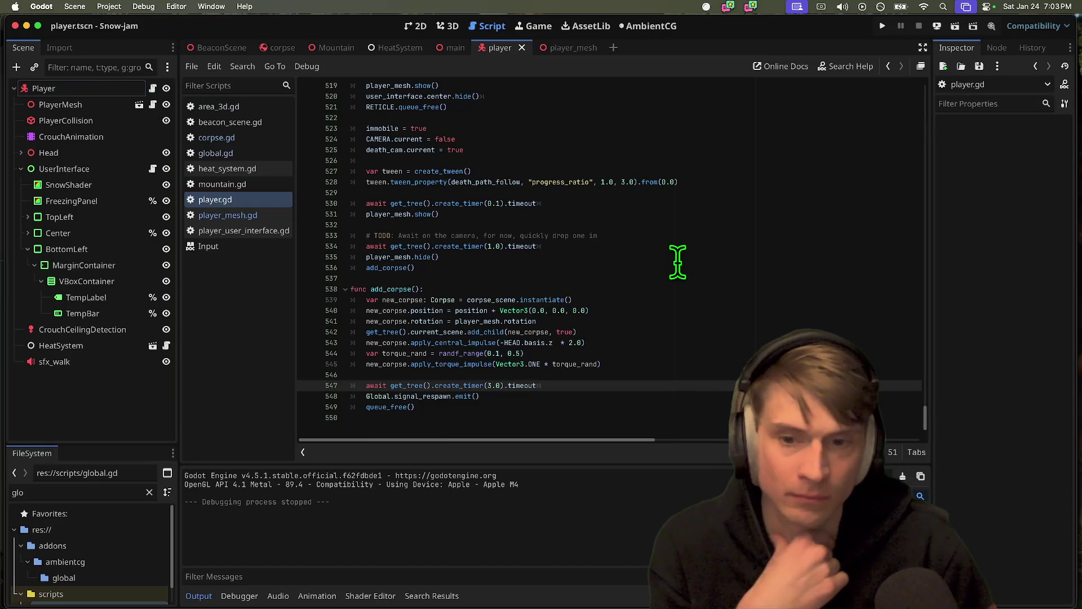
# Comment out the if immobile / return guard at the top of death() and test-run
pyautogui.scroll(3, 678, 261)
pyautogui.tripleClick(693, 154)
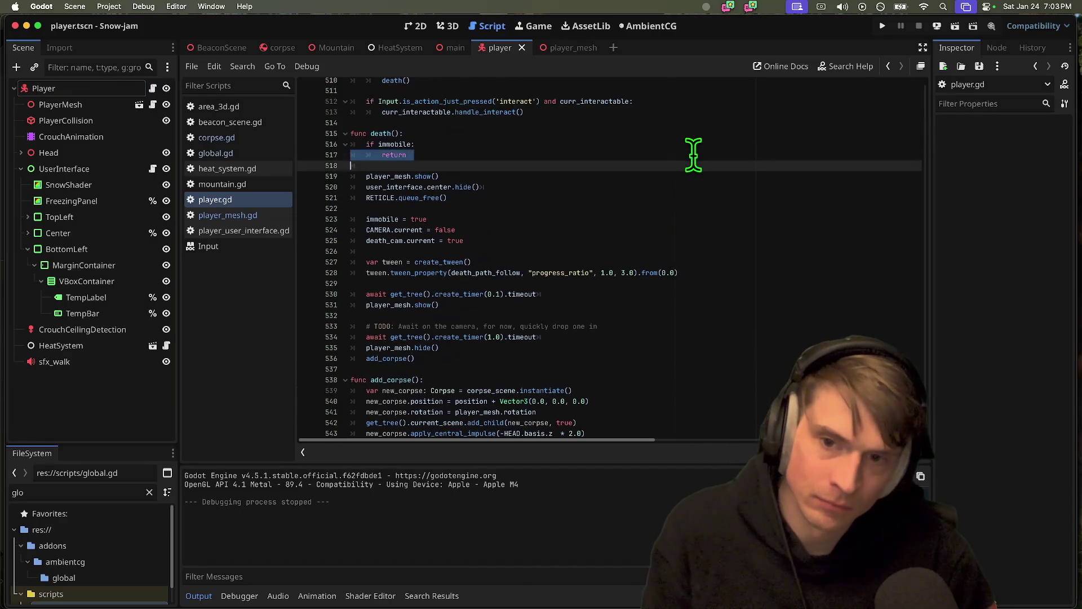
pyautogui.moveTo(693, 155); pyautogui.dragTo(694, 147)
pyautogui.press('super+b')
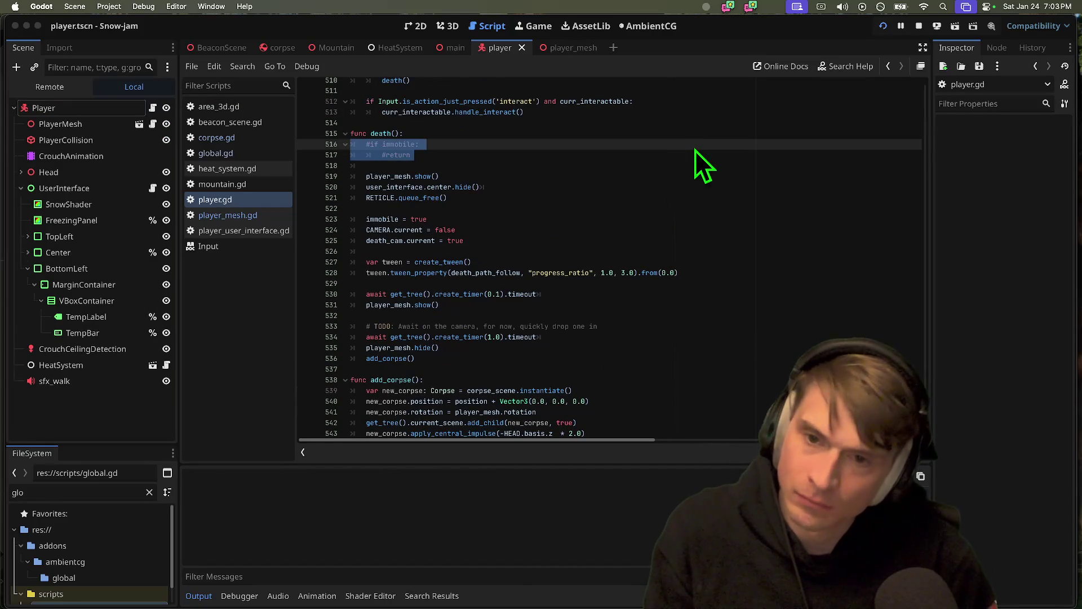
pyautogui.press('super+q')
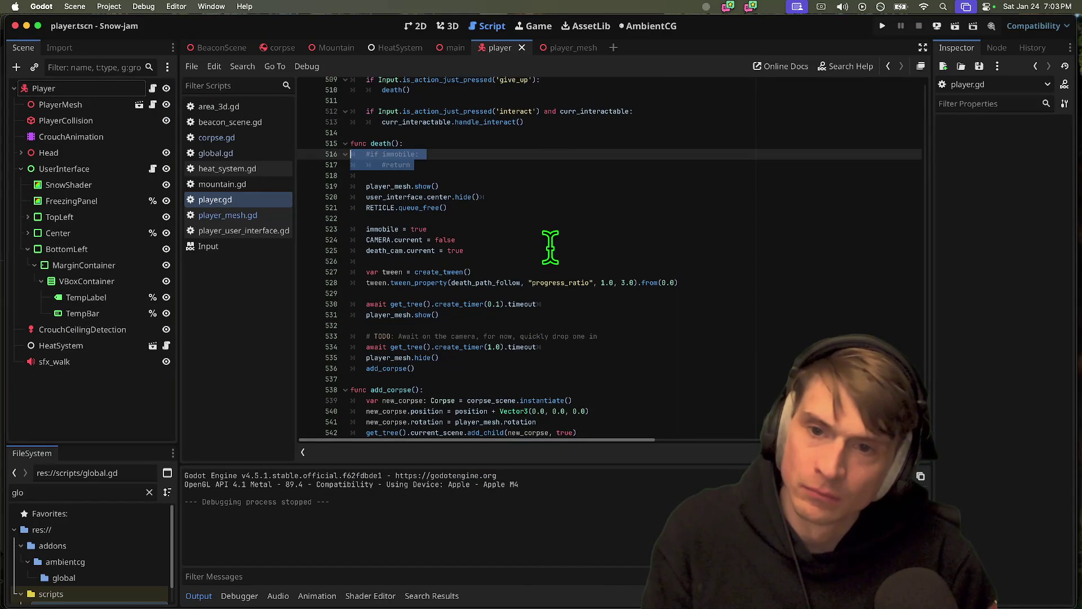
# Comment out the immobile = true line, save, and run the game to see the tumbling corpse
pyautogui.click(416, 163)
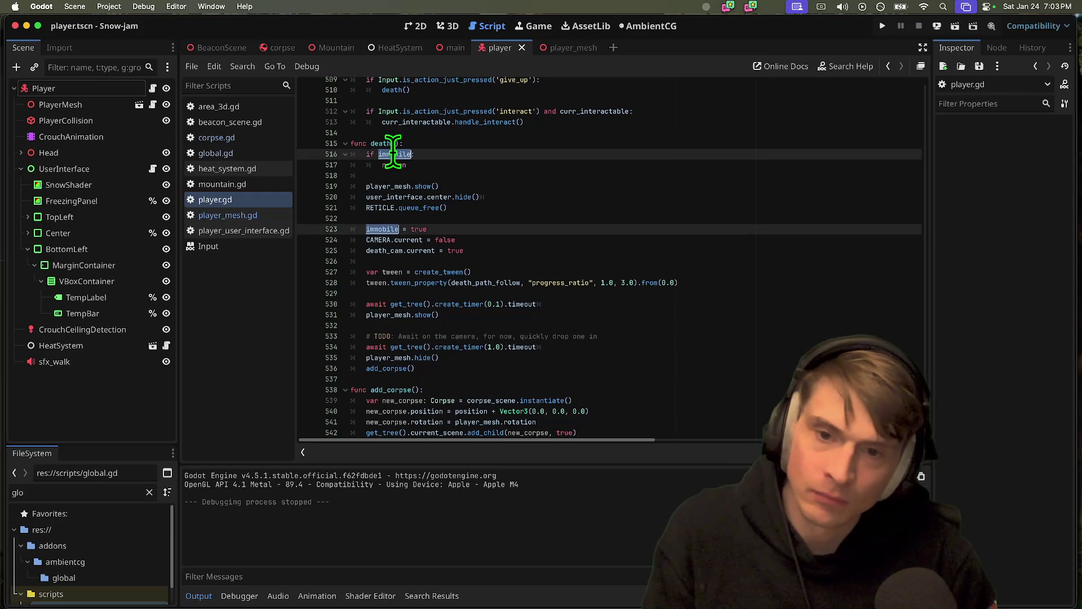
pyautogui.click(425, 160)
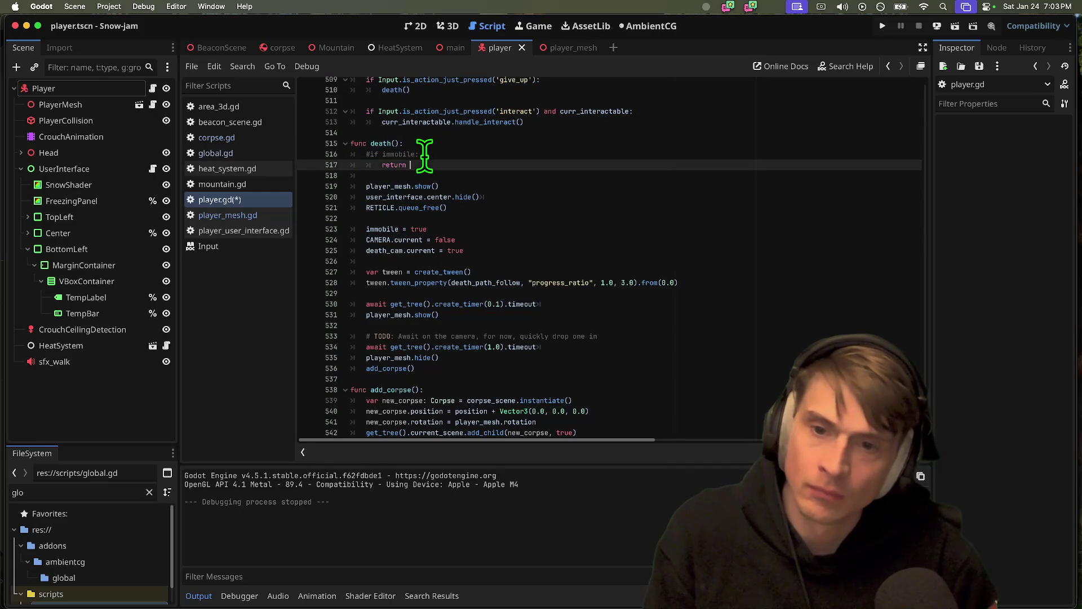
pyautogui.click(478, 219)
pyautogui.press('super+s')
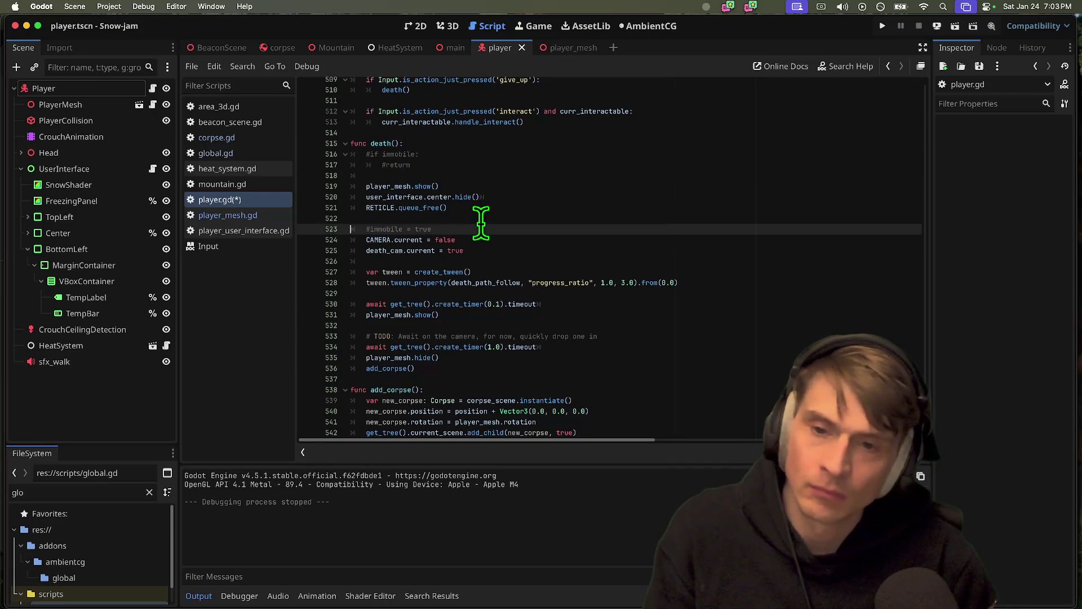
pyautogui.scroll(8, 533, 192)
pyautogui.press('super+b')
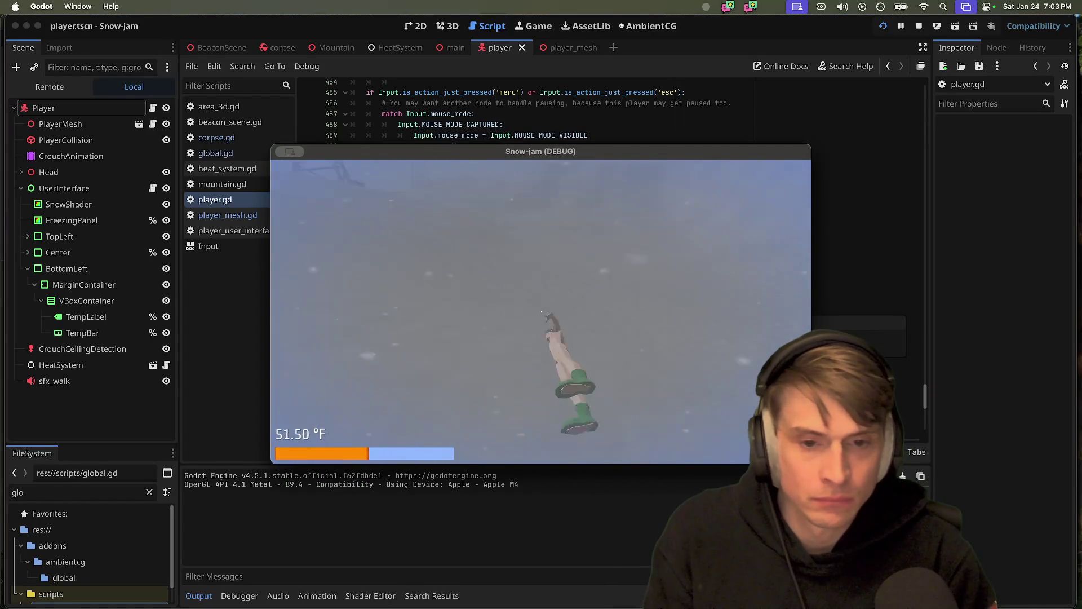
pyautogui.press('super+q')
pyautogui.scroll(-2, 628, 342)
pyautogui.click(628, 342)
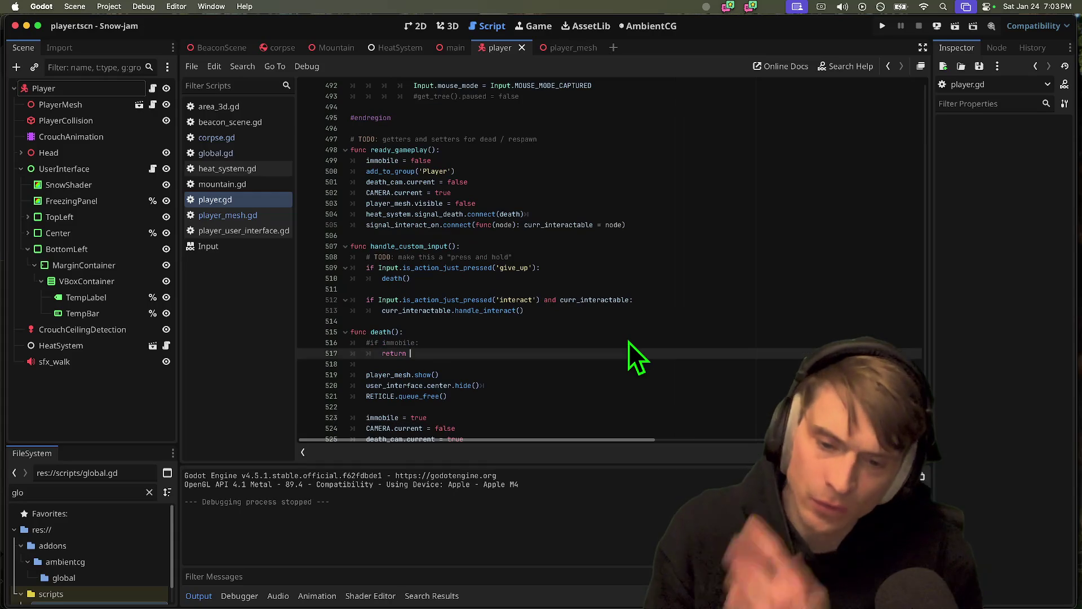
# Uncomment the immobile guard in death() and save player.gd
pyautogui.press('super+k')
pyautogui.press('Down')
pyautogui.press('Down')
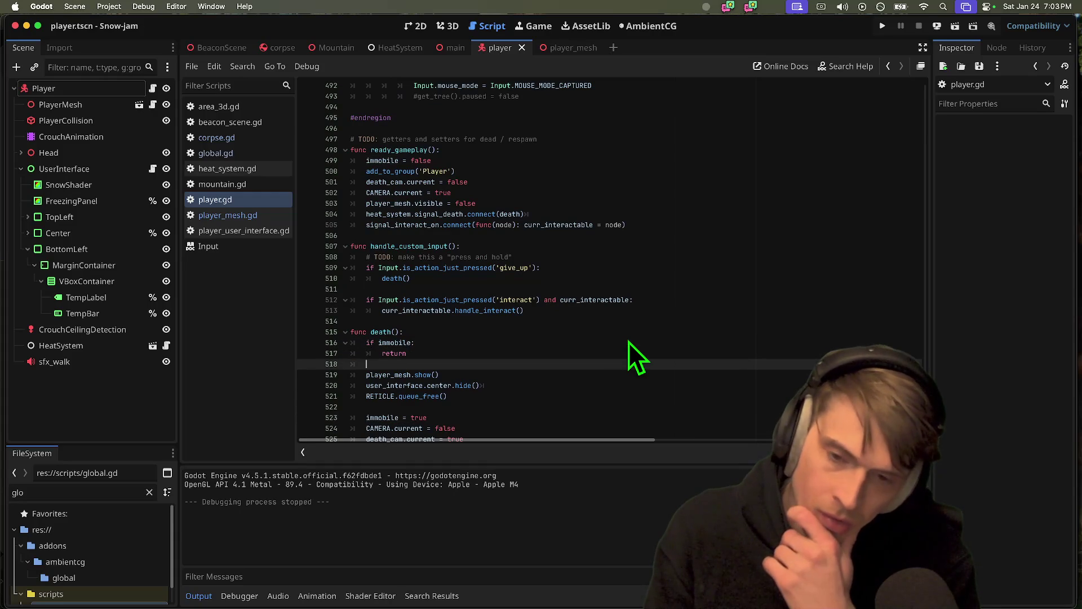
pyautogui.press('super+s')
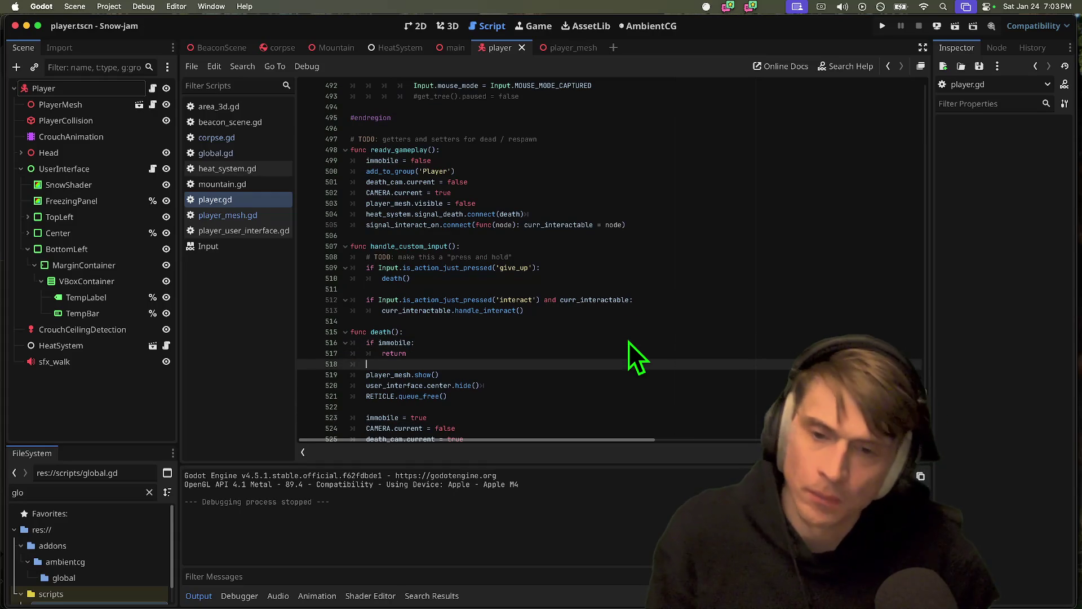
pyautogui.moveTo(924, 406)
pyautogui.mouseDown()
pyautogui.moveTo(926, 177)
pyautogui.moveTo(921, 194)
pyautogui.mouseUp()
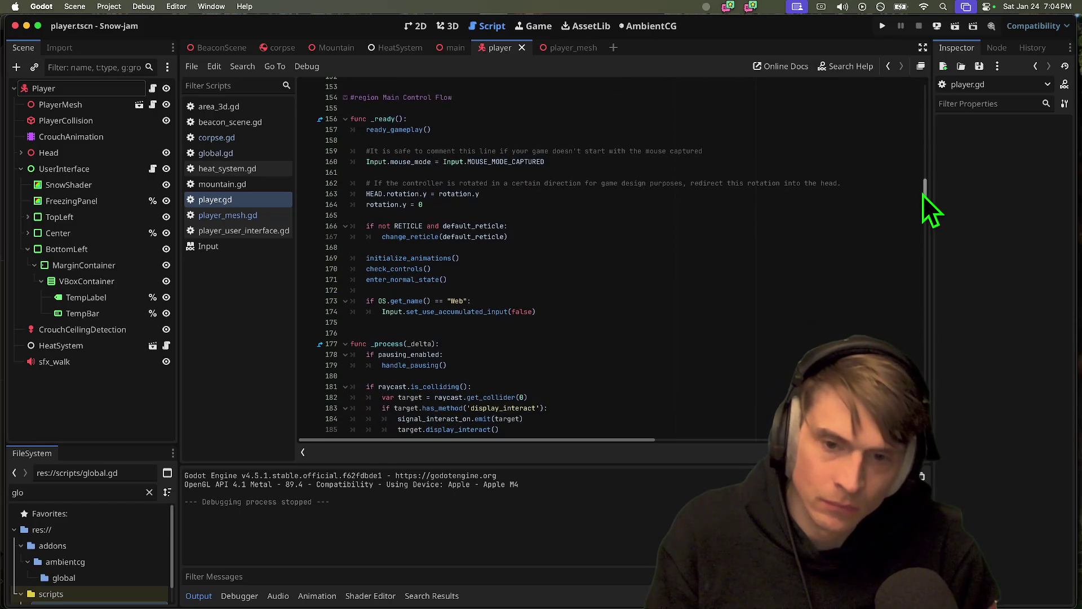
# Select the set_use_accumulated_input line near the Web input check
pyautogui.moveTo(815, 271); pyautogui.dragTo(811, 322)
pyautogui.tripleClick(814, 313)
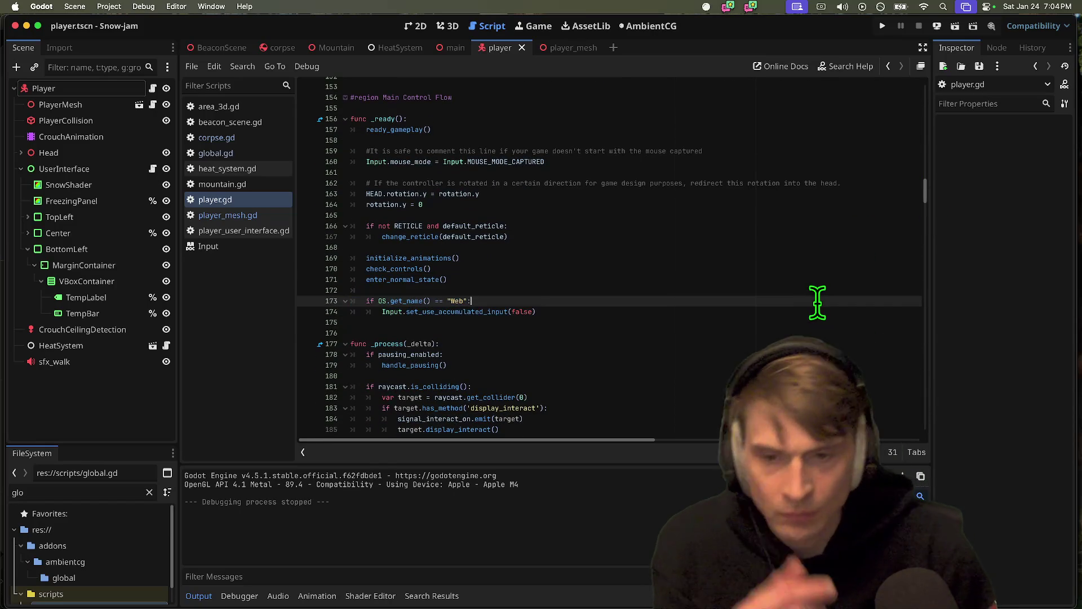
pyautogui.doubleClick(472, 312)
pyautogui.scroll(-1, 472, 319)
pyautogui.click(479, 317)
pyautogui.scroll(-3, 924, 194)
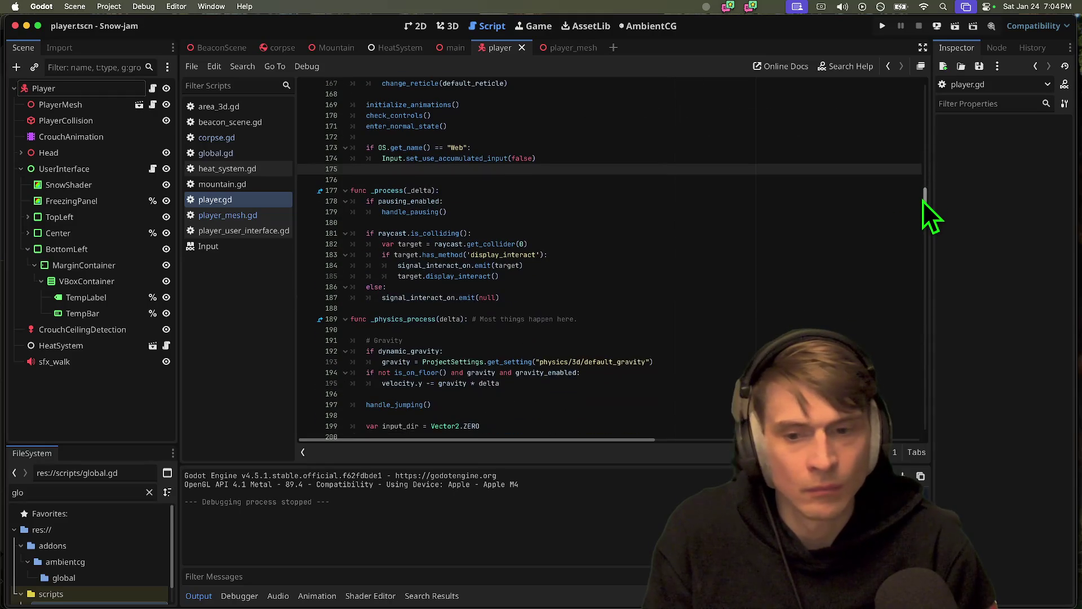
# Search the script for 'input' and select the handle_custom_input() line
pyautogui.press('super+f')
pyautogui.write('input')
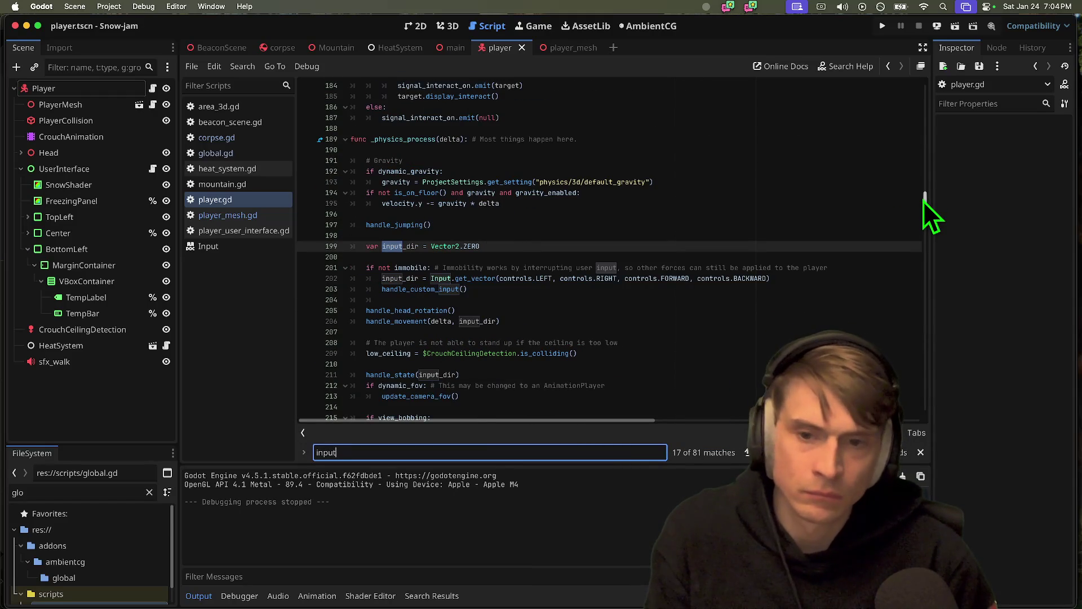
pyautogui.click(743, 277)
pyautogui.click(803, 289)
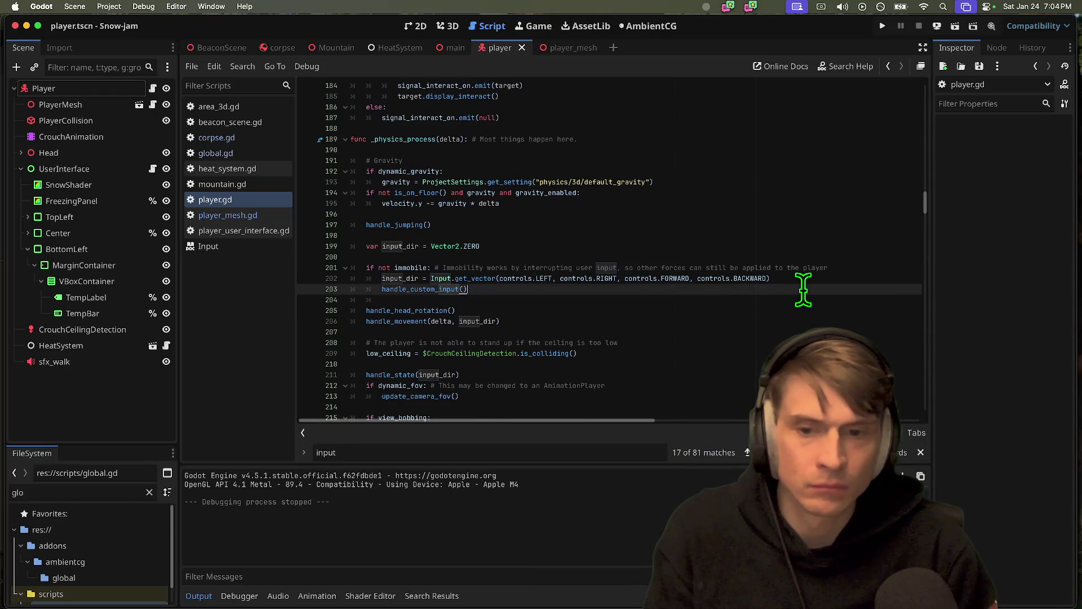
pyautogui.tripleClick(803, 289)
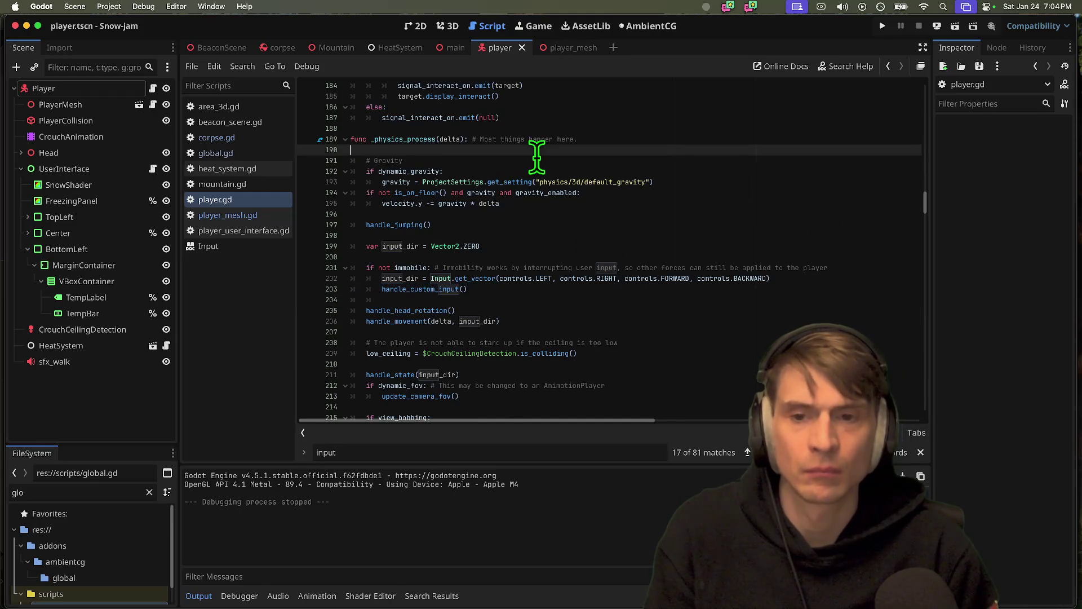
# After checking Discord, scroll to the _ready function and save player.gd
pyautogui.press('super+Tab')
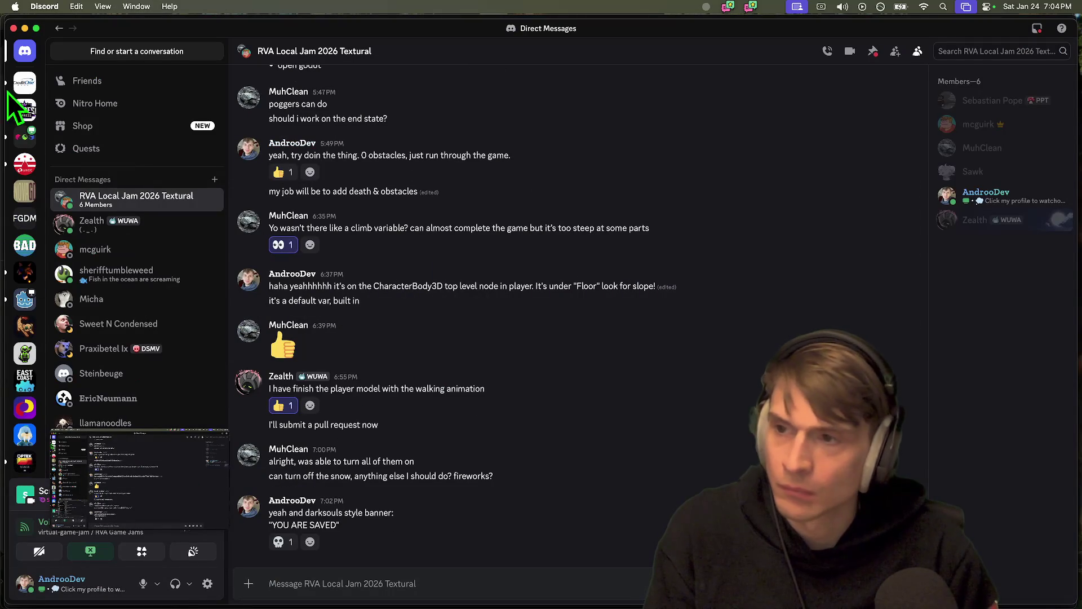
pyautogui.press('super+Tab')
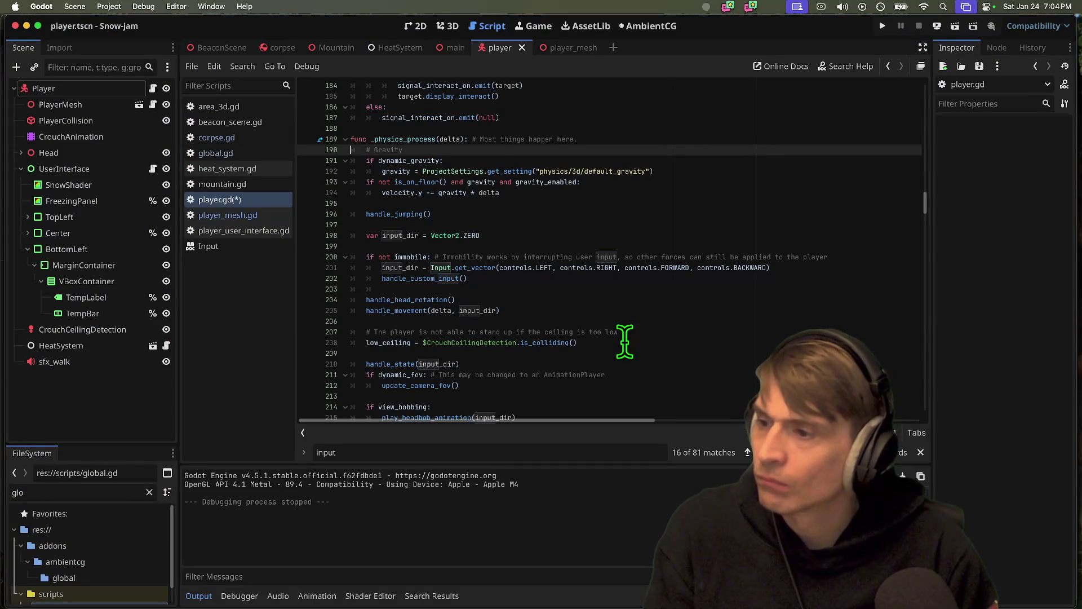
pyautogui.scroll(-1, 625, 341)
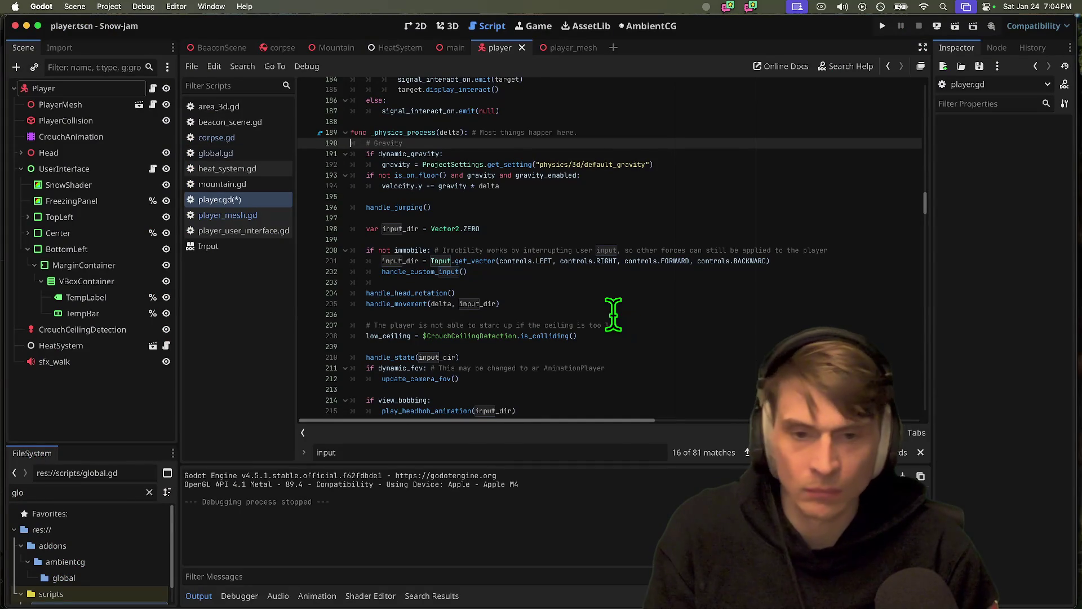
pyautogui.click(613, 314)
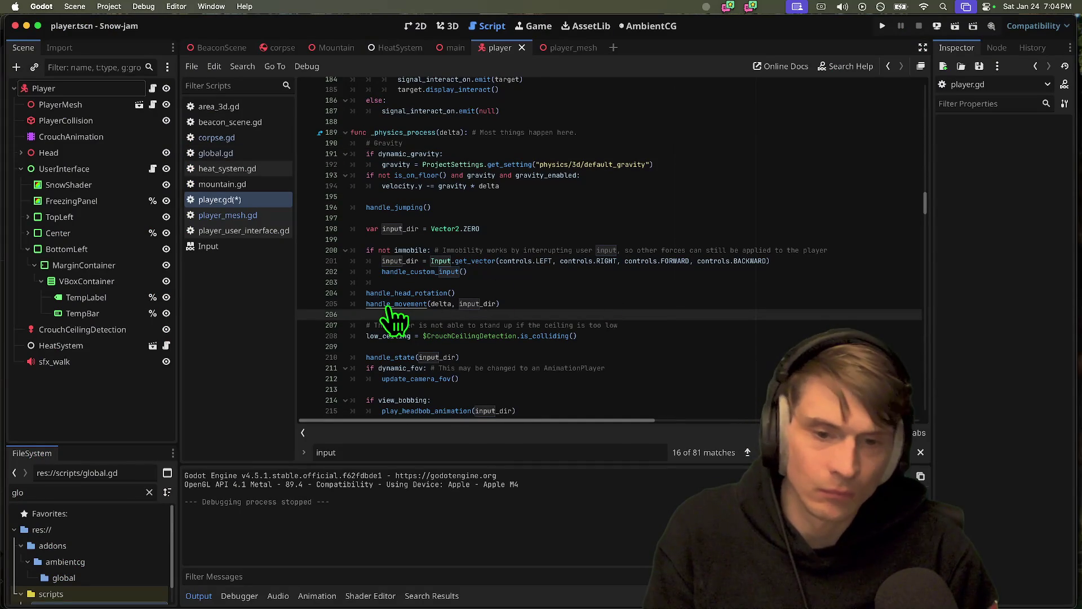
pyautogui.scroll(-5, 788, 326)
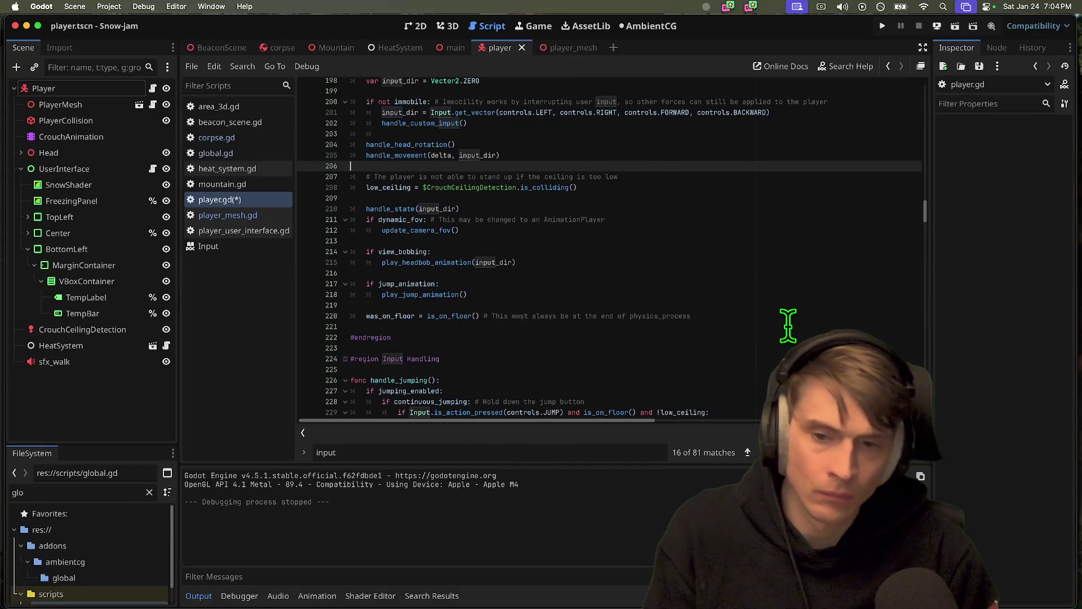
pyautogui.scroll(-1, 800, 322)
pyautogui.moveTo(925, 220)
pyautogui.mouseDown()
pyautogui.moveTo(922, 233)
pyautogui.moveTo(925, 128)
pyautogui.moveTo(910, 187)
pyautogui.mouseUp()
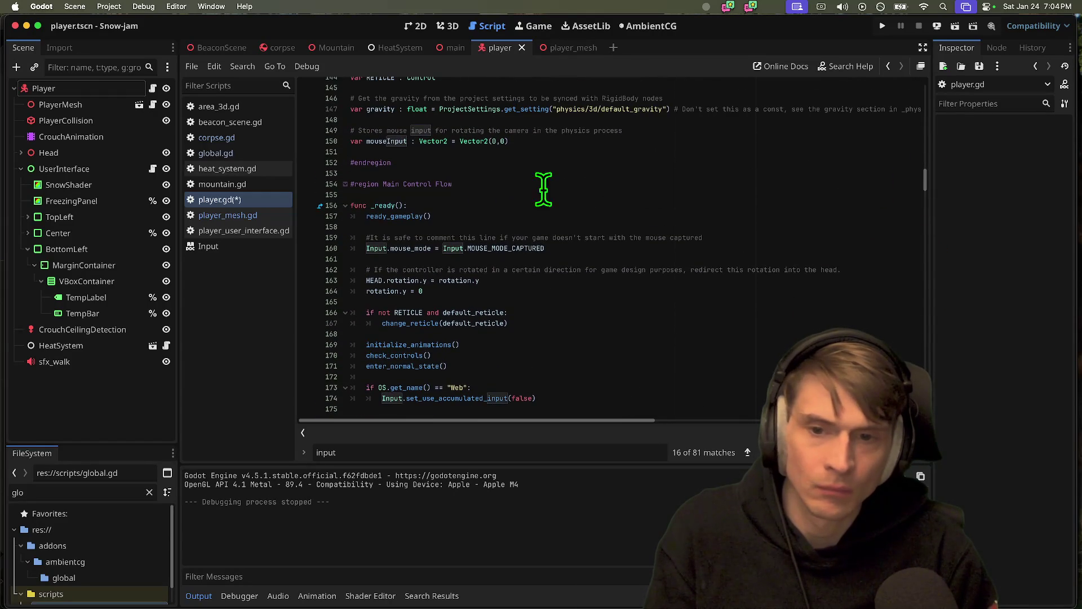
pyautogui.doubleClick(383, 205)
pyautogui.scroll(3, 587, 203)
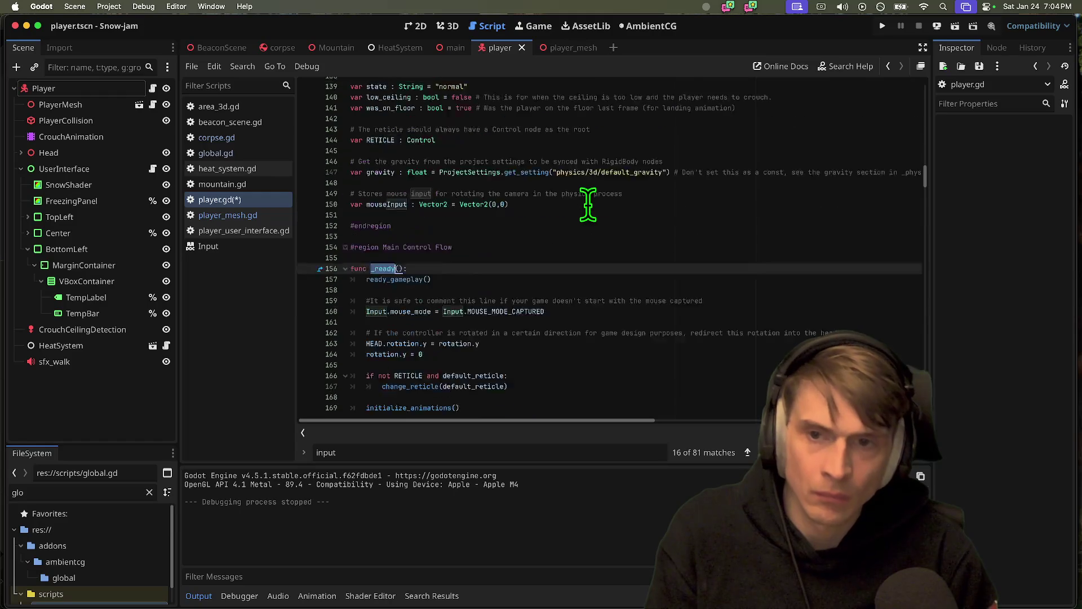
pyautogui.press('super+s')
pyautogui.moveTo(928, 183); pyautogui.dragTo(921, 50)
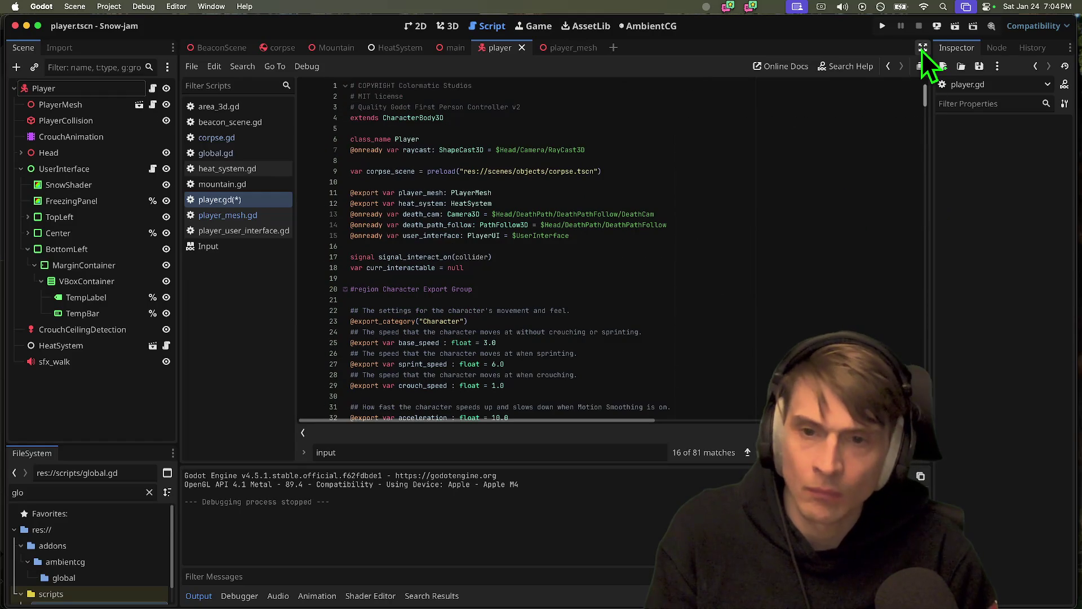
# Test-run the Snow-jam game with Cmd+B, then stop it
pyautogui.press('super+b')
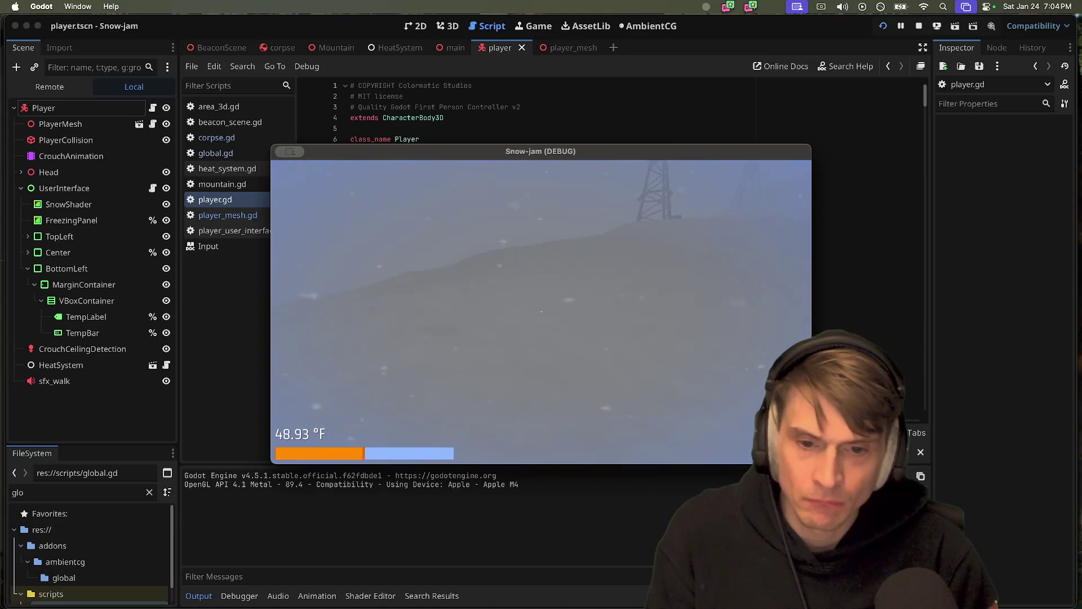
pyautogui.press('super+period')
pyautogui.click(541, 310)
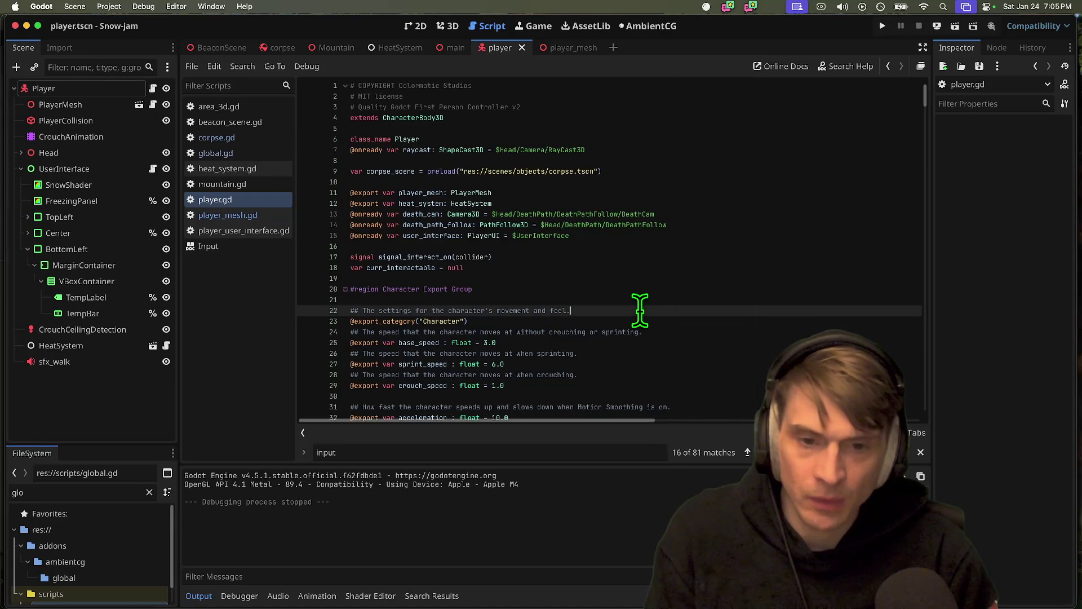
# Search player.gd for 'input' and step to the next match
pyautogui.press('super+f')
pyautogui.write('inopu')
pyautogui.press('BackSpace')
pyautogui.press('BackSpace')
pyautogui.press('Escape')
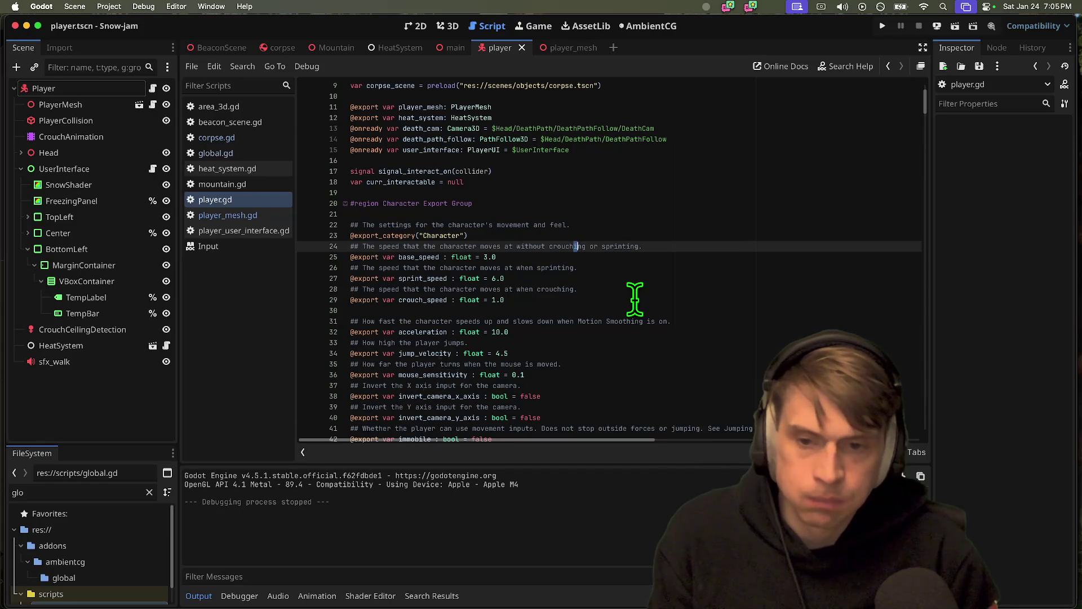
pyautogui.hotkey('ctrl', 'f')
pyautogui.write('input')
pyautogui.hotkey('shift', 'Return')
pyautogui.hotkey('shift', 'Return')
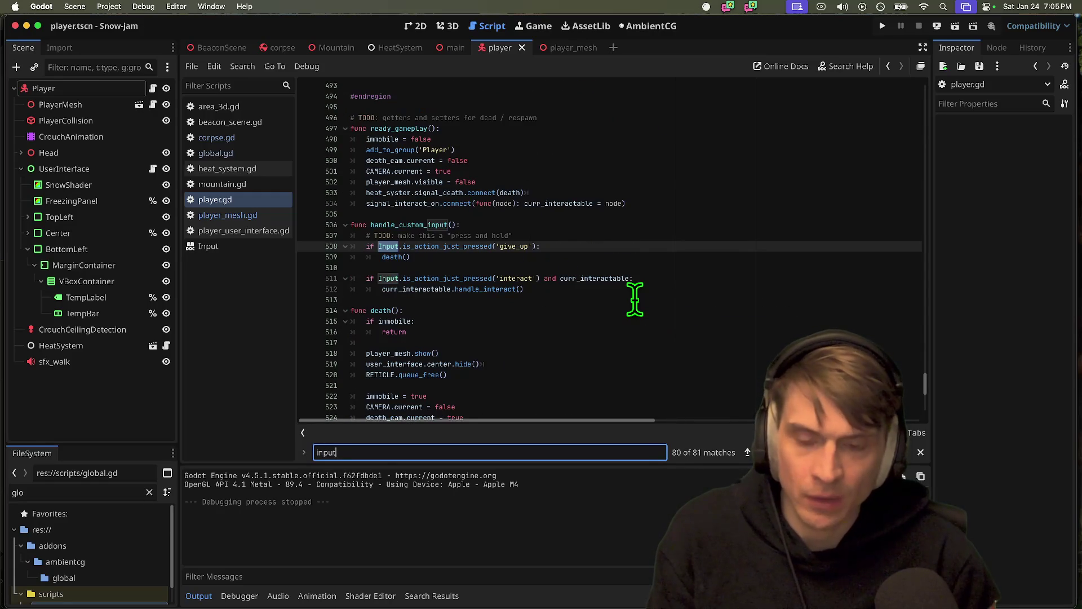
# Jump to the next 'input' match, scroll down to line 517, and relaunch the game
pyautogui.press('Return')
pyautogui.press('Return')
pyautogui.press('Return')
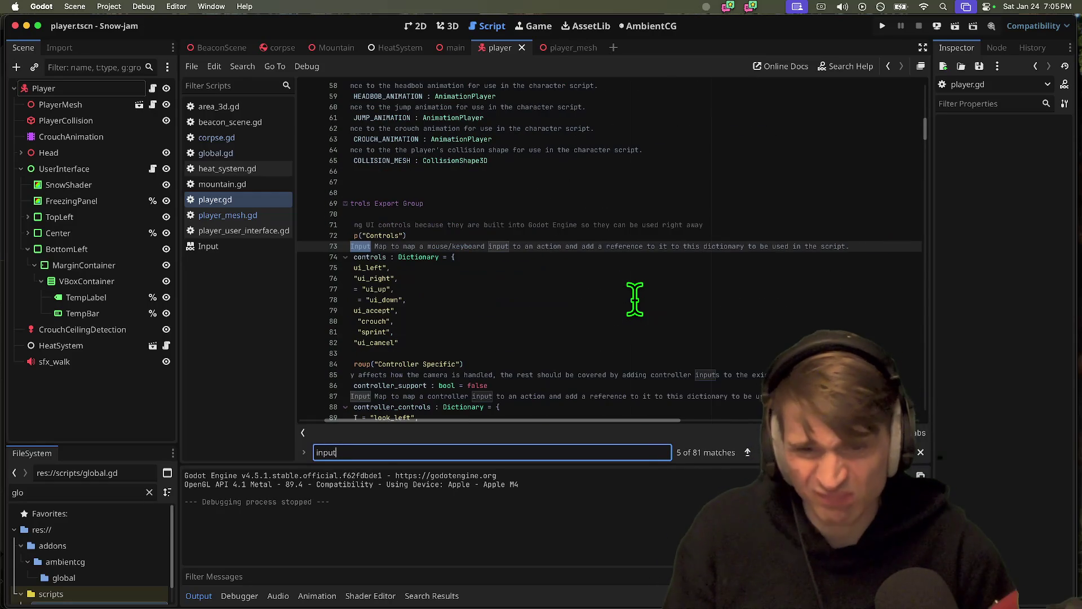
pyautogui.press('Escape')
pyautogui.scroll(-5, 688, 351)
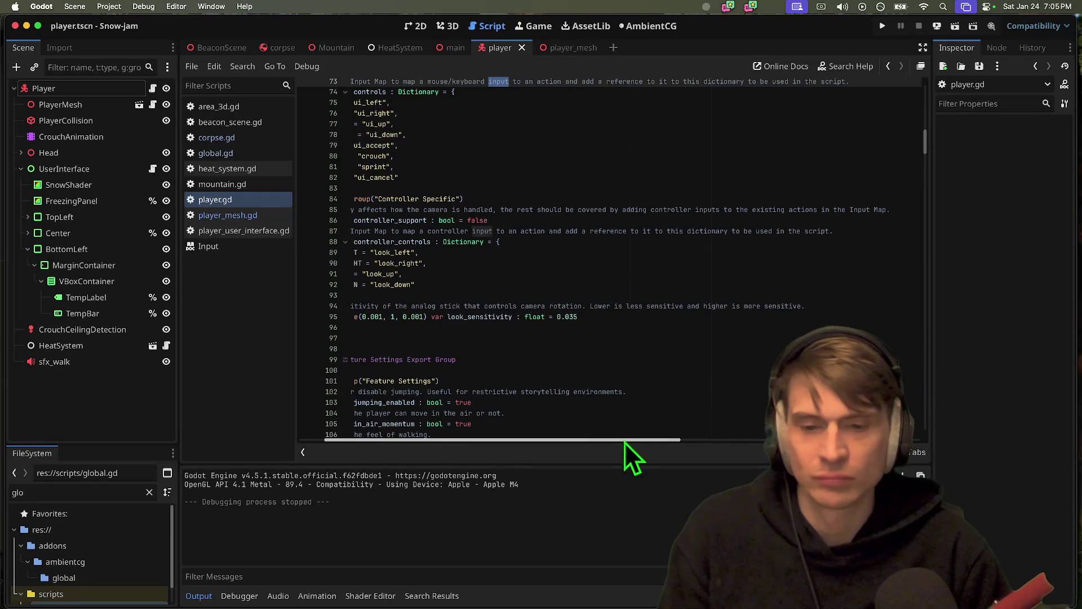
pyautogui.hscroll(-2, 700, 440)
pyautogui.scroll(-3, 478, 389)
pyautogui.scroll(-10, 478, 389)
pyautogui.moveTo(928, 172); pyautogui.dragTo(924, 436)
pyautogui.click(871, 329)
pyautogui.press('super+b')
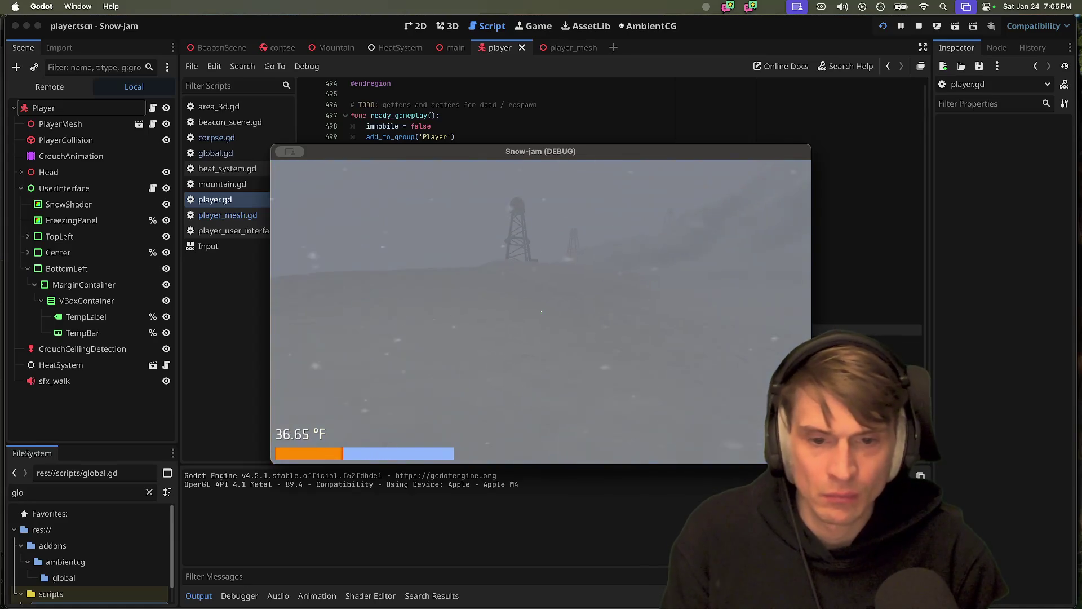
# Stop the game and find the set_use_accumulated_input call on line 174 via 'accum'
pyautogui.press('super+period')
pyautogui.press('super+f')
pyautogui.write('accum')
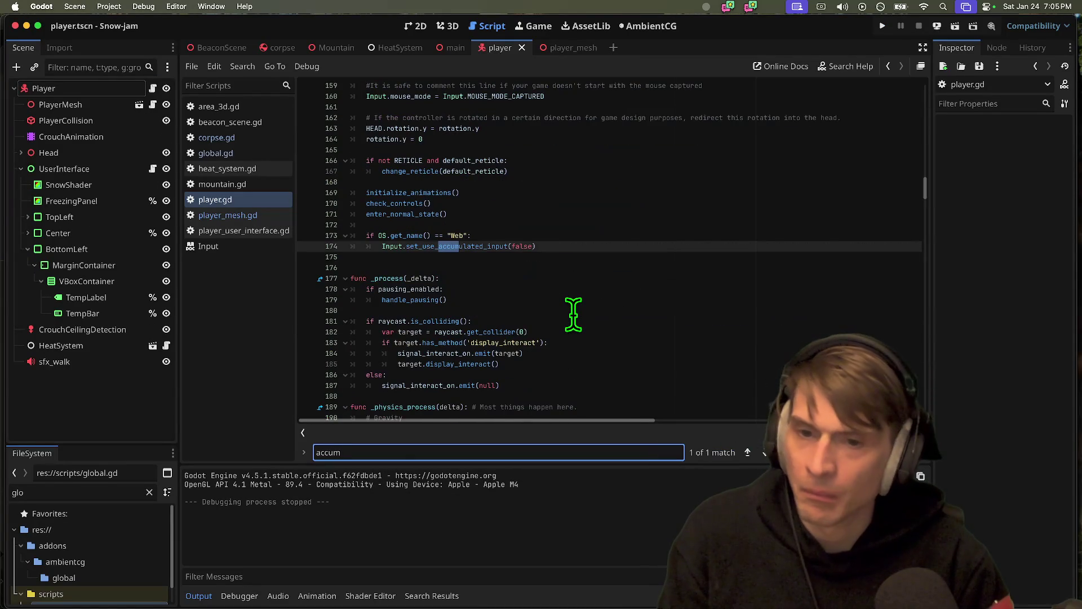
pyautogui.press('Escape')
pyautogui.doubleClick(466, 246)
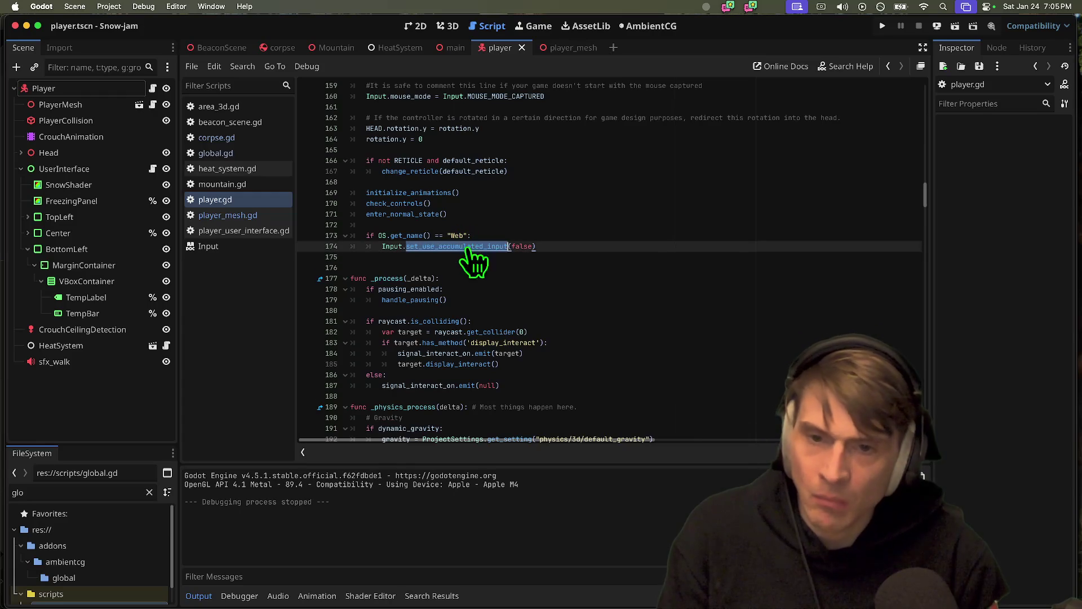
pyautogui.press('Right')
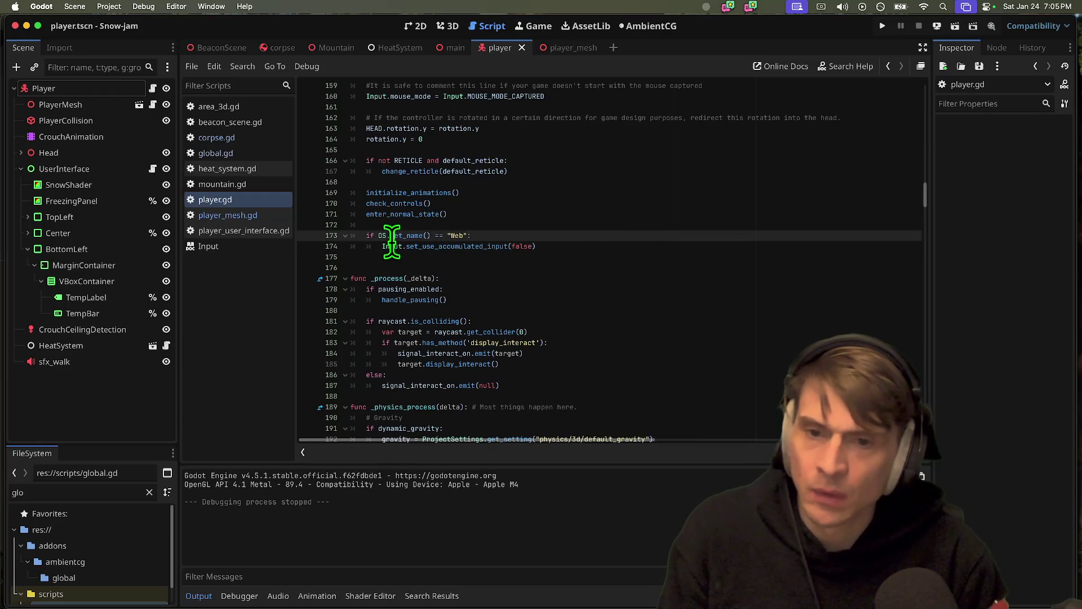
pyautogui.click(567, 252)
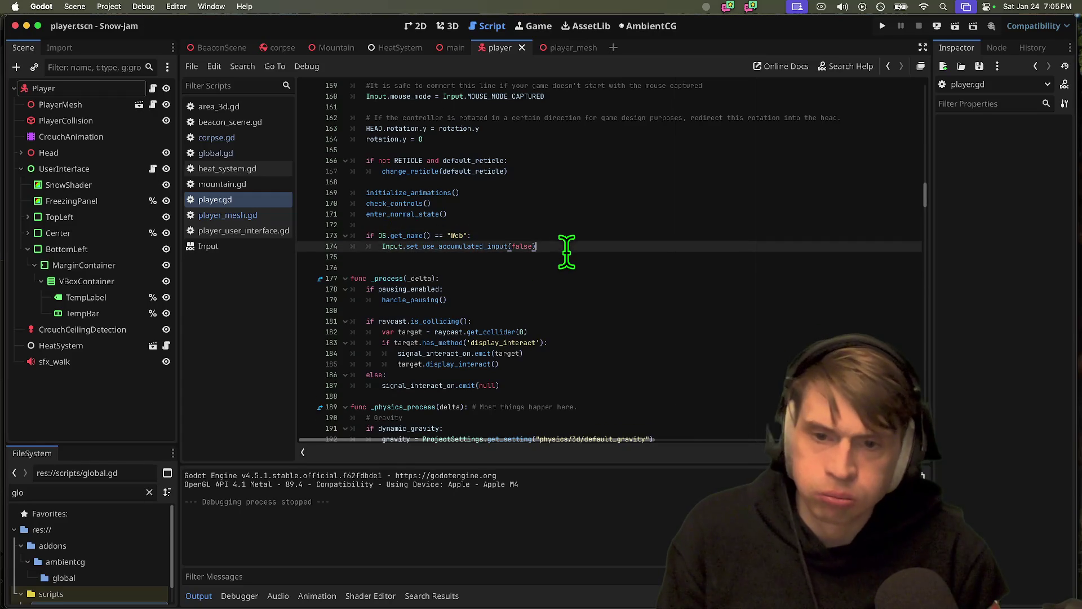
pyautogui.doubleClick(480, 246)
# Select handle_custom_input on line 202 and jump to its definition
pyautogui.scroll(-3, 556, 242)
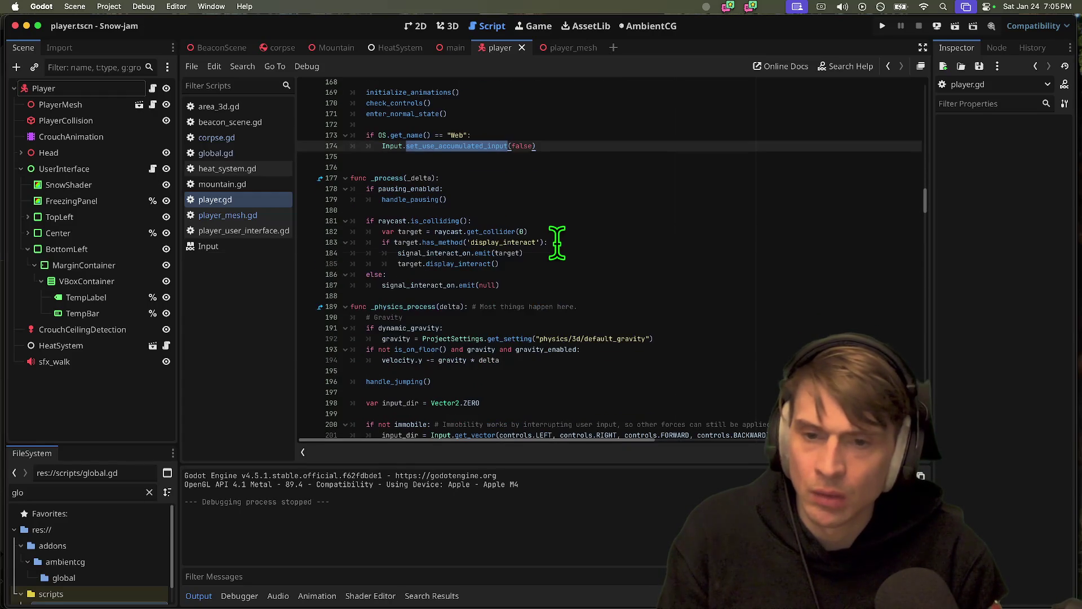
pyautogui.scroll(-10, 796, 214)
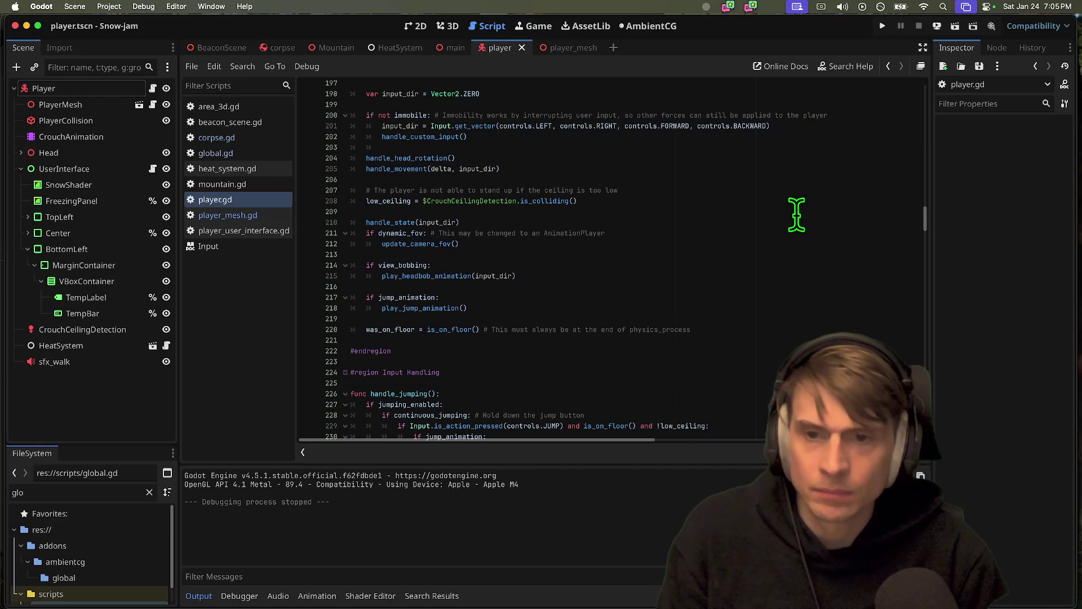
pyautogui.scroll(2, 797, 215)
pyautogui.doubleClick(412, 179)
pyautogui.doubleClick(401, 168)
pyautogui.doubleClick(399, 179)
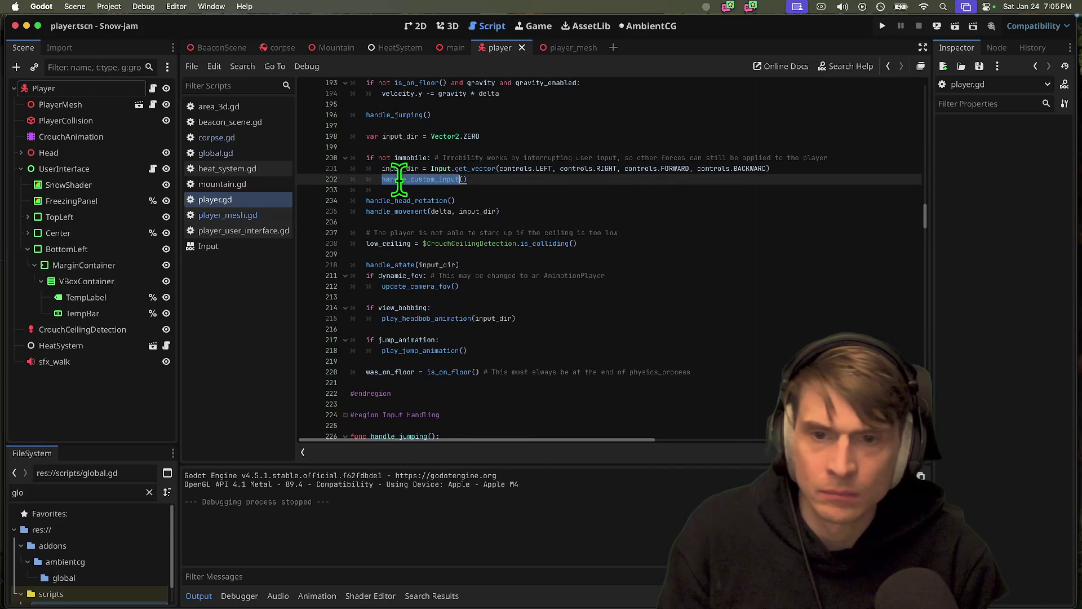
pyautogui.press('super+g')
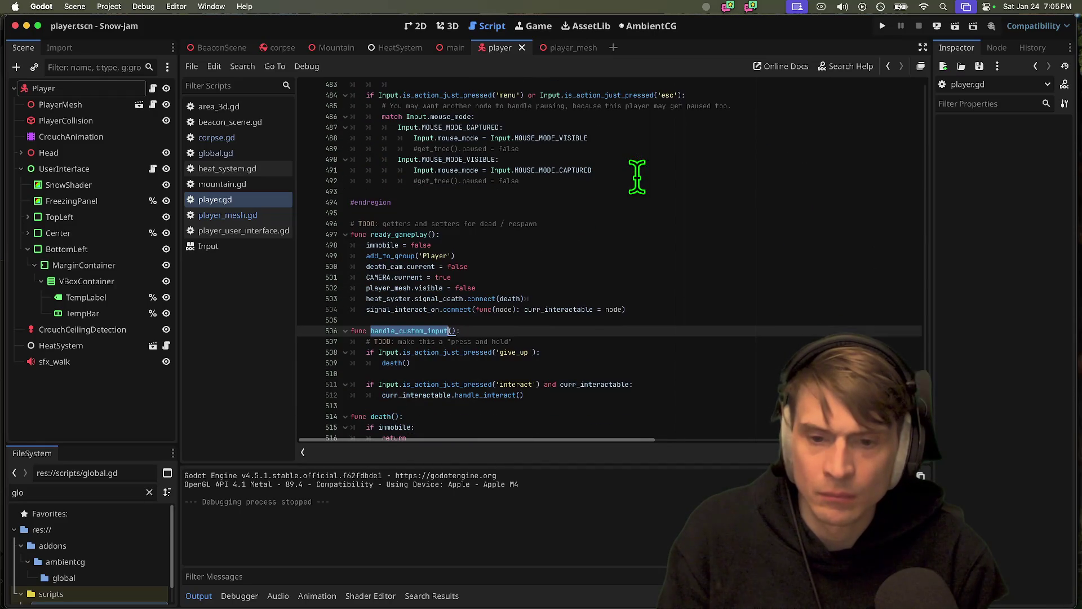
pyautogui.scroll(10, 694, 395)
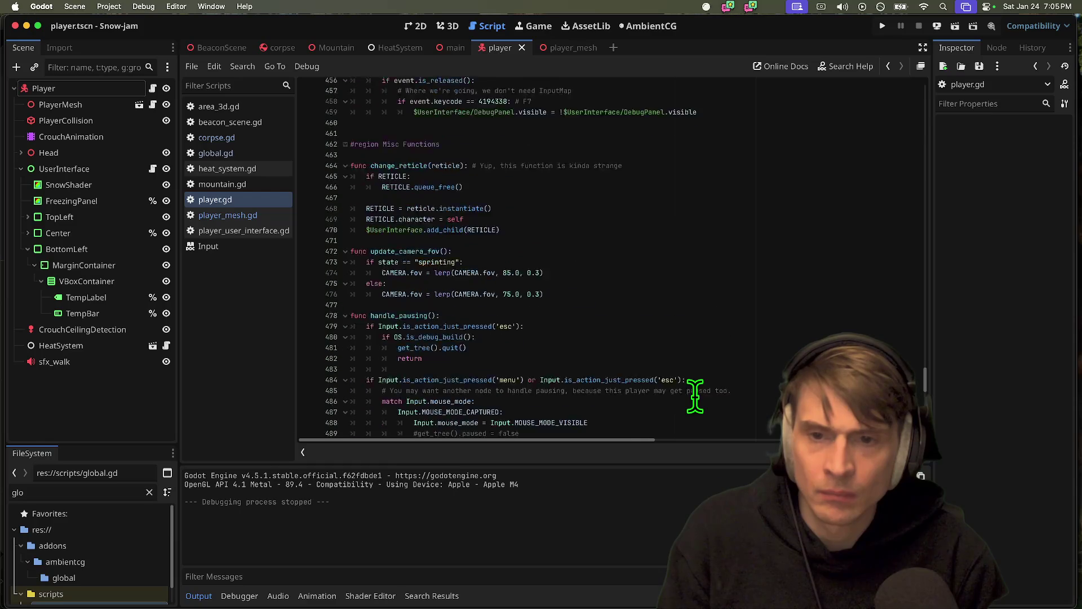
pyautogui.scroll(8, 694, 395)
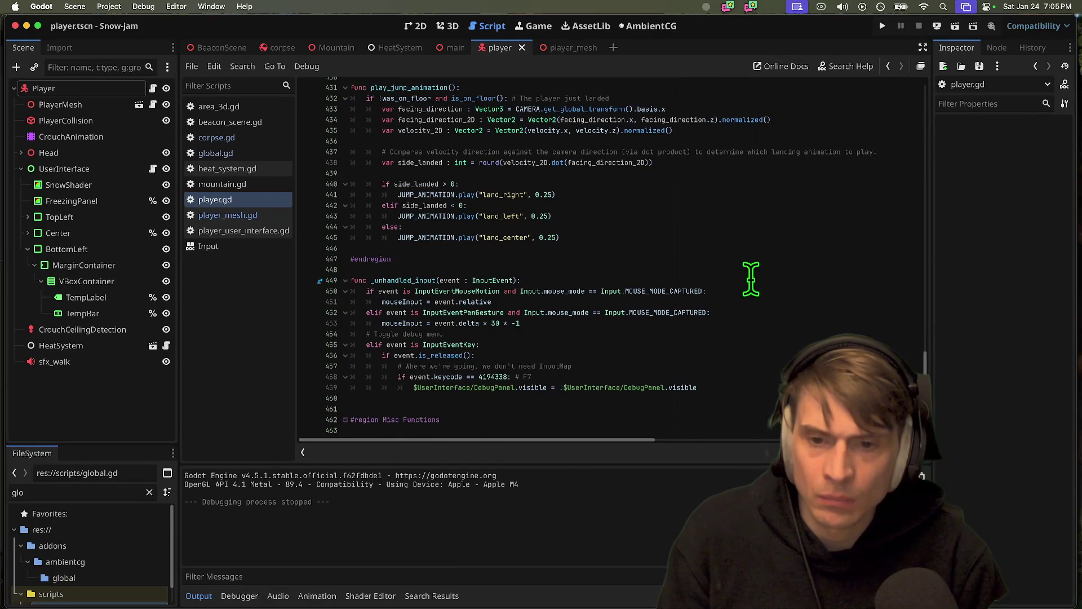
pyautogui.click(773, 299)
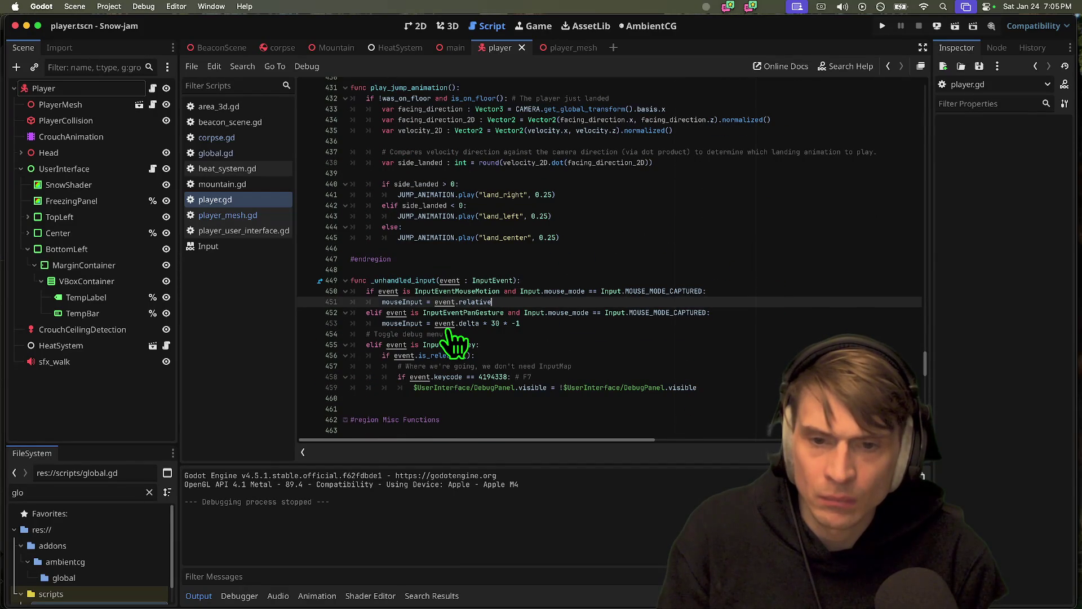
pyautogui.moveTo(519, 324); pyautogui.dragTo(300, 320)
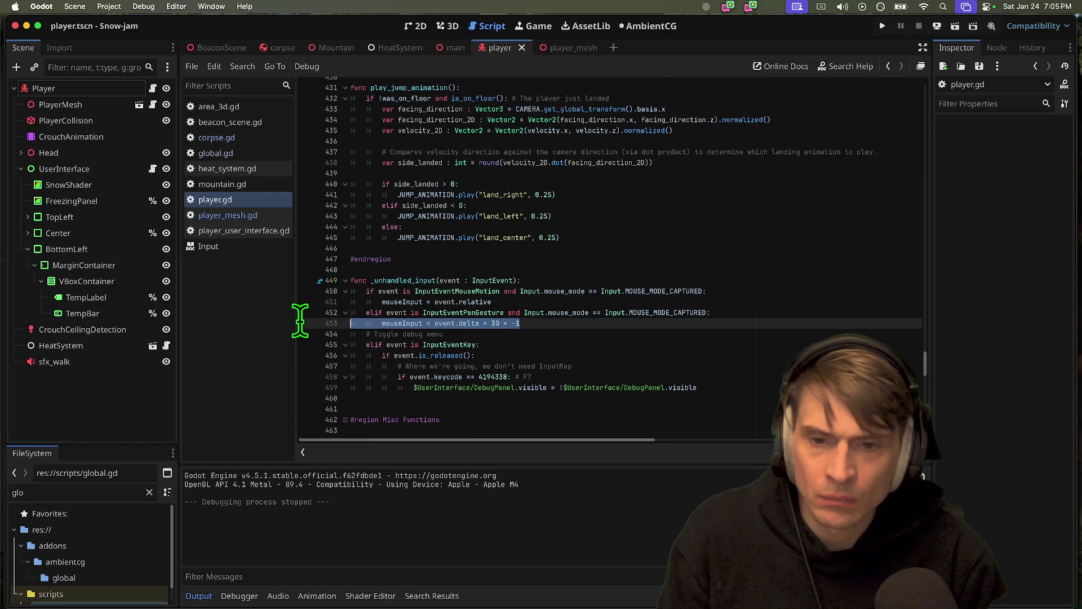
pyautogui.moveTo(567, 321)
pyautogui.mouseDown()
pyautogui.moveTo(696, 321)
pyautogui.moveTo(290, 314)
pyautogui.mouseUp()
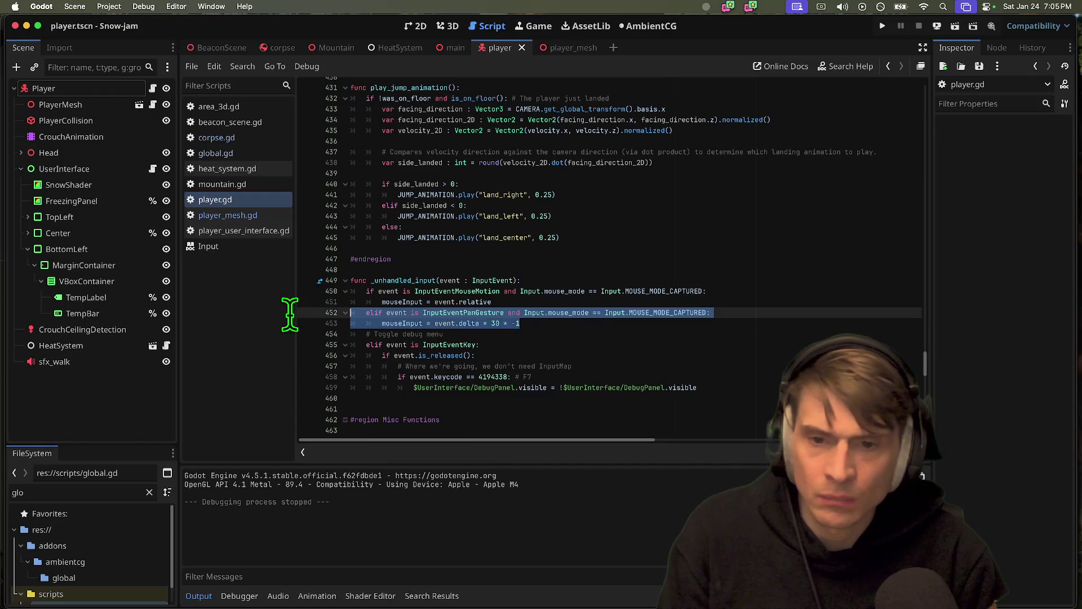
pyautogui.click(648, 313)
pyautogui.doubleClick(490, 290)
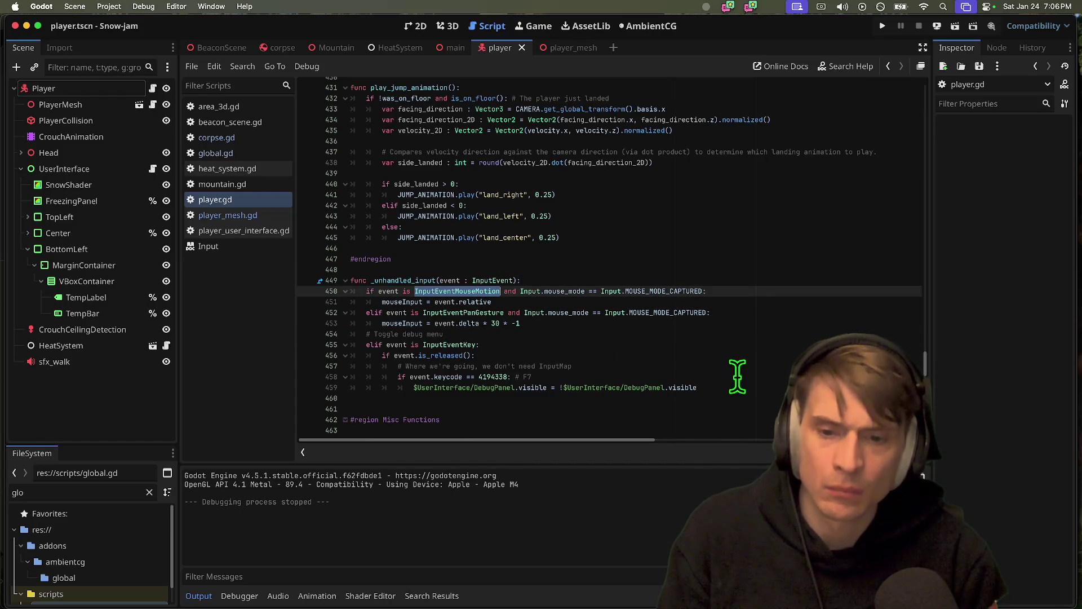
pyautogui.doubleClick(420, 282)
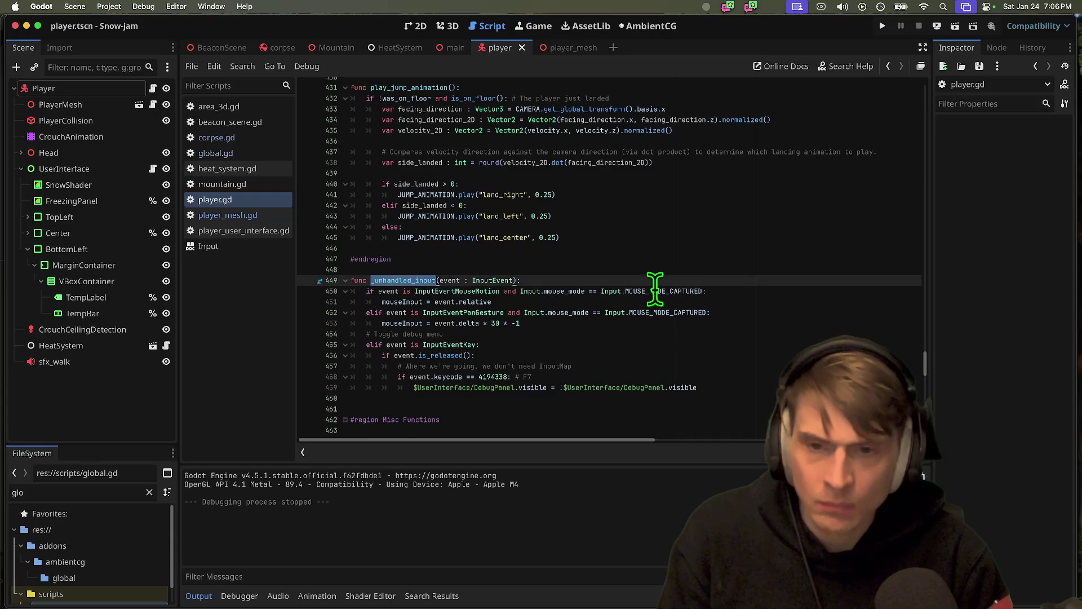
pyautogui.scroll(3, 686, 287)
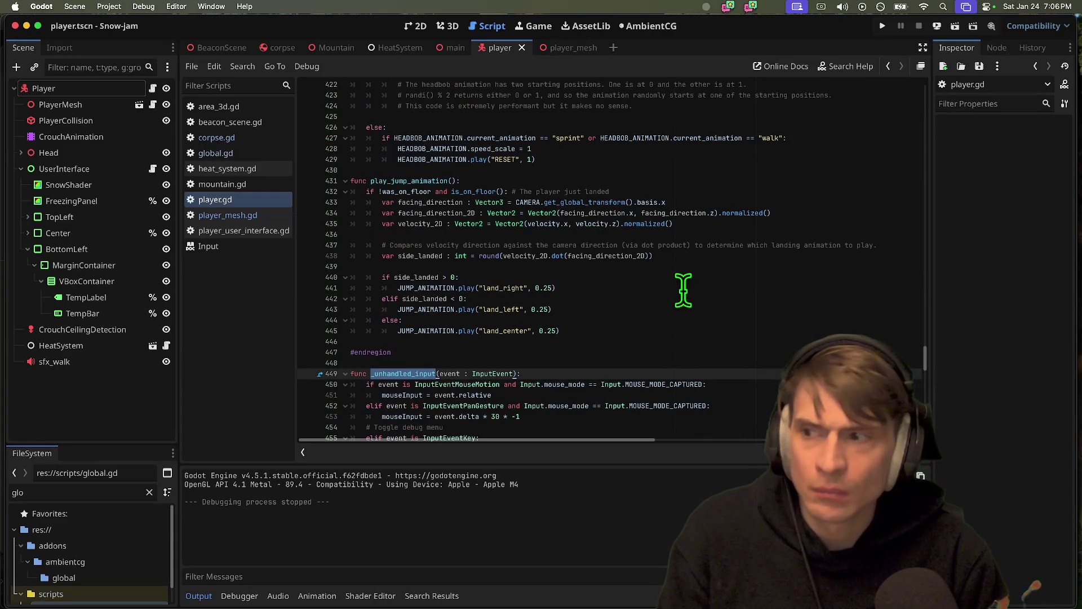
pyautogui.scroll(-5, 680, 291)
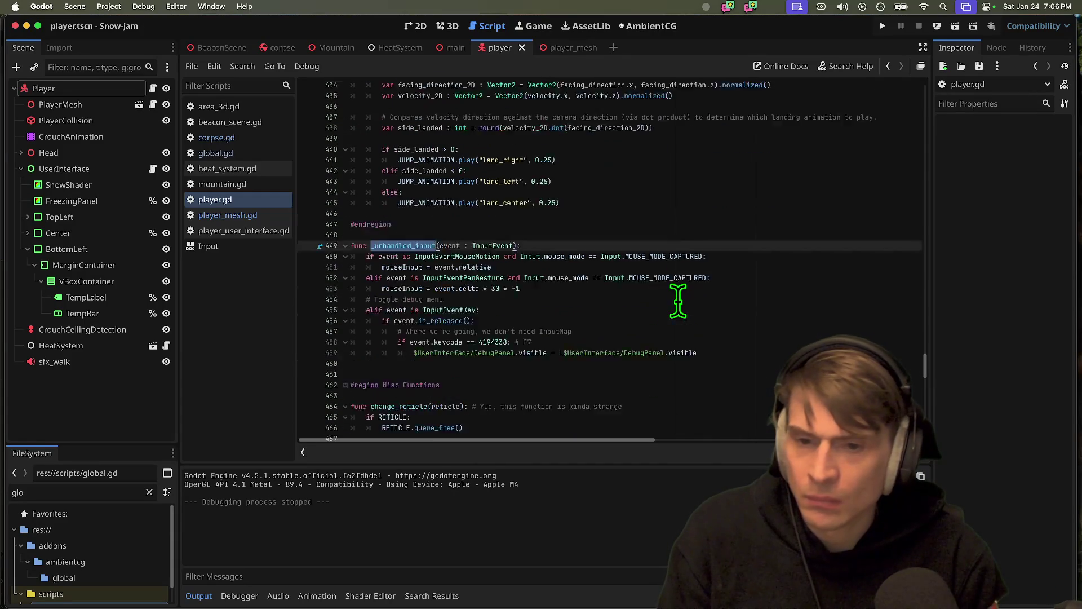
pyautogui.moveTo(742, 341)
pyautogui.mouseDown()
pyautogui.moveTo(498, 290)
pyautogui.moveTo(346, 231)
pyautogui.mouseUp()
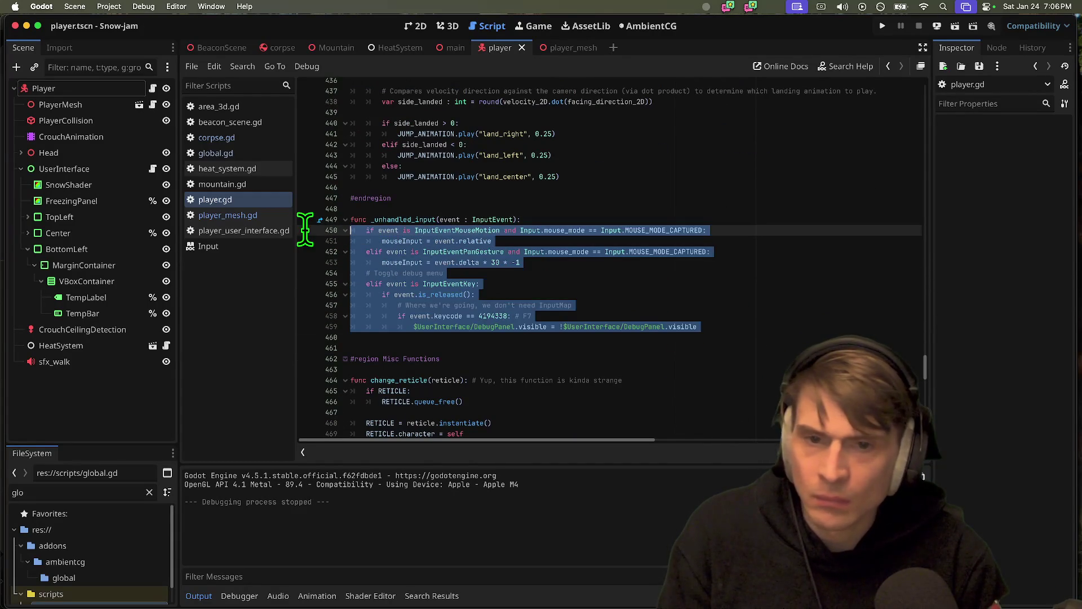
pyautogui.click(398, 210)
pyautogui.click(377, 219)
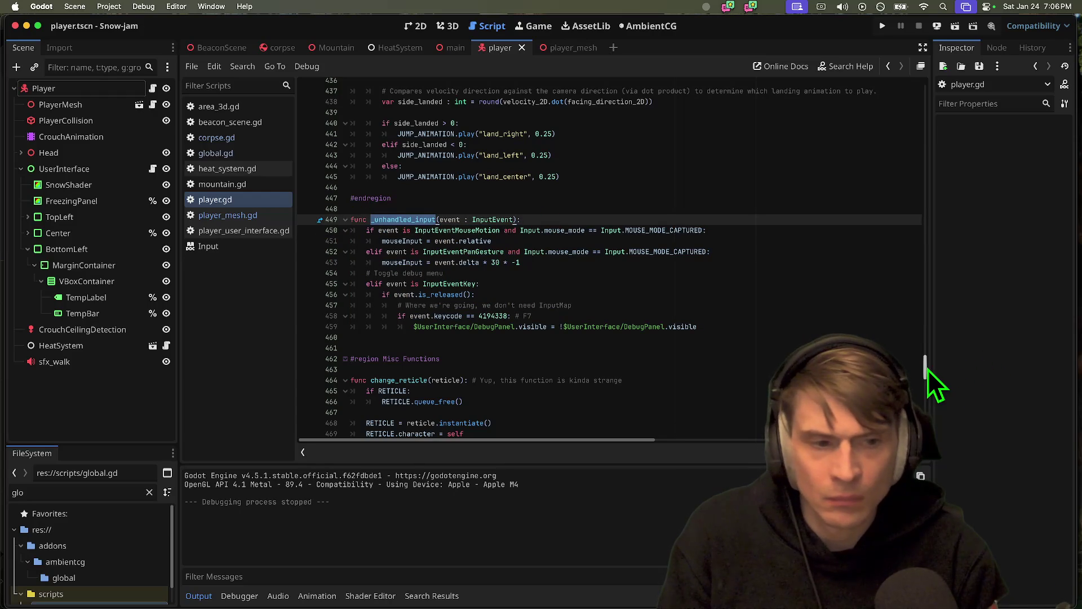
pyautogui.scroll(-1, 927, 370)
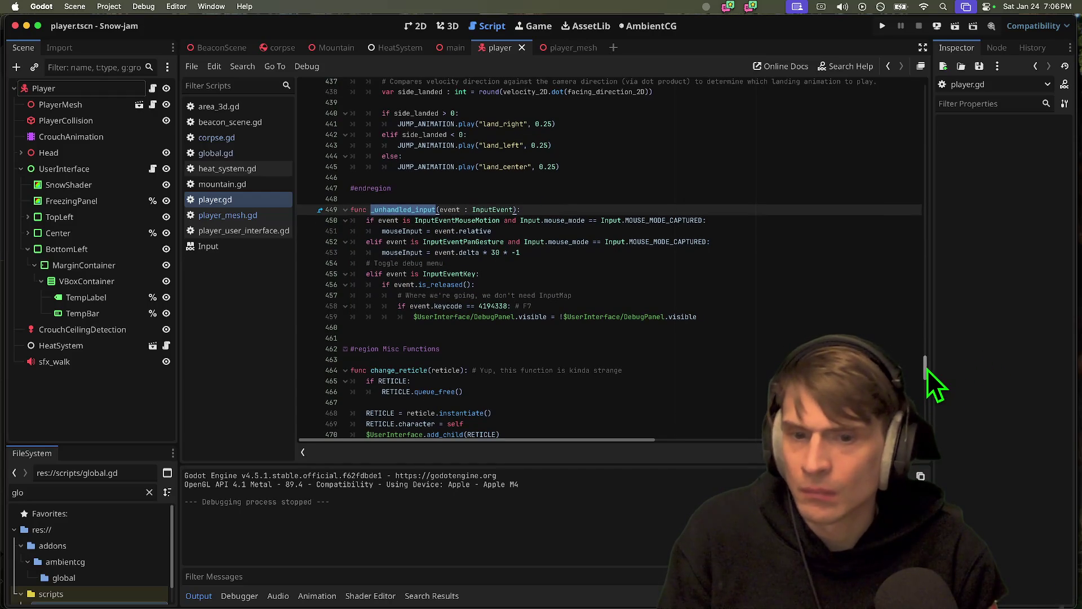
pyautogui.click(744, 243)
pyautogui.click(742, 210)
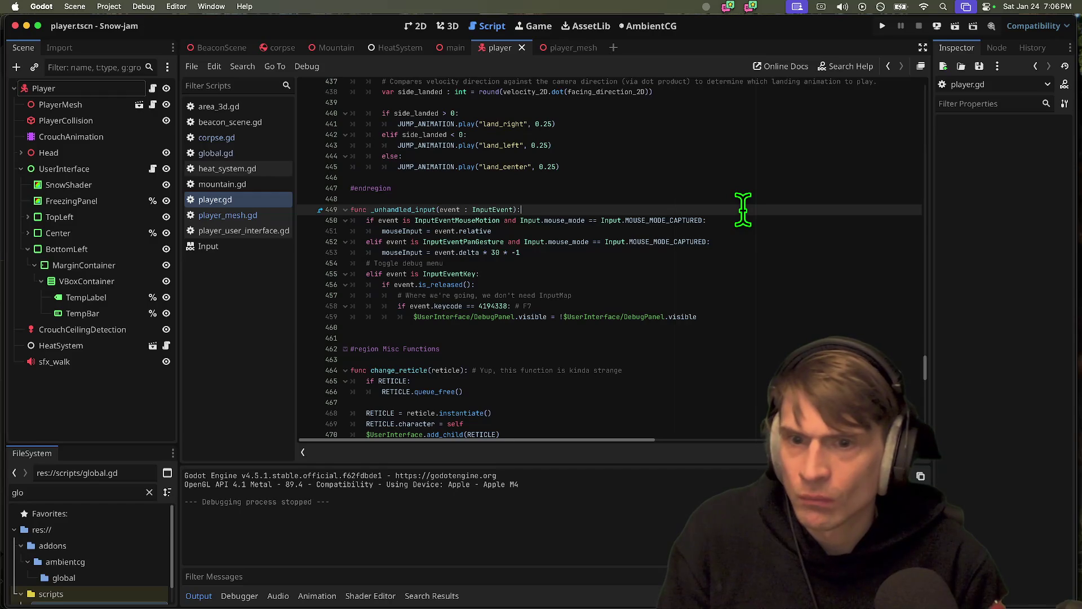
pyautogui.press('Return')
pyautogui.hotkey('ctrl', 'z')
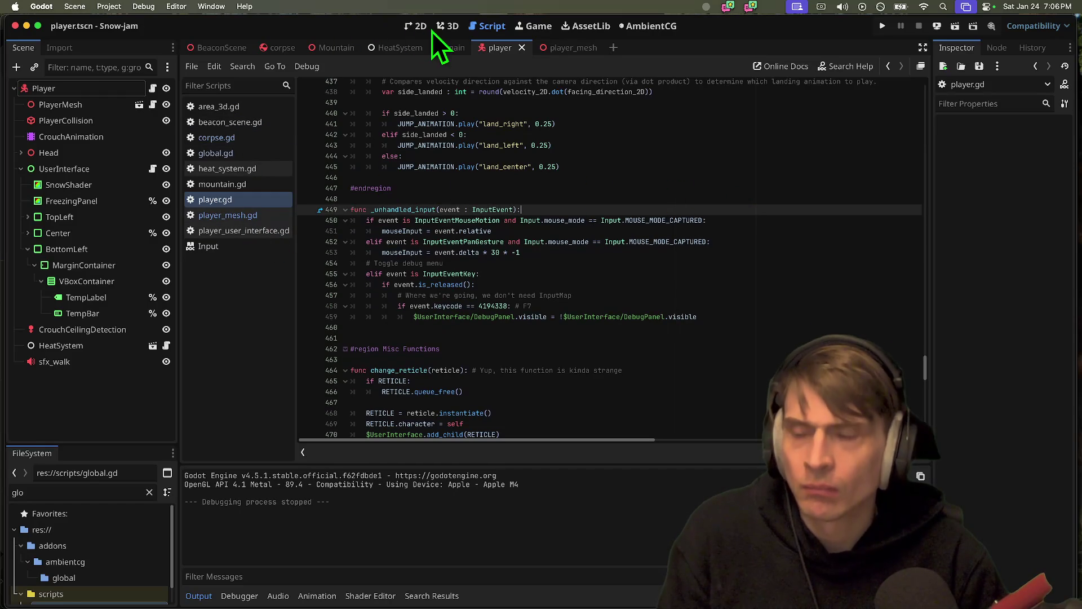
# Launch the game and expand Corpse and Player2 in the Remote scene tree
pyautogui.press('super+b')
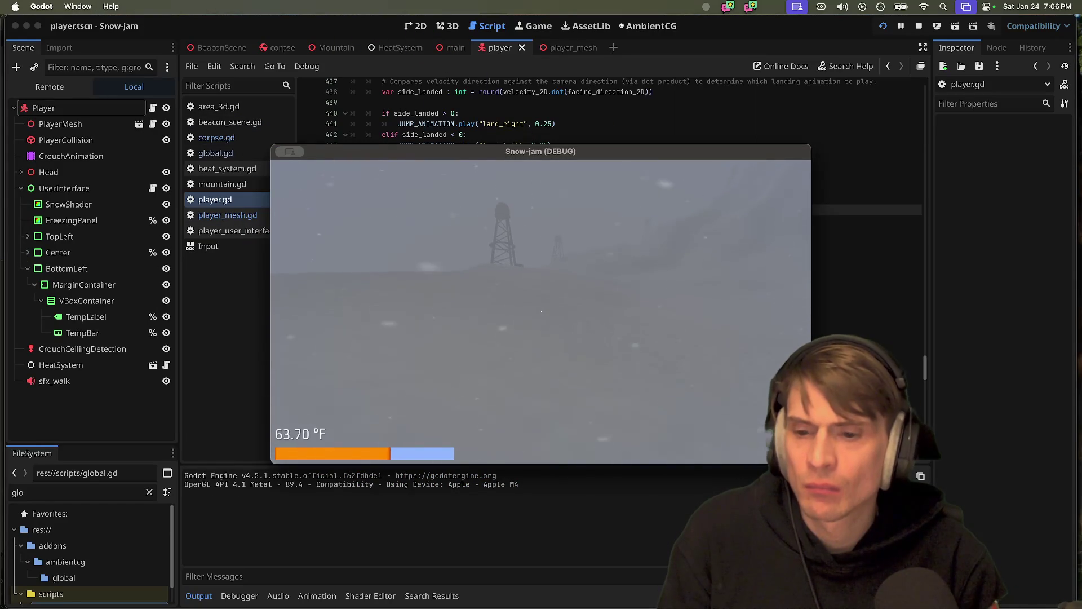
pyautogui.press('super+Tab')
pyautogui.click(40, 88)
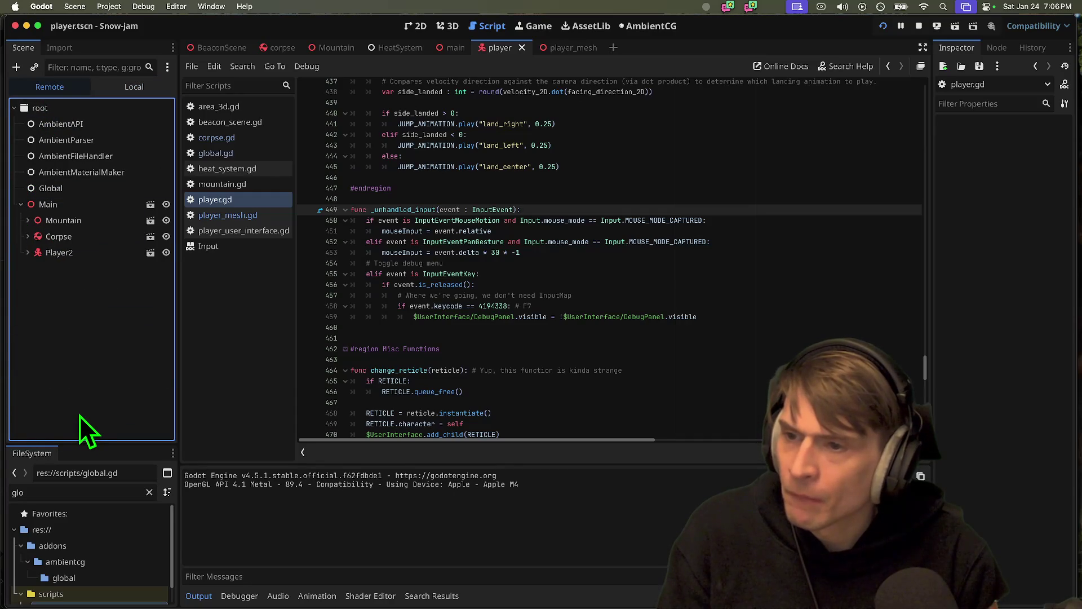
pyautogui.click(28, 236)
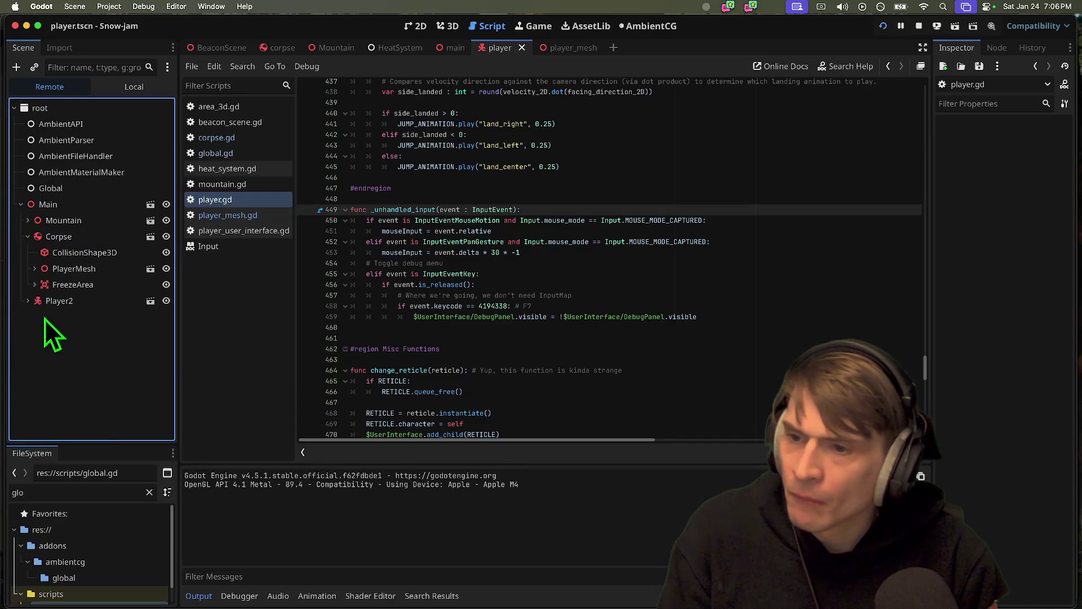
pyautogui.doubleClick(56, 301)
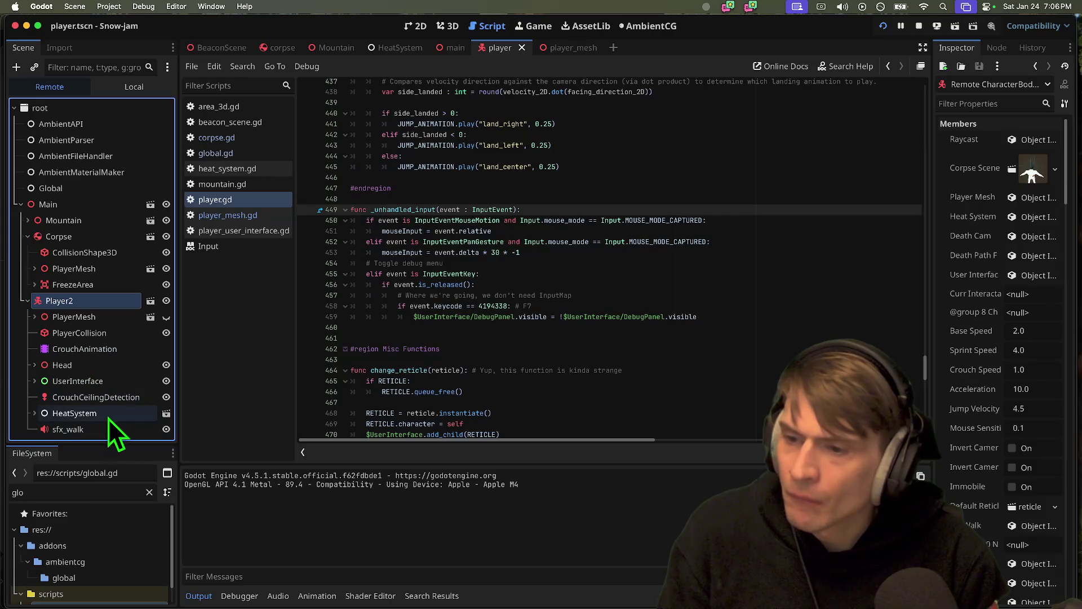
# Alternate between game and editor, collapsing and deselecting Player2 in the live tree
pyautogui.press('super+Tab')
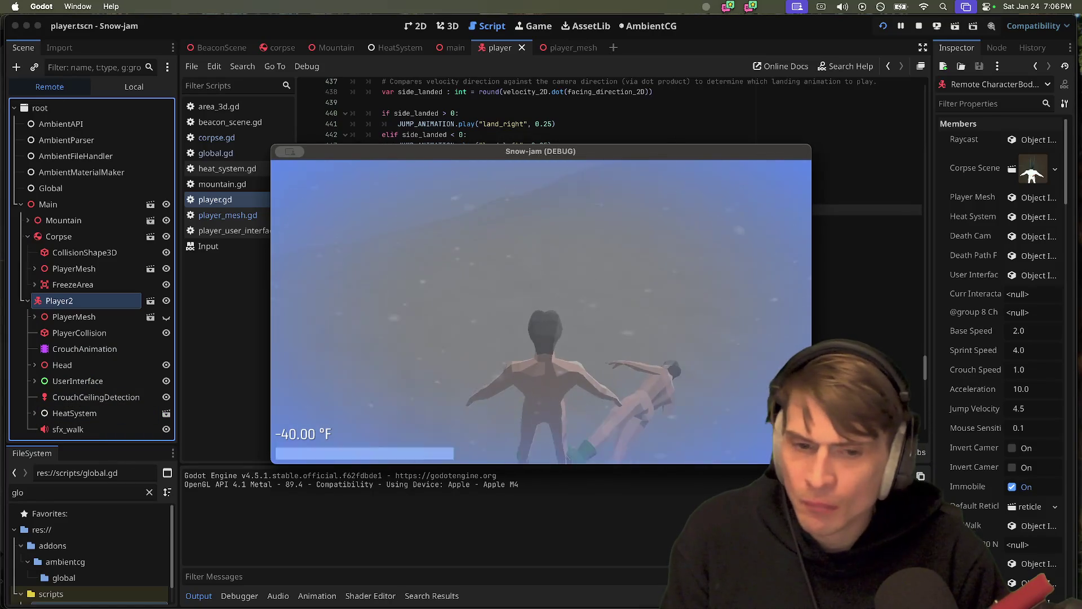
pyautogui.press('super+Tab')
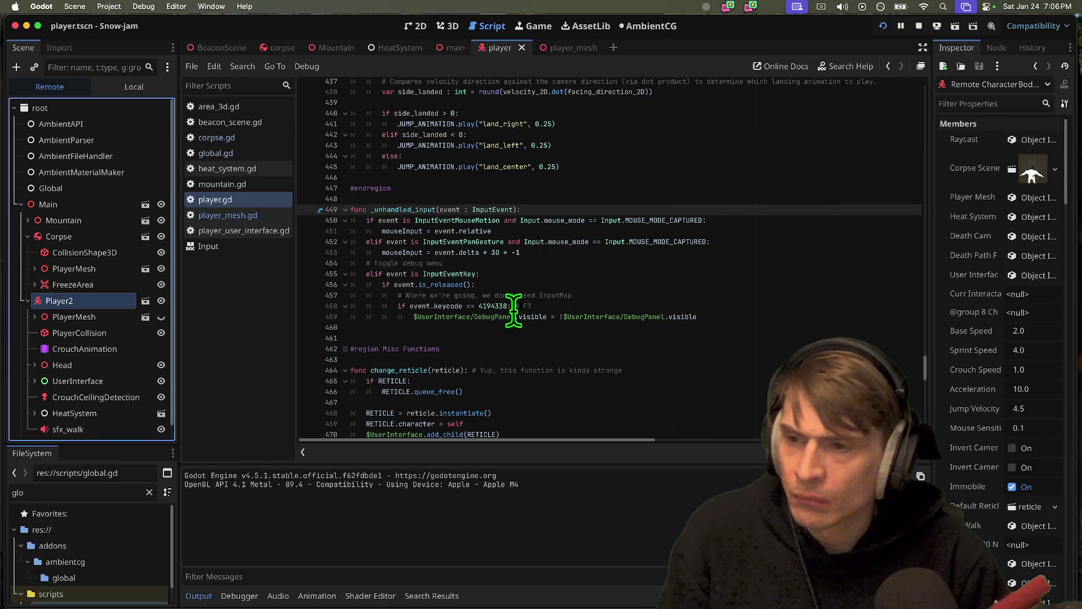
pyautogui.click(27, 301)
pyautogui.click(43, 370)
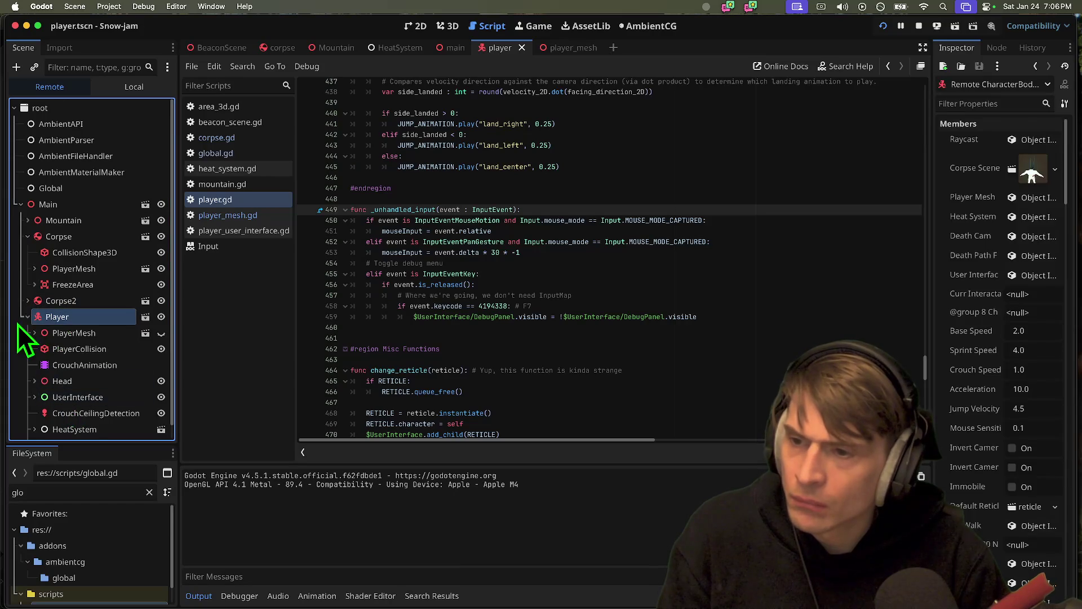
pyautogui.press('super+Tab')
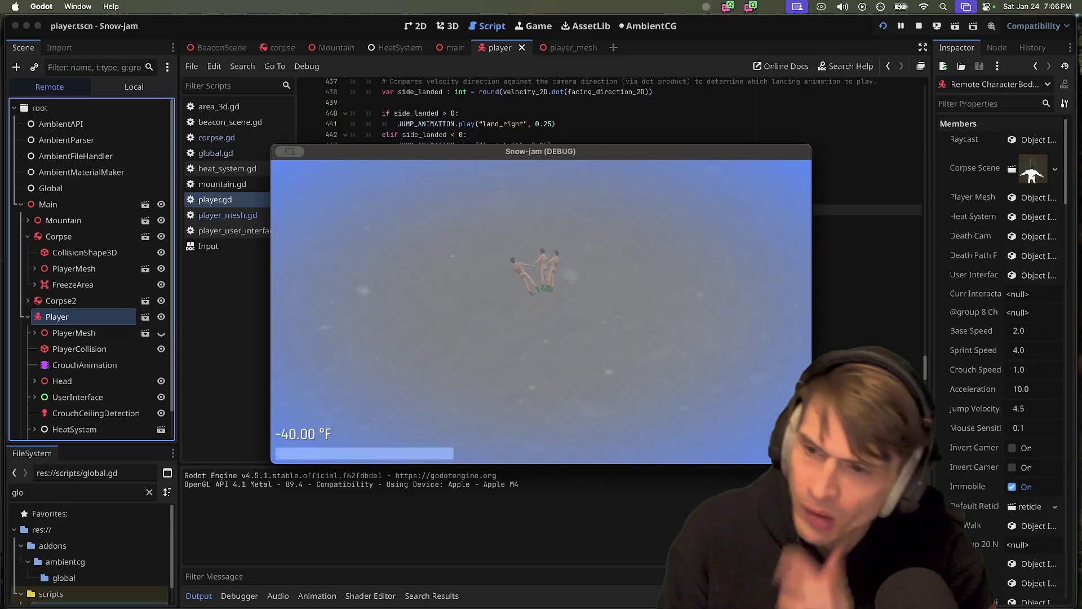
pyautogui.click(263, 394)
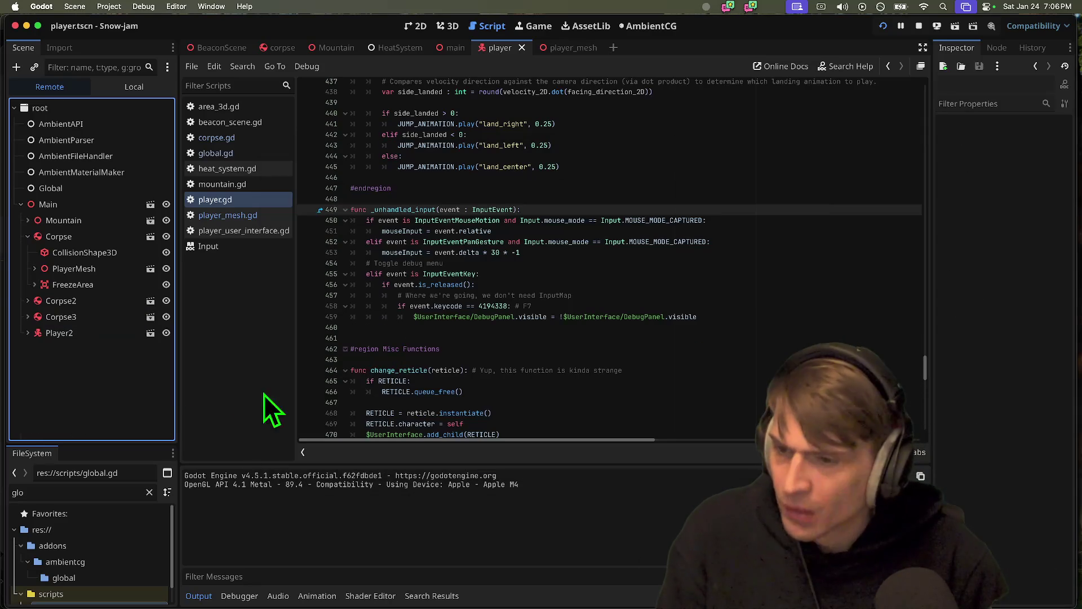
# Inspect live Player2 and Player, expanding the Player's Controls dictionary of ui_ actions
pyautogui.click(109, 333)
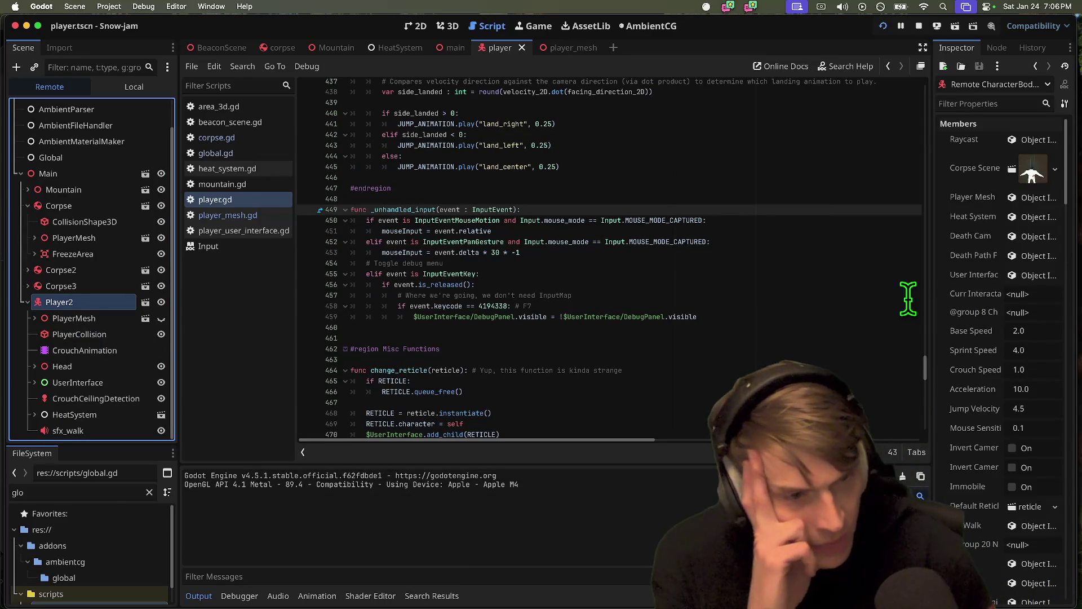
pyautogui.moveTo(932, 278); pyautogui.dragTo(821, 280)
pyautogui.scroll(-10, 949, 439)
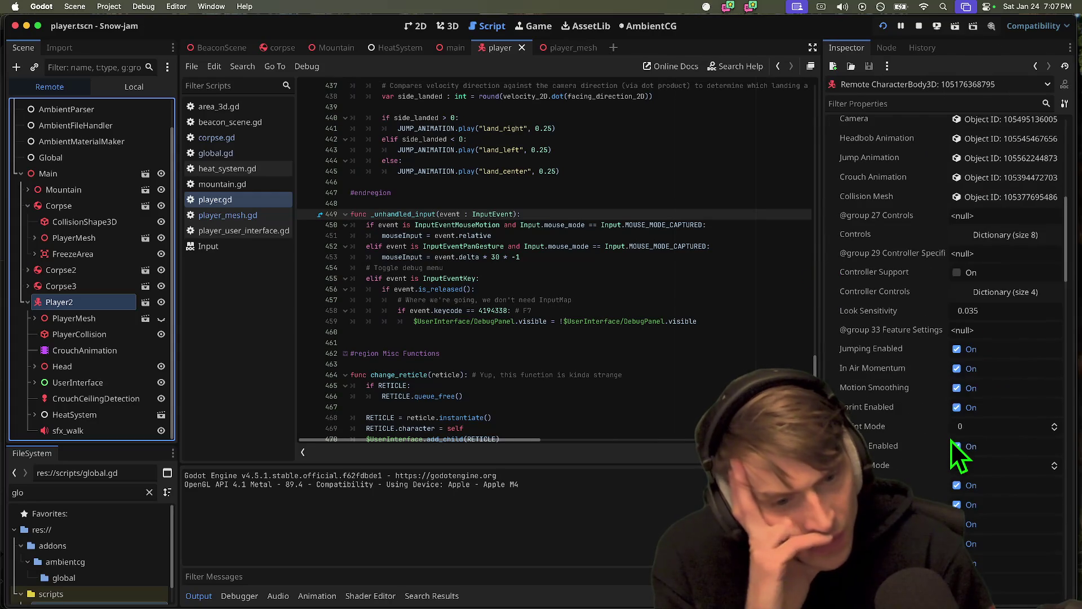
pyautogui.scroll(-1, 947, 454)
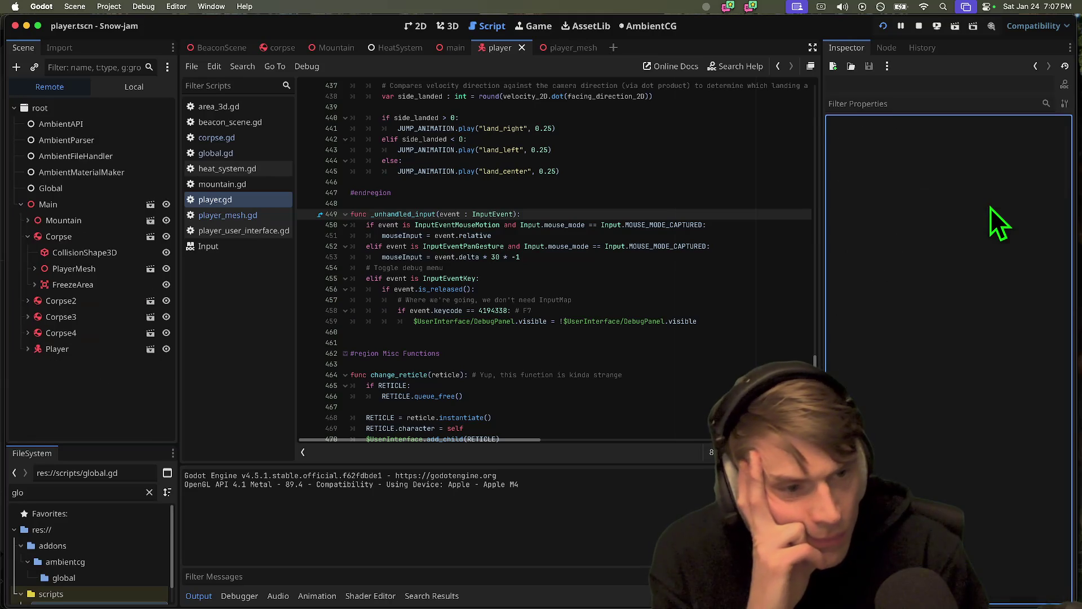
pyautogui.click(89, 349)
pyautogui.scroll(-10, 1024, 312)
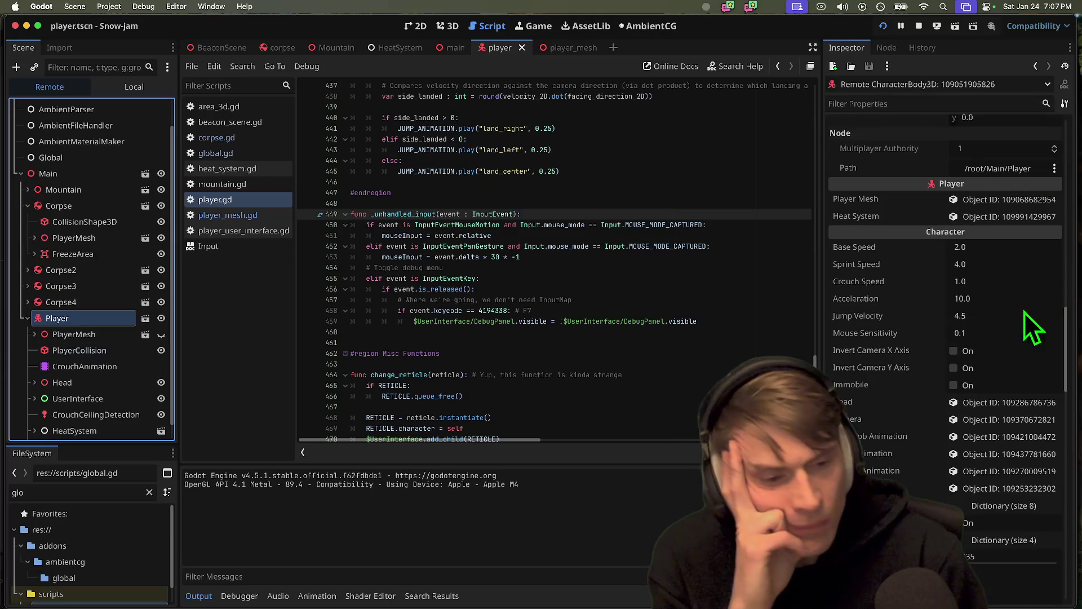
pyautogui.click(1010, 507)
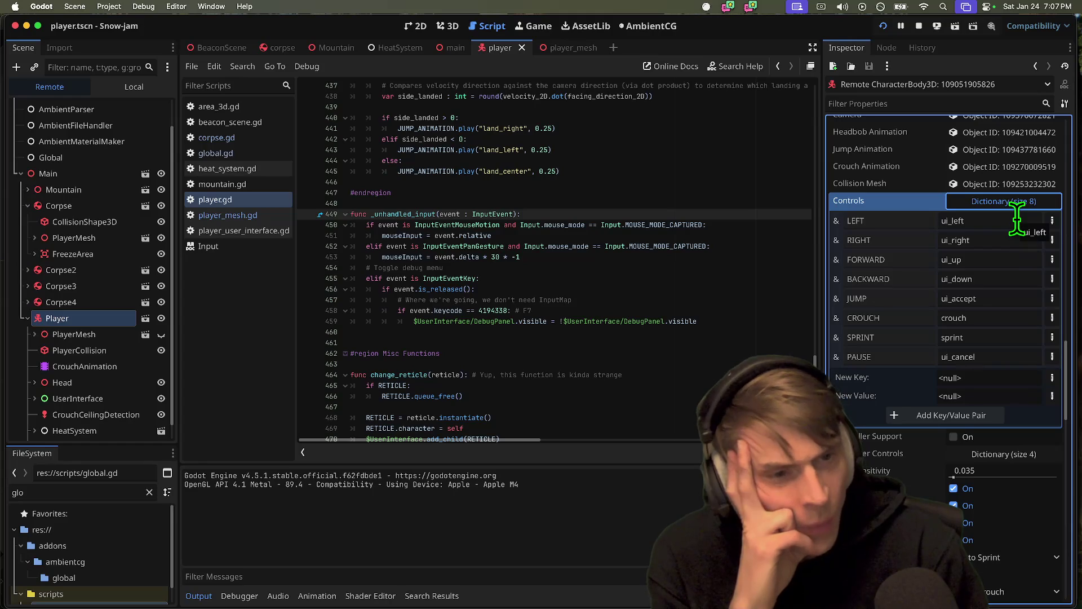
# Stop the game and return to the local player scene, selecting CrouchCeilingDetection
pyautogui.click(915, 33)
pyautogui.click(103, 346)
pyautogui.click(84, 329)
pyautogui.click(735, 225)
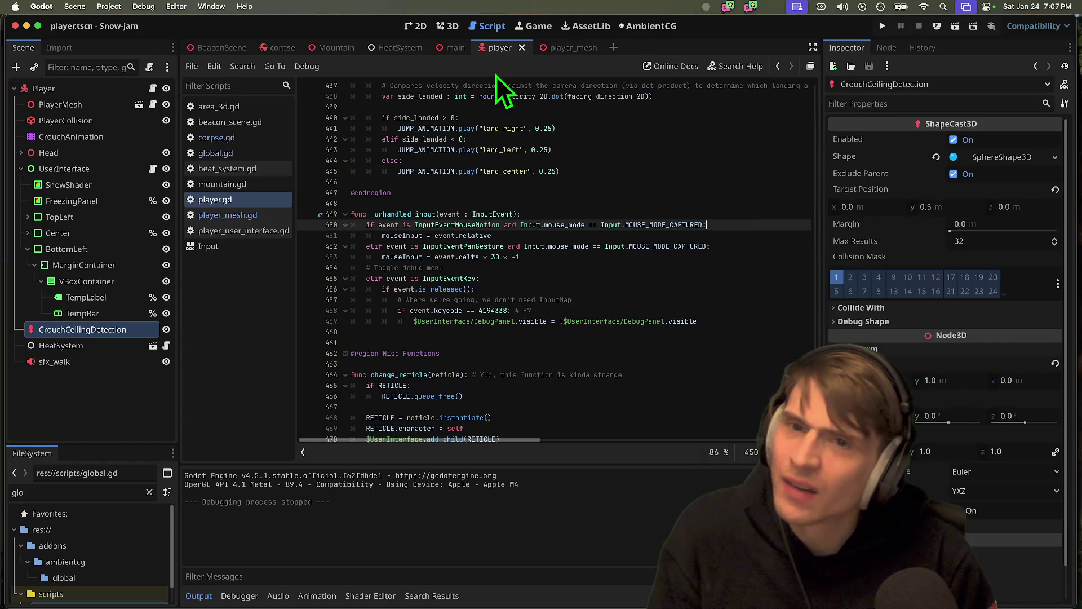
# Replace the Player's ui_left Controls value with left and begin remapping RIGHT
pyautogui.click(44, 89)
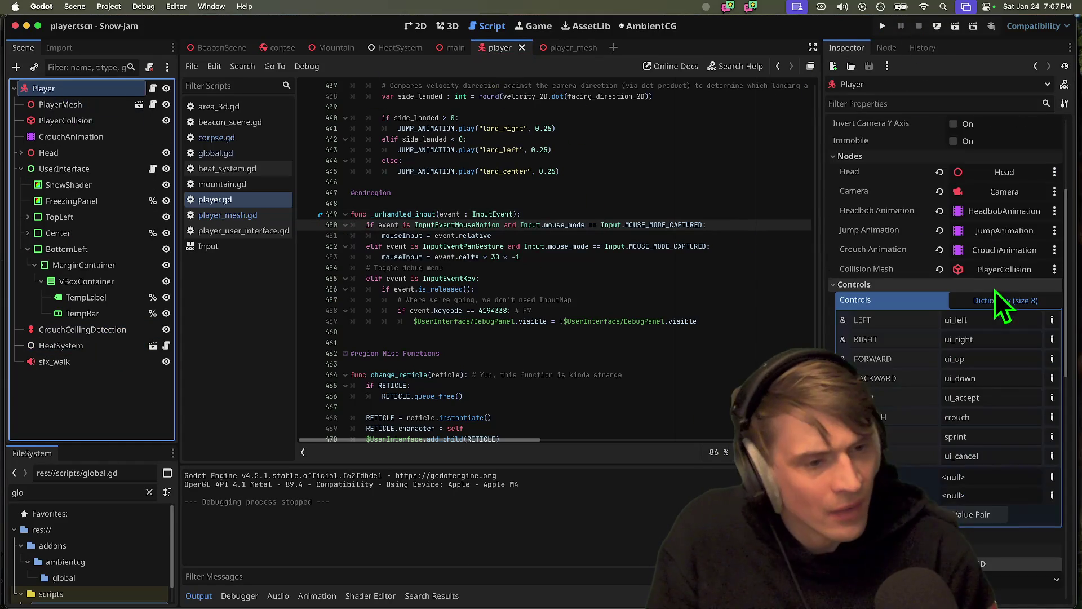
pyautogui.click(1000, 320)
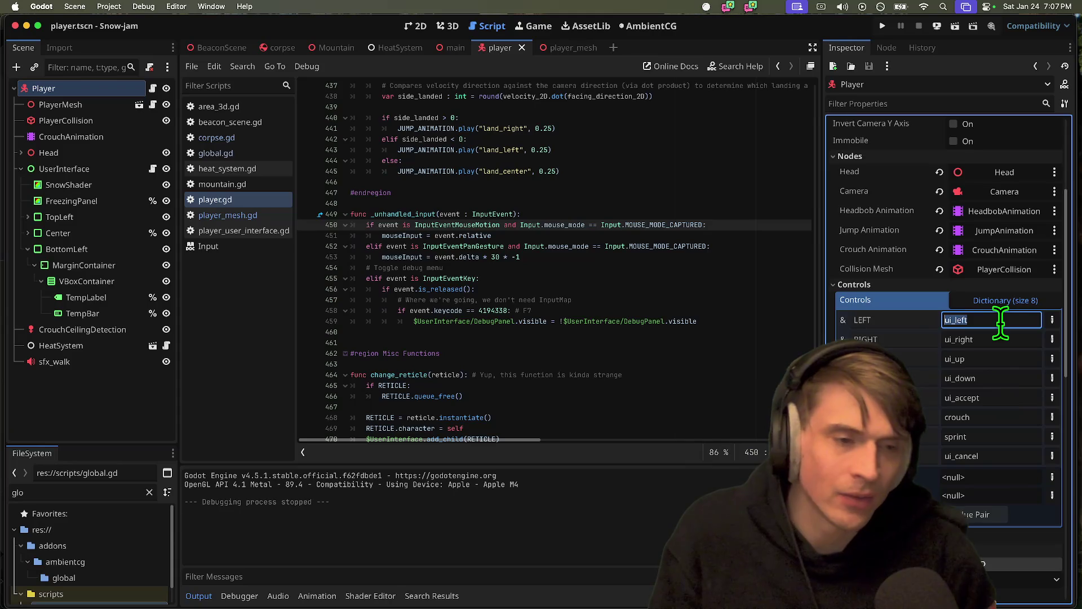
pyautogui.press('BackSpace')
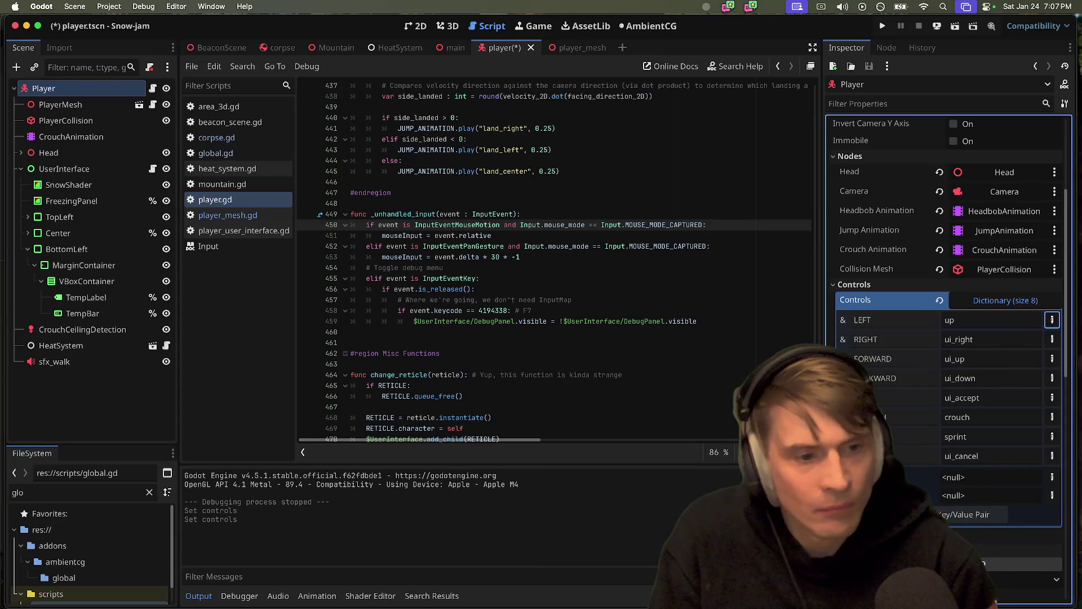
pyautogui.click(964, 339)
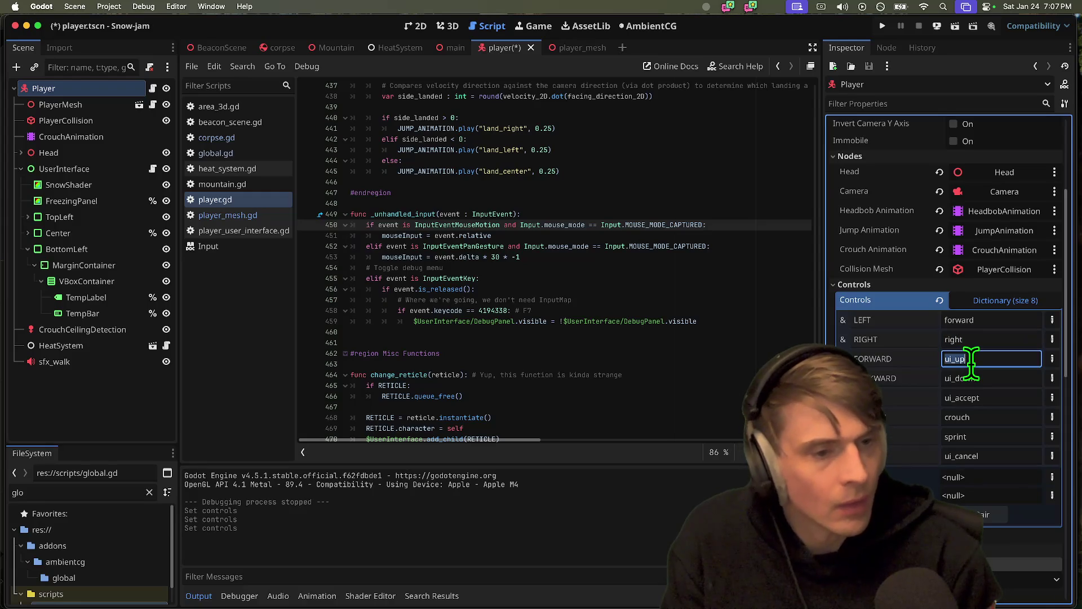
pyautogui.write('d')
pyautogui.click(993, 323)
pyautogui.press('BackSpace')
pyautogui.press('BackSpace')
pyautogui.write('left')
# Set BACKWARD to back, clear the ui_accept JUMP value, then save and test-run the game
pyautogui.click(1002, 380)
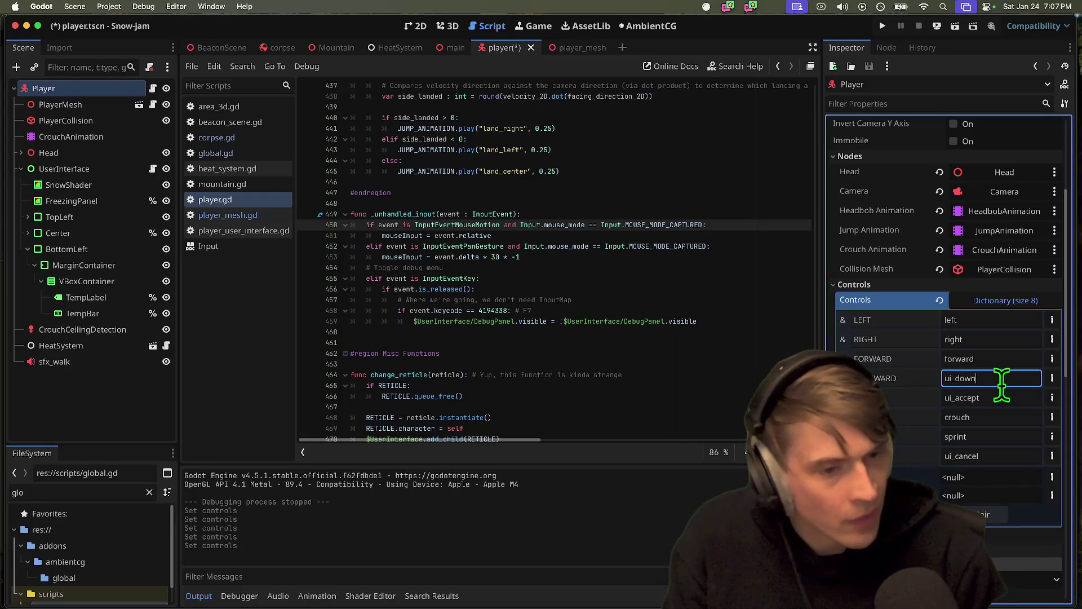
pyautogui.click(1021, 398)
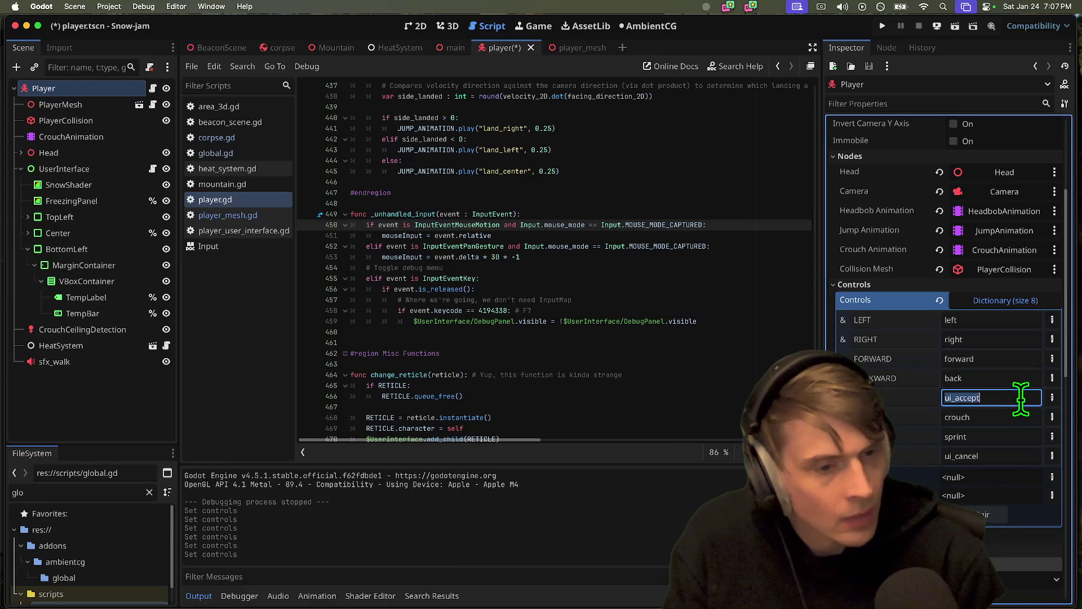
pyautogui.press('BackSpace')
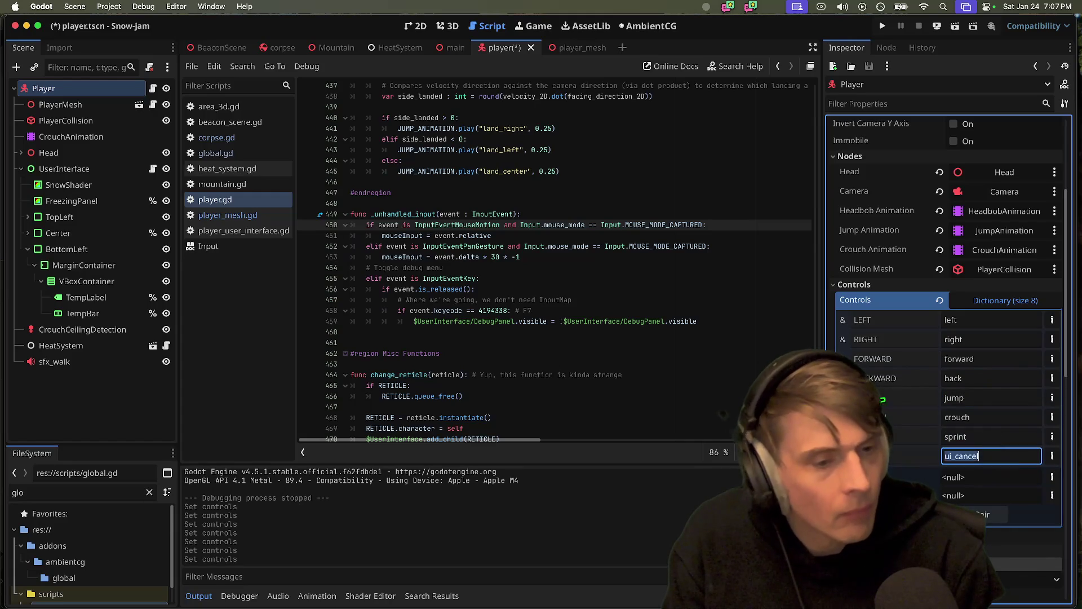
pyautogui.press('super+b')
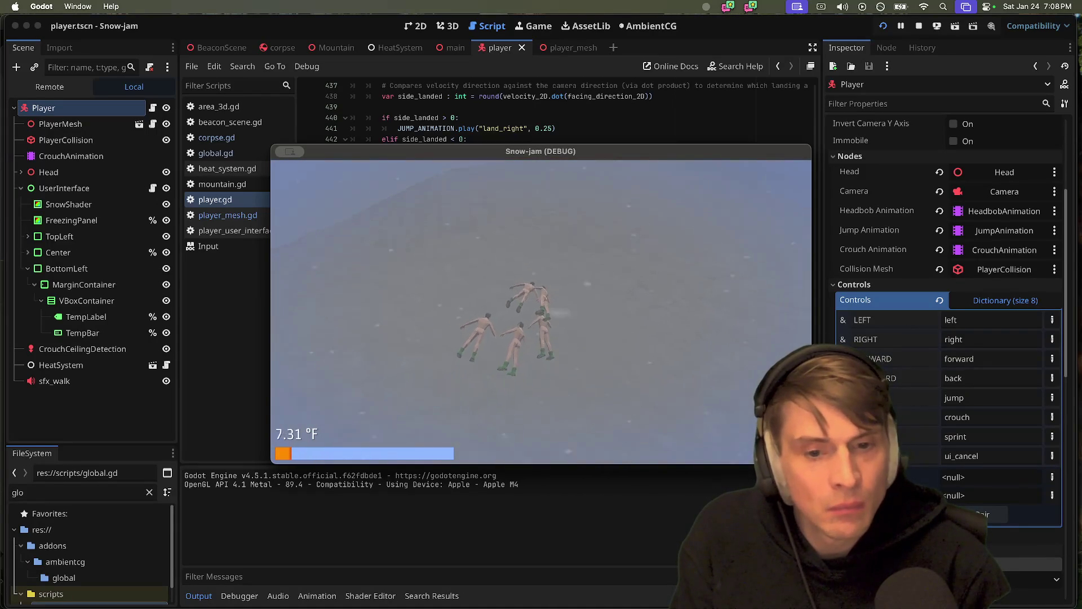
pyautogui.press('Escape')
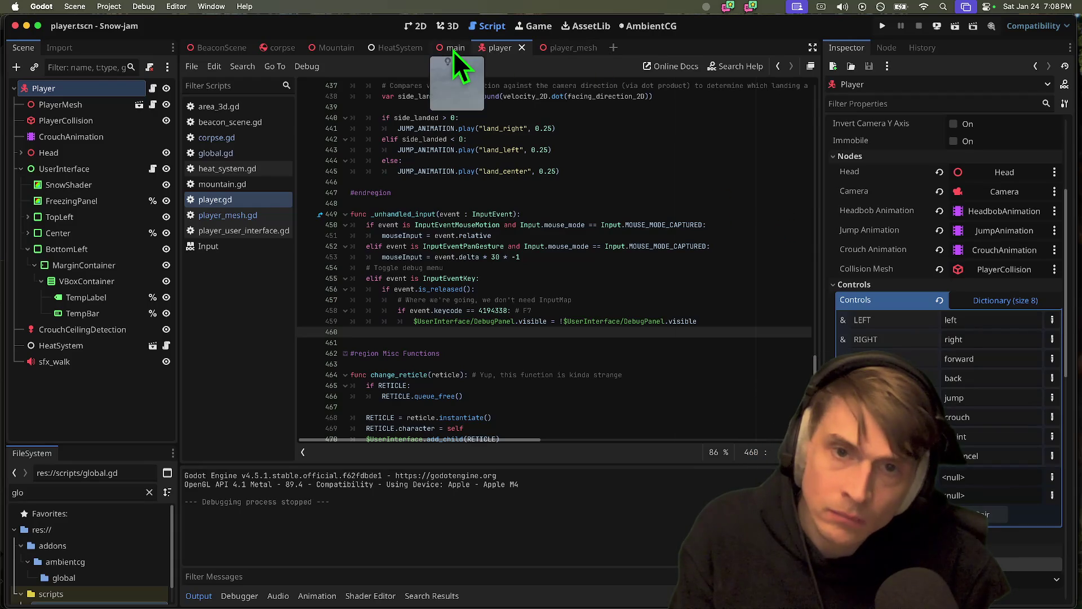
# Add an Area3D node under Corpse in the corpse scene
pyautogui.click(568, 48)
pyautogui.click(98, 246)
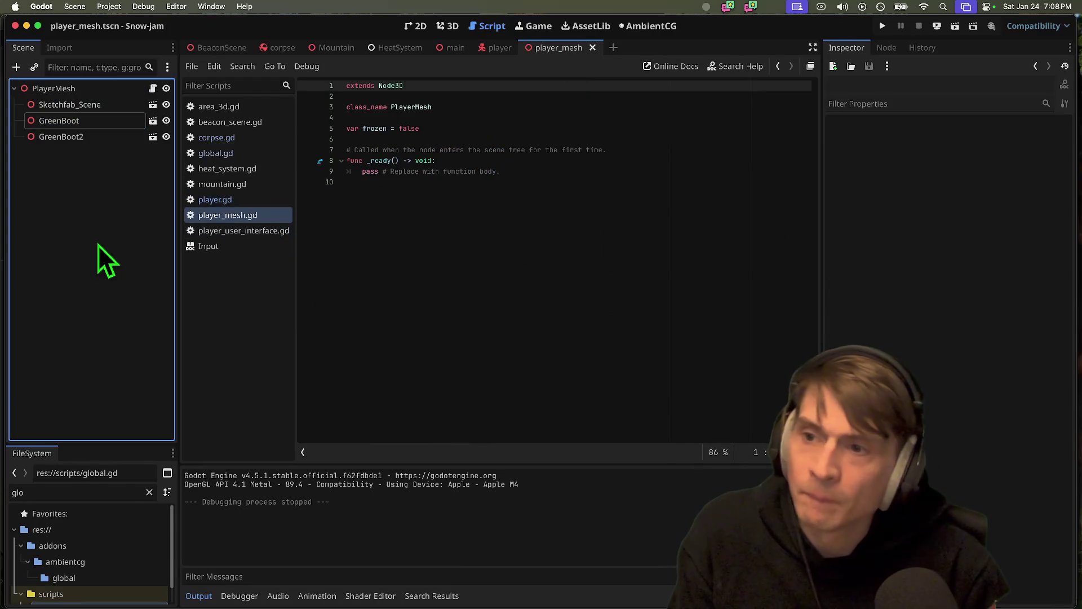
pyautogui.press('super+a')
pyautogui.press('Escape')
pyautogui.click(279, 53)
pyautogui.click(62, 276)
pyautogui.press('super+a')
pyautogui.write('ar')
pyautogui.press('Return')
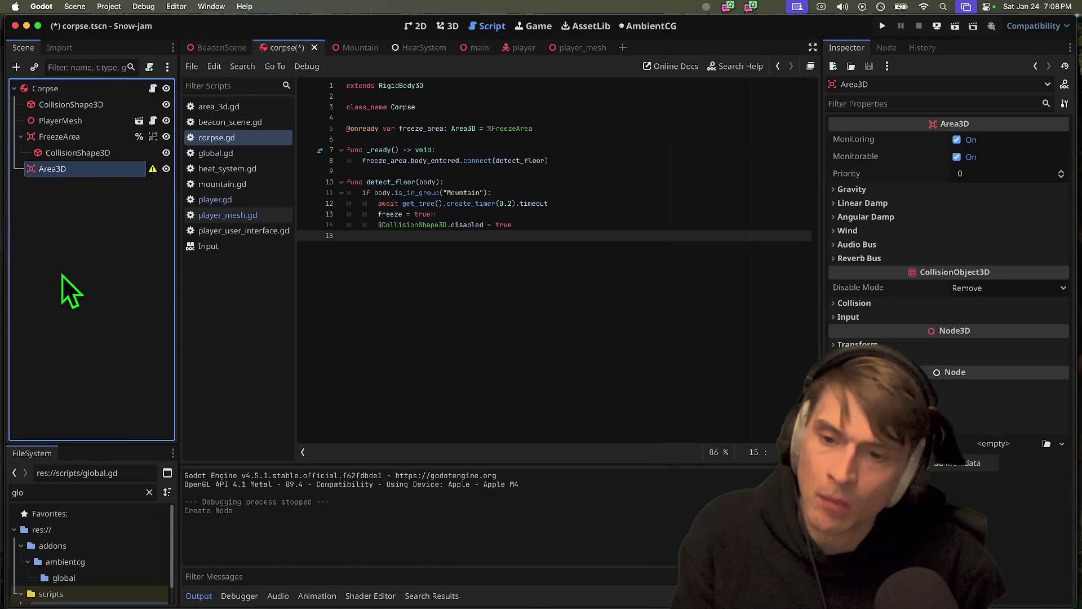
# Rename the area SpeedArea and give it a CollisionShape3D child
pyautogui.click(113, 174)
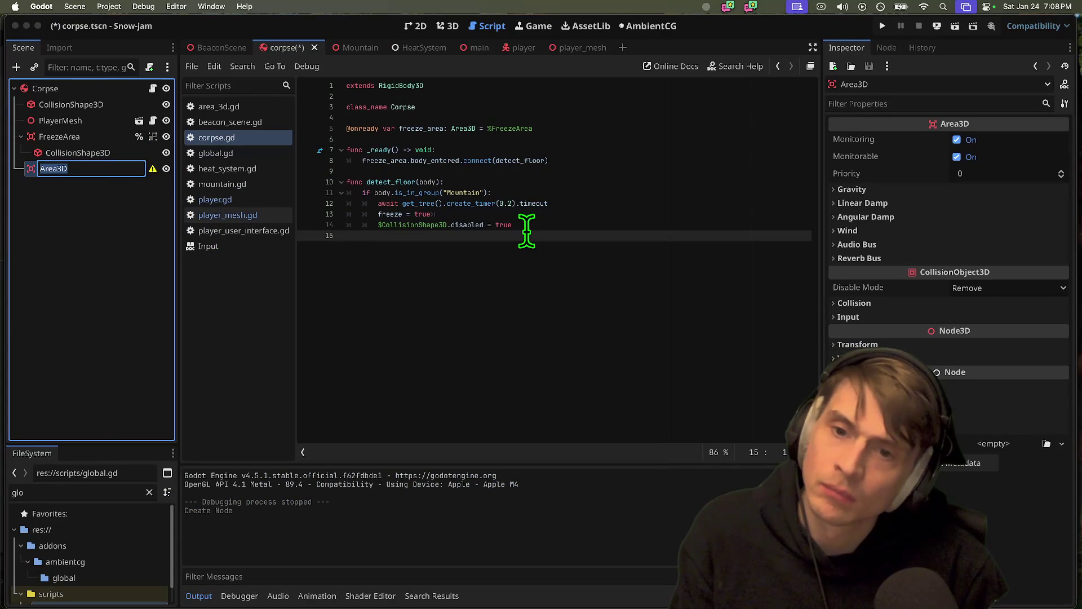
pyautogui.press('Return')
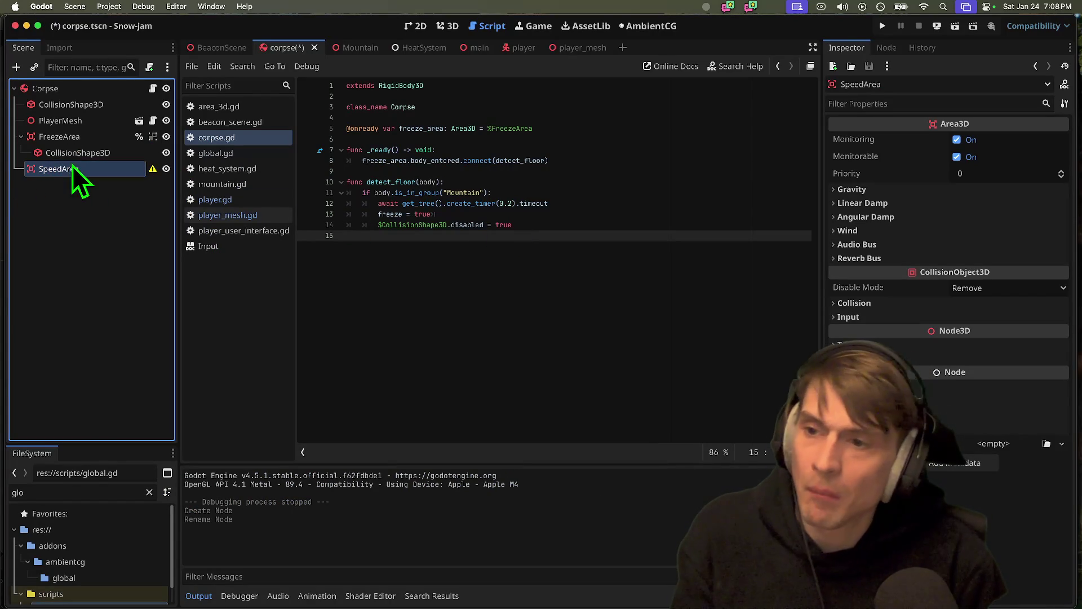
pyautogui.press('super+a')
pyautogui.write('coll')
pyautogui.press('Return')
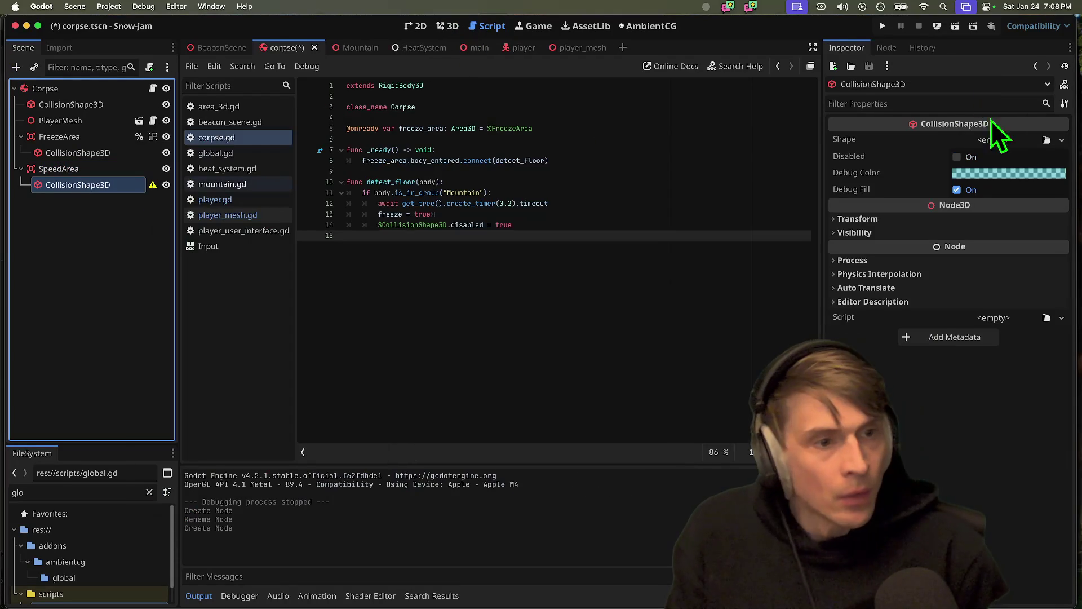
# Assign the collision shape a new CapsuleShape3D with height 3
pyautogui.click(1003, 139)
pyautogui.click(997, 220)
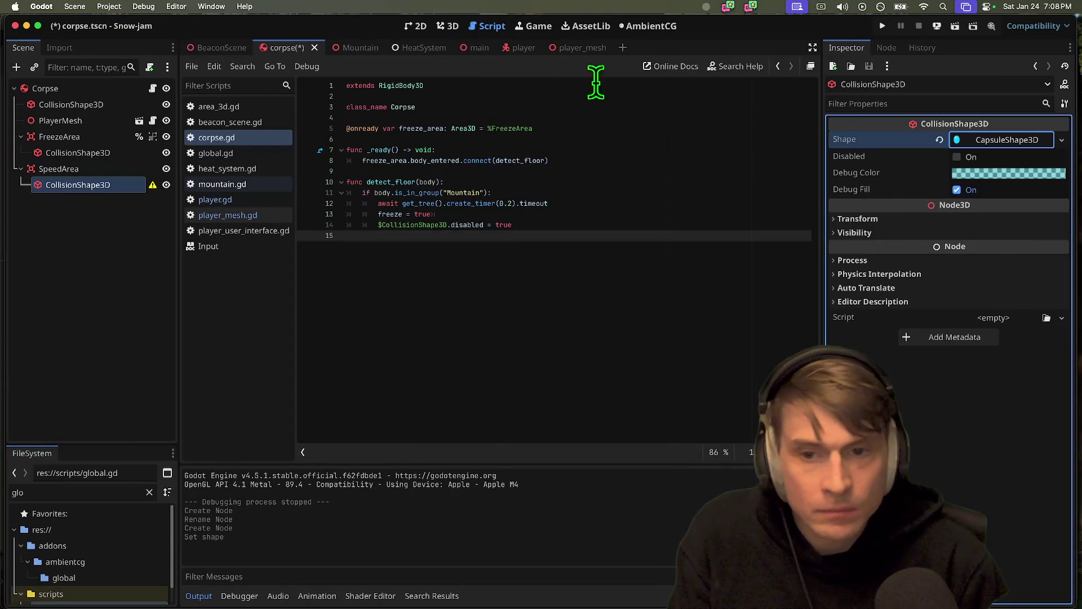
pyautogui.click(450, 27)
pyautogui.hscroll(-10, 500, 270)
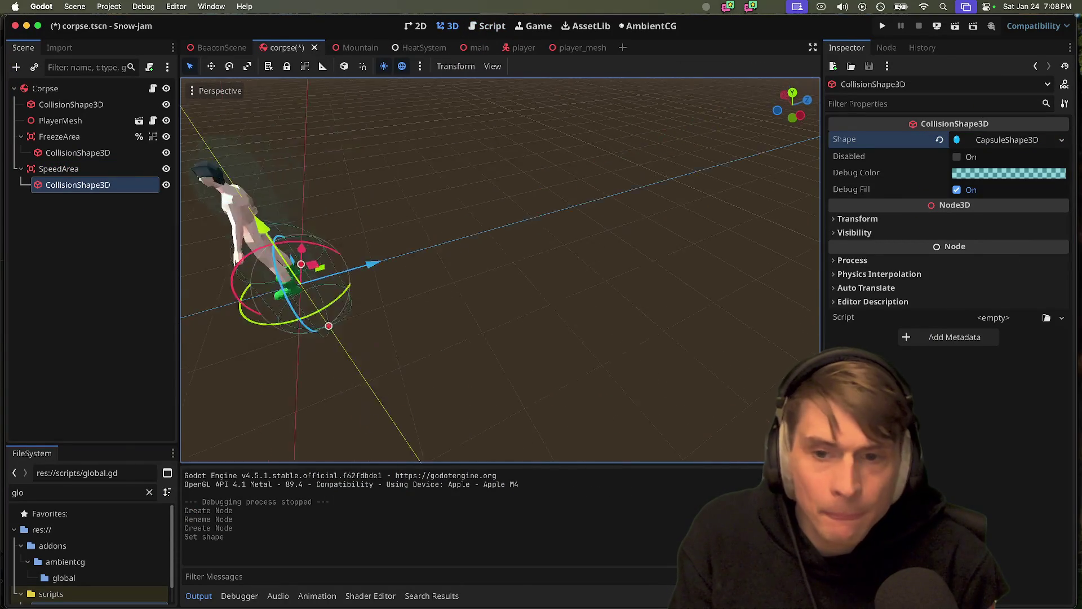
pyautogui.click(989, 135)
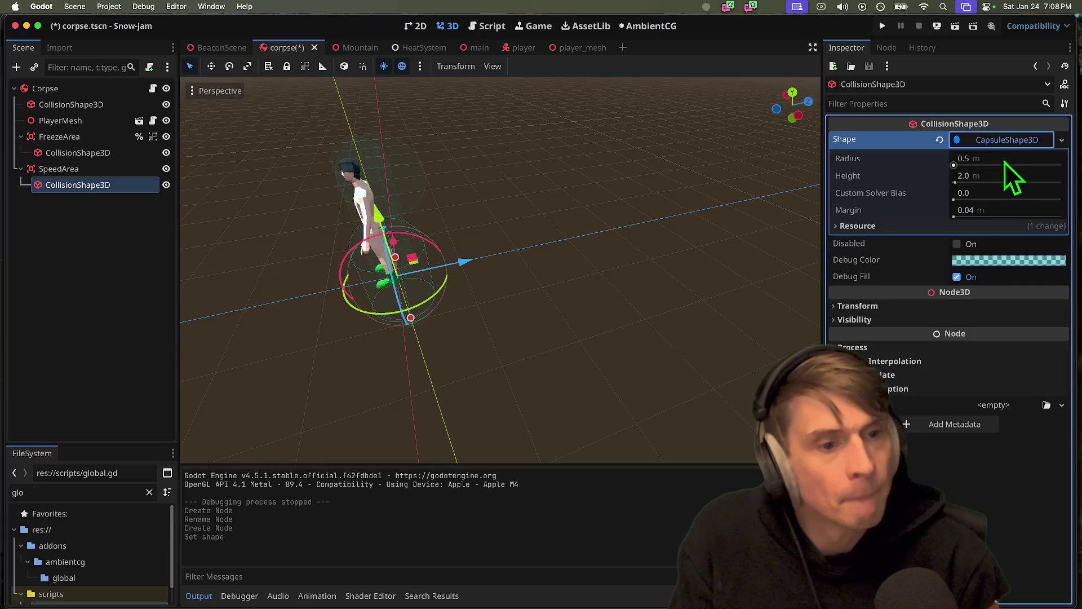
pyautogui.click(1020, 176)
pyautogui.write('3')
pyautogui.press('Return')
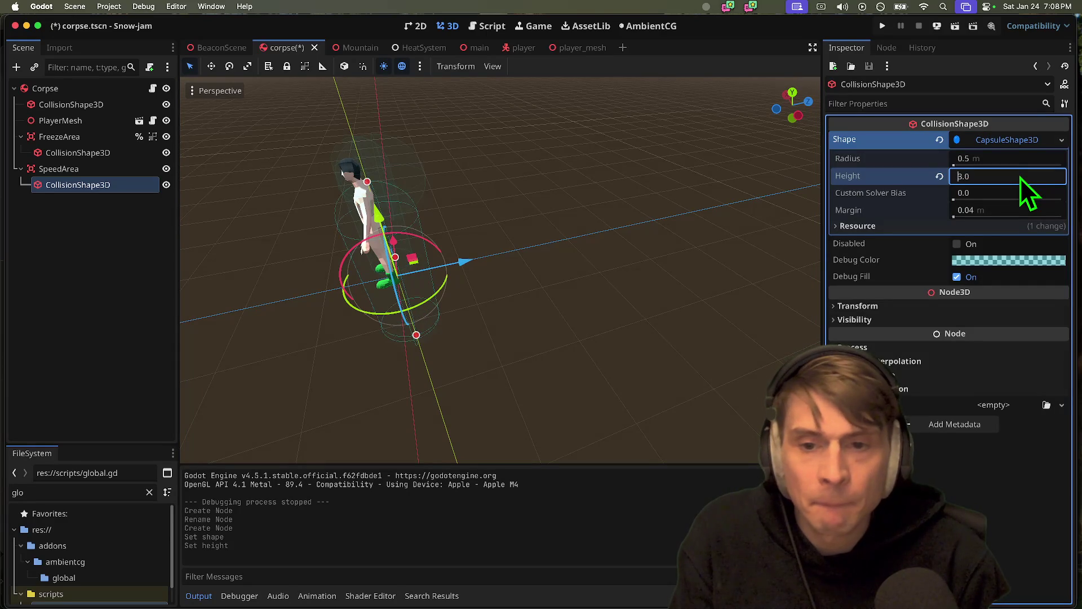
pyautogui.press('Up')
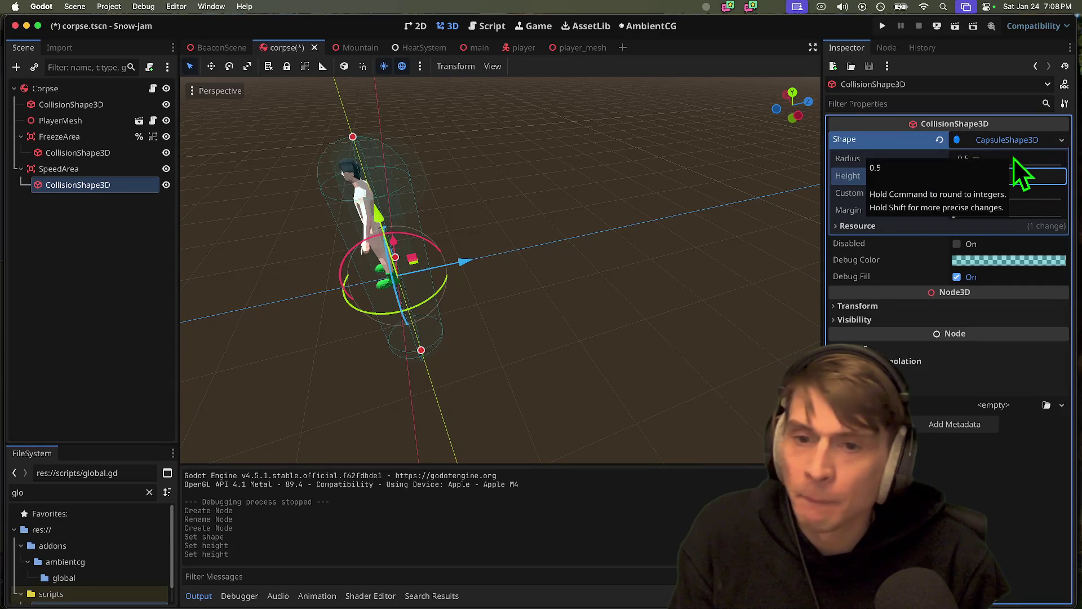
pyautogui.click(77, 171)
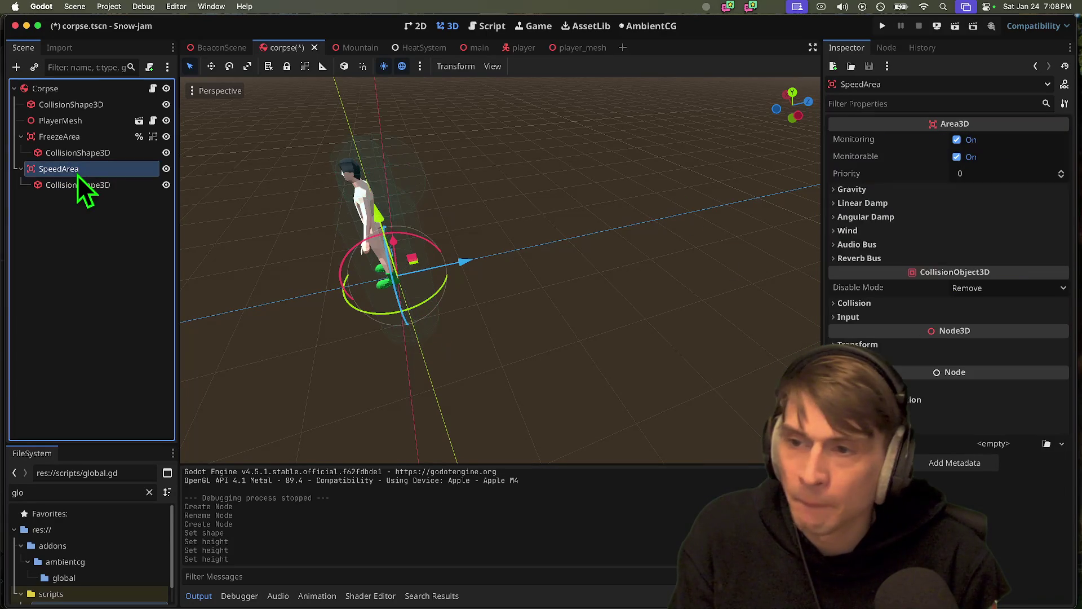
# Group SpeedArea's children with it and drag SpeedArea upward on the character
pyautogui.click(77, 184)
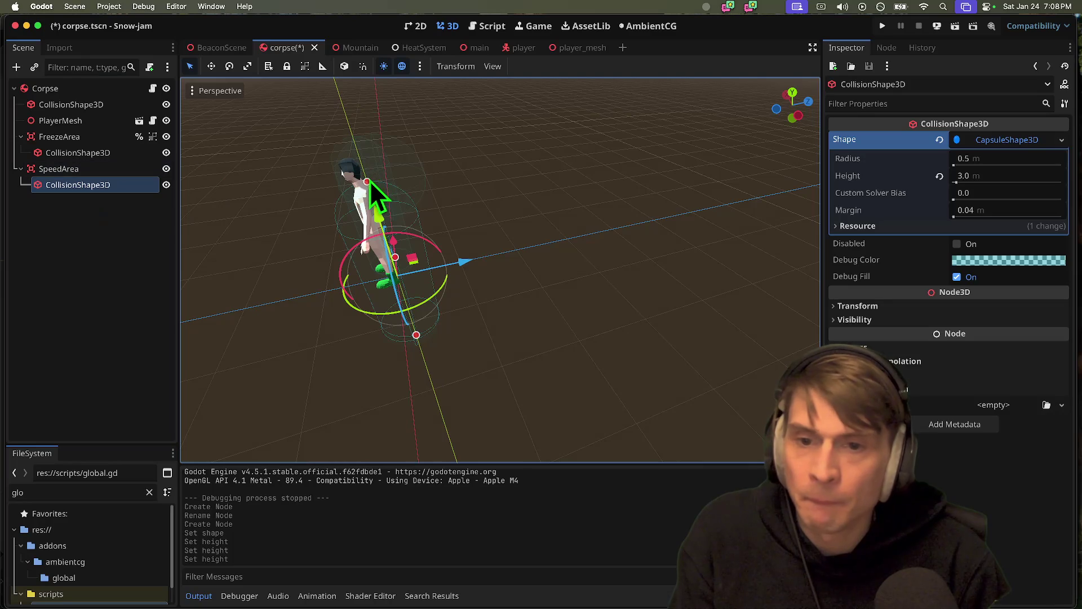
pyautogui.click(135, 169)
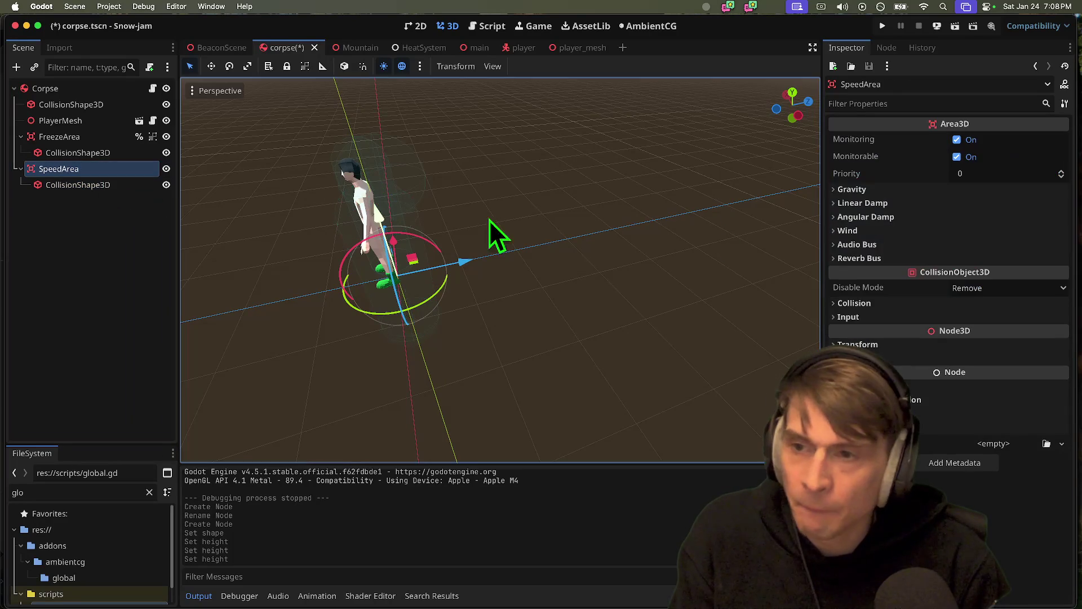
pyautogui.click(305, 66)
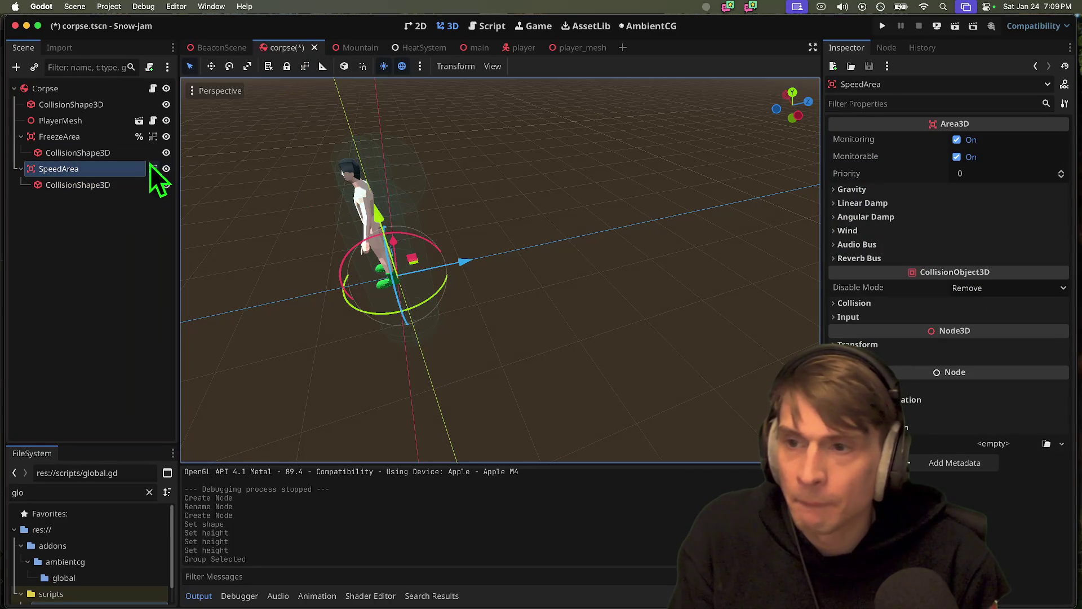
pyautogui.click(129, 184)
pyautogui.click(124, 172)
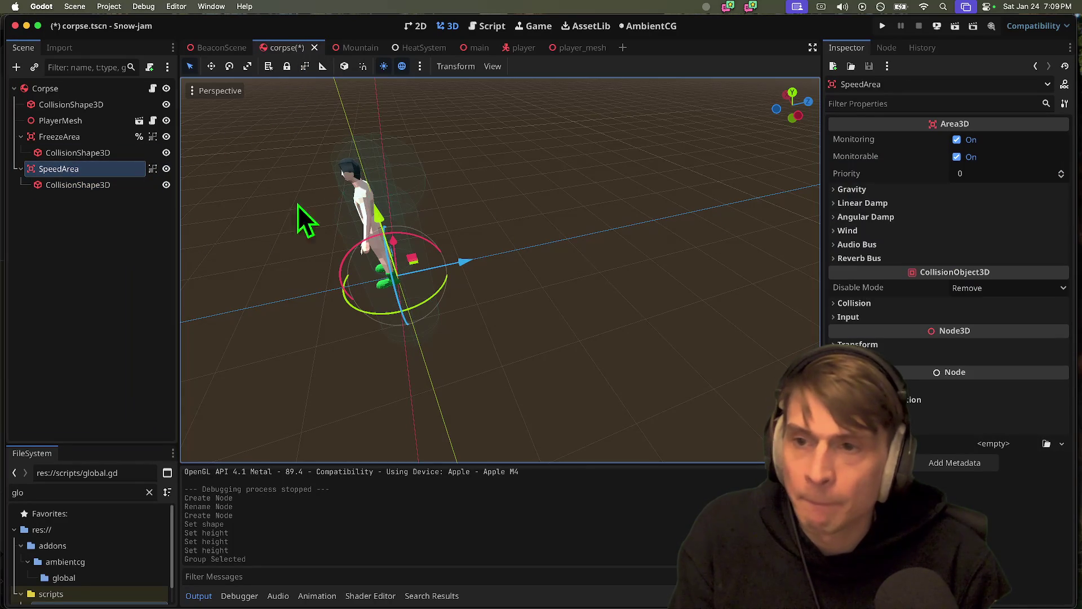
pyautogui.click(26, 152)
pyautogui.click(50, 169)
pyautogui.moveTo(380, 214); pyautogui.dragTo(374, 155)
# Lock the collision shapes of both SpeedArea and FreezeArea
pyautogui.click(101, 188)
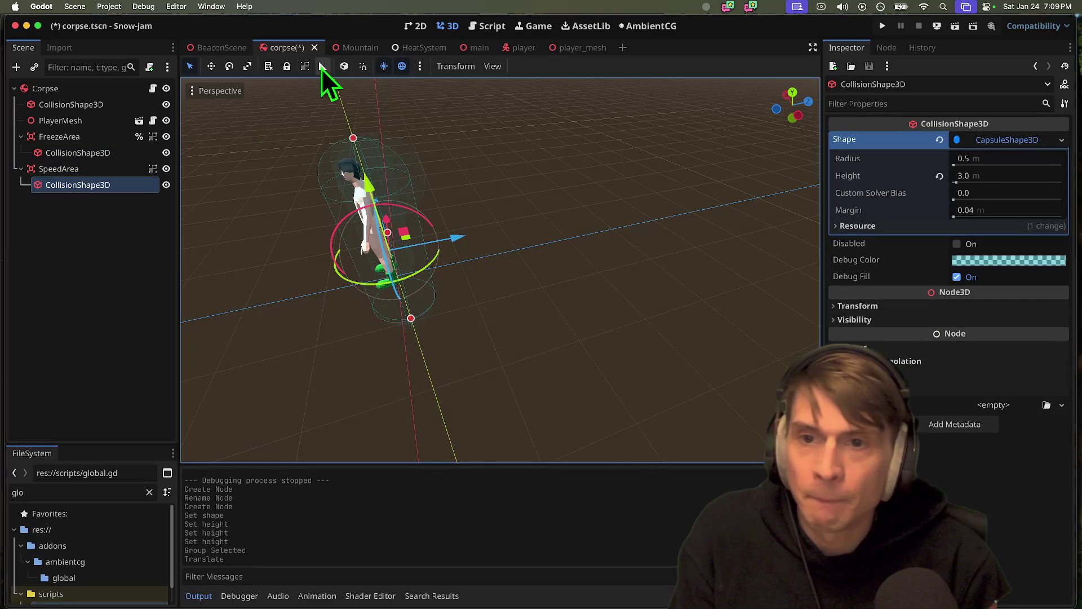
pyautogui.click(288, 67)
pyautogui.click(118, 151)
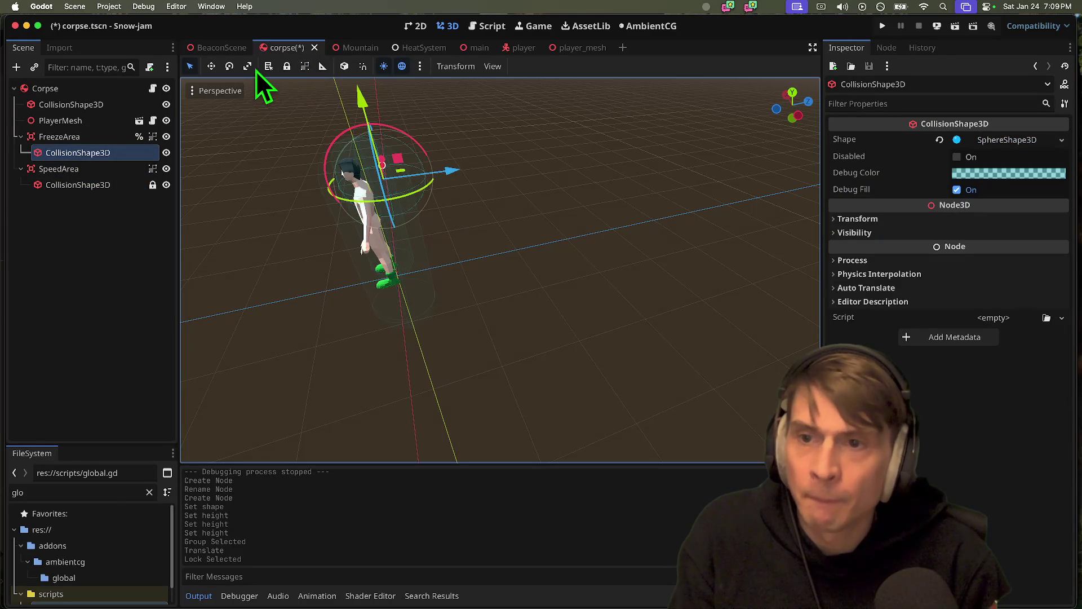
pyautogui.click(287, 67)
# Raise SpeedArea further along the vertical axis, about 0.45 m
pyautogui.click(85, 185)
pyautogui.click(89, 169)
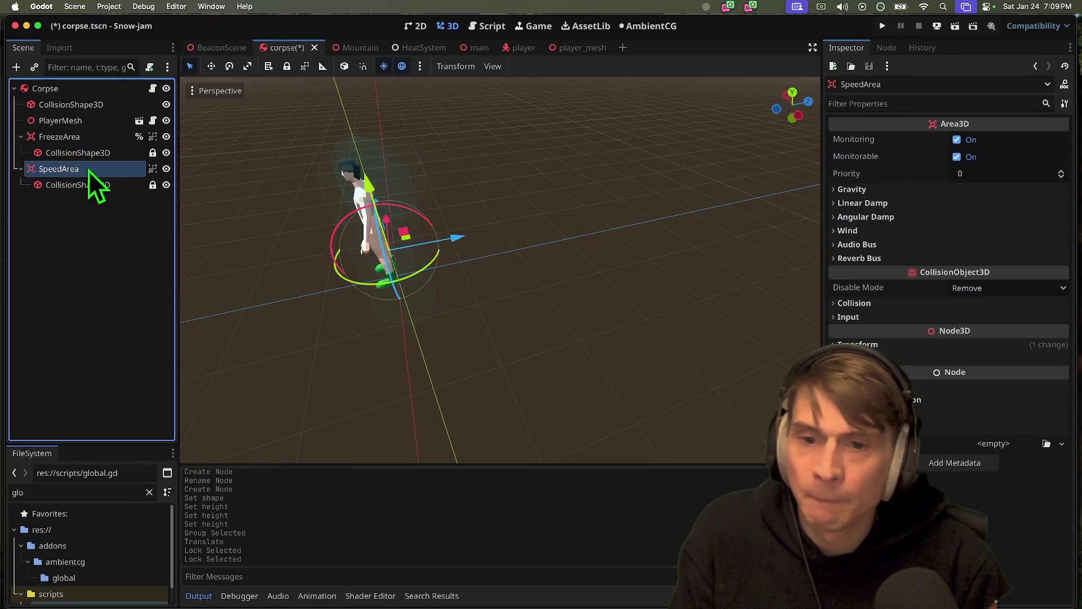
pyautogui.moveTo(365, 210); pyautogui.dragTo(362, 166)
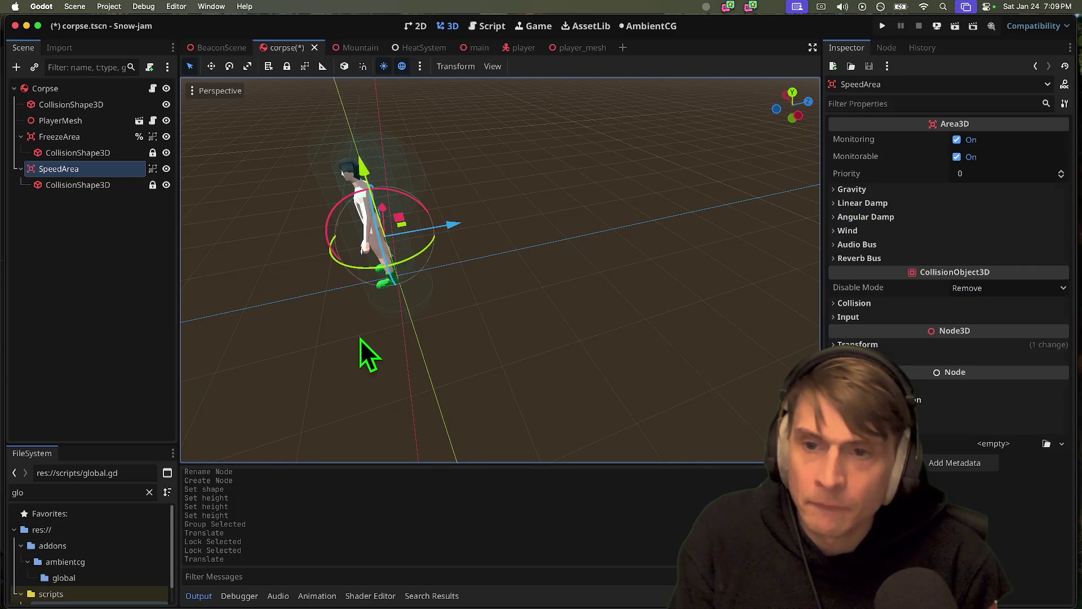
pyautogui.click(362, 350)
pyautogui.click(374, 230)
pyautogui.click(221, 211)
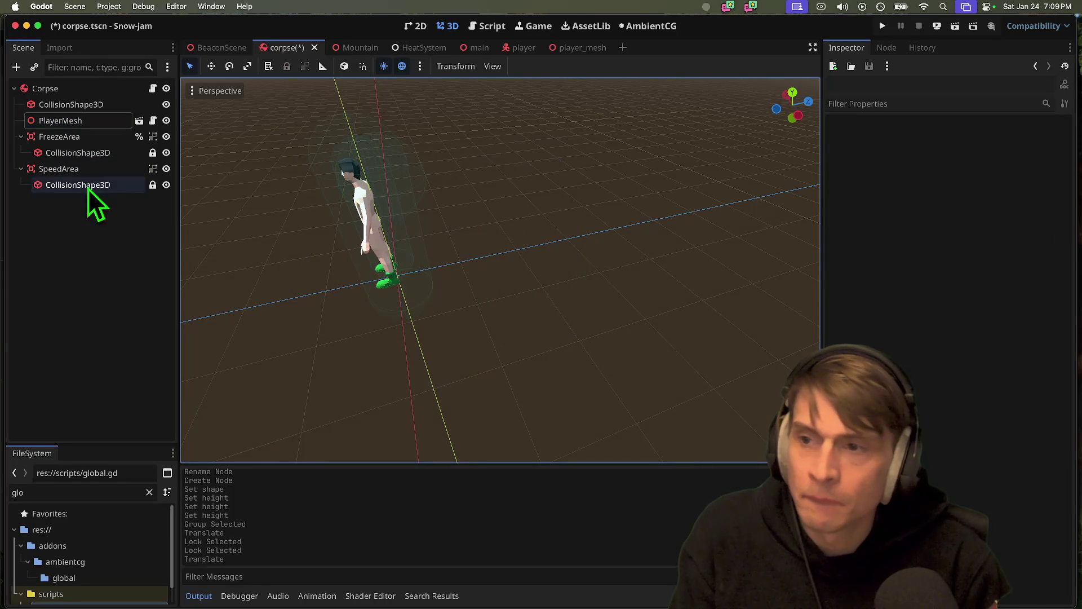
pyautogui.click(38, 170)
pyautogui.click(50, 184)
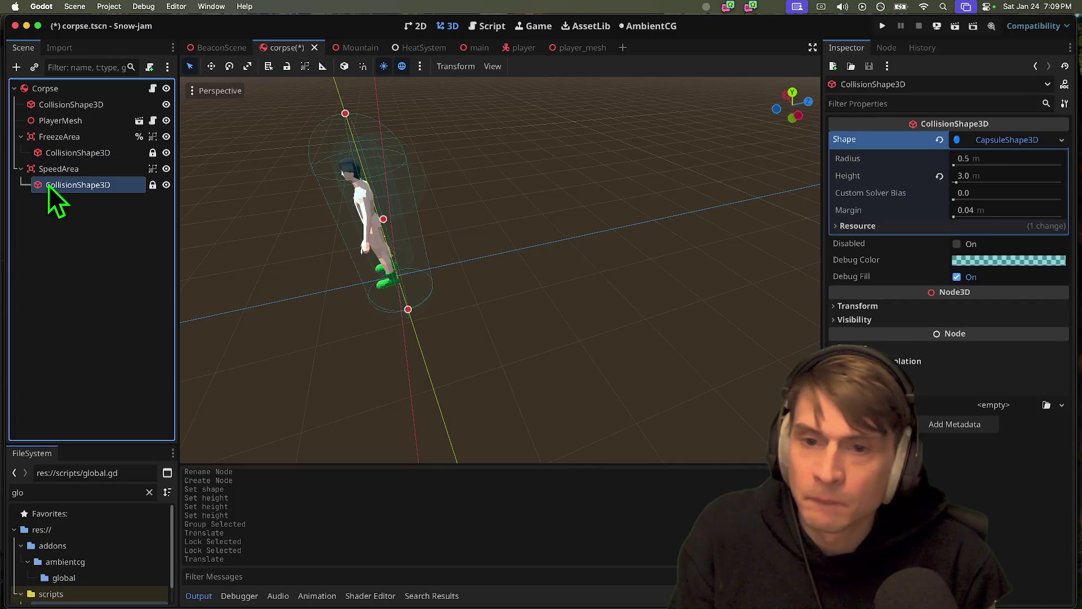
pyautogui.click(97, 169)
pyautogui.moveTo(365, 180)
pyautogui.mouseDown()
pyautogui.moveTo(369, 140)
pyautogui.moveTo(389, 164)
pyautogui.mouseUp()
# Resize SpeedArea's capsule collision shape to radius 0.8 and height 2.4
pyautogui.click(84, 184)
pyautogui.click(1014, 139)
pyautogui.click(1017, 139)
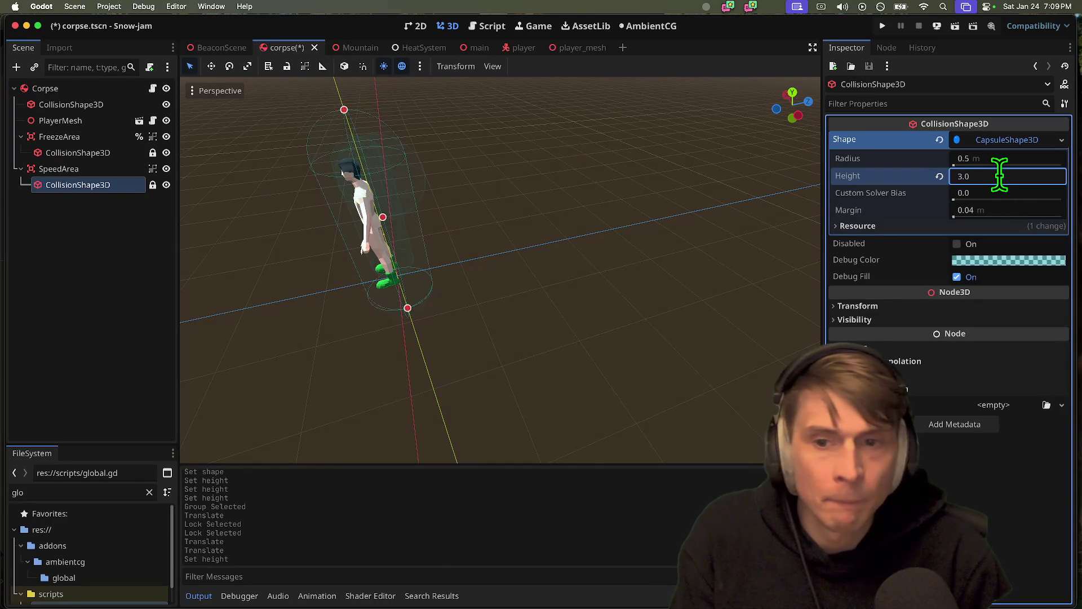
pyautogui.press('Return')
pyautogui.press('BackSpace')
pyautogui.press('BackSpace')
pyautogui.write('7')
pyautogui.press('Return')
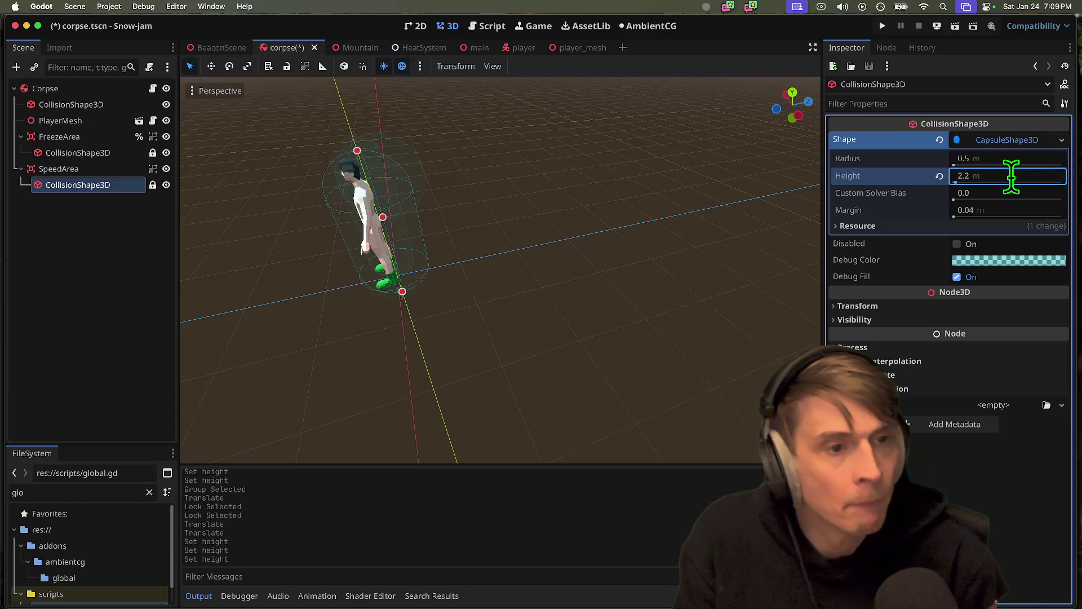
pyautogui.click(993, 161)
pyautogui.write('1.5')
pyautogui.press('Return')
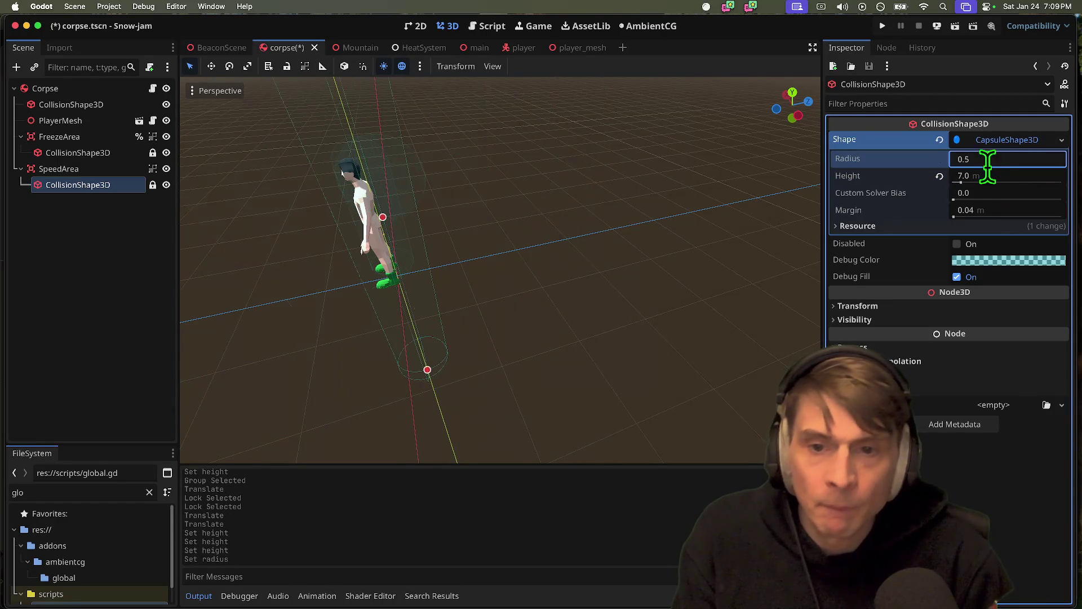
pyautogui.write('1.5')
pyautogui.press('Return')
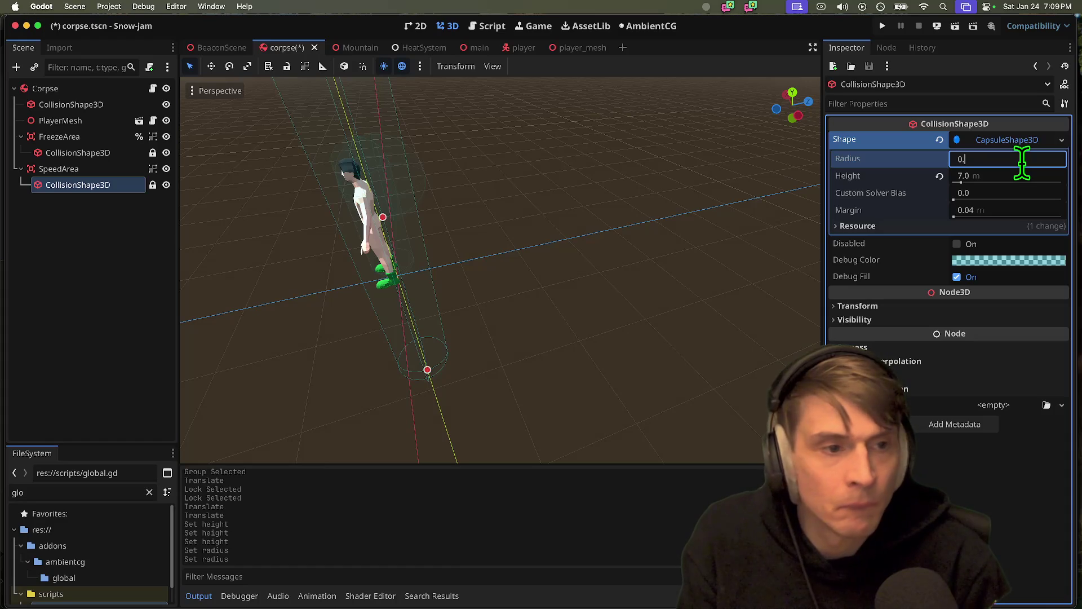
pyautogui.press('Tab')
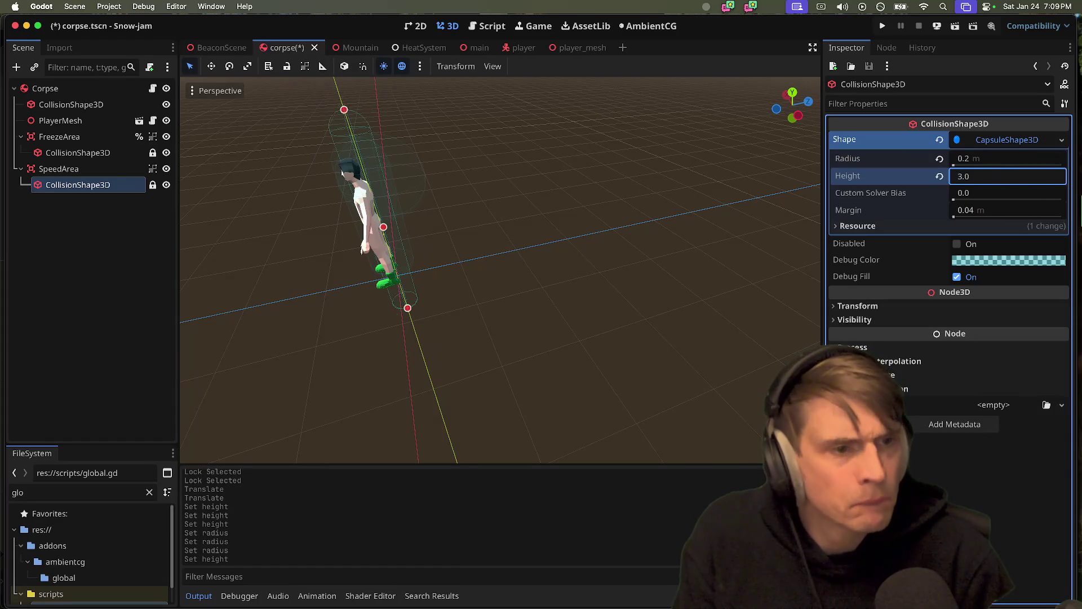
pyautogui.click(989, 165)
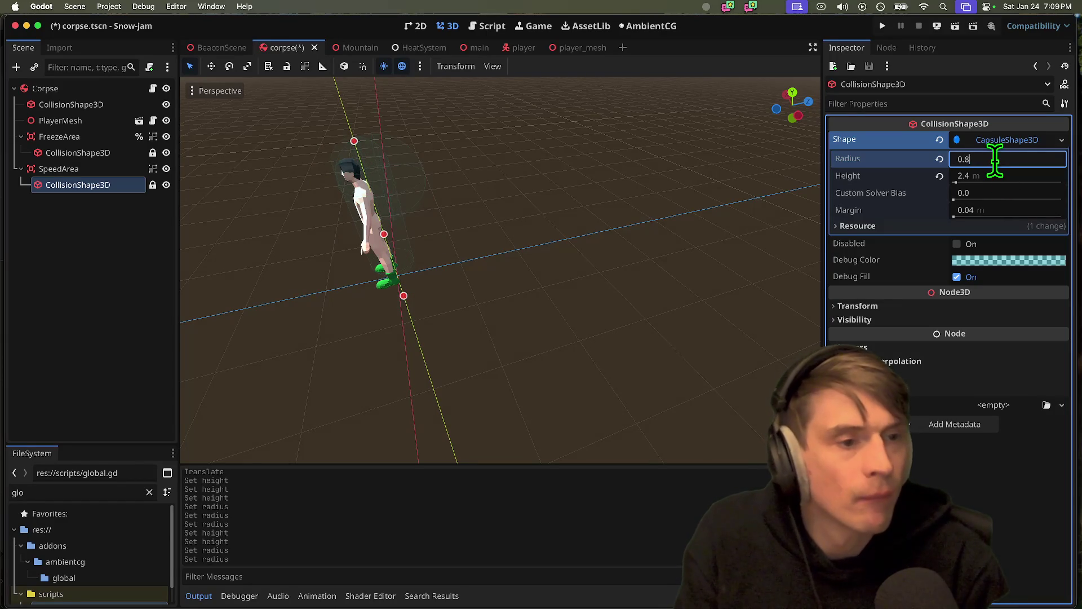
pyautogui.press('Return')
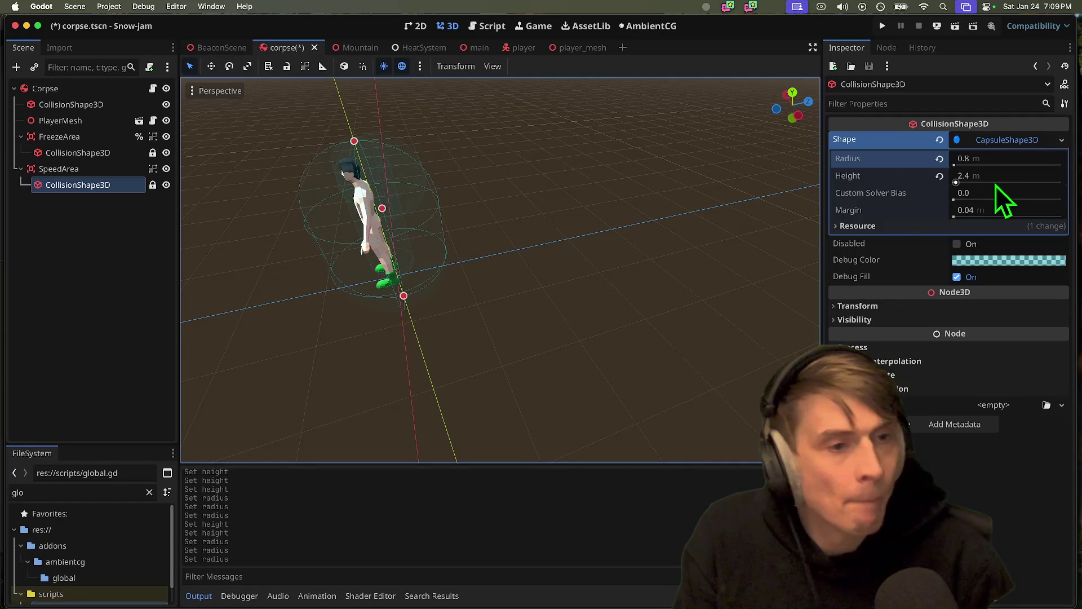
# Save corpse.tscn and switch to the player scene
pyautogui.scroll(-5, 608, 220)
pyautogui.hotkey('ctrl', 's')
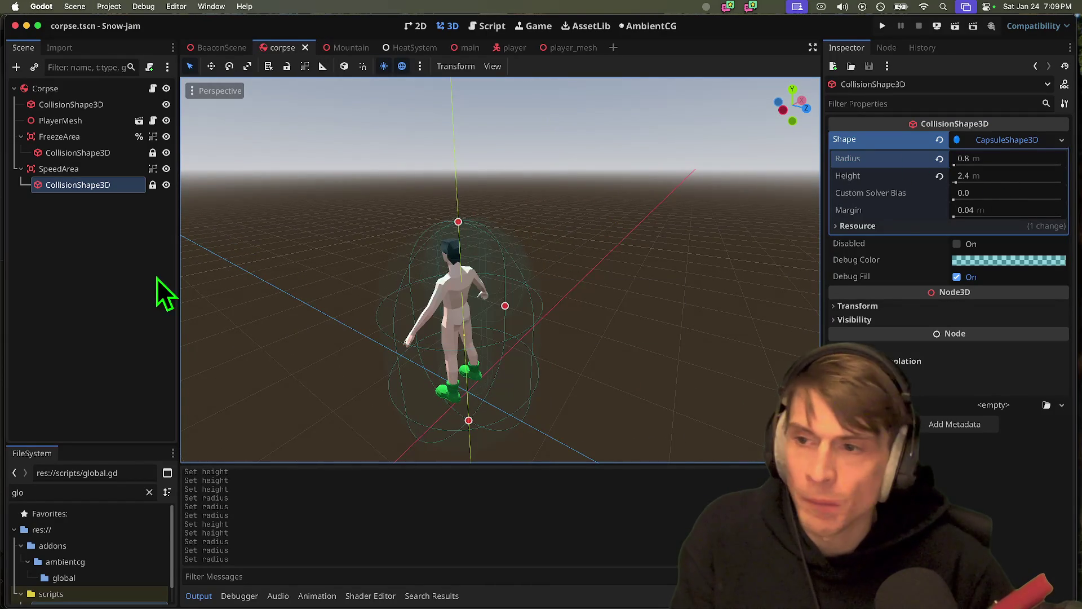
pyautogui.click(510, 47)
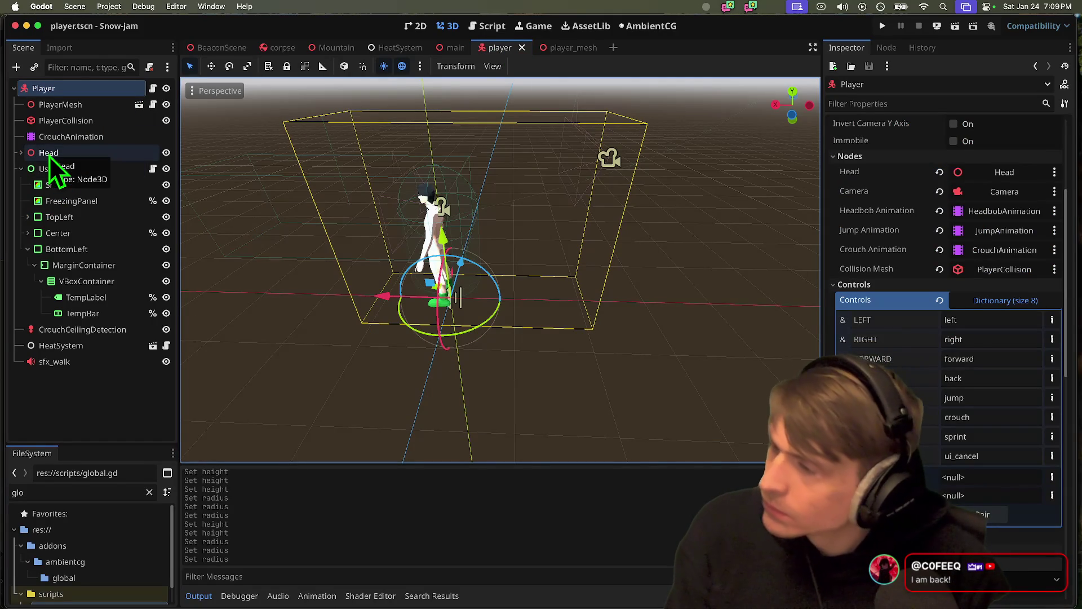
pyautogui.press('super+Tab')
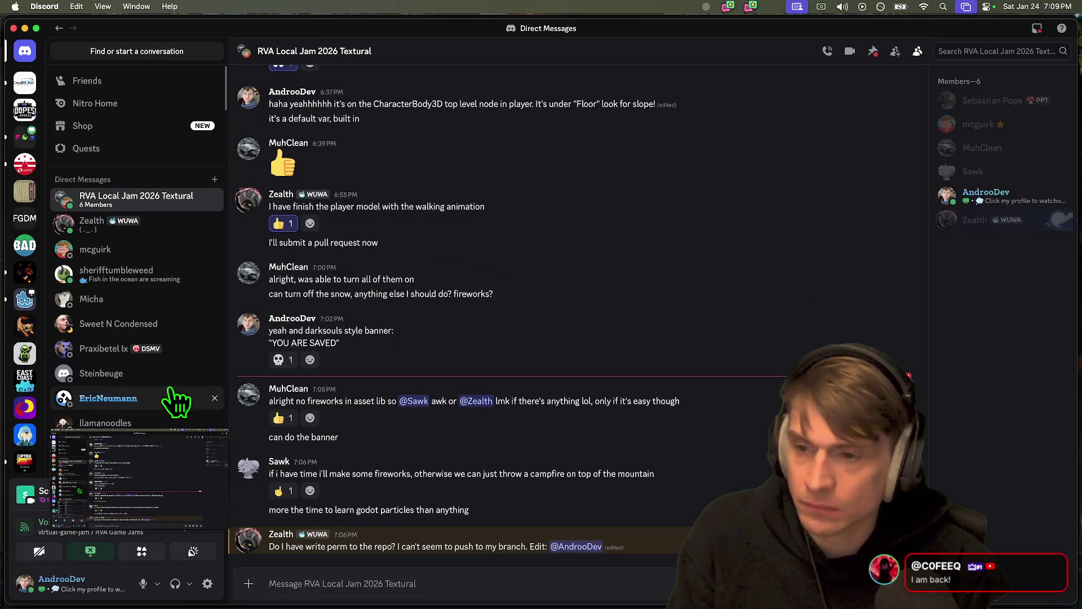
# Open the RVA Game Jams Discord server and mute the microphone
pyautogui.click(45, 156)
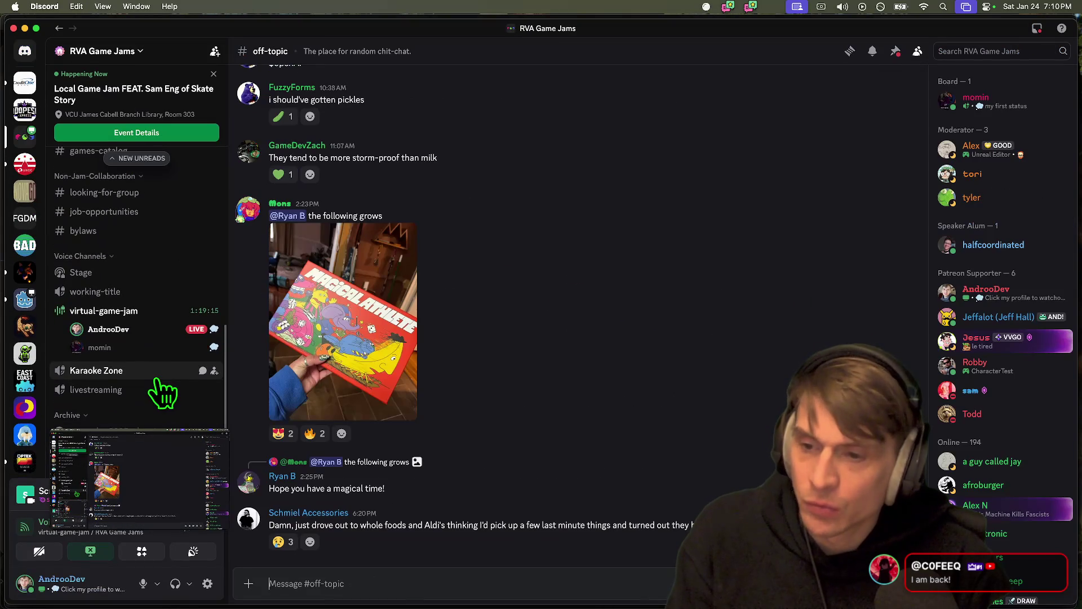
pyautogui.press('super+shift+m')
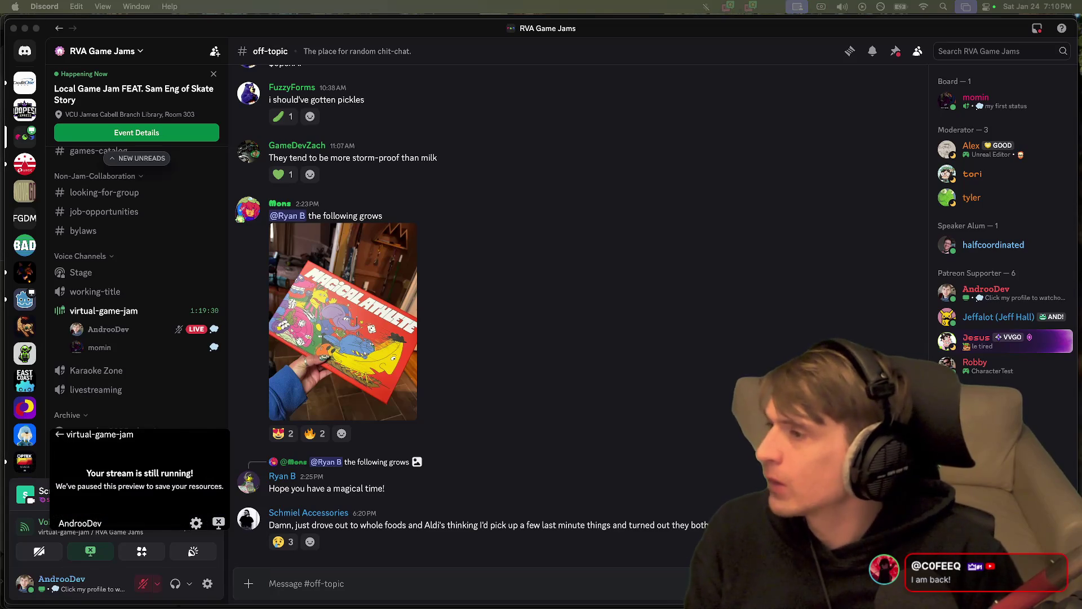
pyautogui.click(190, 575)
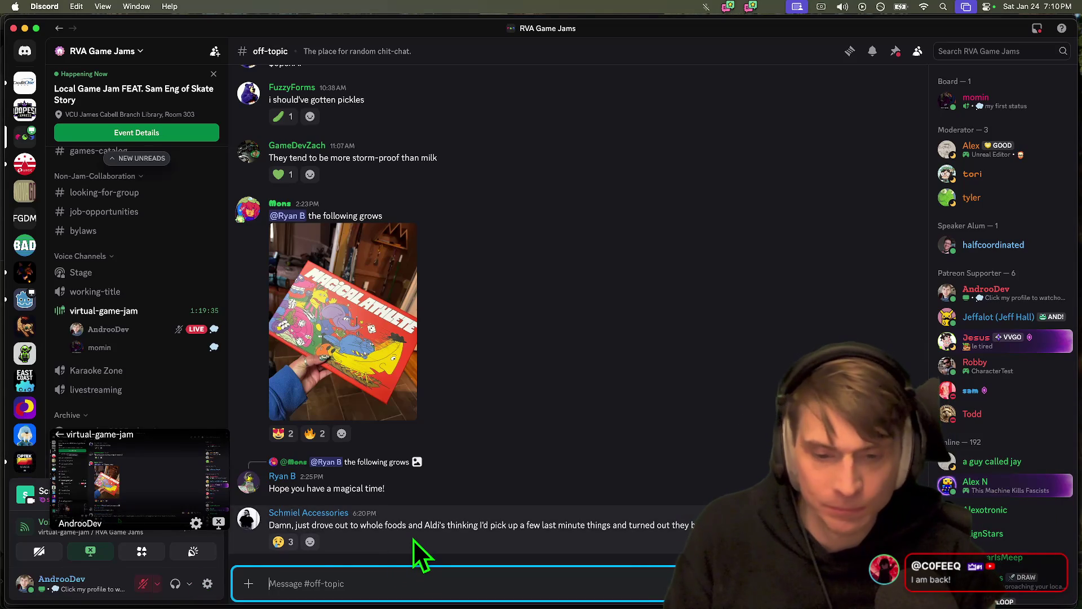
# Read through #game-jams-general and #local-game-jam, then return to Godot
pyautogui.scroll(4, 147, 324)
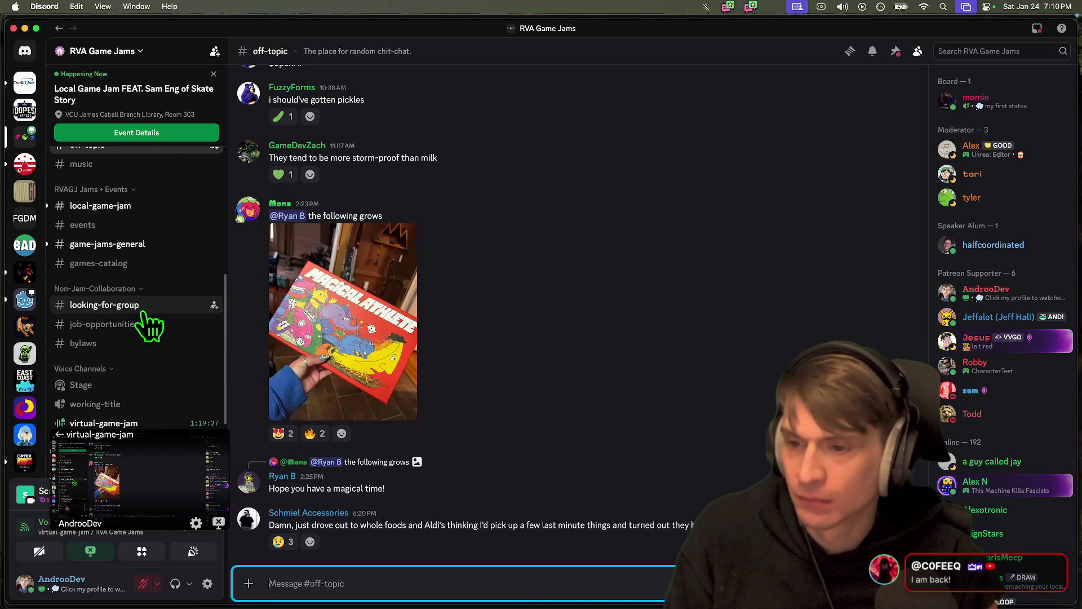
pyautogui.click(161, 225)
pyautogui.click(163, 244)
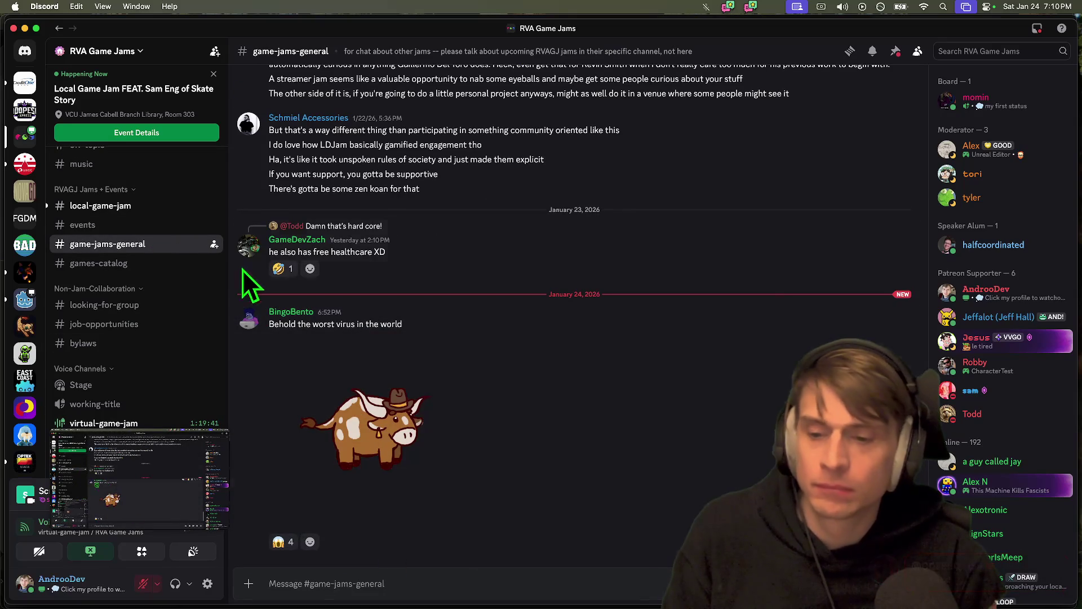
pyautogui.click(79, 207)
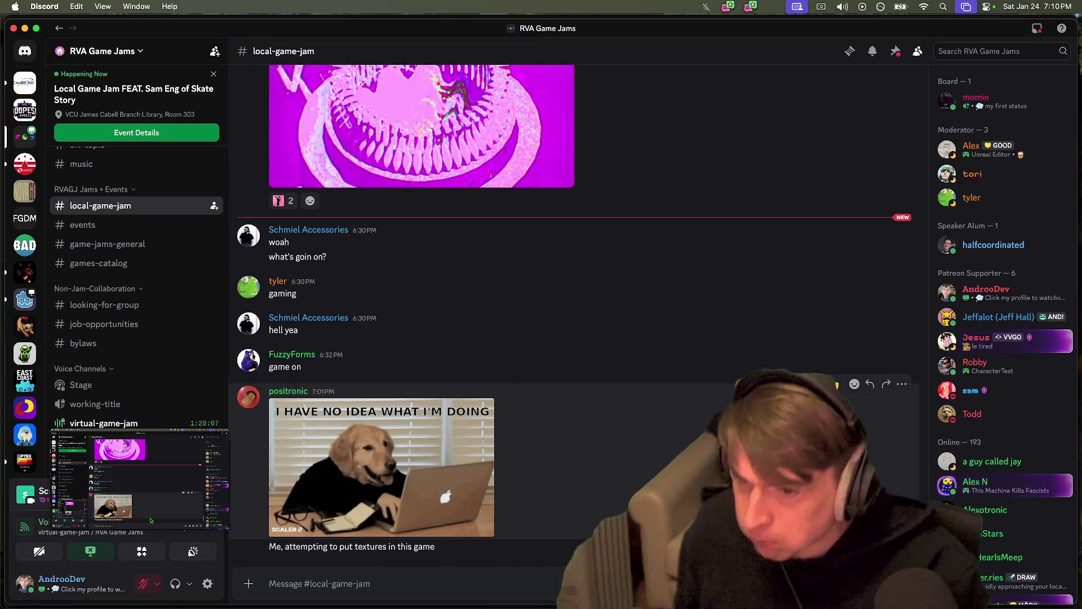
pyautogui.scroll(-3, 218, 374)
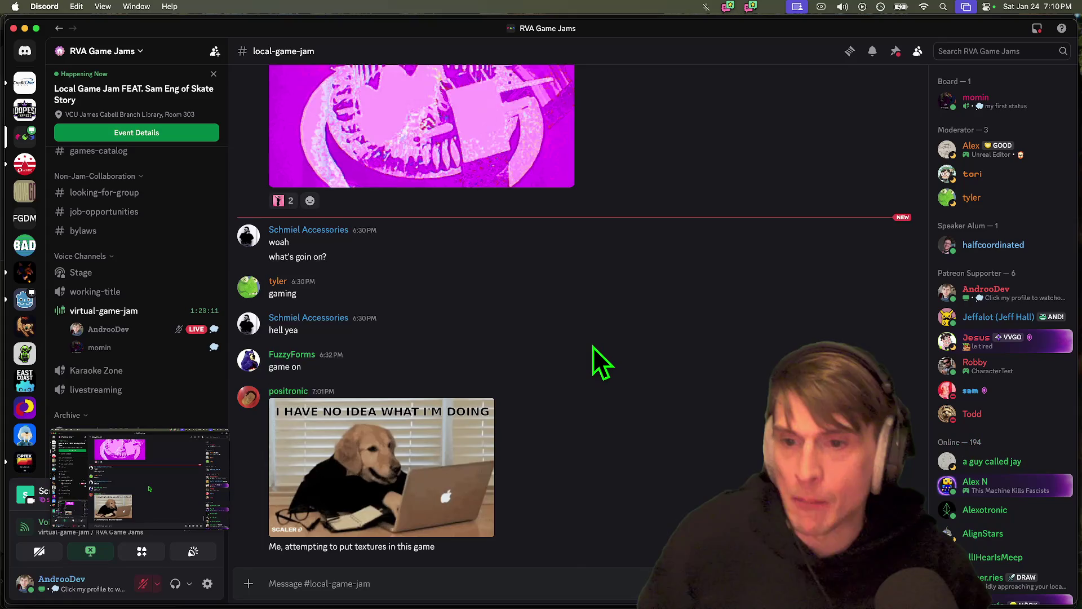
pyautogui.scroll(3, 593, 347)
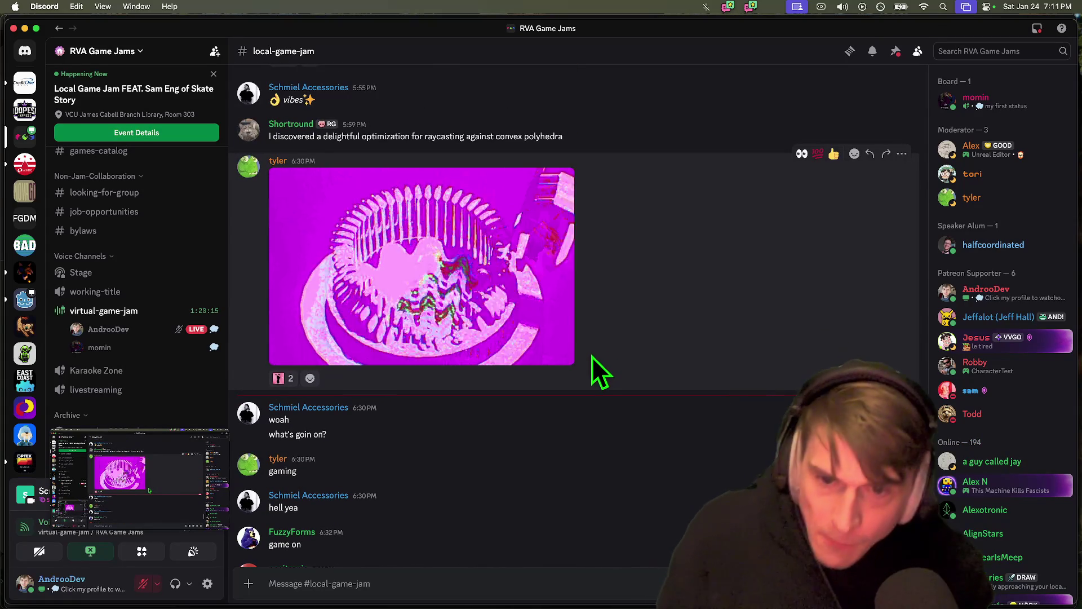
pyautogui.scroll(-3, 574, 474)
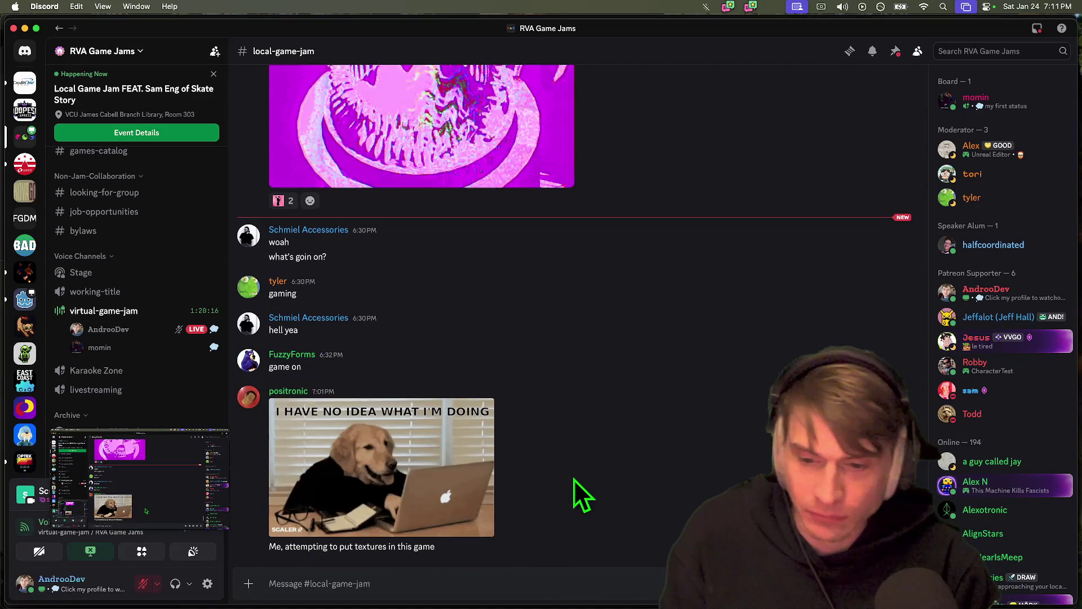
pyautogui.press('super+Tab')
pyautogui.press('super+Tab')
pyautogui.hscroll(5, 501, 270)
pyautogui.hscroll(3, 620, 362)
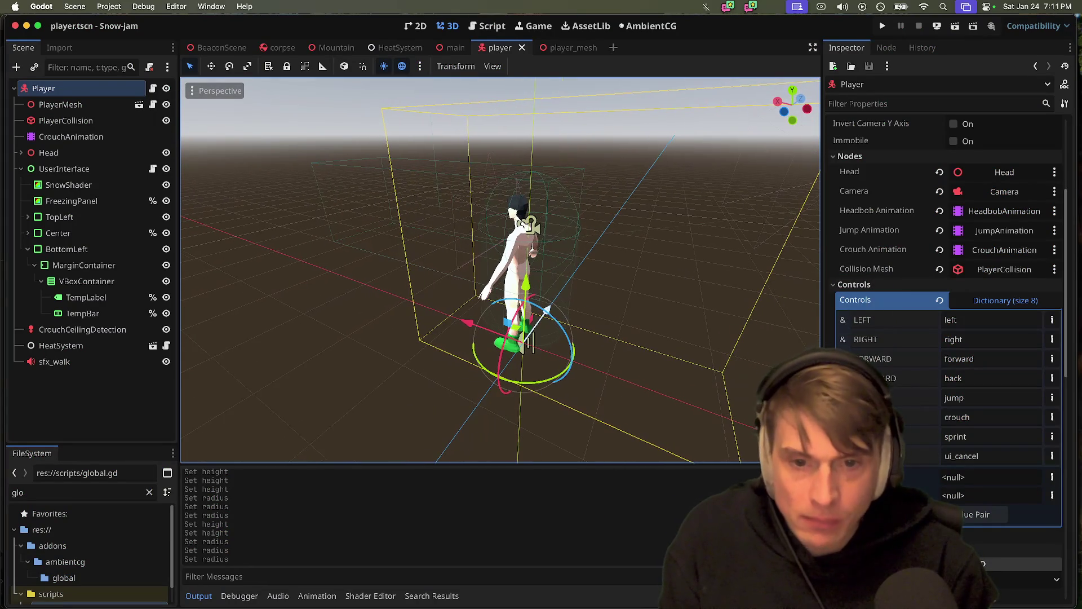
# Add an Area3D named BodyDetectionArea under the Player node
pyautogui.click(620, 362)
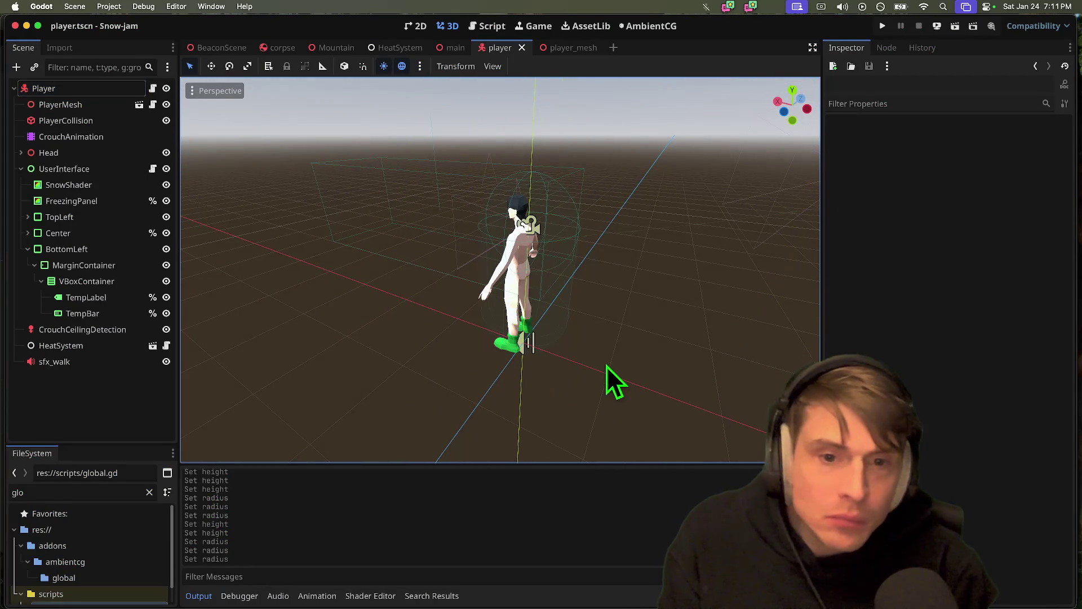
pyautogui.click(490, 28)
pyautogui.click(109, 93)
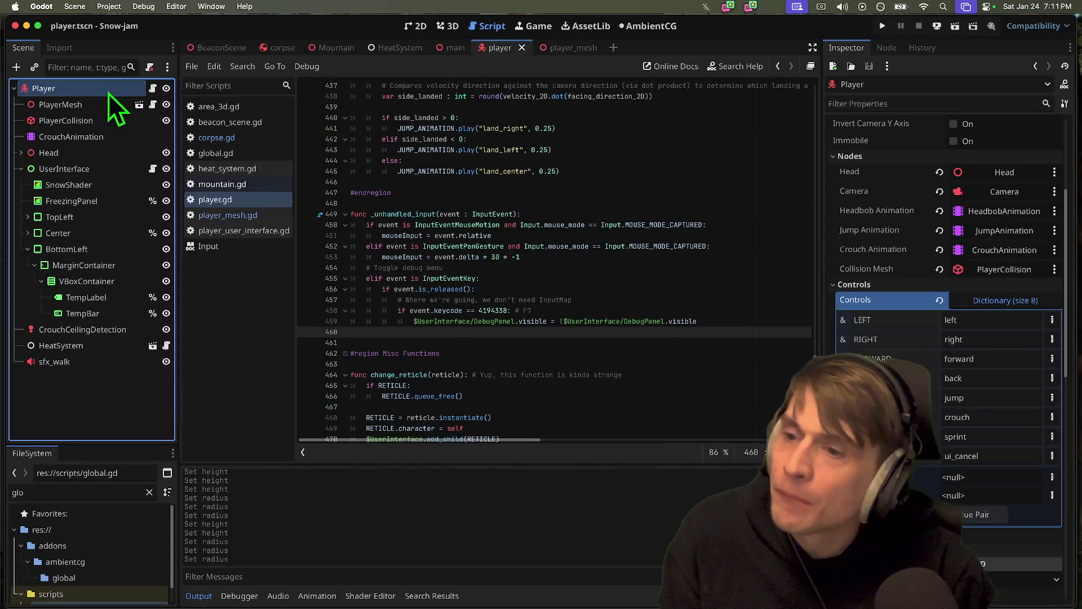
pyautogui.press('super+a')
pyautogui.write('area3d')
pyautogui.press('Return')
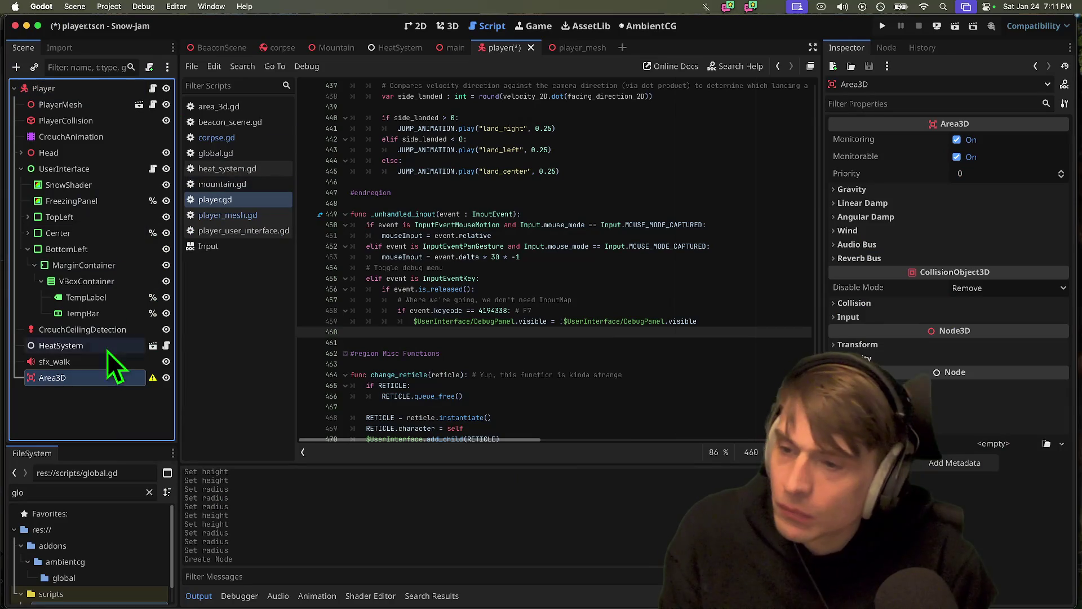
pyautogui.write('BodyDetection')
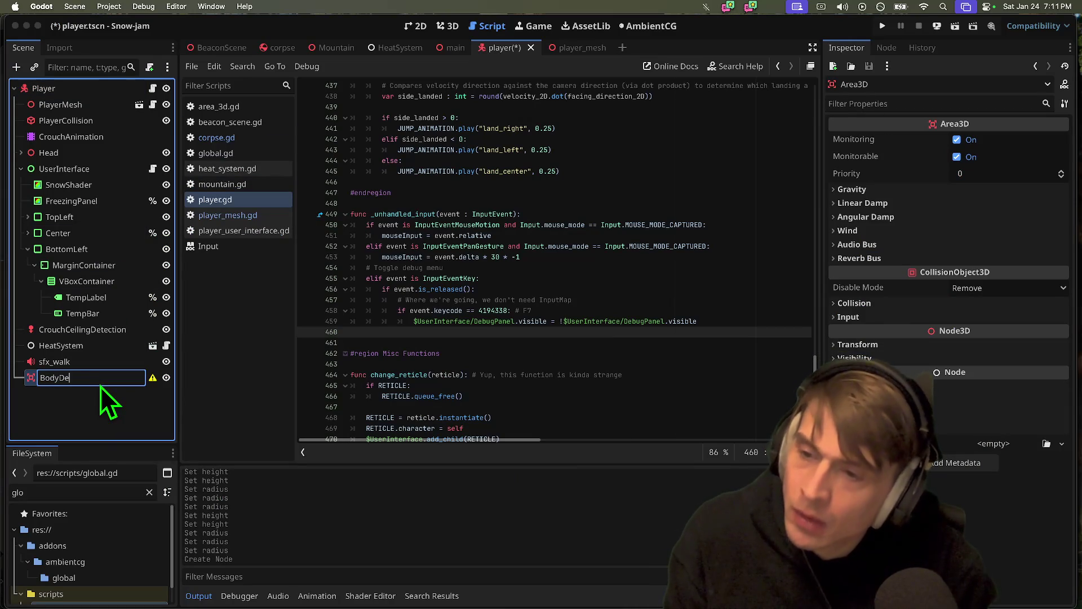
pyautogui.write('Area')
pyautogui.press('Return')
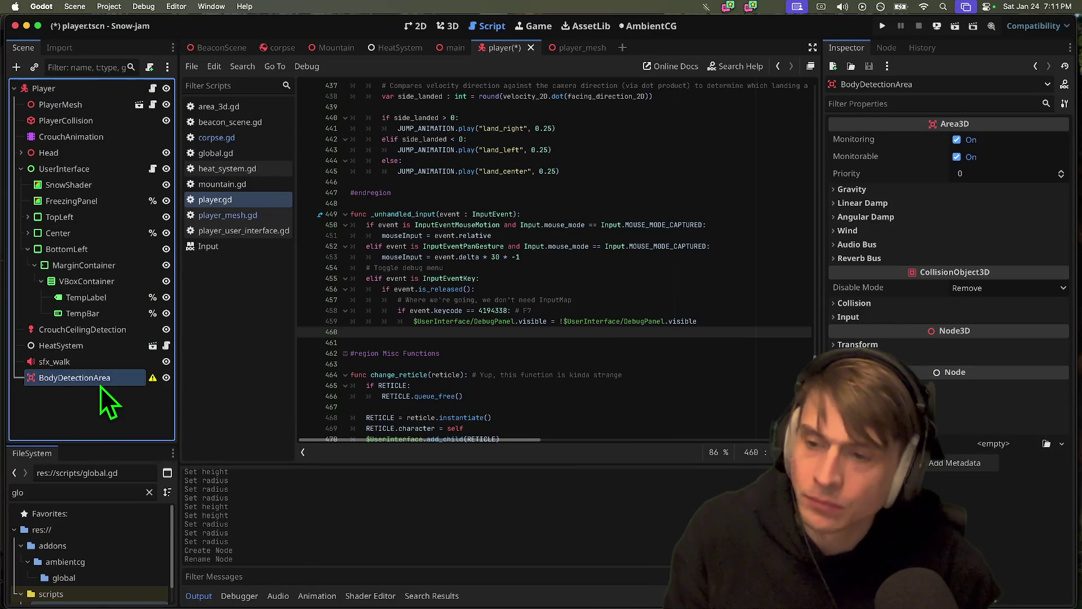
# Give BodyDetectionArea a CollisionShape3D child with a SphereShape3D shape
pyautogui.rightClick(100, 387)
pyautogui.click(204, 245)
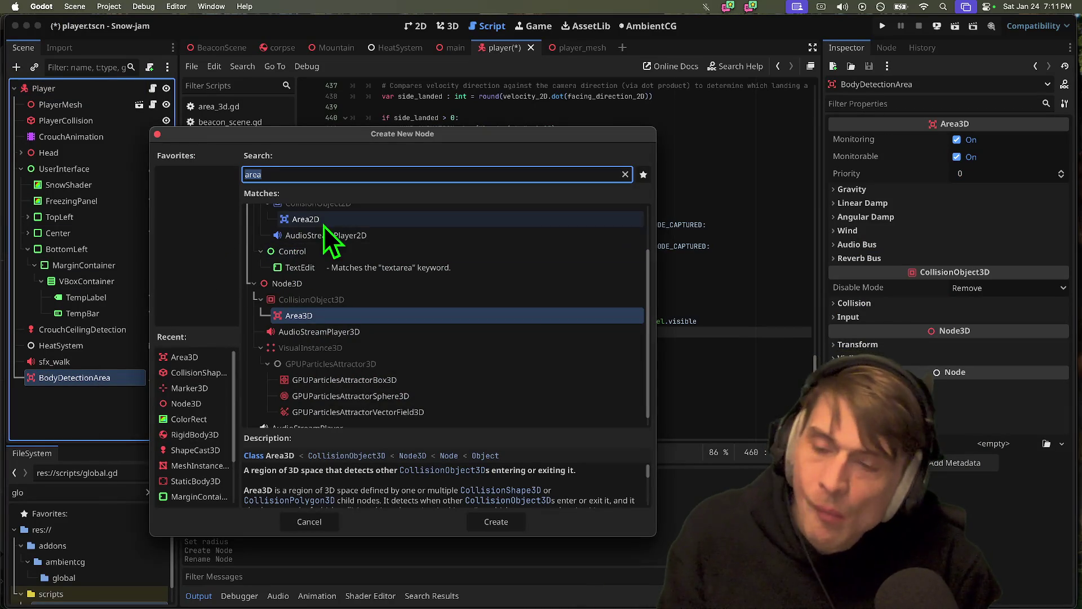
pyautogui.write('colli')
pyautogui.press('Return')
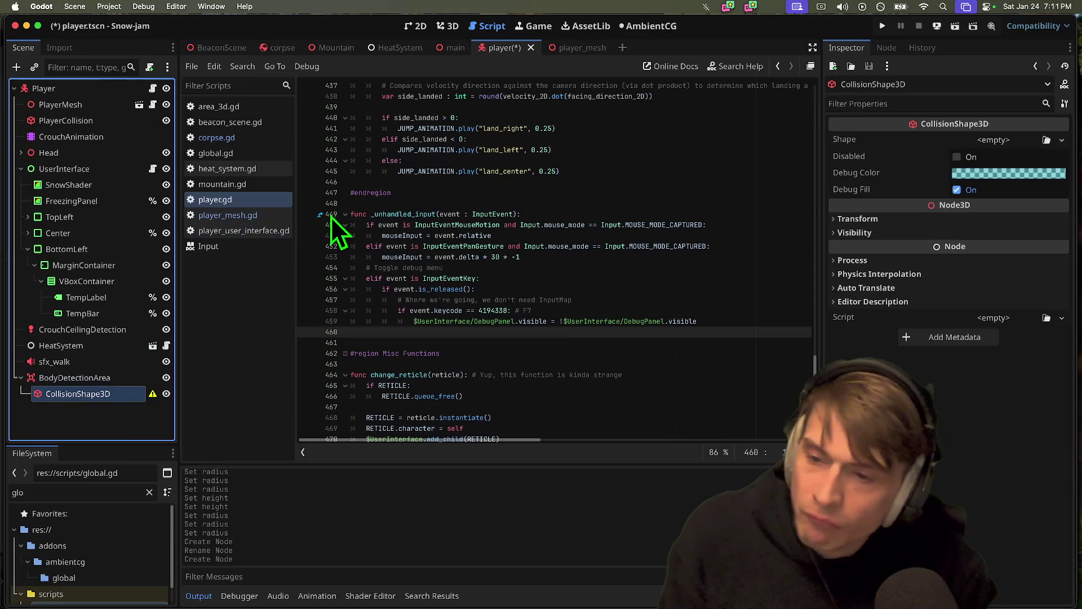
pyautogui.click(1009, 140)
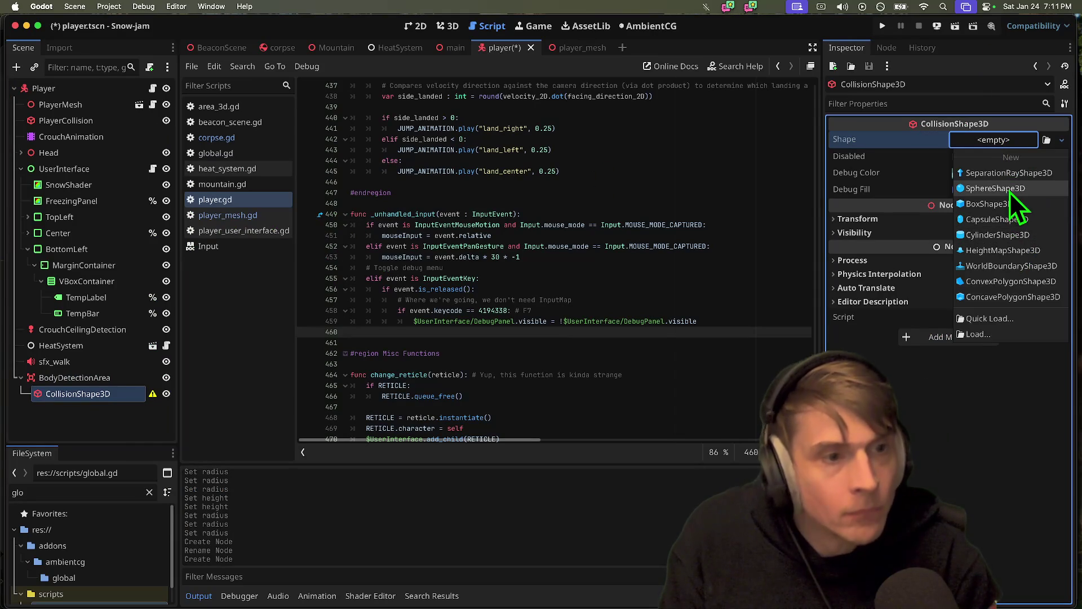
pyautogui.click(1009, 191)
# Lock the new CollisionShape3D in place in the 3D view
pyautogui.rightClick(92, 400)
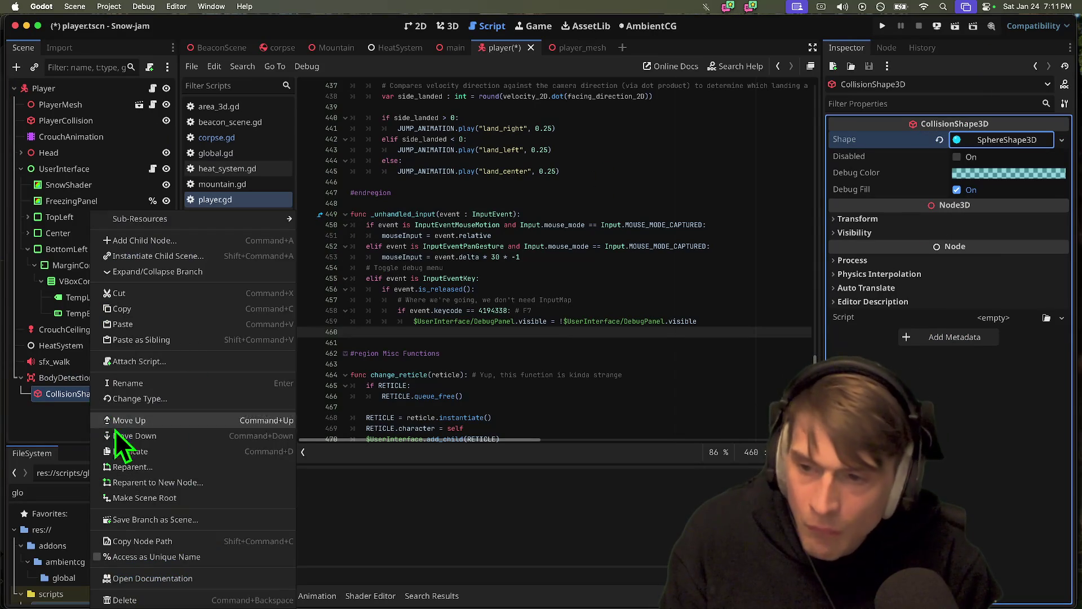
pyautogui.click(202, 404)
pyautogui.press('Escape')
pyautogui.rightClick(110, 398)
pyautogui.press('Escape')
pyautogui.click(449, 28)
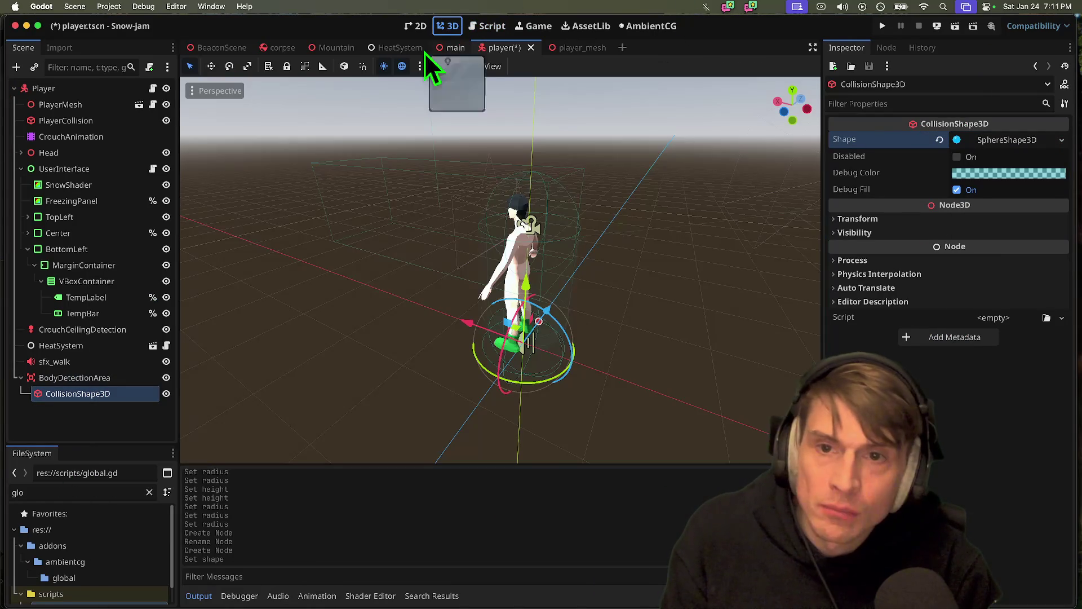
pyautogui.click(287, 66)
# Set the sphere radius to 0.8 and save player.tscn
pyautogui.click(82, 382)
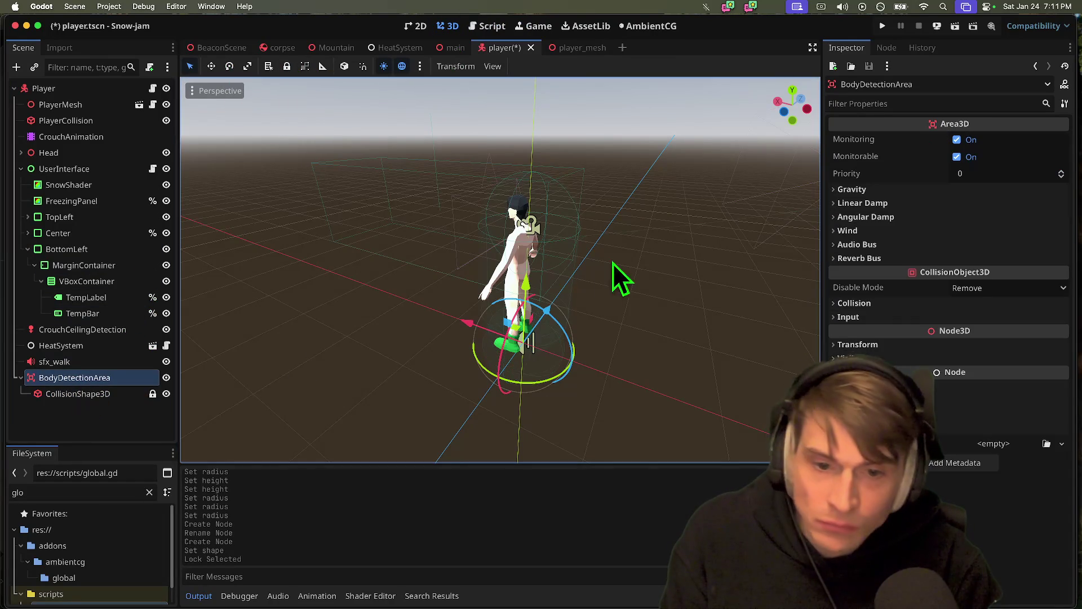
pyautogui.click(77, 393)
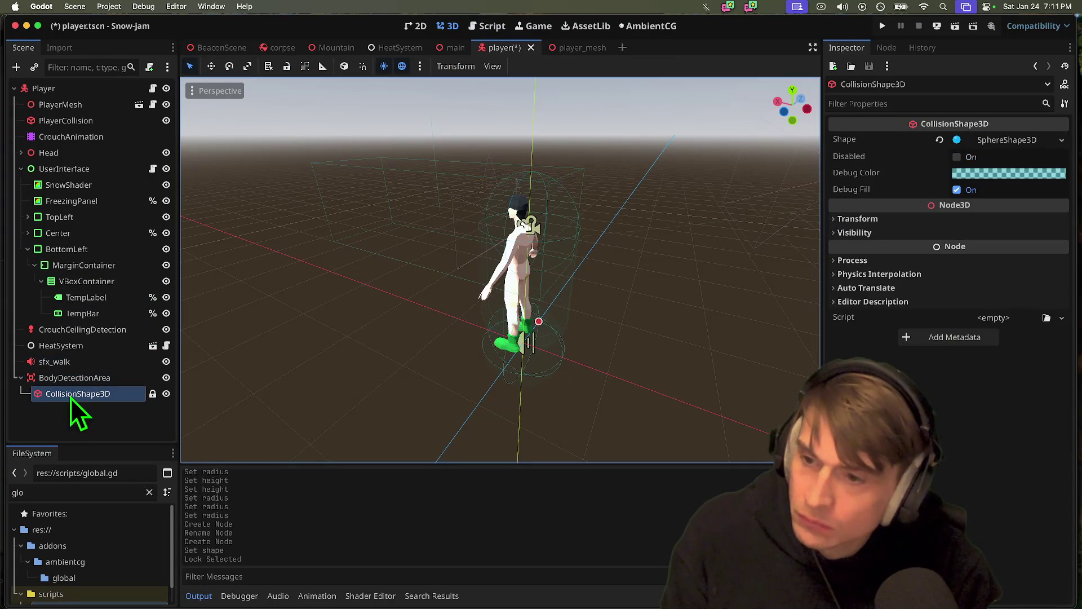
pyautogui.click(1016, 142)
pyautogui.click(1023, 159)
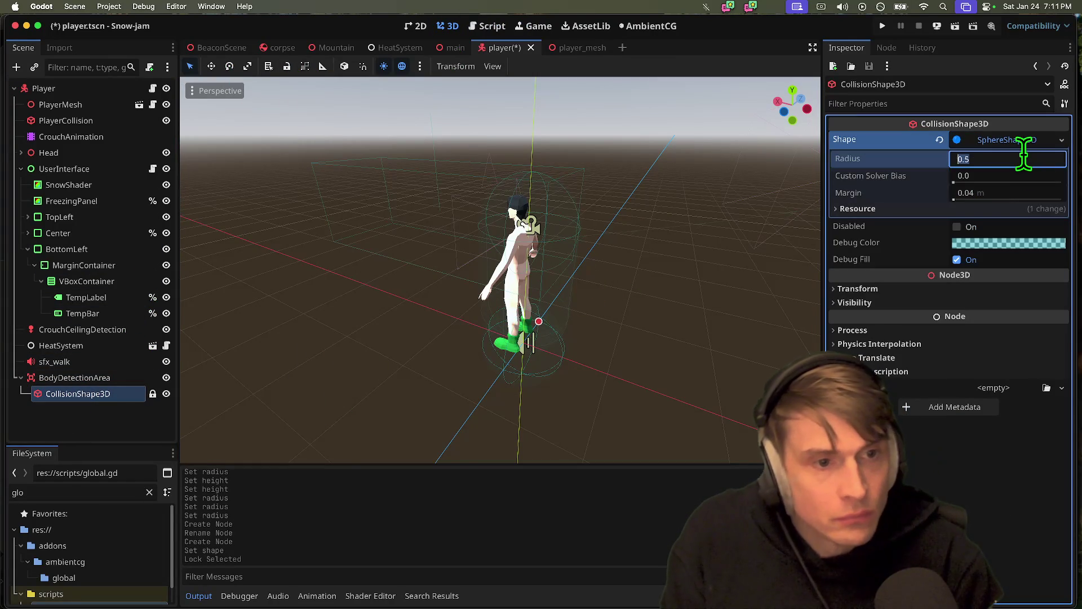
pyautogui.press('Return')
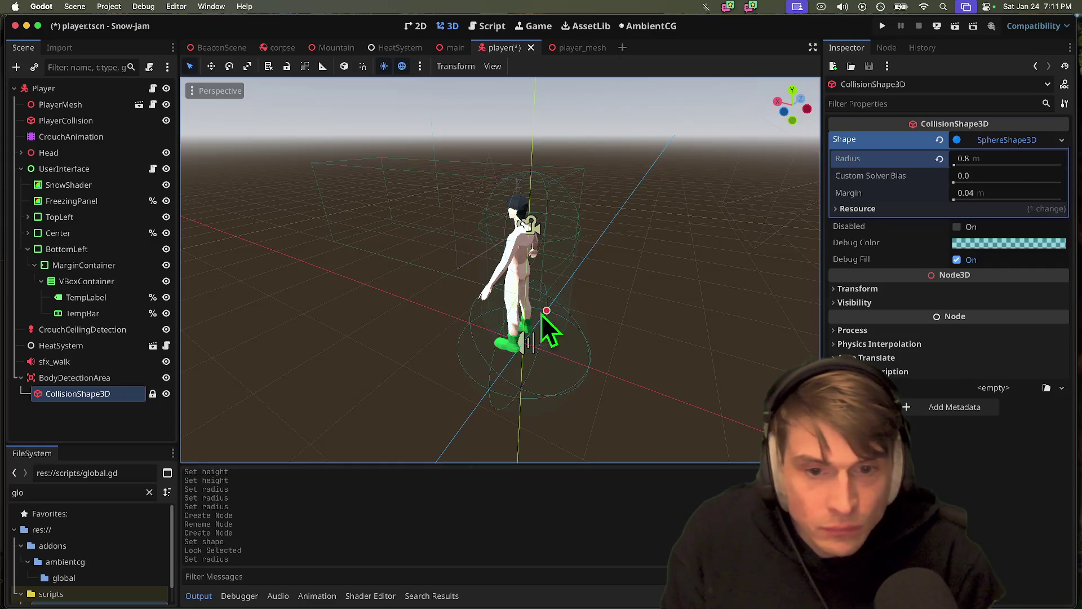
pyautogui.hotkey('ctrl', 's')
pyautogui.click(90, 377)
pyautogui.click(152, 89)
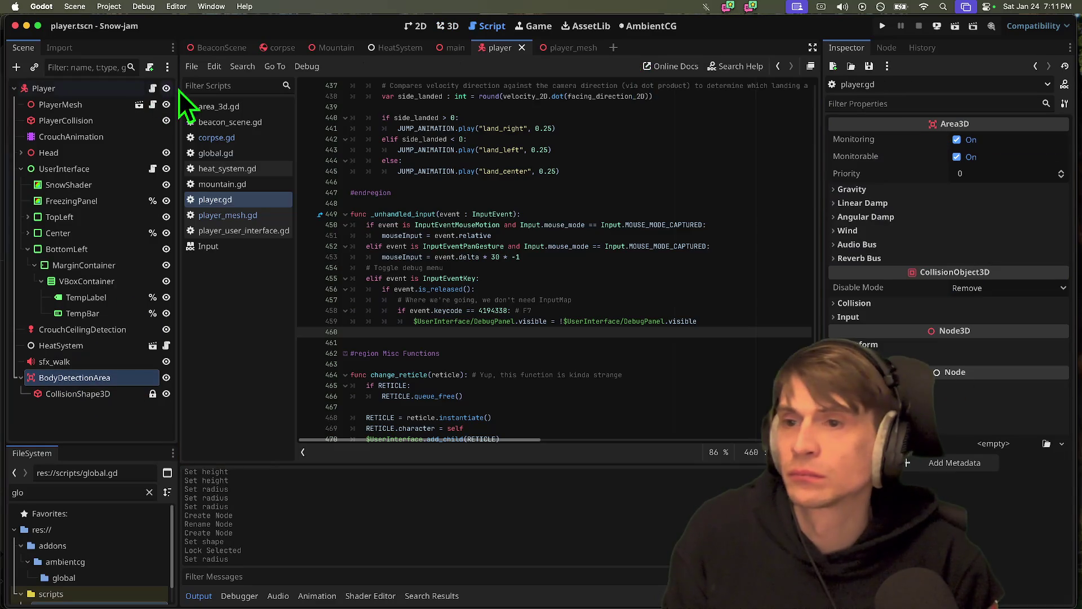
# Toggle BodyDetectionArea's collision layer and mask bits and save the player scene
pyautogui.scroll(-15, 510, 304)
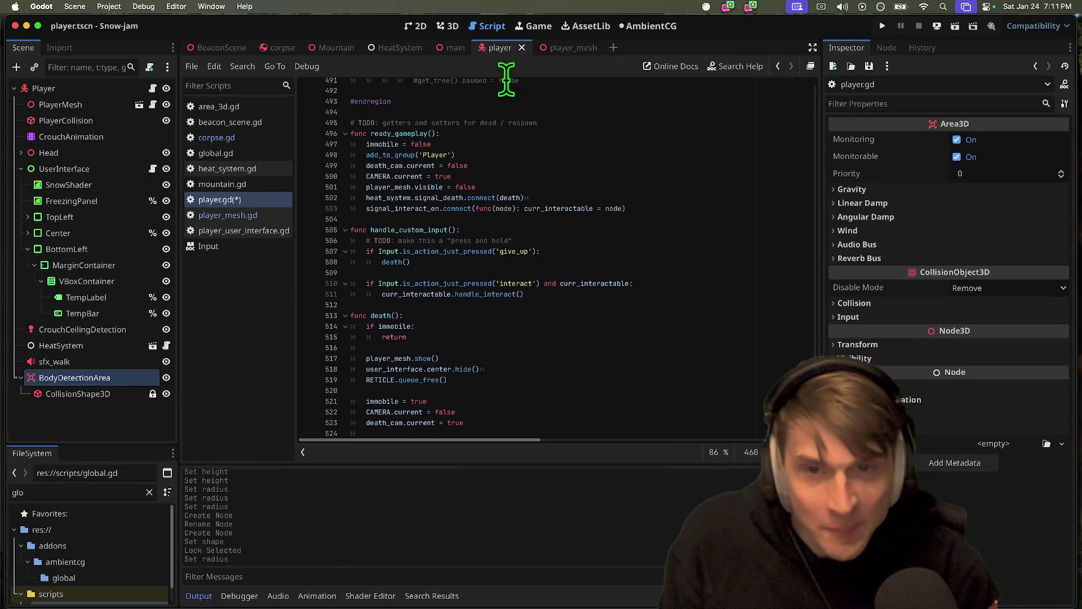
pyautogui.click(578, 48)
pyautogui.click(498, 49)
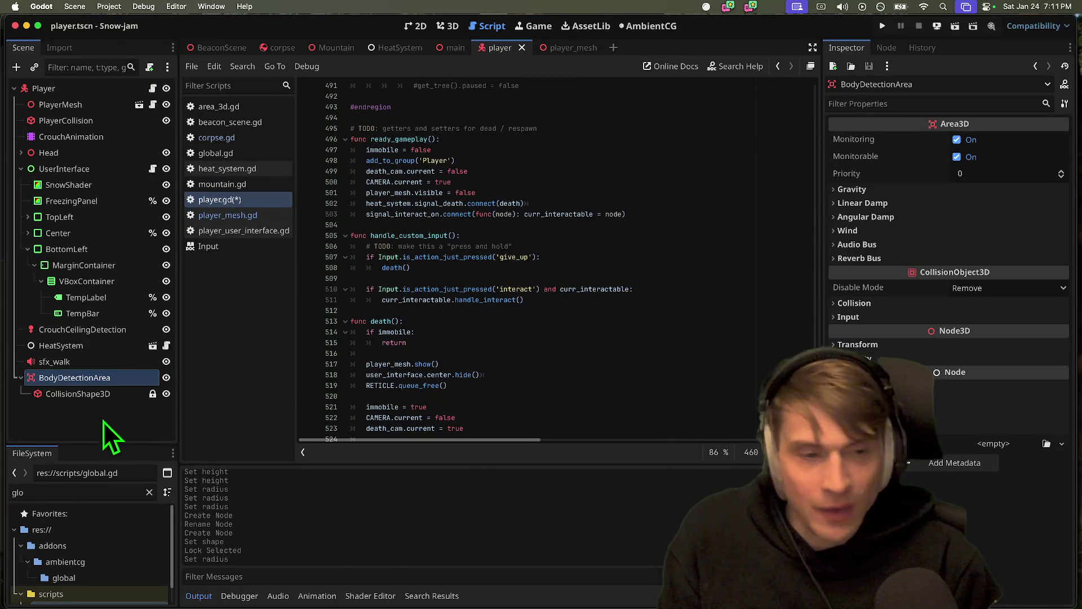
pyautogui.click(962, 304)
pyautogui.click(842, 337)
pyautogui.click(842, 390)
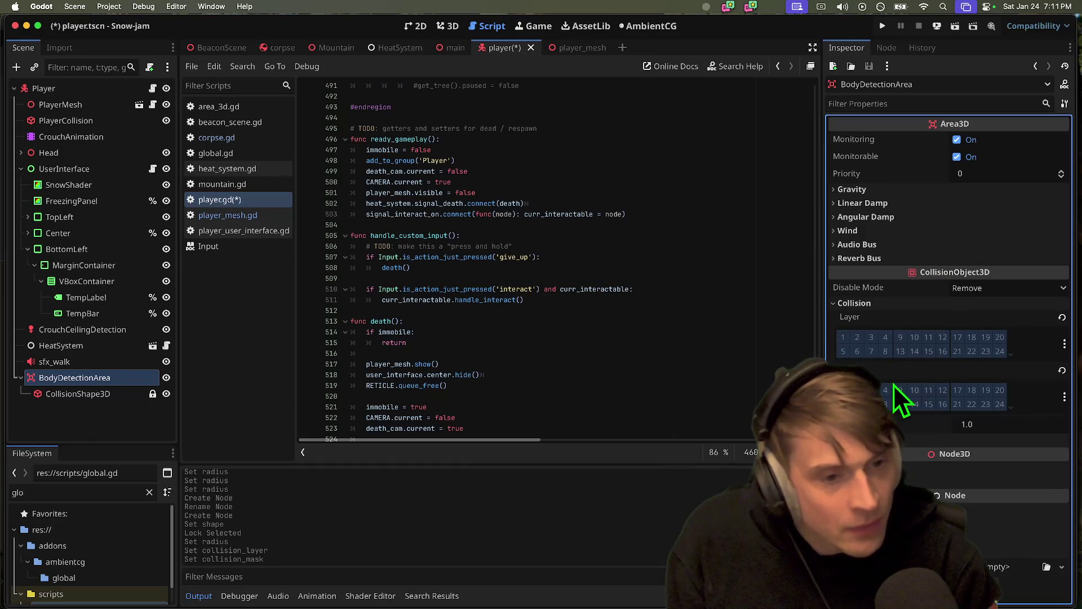
pyautogui.click(887, 387)
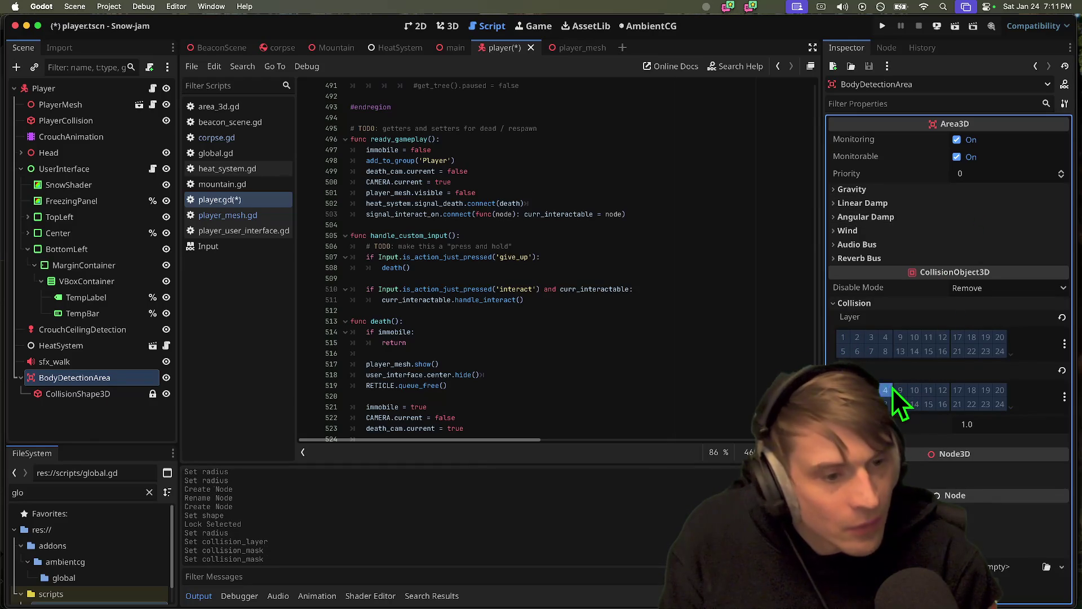
pyautogui.click(70, 417)
pyautogui.press('super+s')
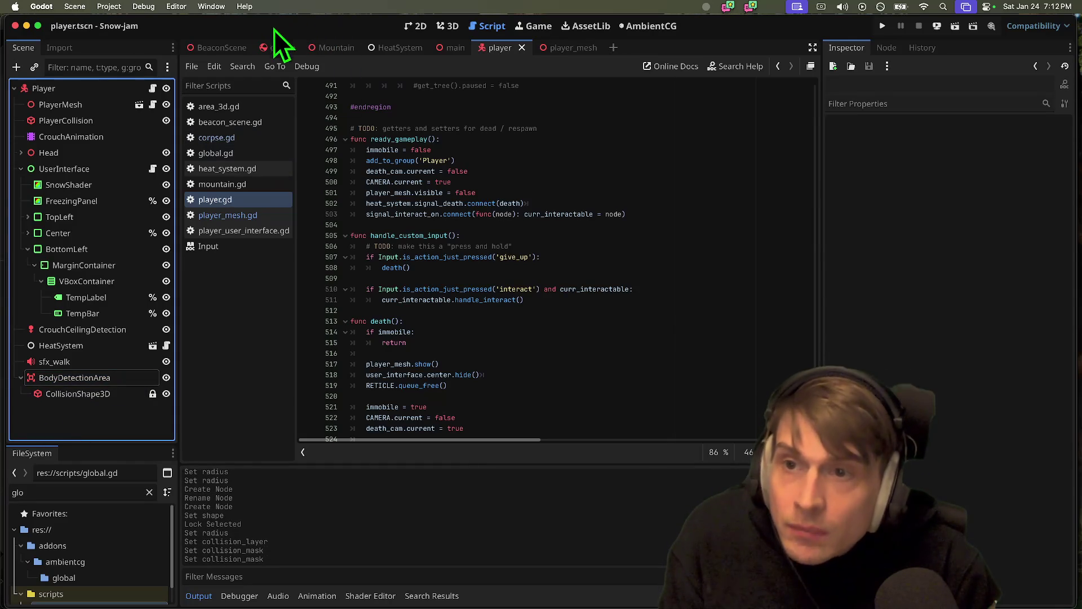
# Keep the CollisionShape3D name and add a blank line after line 503 of player.gd
pyautogui.click(76, 393)
pyautogui.doubleClick(75, 394)
pyautogui.scroll(5, 657, 355)
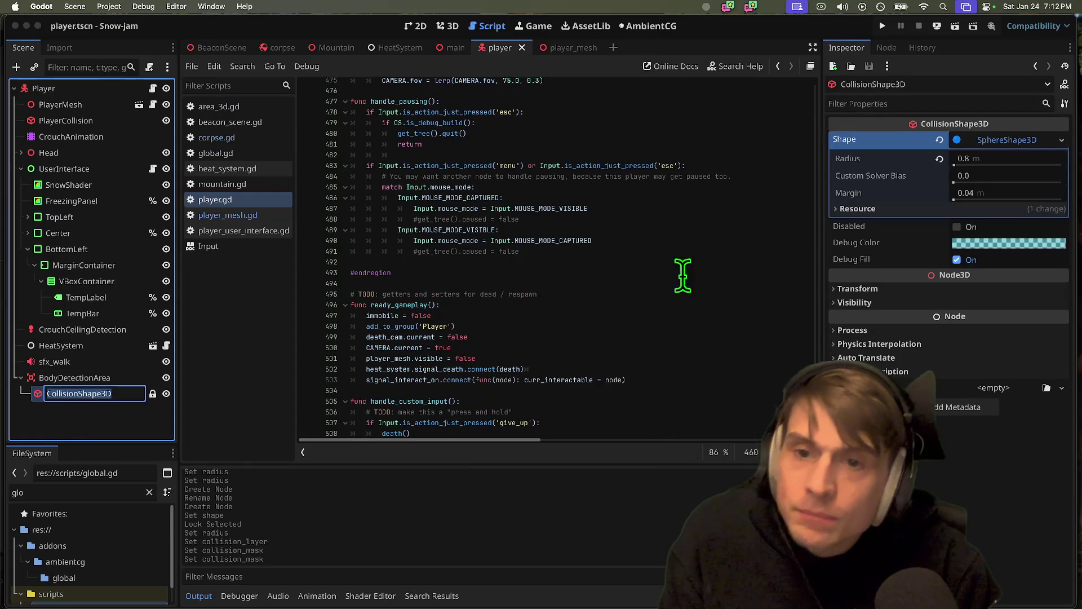
pyautogui.press('Return')
pyautogui.scroll(20, 817, 113)
pyautogui.scroll(-20, 813, 239)
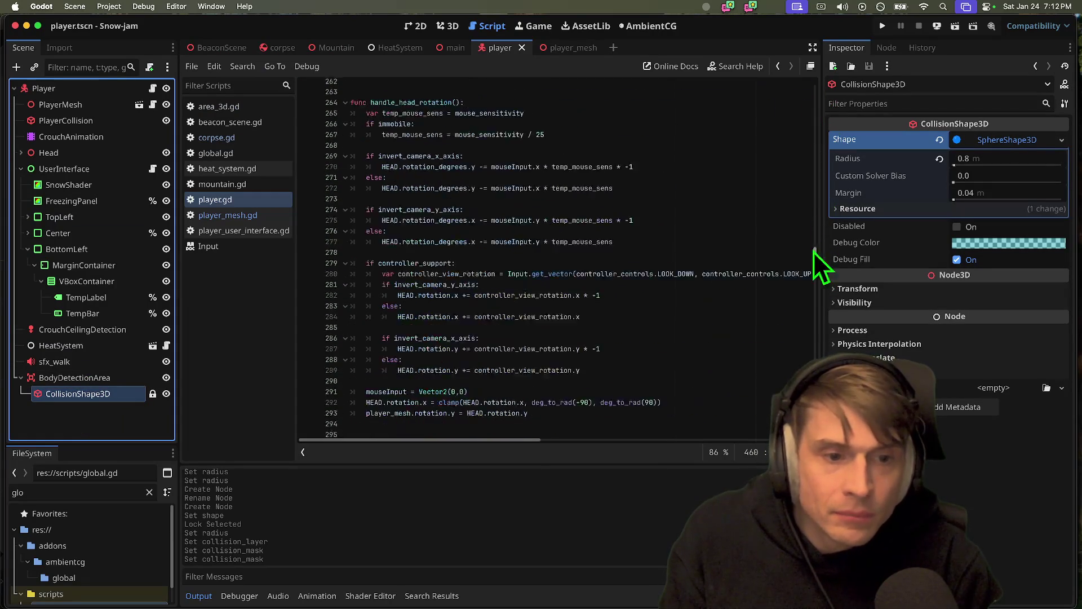
pyautogui.scroll(5, 595, 220)
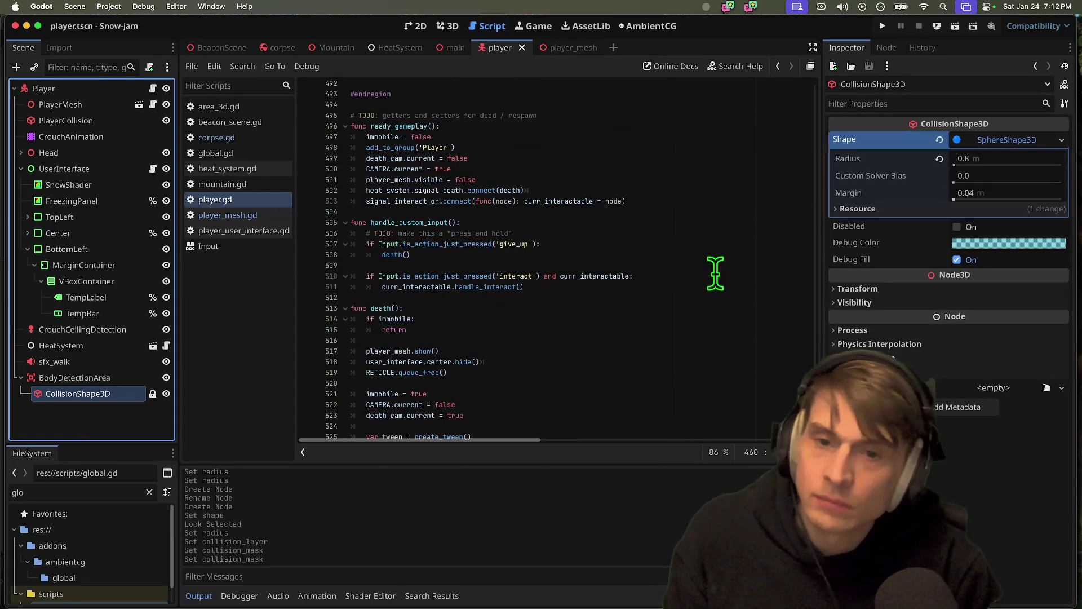
pyautogui.click(701, 201)
pyautogui.press('Return')
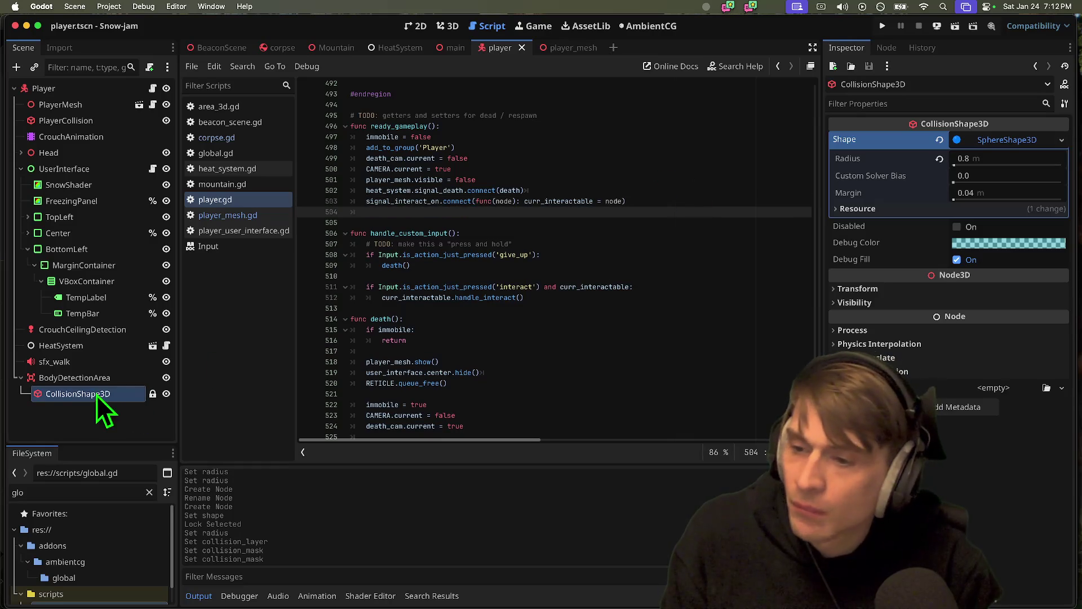
pyautogui.rightClick(95, 379)
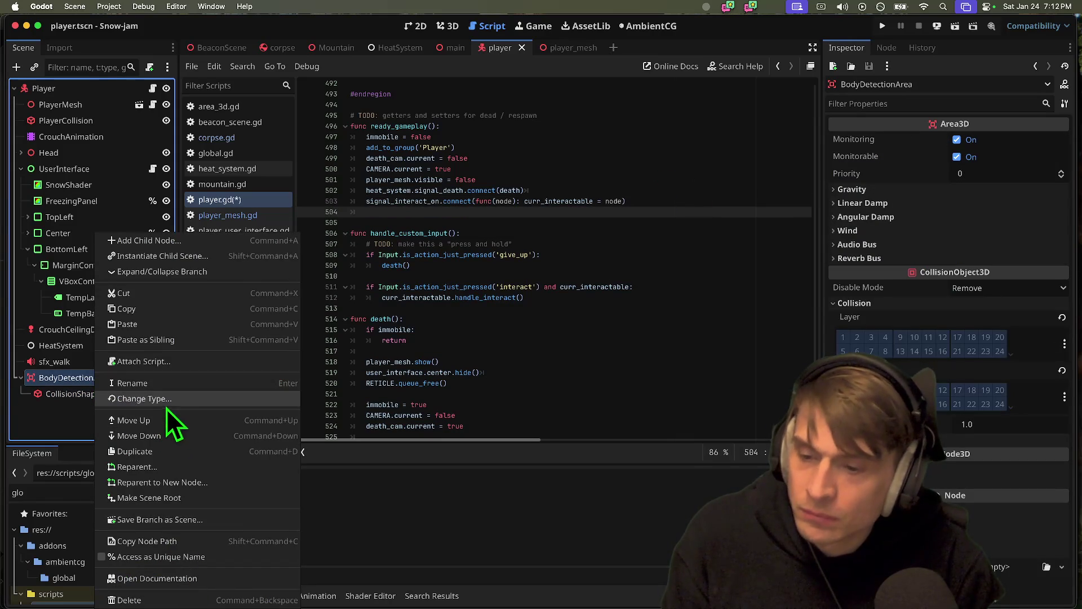
pyautogui.click(191, 563)
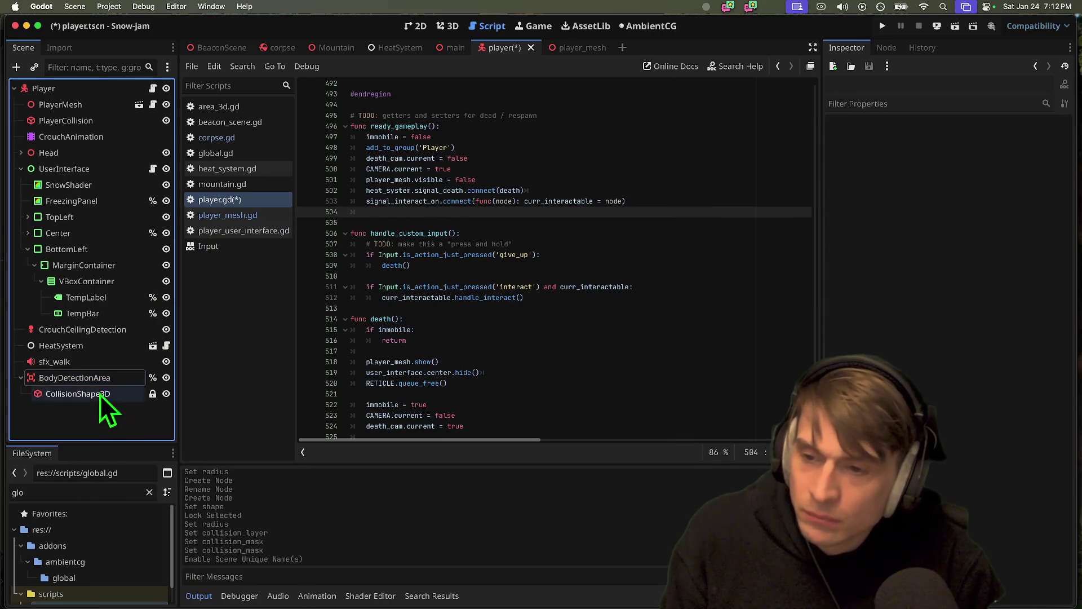
pyautogui.moveTo(96, 380)
pyautogui.mouseDown()
pyautogui.moveTo(295, 338)
pyautogui.moveTo(563, 218)
pyautogui.moveTo(604, 102)
pyautogui.mouseUp()
pyautogui.hotkey('alt', 'Up')
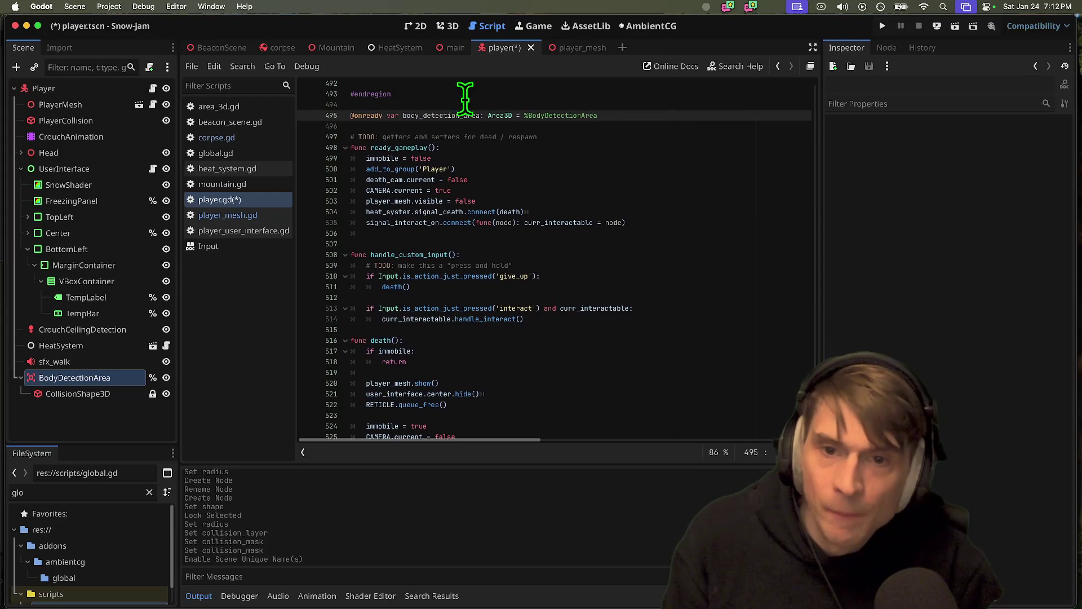
pyautogui.doubleClick(449, 115)
pyautogui.click(581, 243)
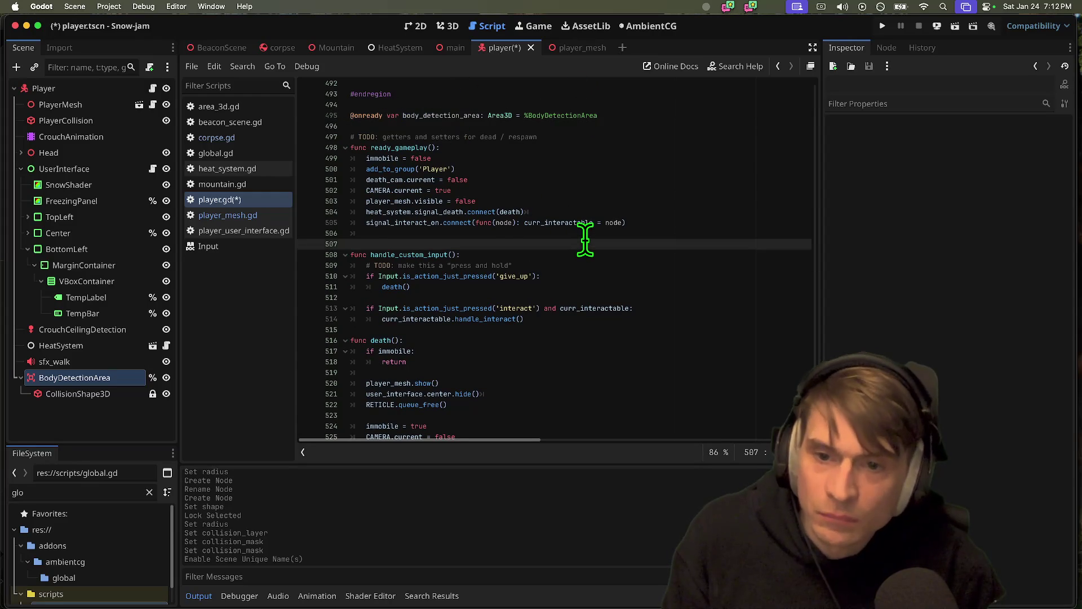
pyautogui.click(585, 237)
pyautogui.write('con')
pyautogui.press('Return')
pyautogui.write('body')
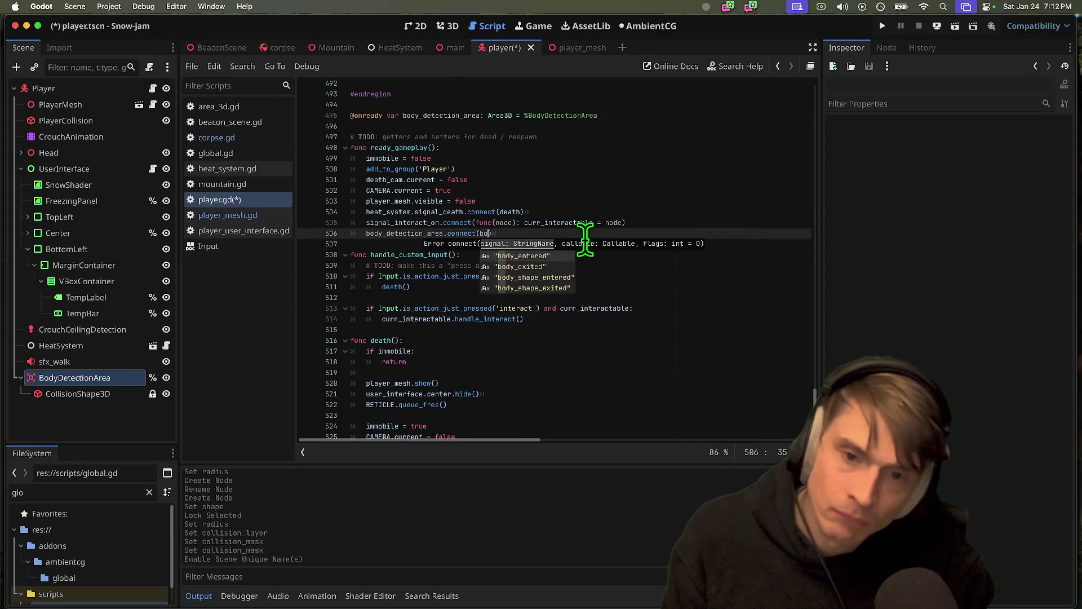
pyautogui.press('Return')
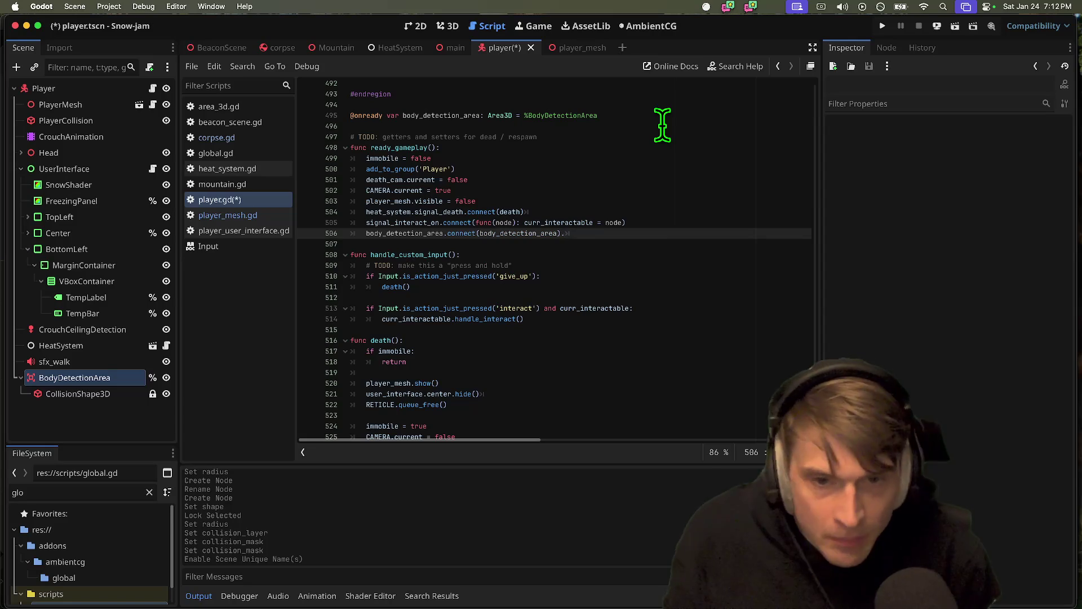
# Complete the line as body_detection_area.body_entered.connect(handle_on_body)
pyautogui.hotkey('alt', 'BackSpace')
pyautogui.hotkey('alt', 'BackSpace')
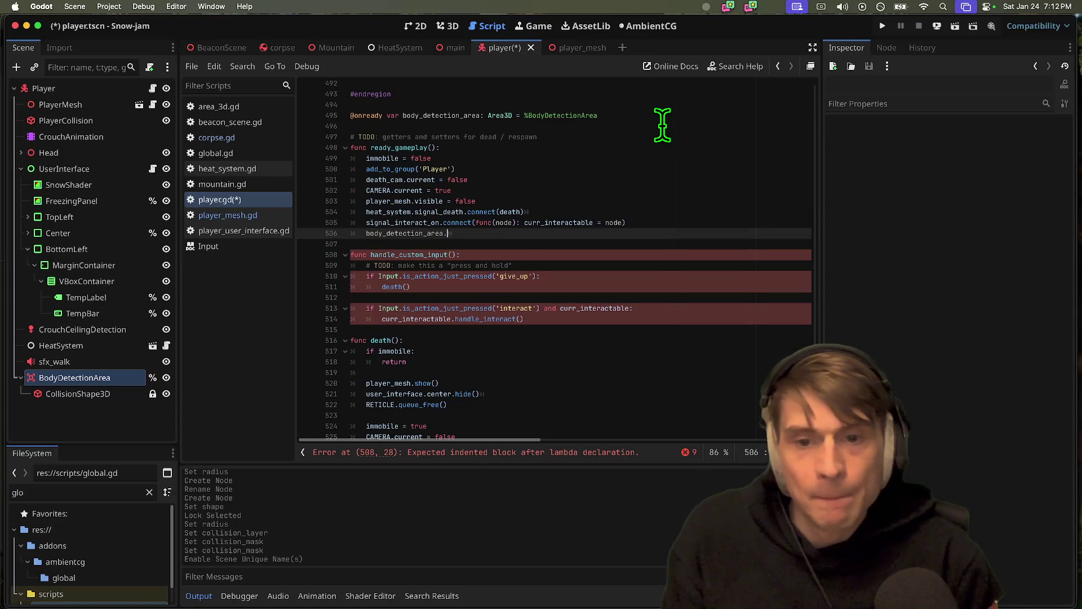
pyautogui.press('Return')
pyautogui.write('.')
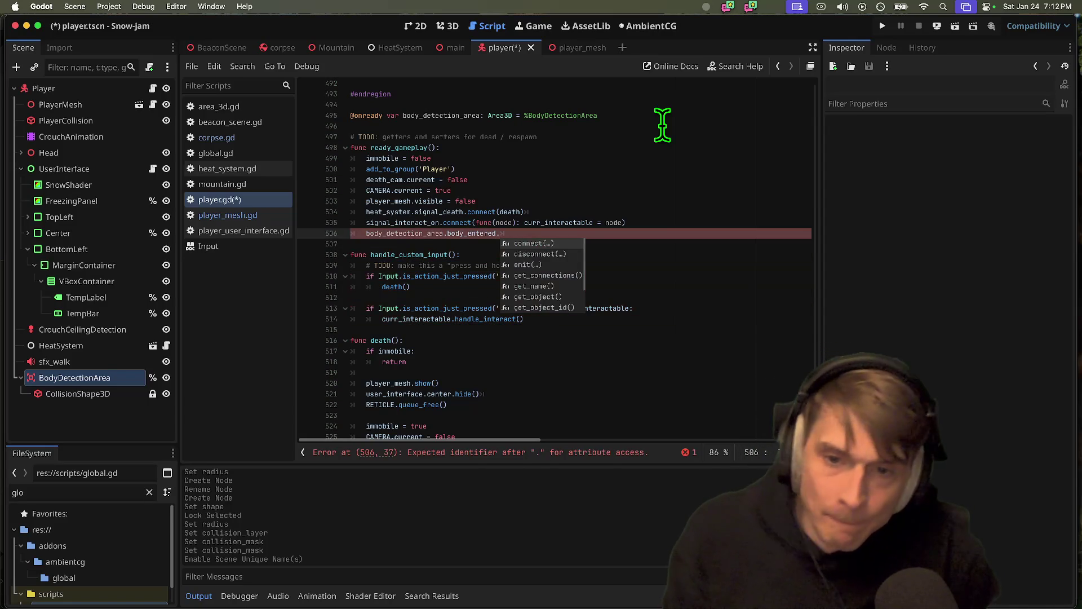
pyautogui.press('Return')
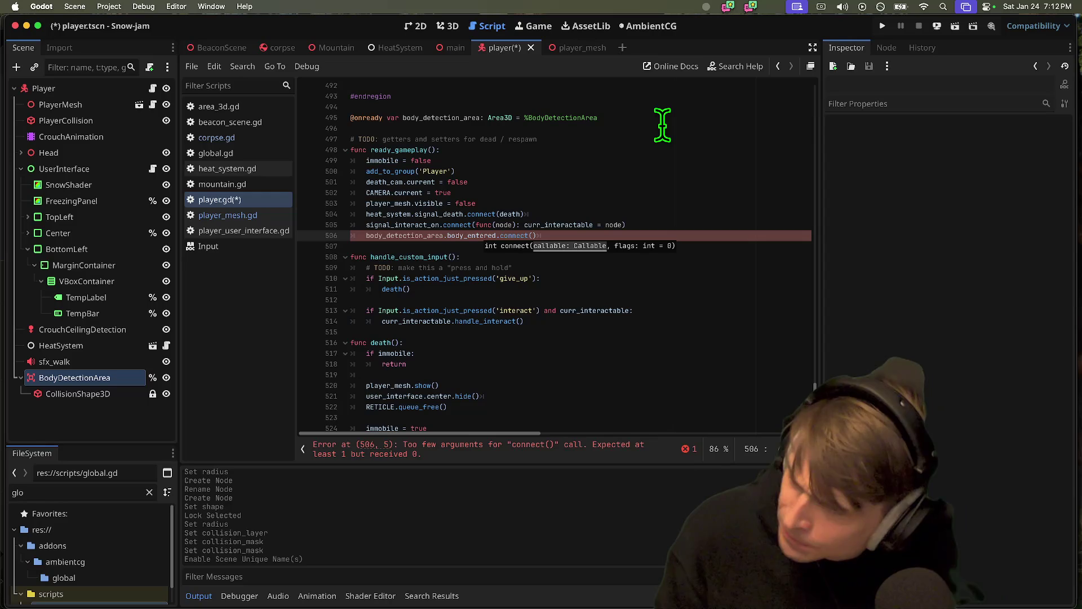
pyautogui.press('BackSpace')
pyautogui.write('on_body')
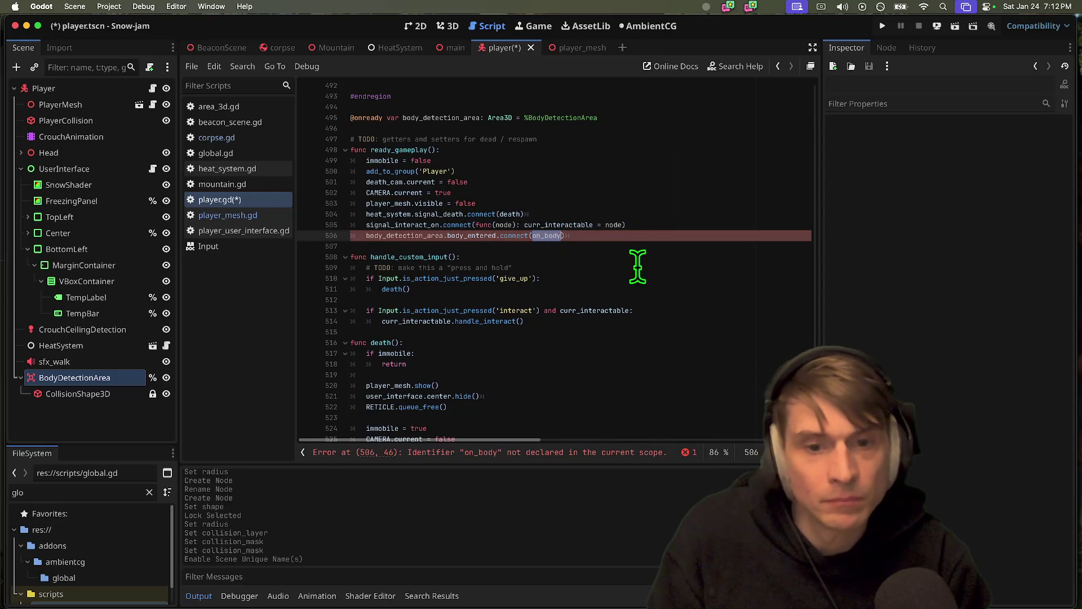
pyautogui.scroll(3, 636, 245)
pyautogui.write('handle_')
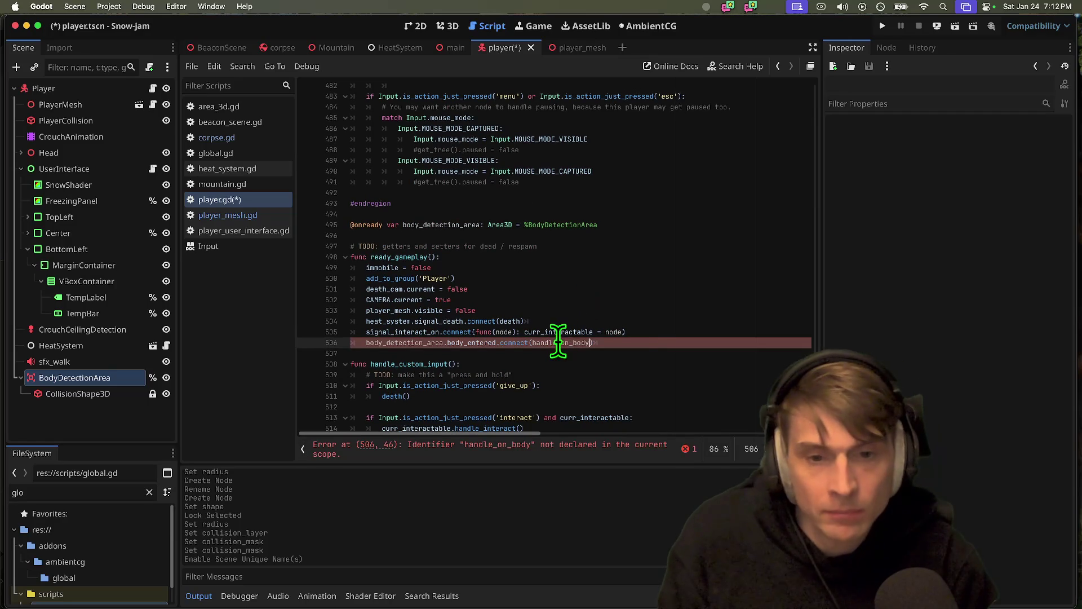
# Add func handle_on_body(body): pass at the end of player.gd and save
pyautogui.scroll(-10, 665, 321)
pyautogui.click(624, 402)
pyautogui.press('Return')
pyautogui.write('fu')
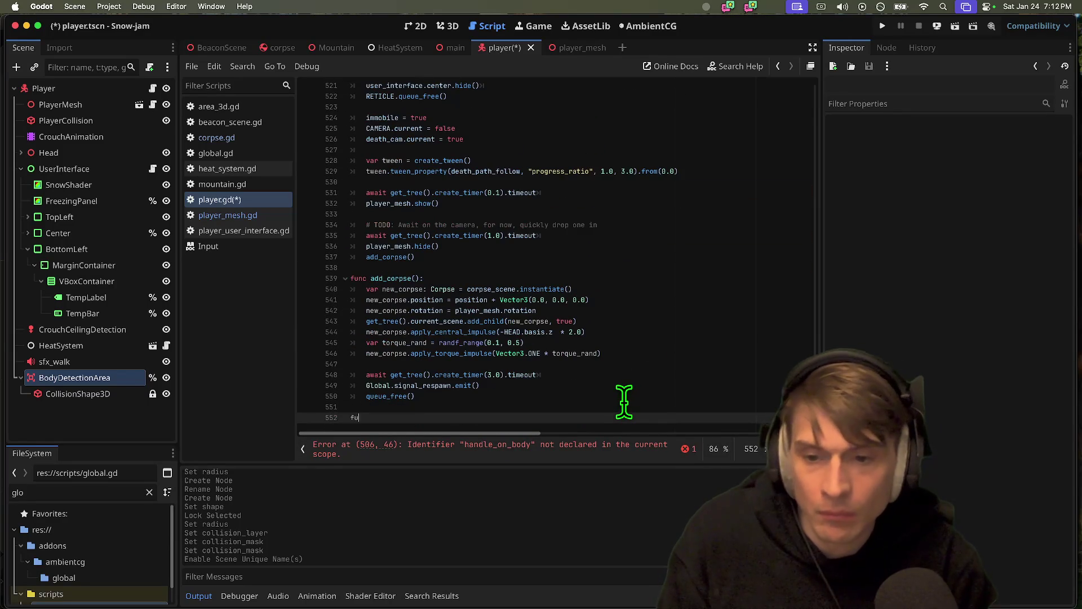
pyautogui.write(':')
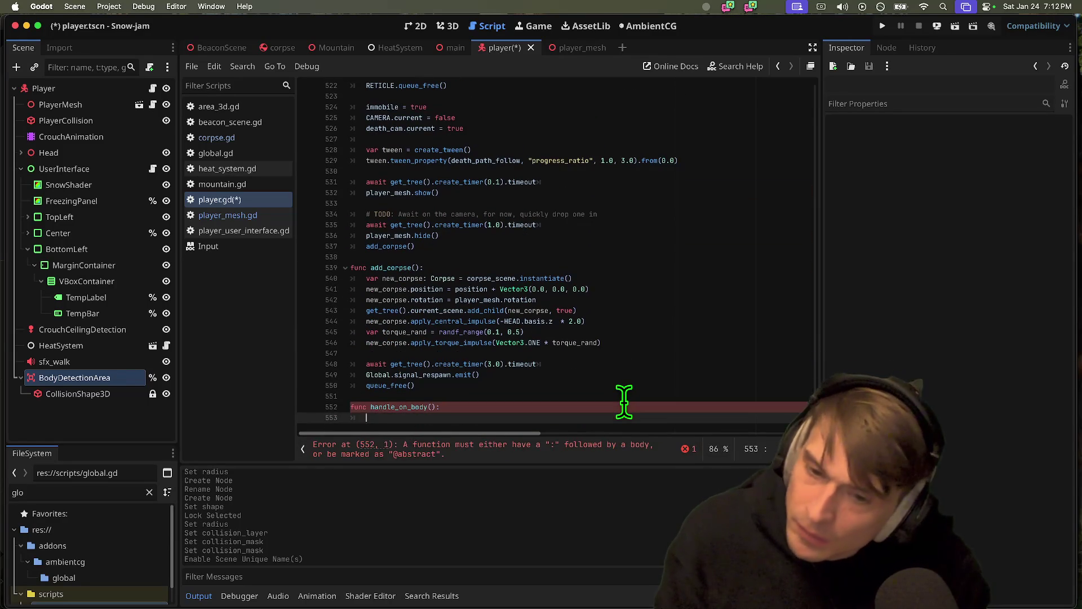
pyautogui.press('Return')
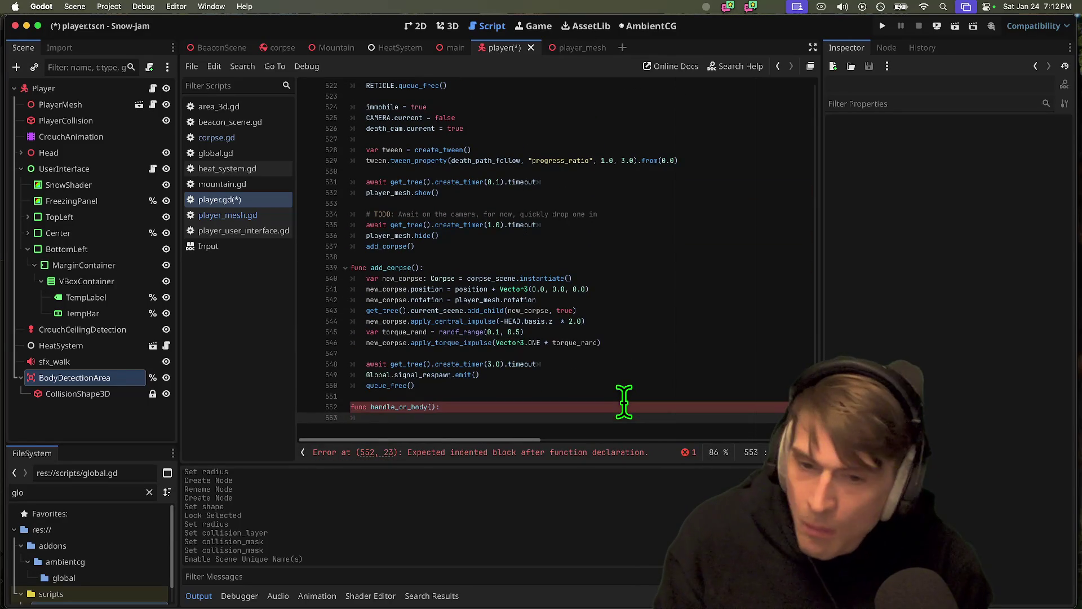
pyautogui.write('if bo')
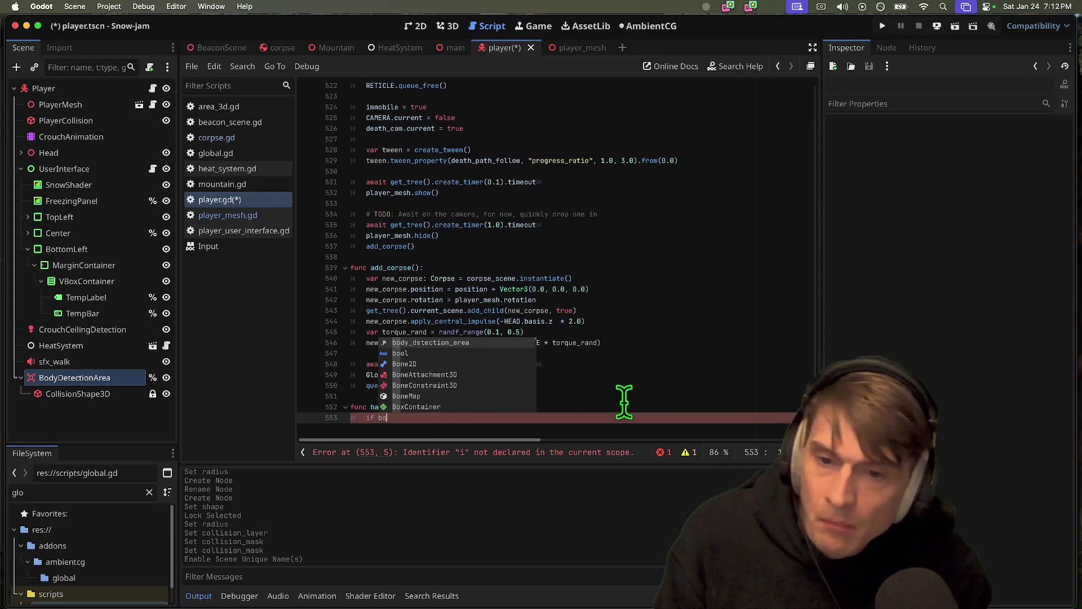
pyautogui.write('d`y')
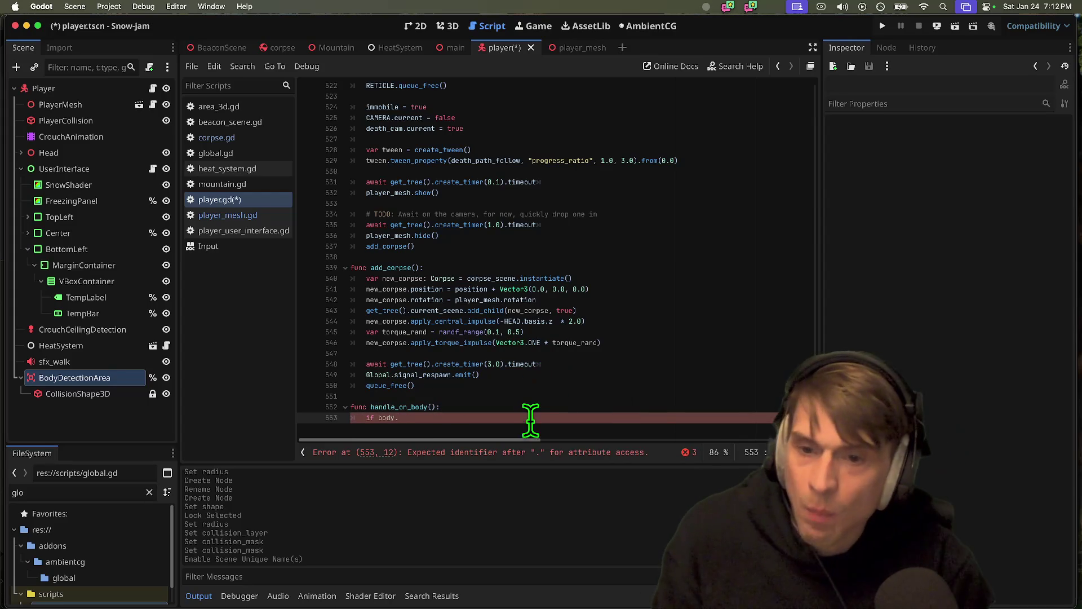
pyautogui.press('BackSpace')
pyautogui.press('BackSpace')
pyautogui.press('BackSpace')
pyautogui.press('Left')
pyautogui.press('Left')
pyautogui.write('body')
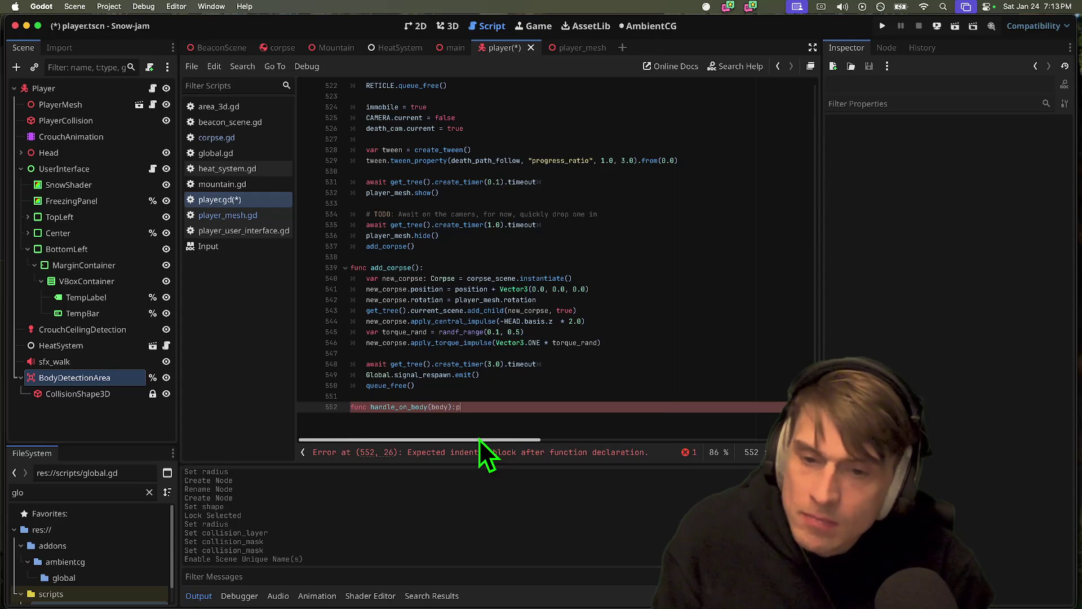
pyautogui.press('Return')
pyautogui.write('pass')
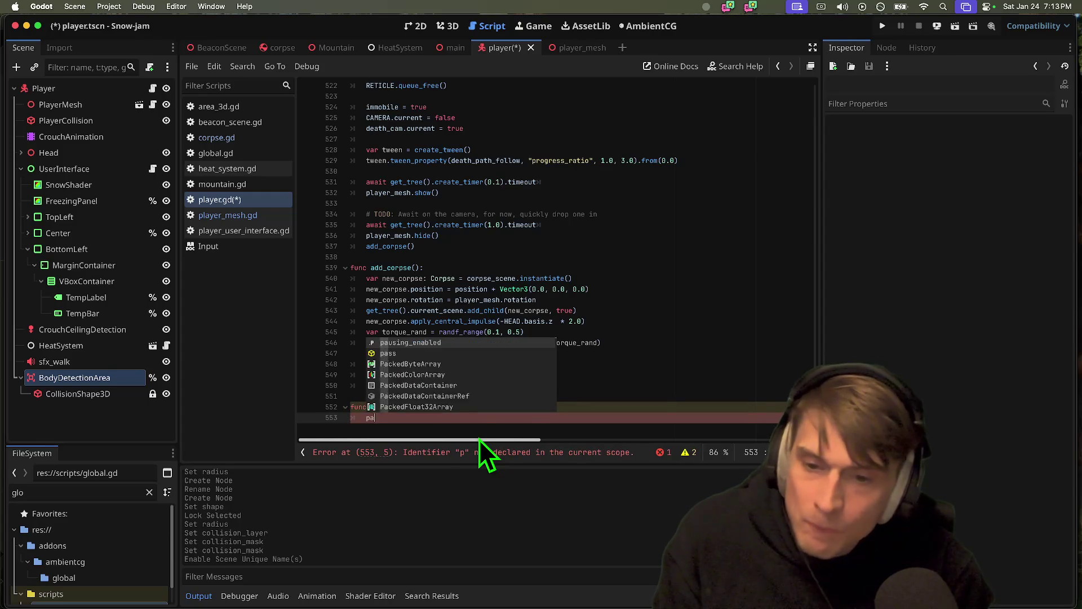
pyautogui.click(551, 397)
pyautogui.hotkey('ctrl', 's')
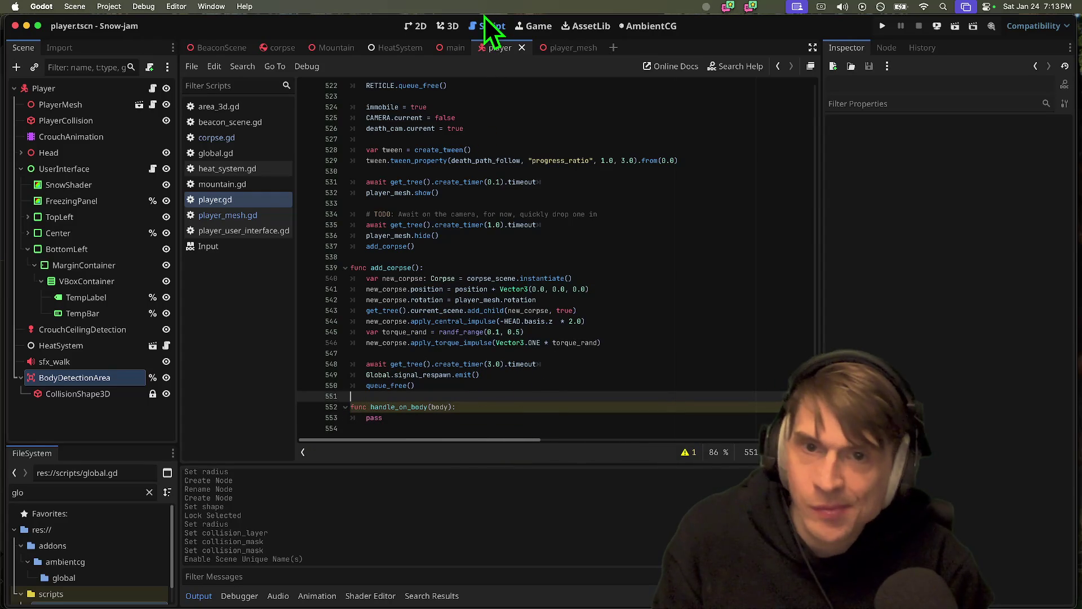
# Insert blank lines above the handle_on_body function
pyautogui.moveTo(400, 76)
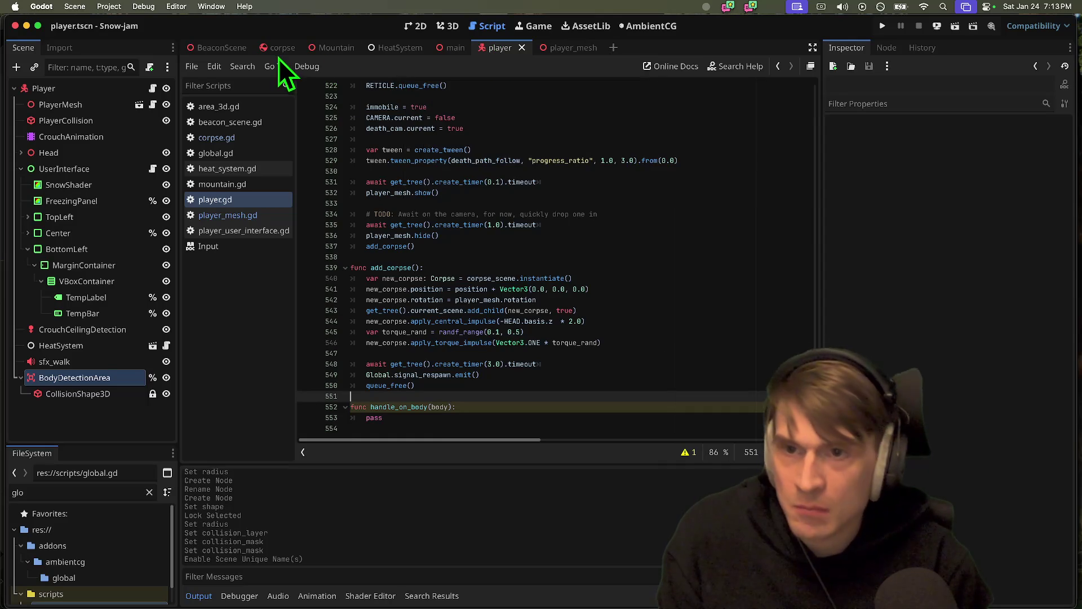
pyautogui.hscroll(3, 479, 282)
pyautogui.press('Down')
pyautogui.press('Down')
pyautogui.press('Down')
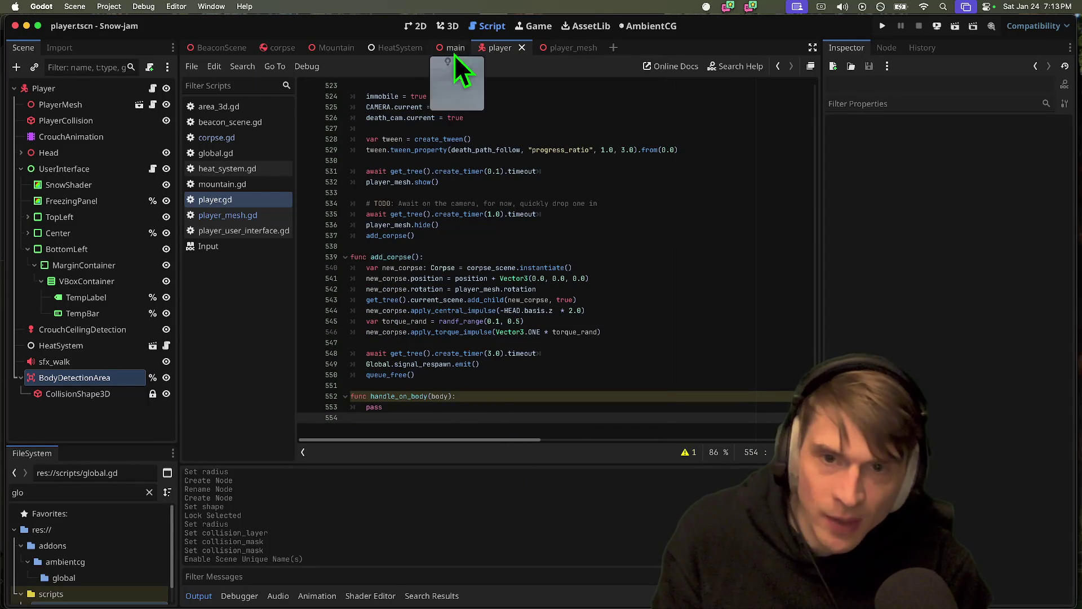
pyautogui.click(507, 387)
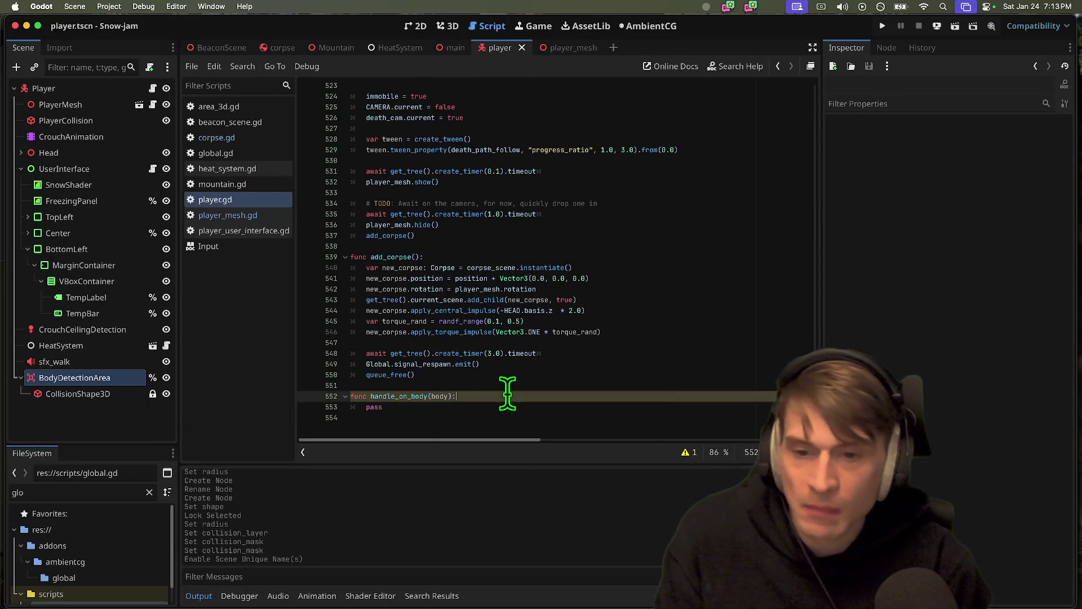
pyautogui.press('Return')
pyautogui.press('Return')
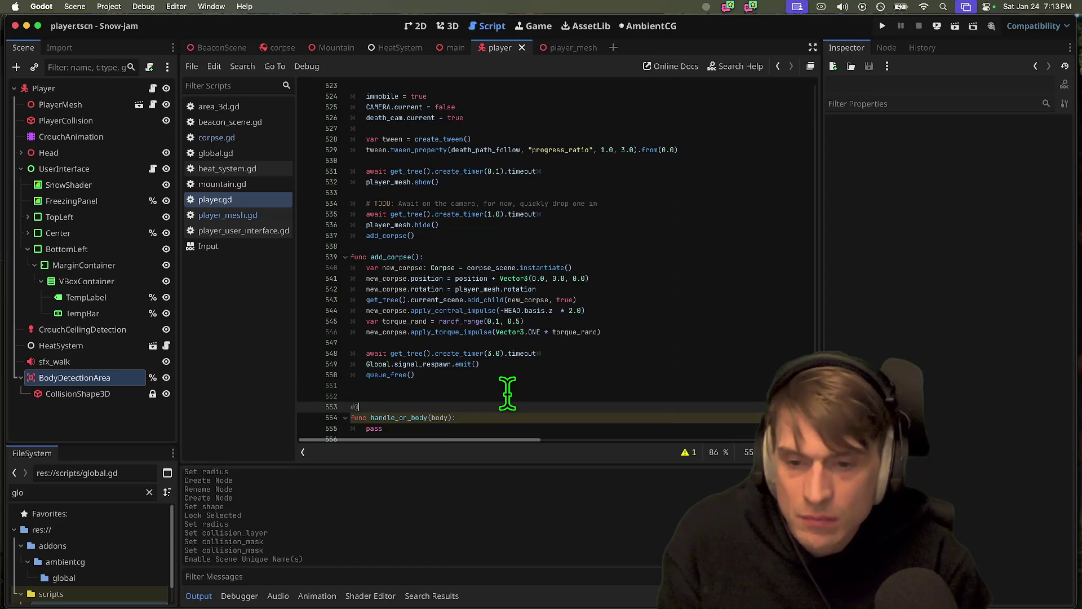
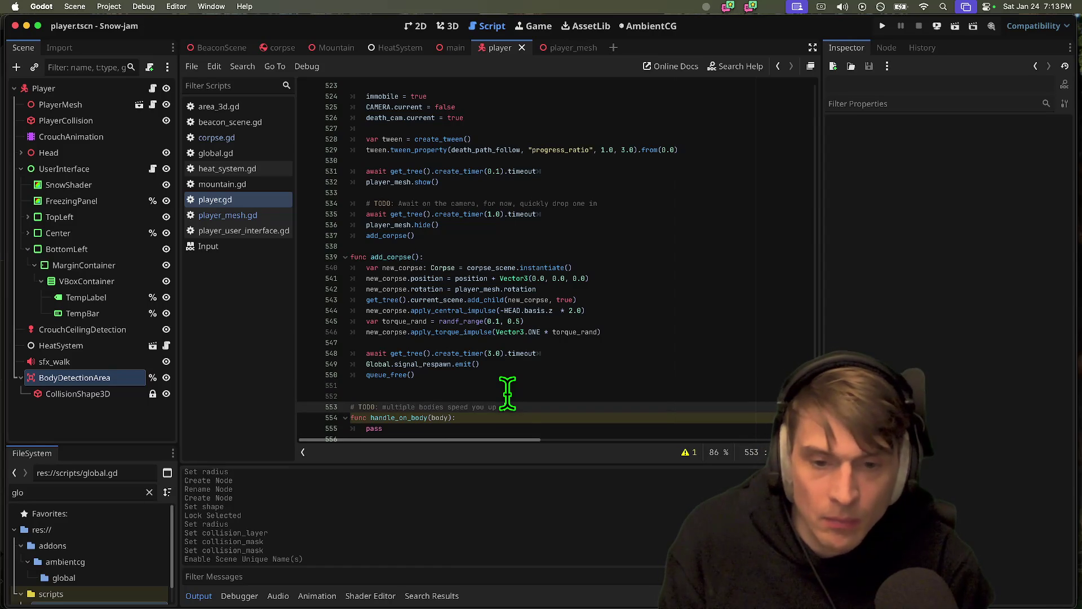
# Save player.gd, glance at the player scene's 3D view, and return to the script
pyautogui.press('Down')
pyautogui.press('Down')
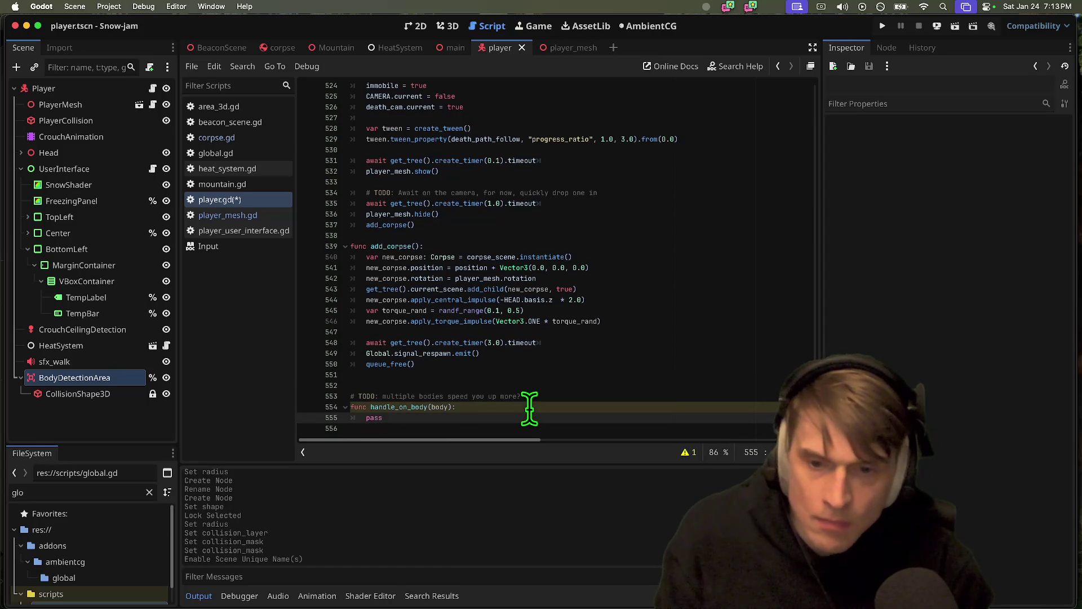
pyautogui.press('super+s')
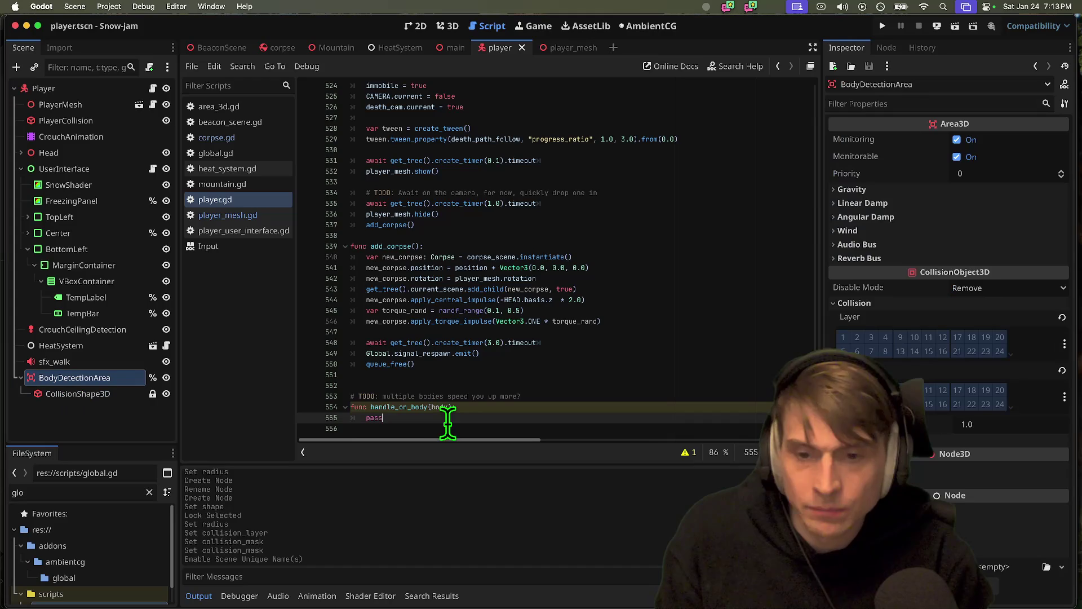
pyautogui.click(441, 29)
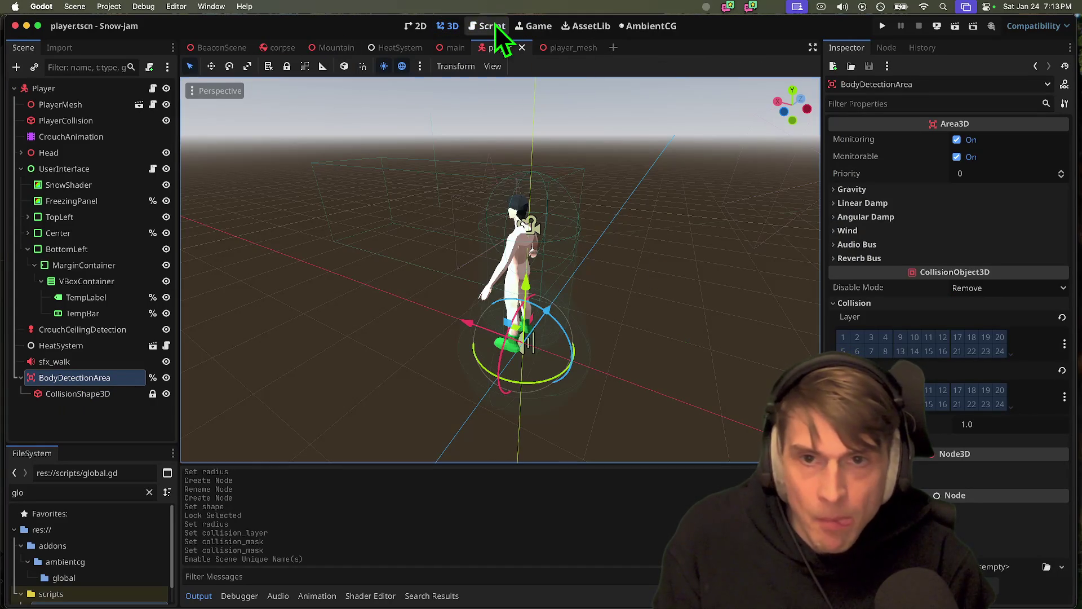
pyautogui.click(495, 25)
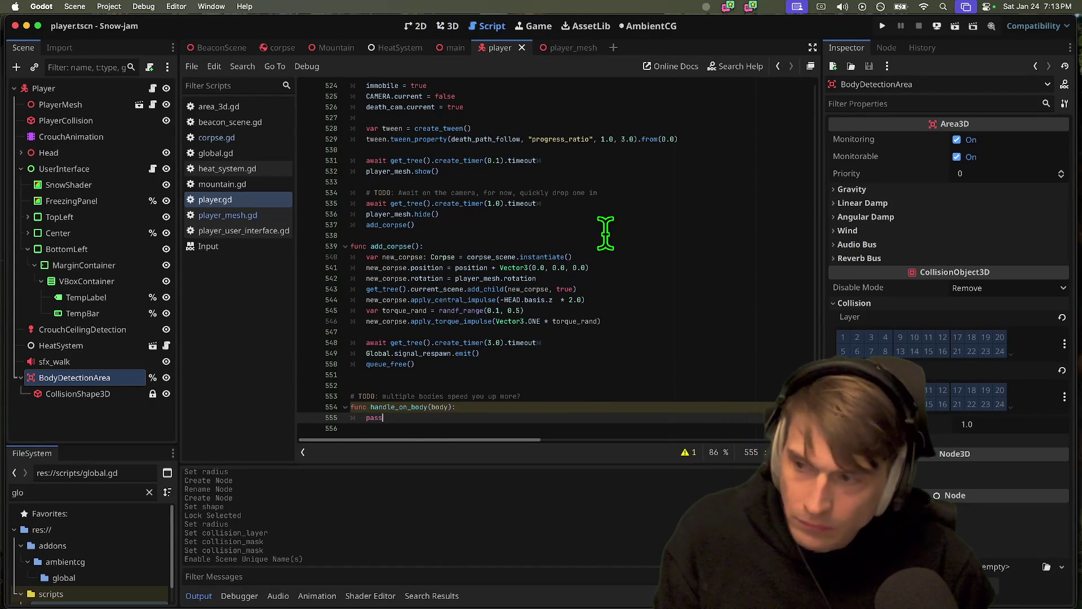
# Add an empty line inside the handle_on_body function
pyautogui.click(524, 409)
pyautogui.press('Return')
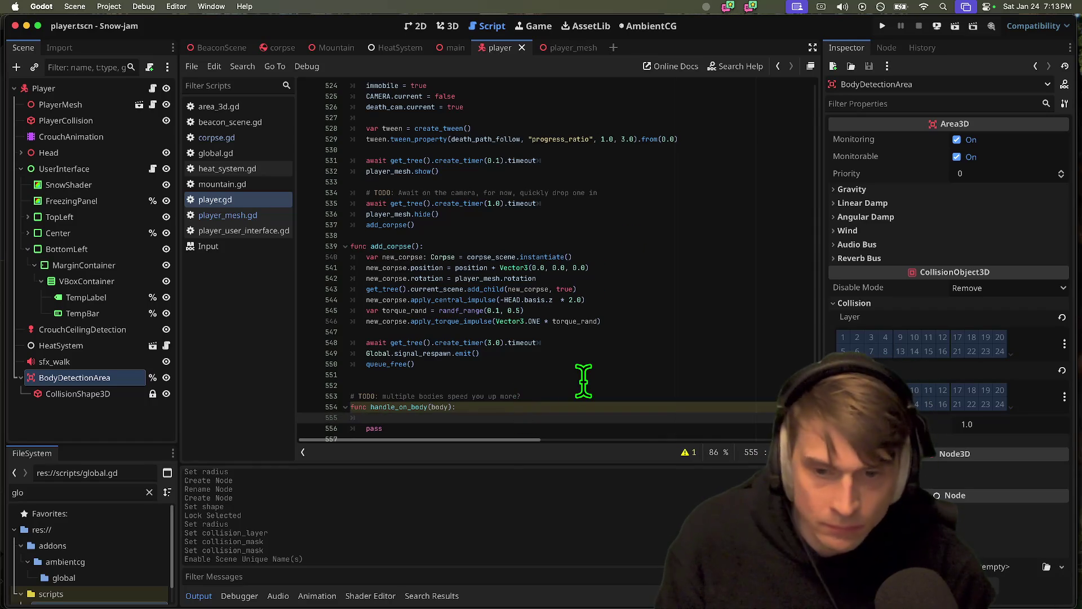
pyautogui.write('_')
pyautogui.press('Escape')
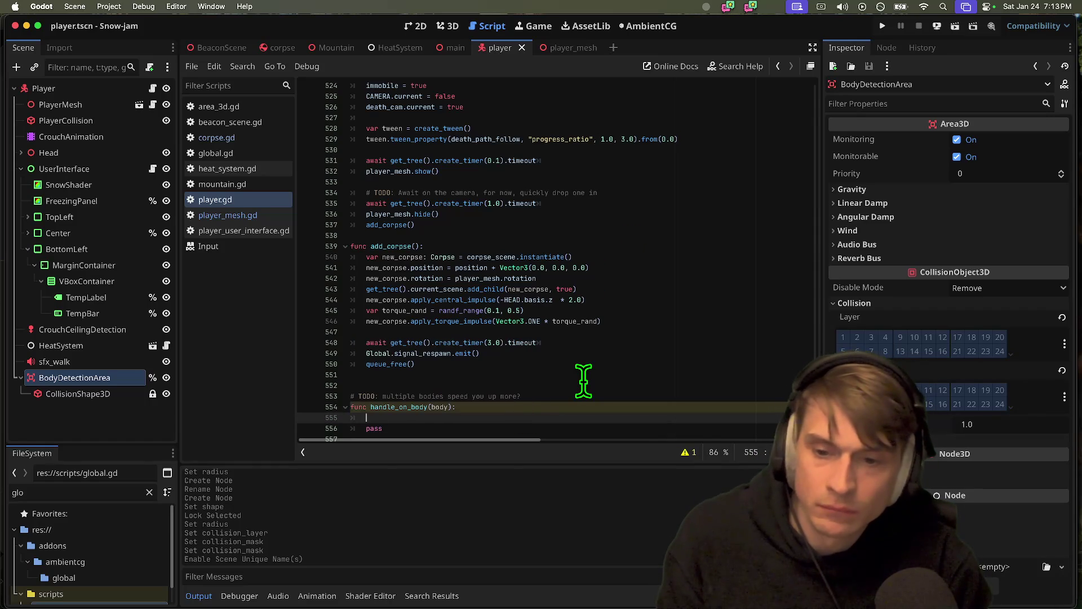
# Search player.gd for 'sprint' and jump to the SPRINT control entry
pyautogui.press('super+f')
pyautogui.write('sprint')
pyautogui.press('Return')
pyautogui.press('Return')
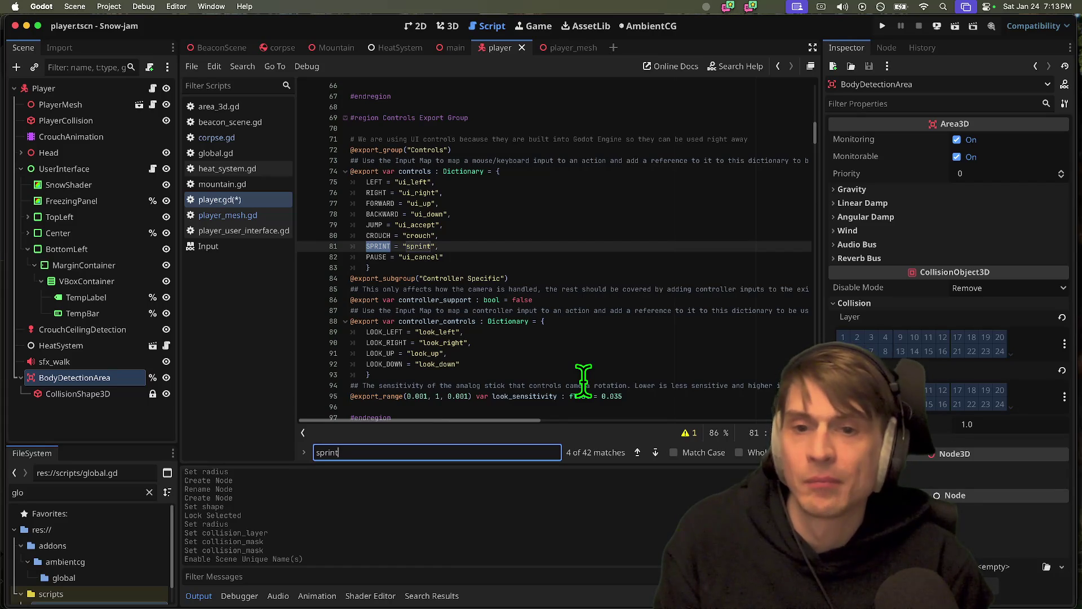
# Step through the 'sprint' matches, checking the sprint_enabled variable
pyautogui.press('Return')
pyautogui.press('Return')
pyautogui.press('Return')
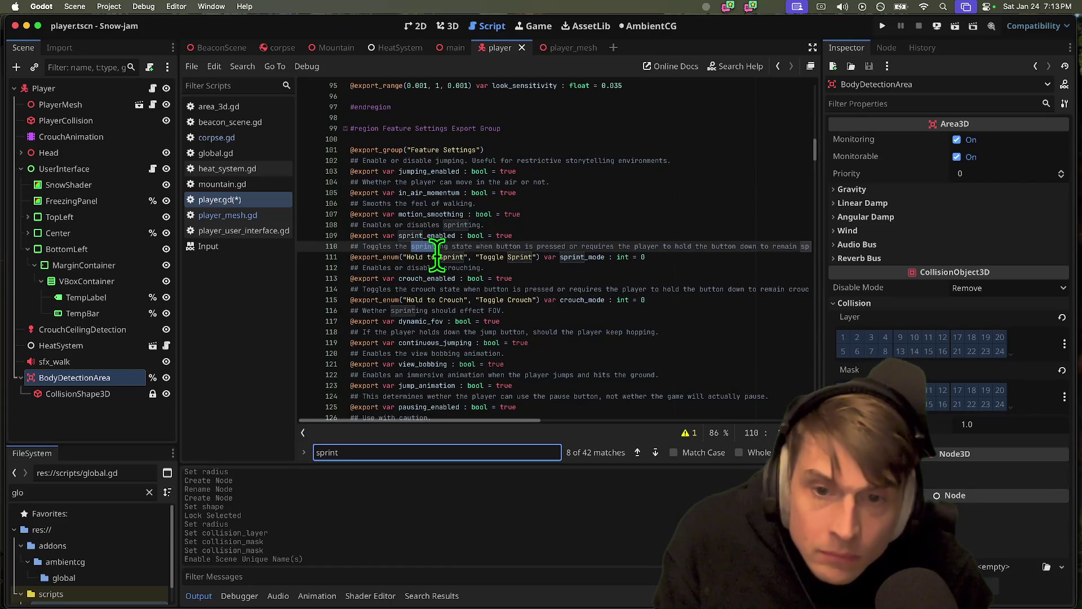
pyautogui.doubleClick(431, 237)
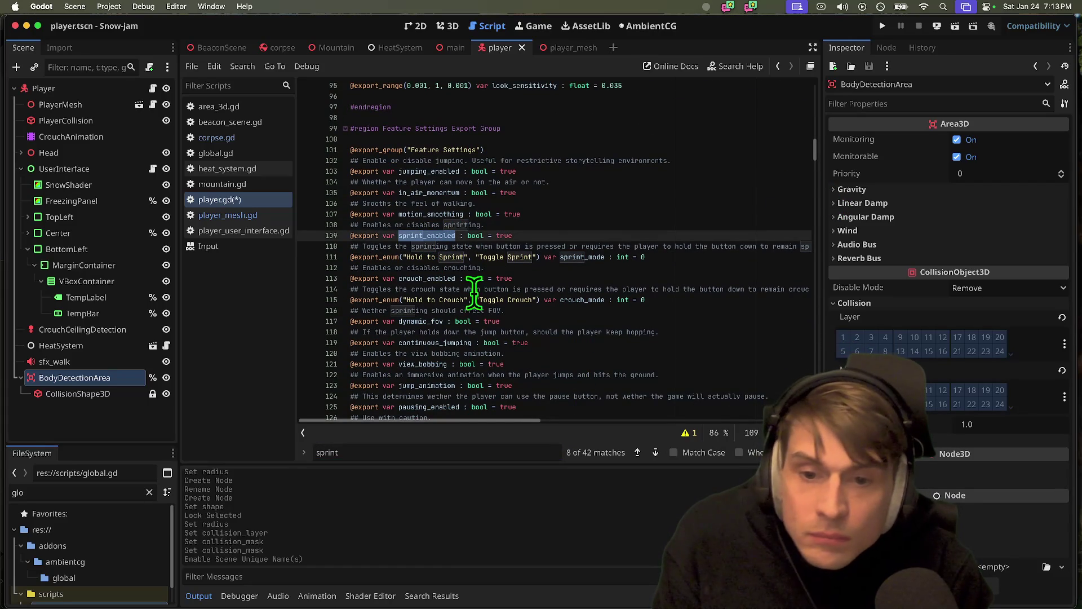
pyautogui.hotkey('ctrl', 'f')
pyautogui.write('sprint')
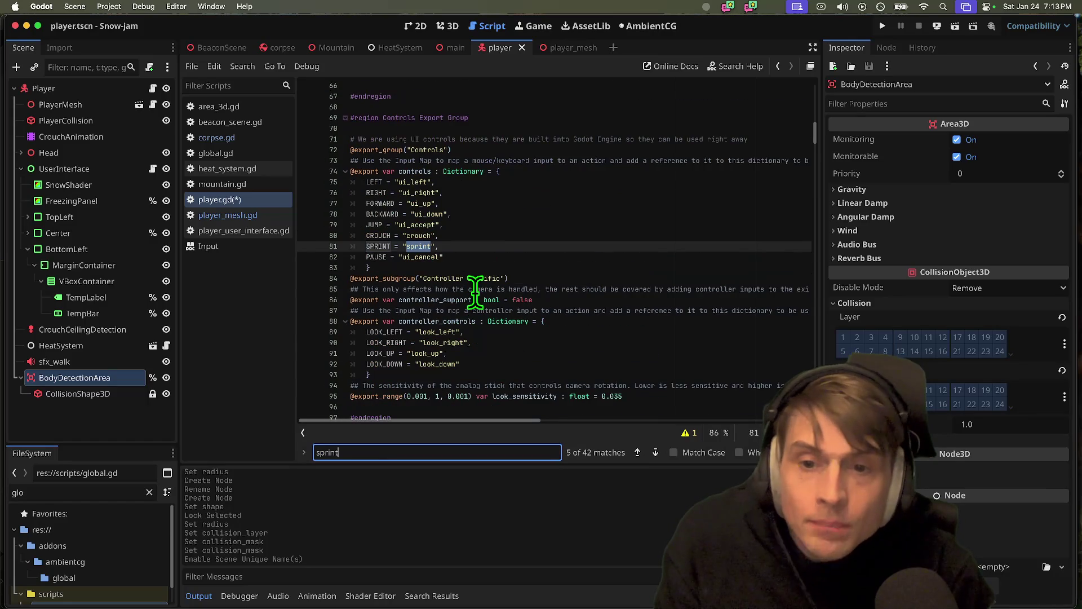
pyautogui.press('Return')
pyautogui.press('Return')
pyautogui.press('Return')
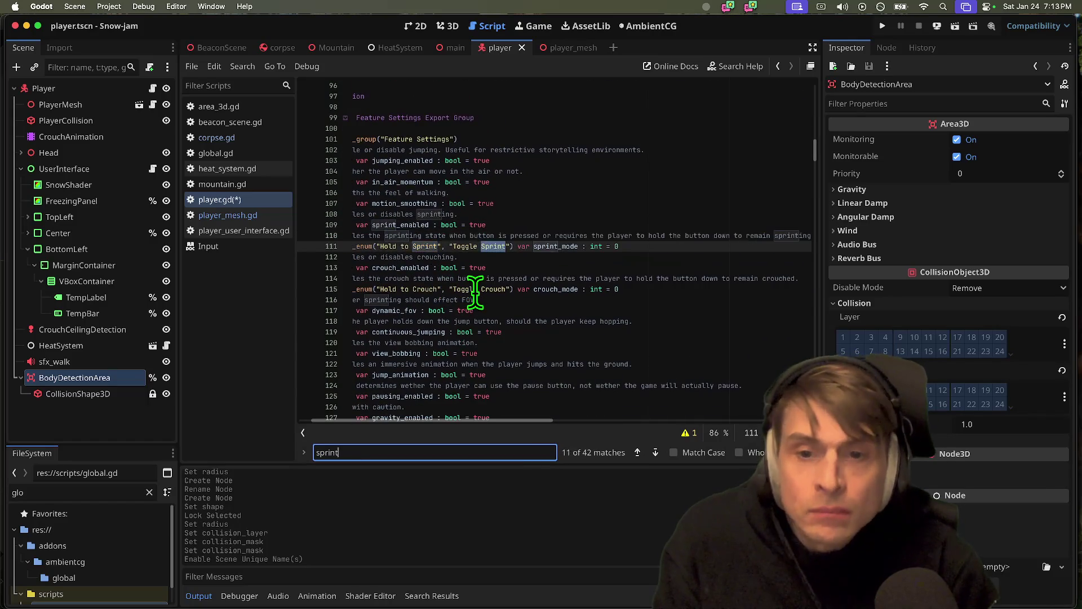
pyautogui.click(307, 245)
# Scroll down past _process and the handle_movement call toward handle_state
pyautogui.scroll(-10, 507, 271)
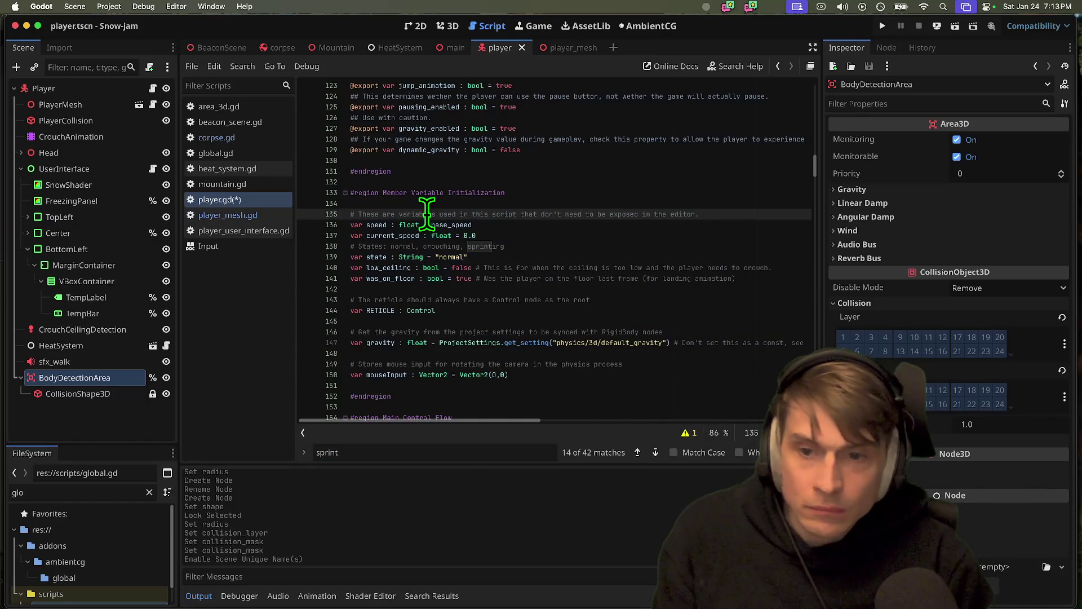
pyautogui.scroll(-2, 533, 256)
pyautogui.click(546, 247)
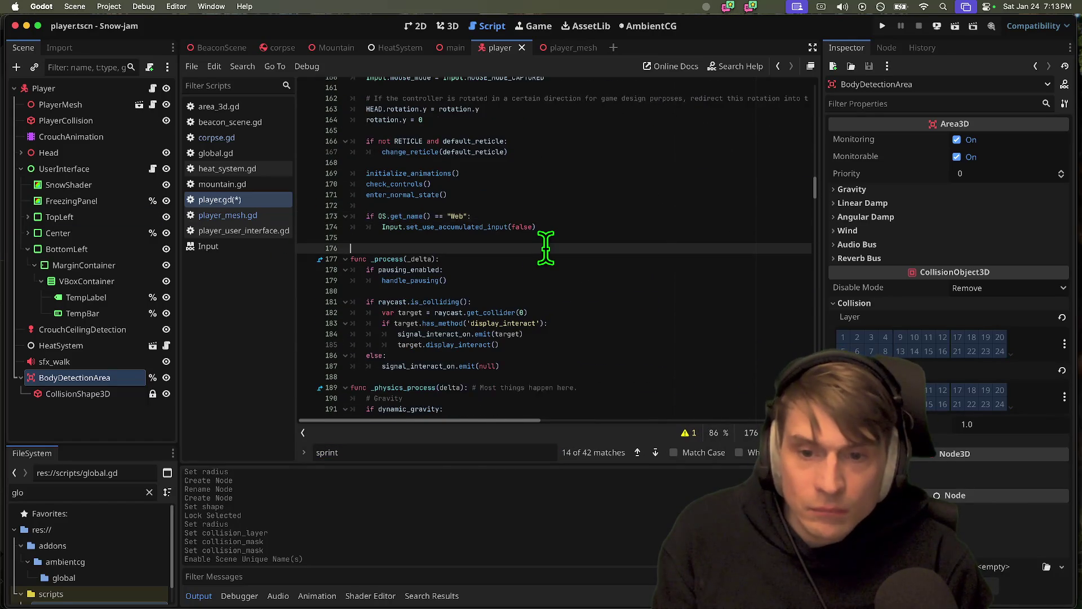
pyautogui.scroll(-7, 545, 246)
pyautogui.scroll(-2, 554, 305)
pyautogui.click(556, 299)
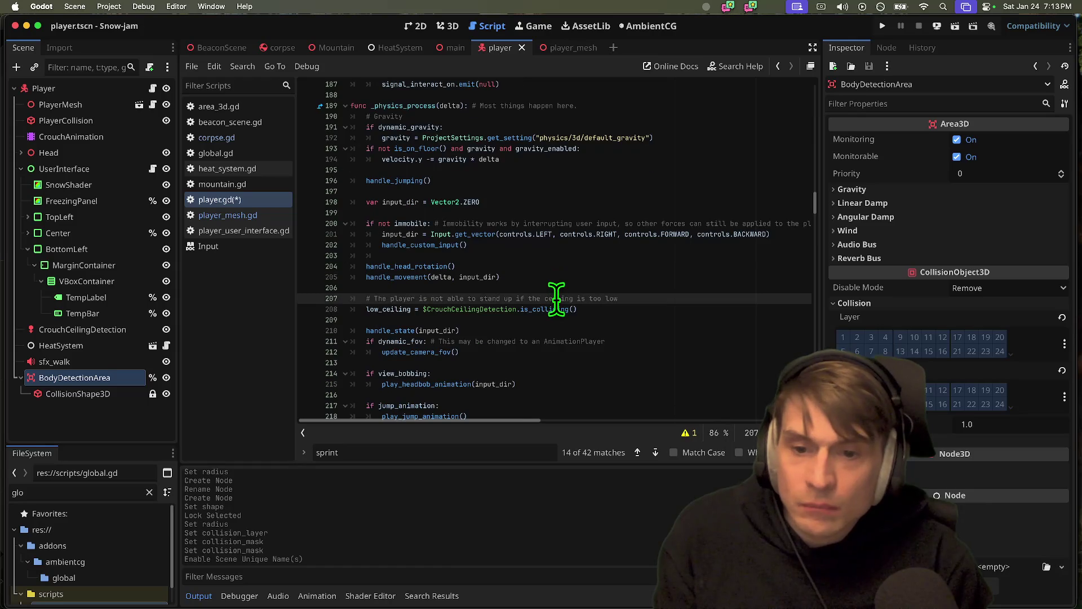
pyautogui.doubleClick(394, 277)
pyautogui.scroll(-10, 612, 275)
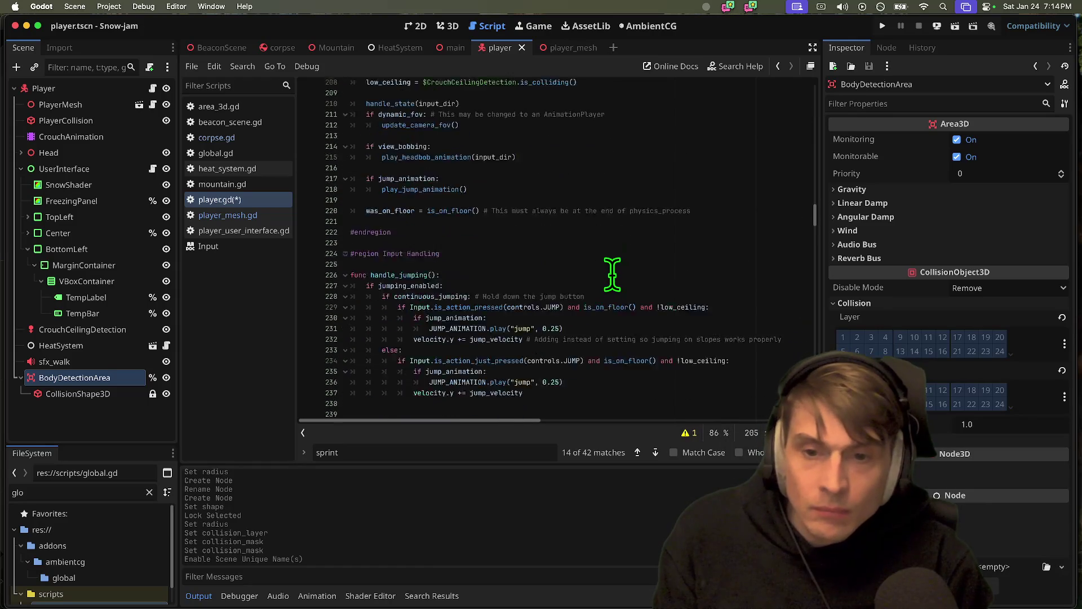
pyautogui.scroll(-10, 613, 274)
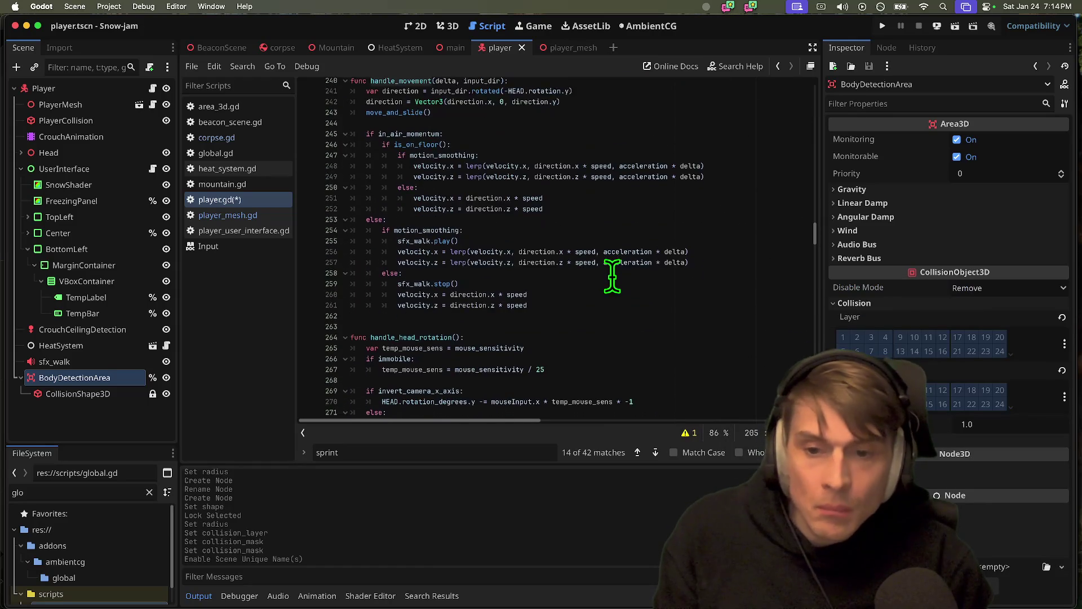
pyautogui.scroll(-2, 612, 274)
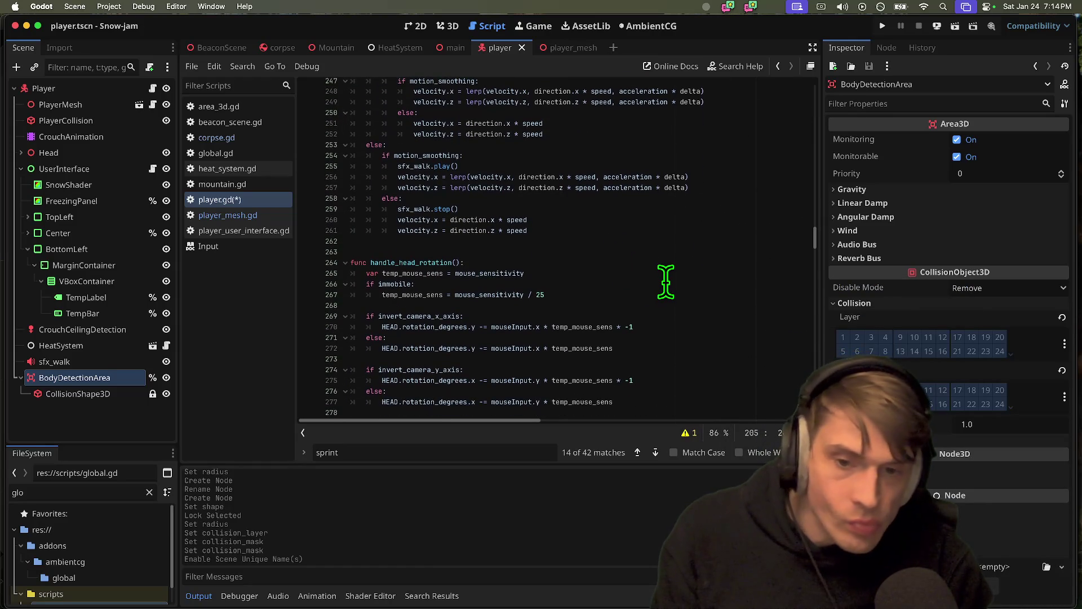
pyautogui.scroll(-7, 664, 273)
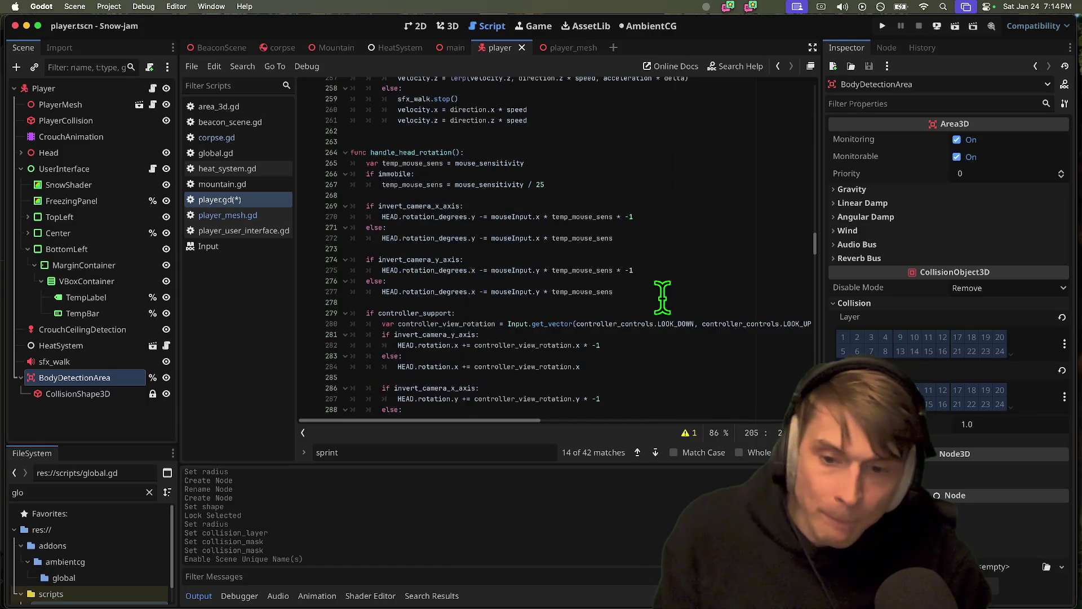
pyautogui.scroll(-2, 644, 320)
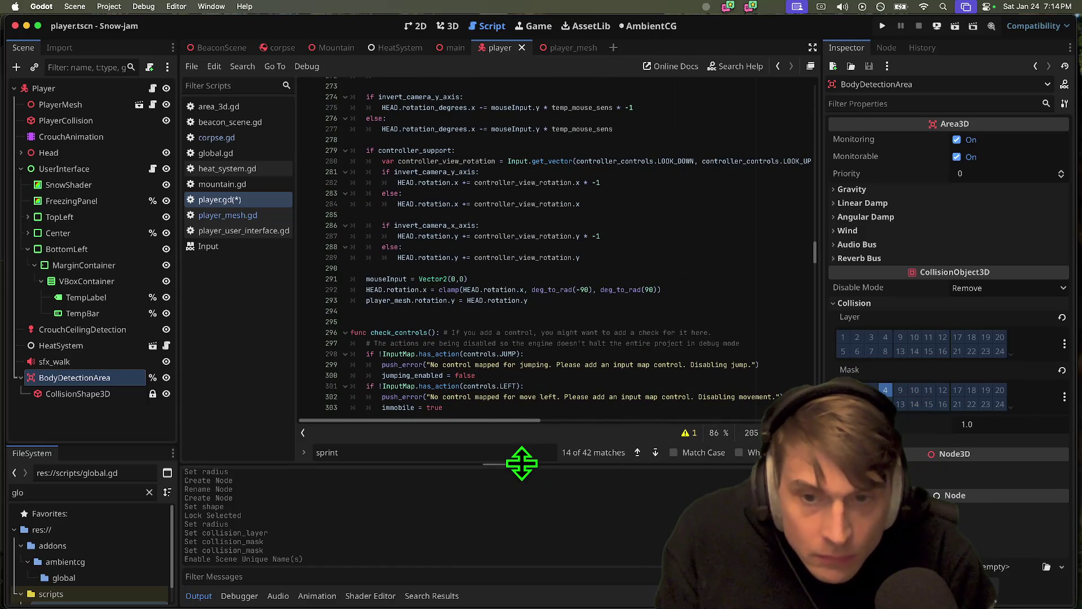
pyautogui.scroll(2, 591, 307)
pyautogui.scroll(-15, 586, 293)
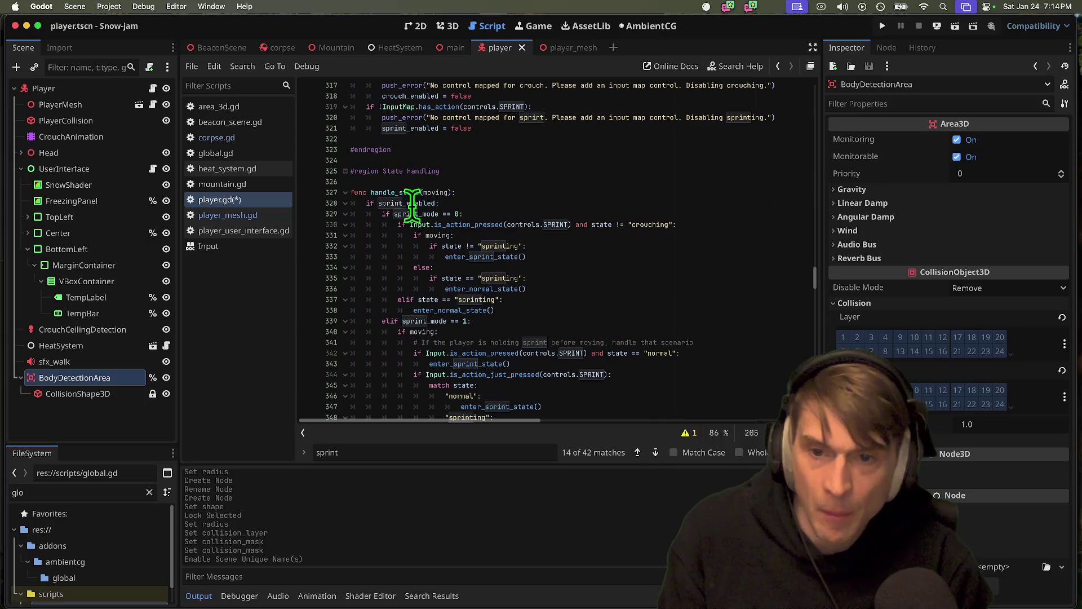
# Inspect handle_state's sprint logic and select Input.is_action_pressed(controls.SPRINT) on line 330
pyautogui.doubleClick(412, 204)
pyautogui.doubleClick(417, 213)
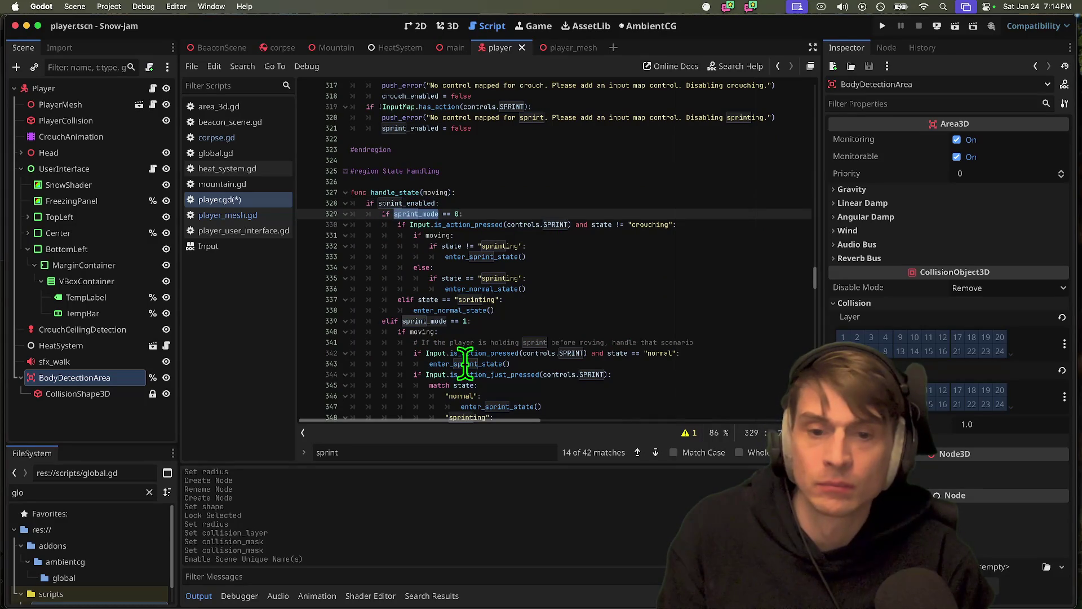
pyautogui.scroll(-1, 521, 318)
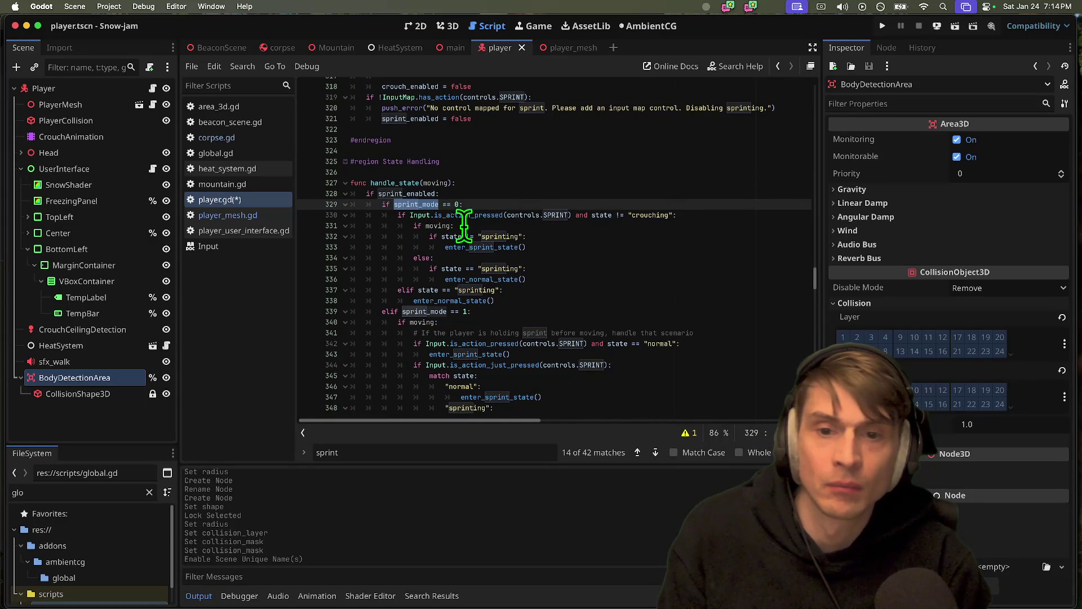
pyautogui.doubleClick(394, 183)
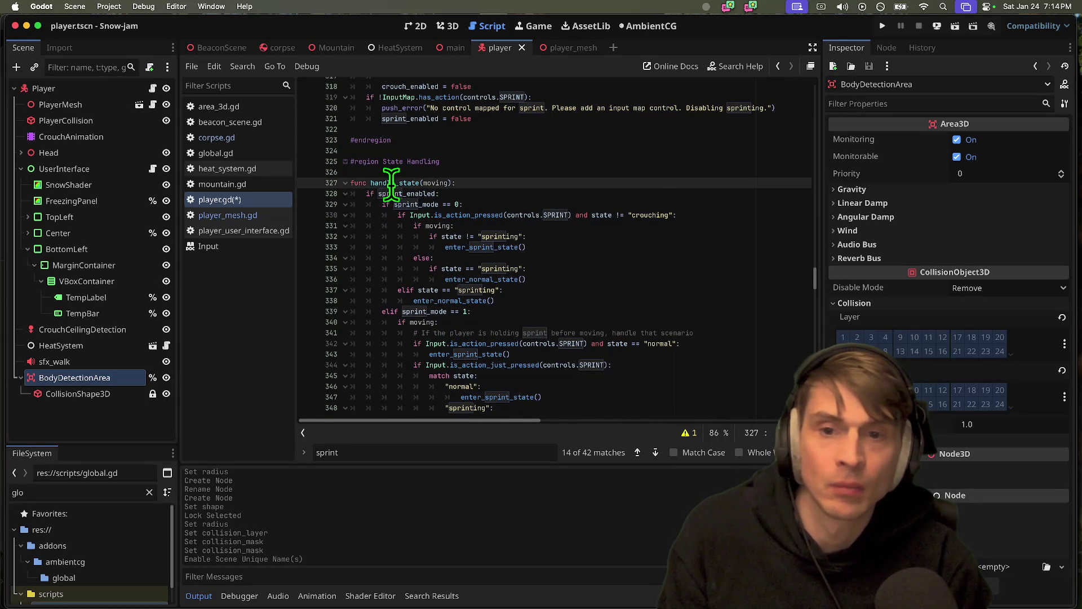
pyautogui.doubleClick(420, 204)
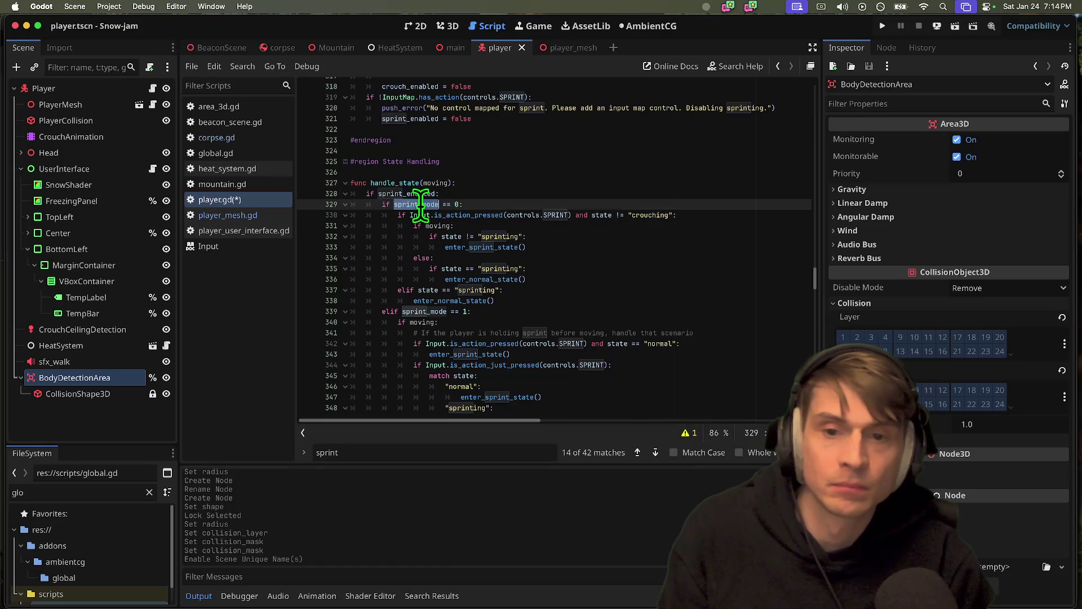
pyautogui.doubleClick(432, 226)
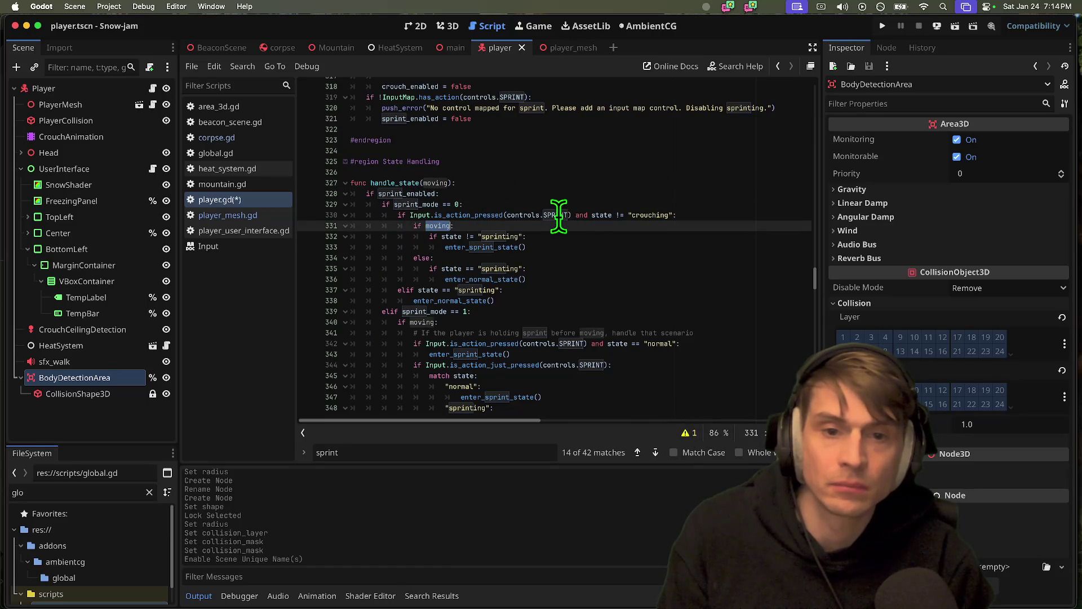
pyautogui.doubleClick(557, 215)
pyautogui.click(423, 217)
pyautogui.moveTo(423, 217); pyautogui.dragTo(572, 214)
# Scroll further, then place the caret on the empty line above handle_state
pyautogui.scroll(-1, 648, 282)
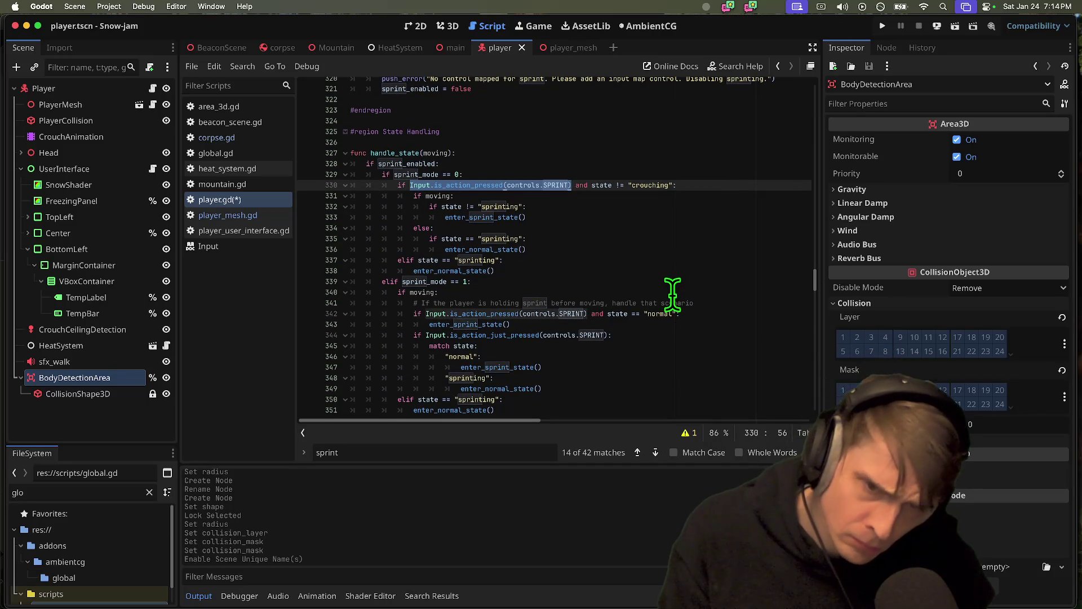
pyautogui.scroll(-2, 758, 302)
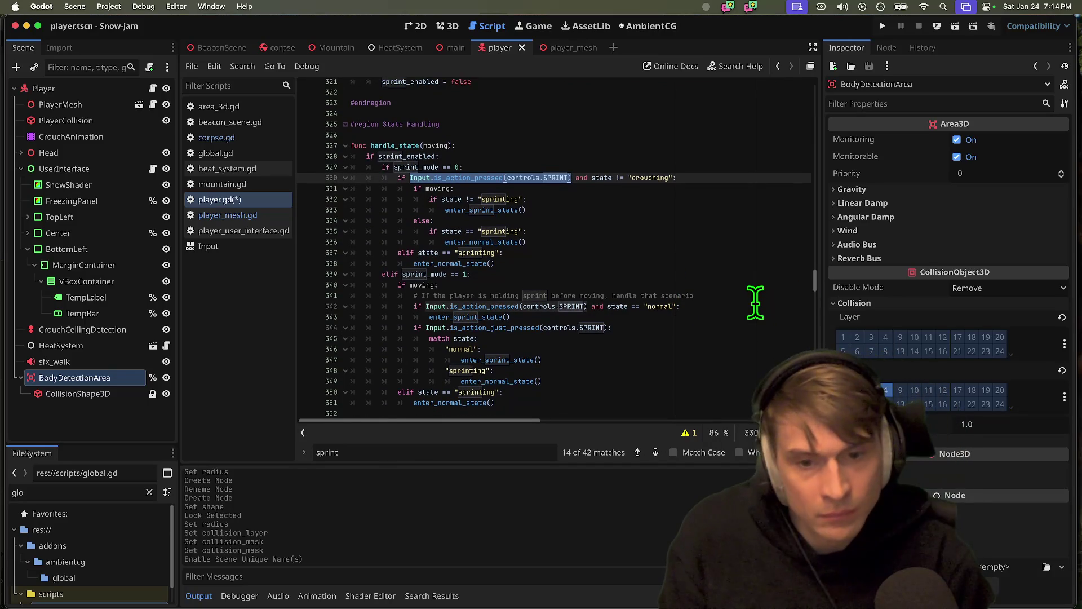
pyautogui.scroll(-1, 755, 302)
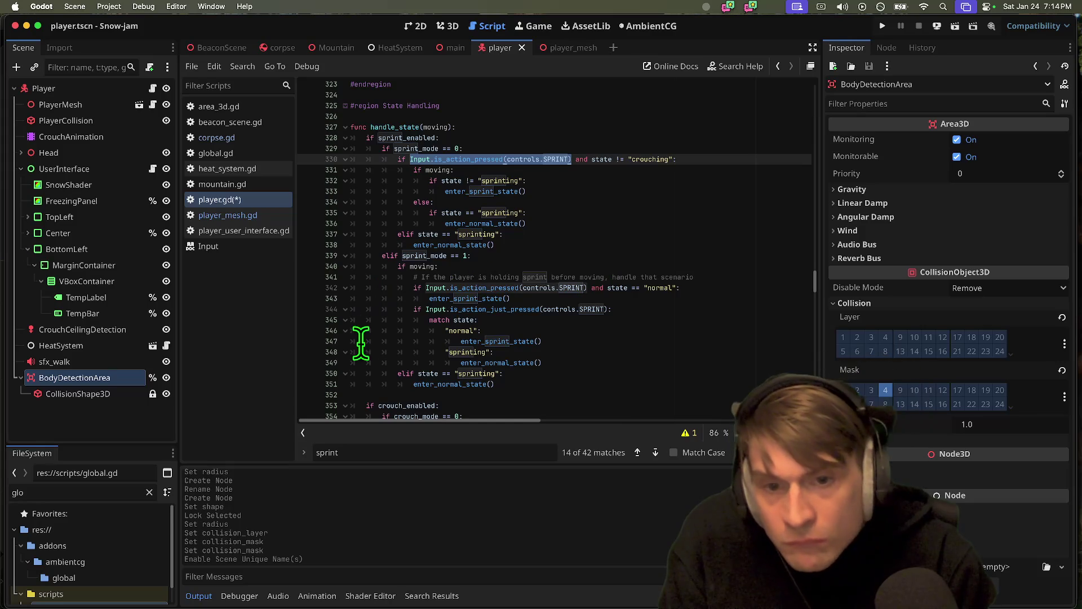
pyautogui.click(456, 116)
# Start declaring a new sprint_proxy variable just above handle_state
pyautogui.press('Return')
pyautogui.press('Return')
pyautogui.press('Return')
pyautogui.press('Up')
pyautogui.press('Up')
pyautogui.write('var p')
pyautogui.press('BackSpace')
pyautogui.write('sprint_proxy =')
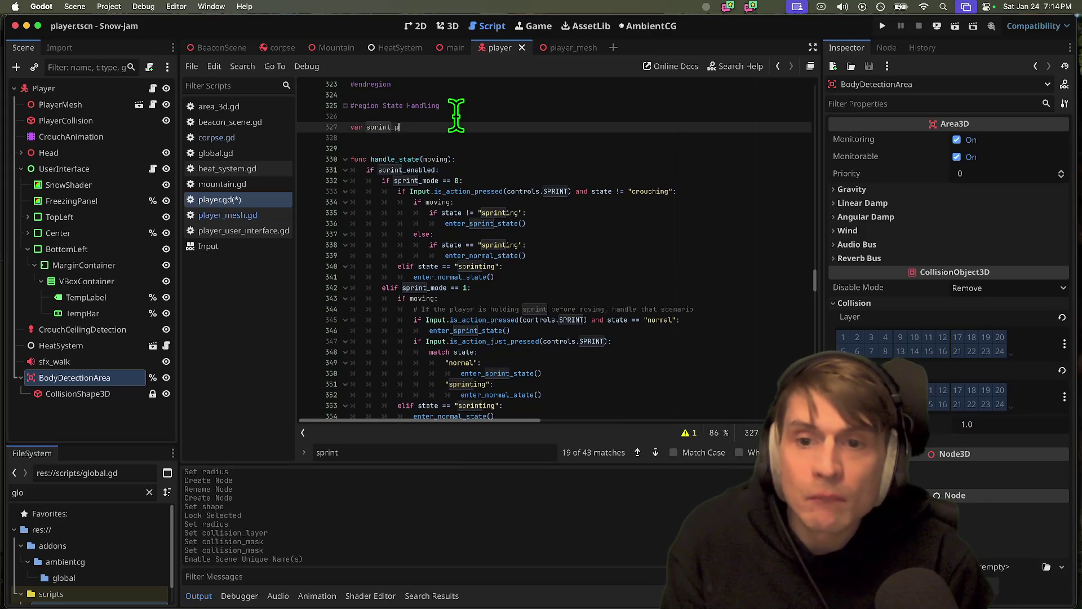
pyautogui.press('Escape')
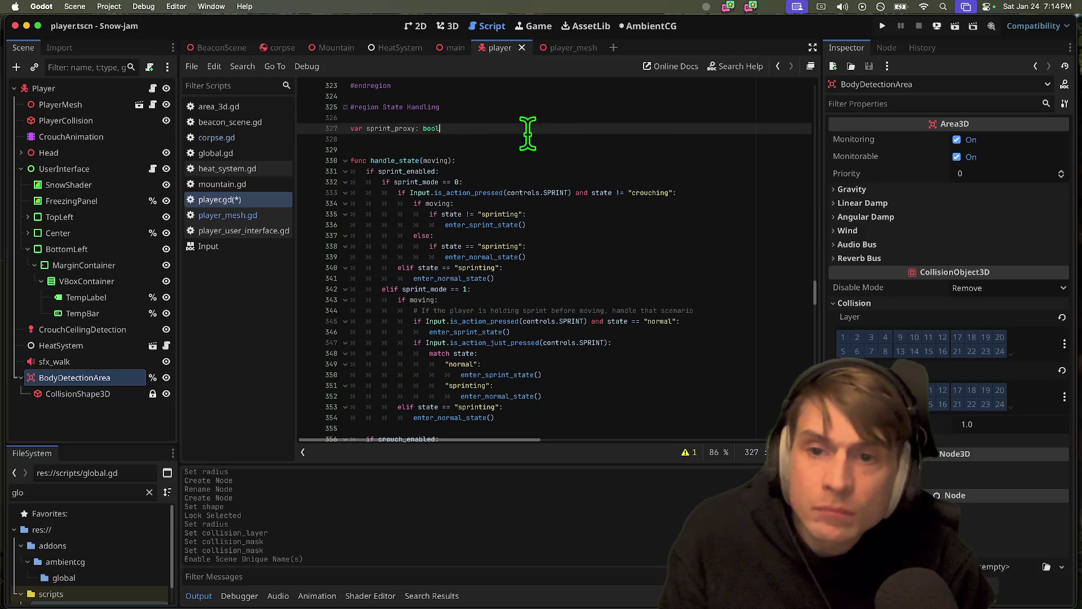
# Tidy the blank lines around the sprint_proxy declaration
pyautogui.doubleClick(415, 129)
pyautogui.moveTo(410, 192); pyautogui.dragTo(571, 192)
pyautogui.click(585, 138)
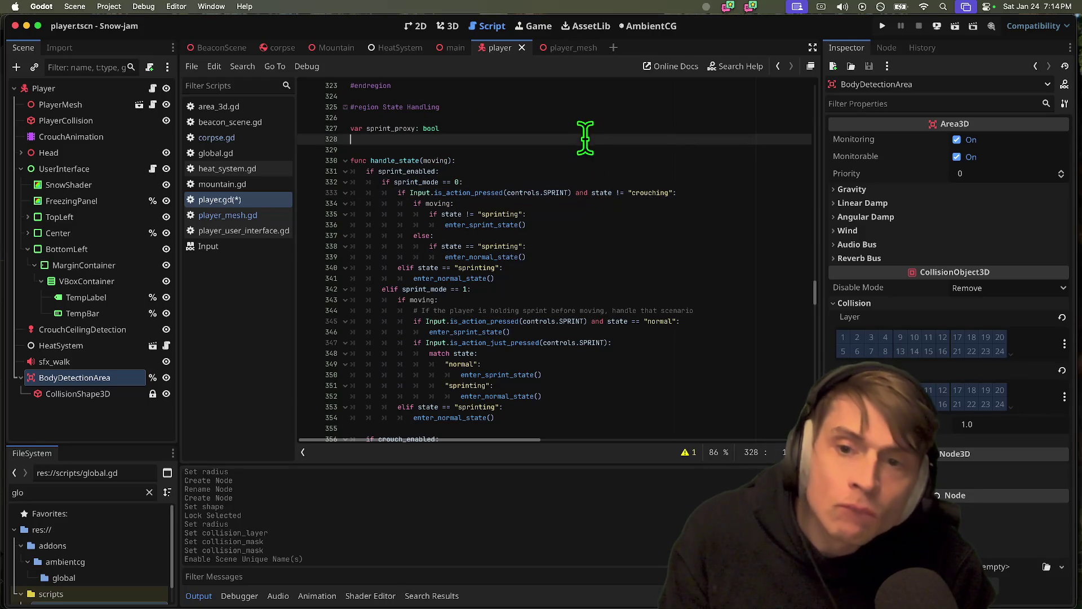
pyautogui.press('Up')
pyautogui.press('Up')
pyautogui.press('Return')
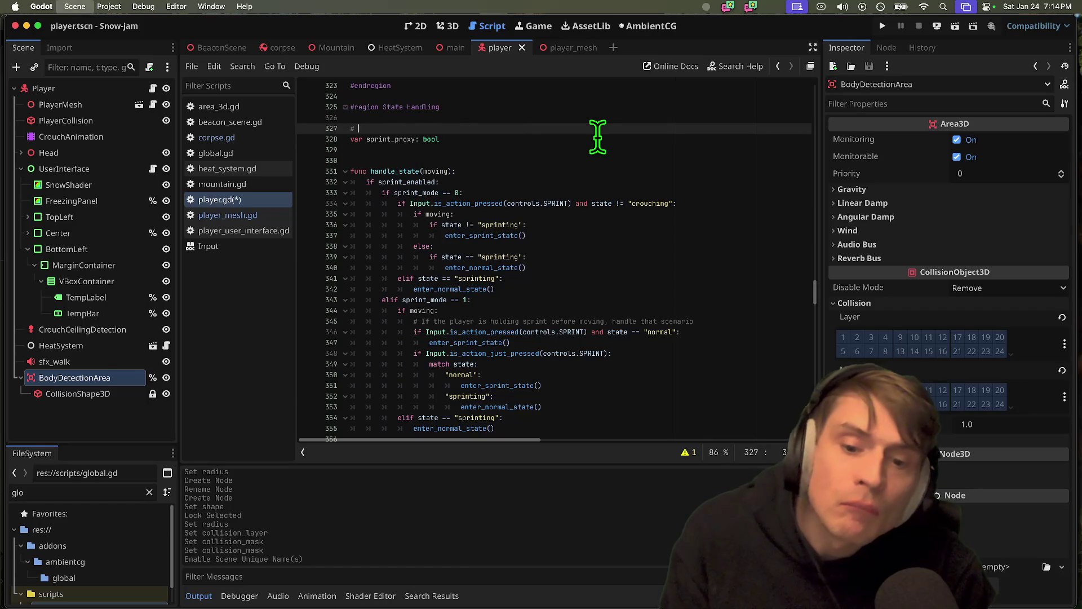
pyautogui.press('Down')
pyautogui.press('Down')
pyautogui.press('Delete')
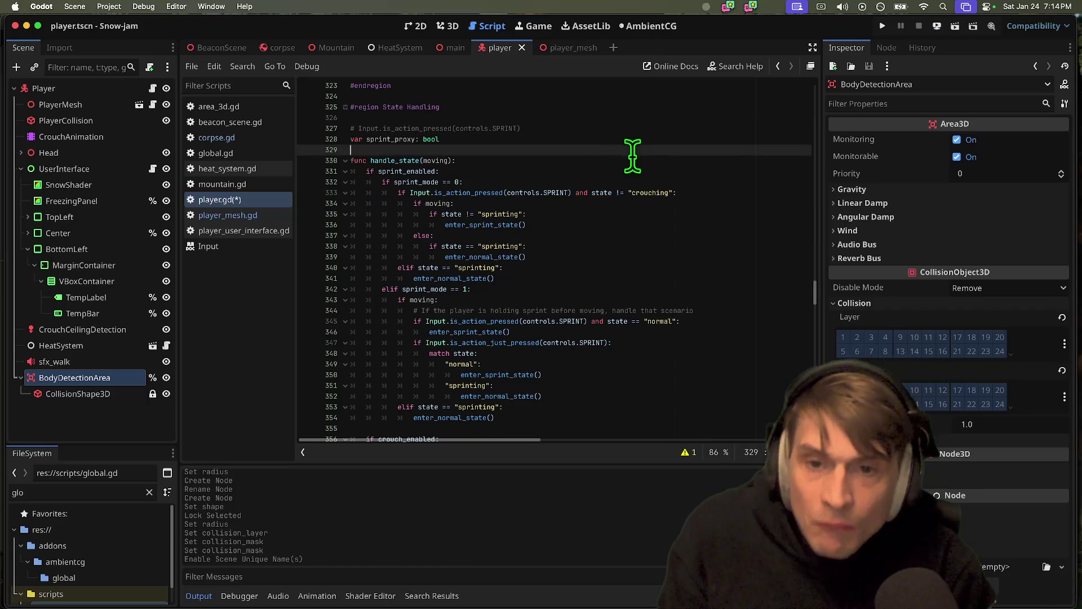
# Replace both Input.is_action_pressed(controls.SPRINT) checks with sprint_proxy
pyautogui.doubleClick(453, 192)
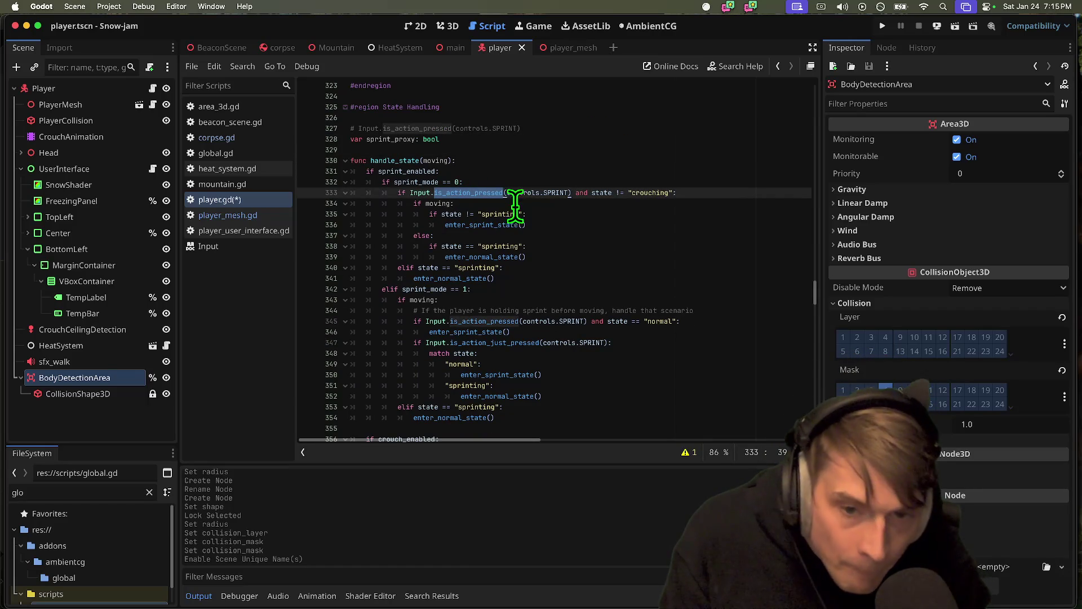
pyautogui.click(402, 128)
pyautogui.doubleClick(401, 139)
pyautogui.moveTo(422, 193); pyautogui.dragTo(562, 193)
pyautogui.press('super+d')
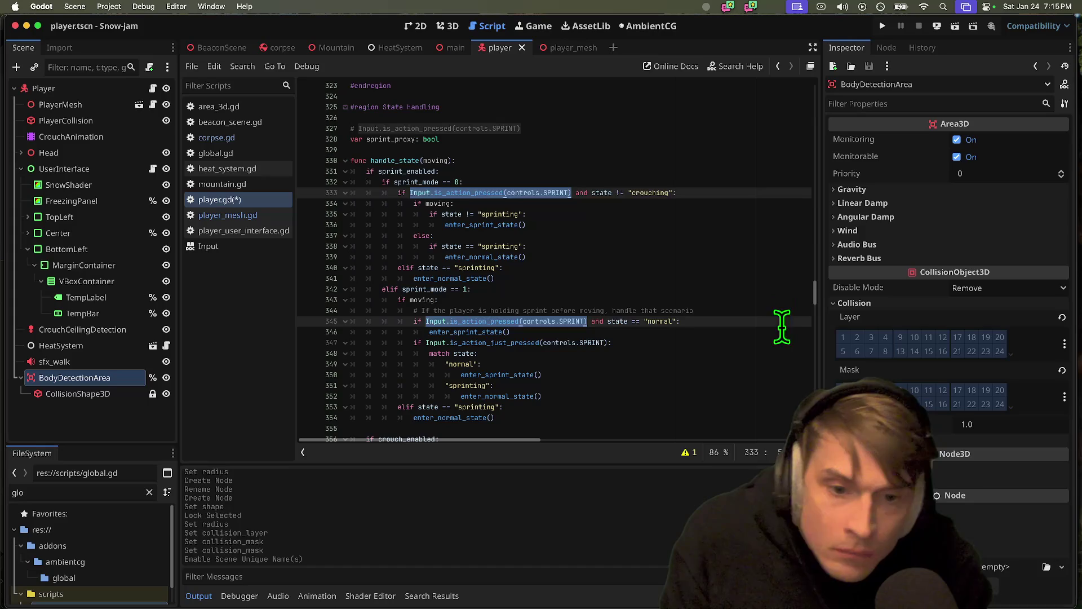
pyautogui.write('sprint_proxy')
# Save player.gd and launch the game to test sprinting
pyautogui.scroll(-1, 720, 386)
pyautogui.scroll(-3, 721, 386)
pyautogui.click(731, 359)
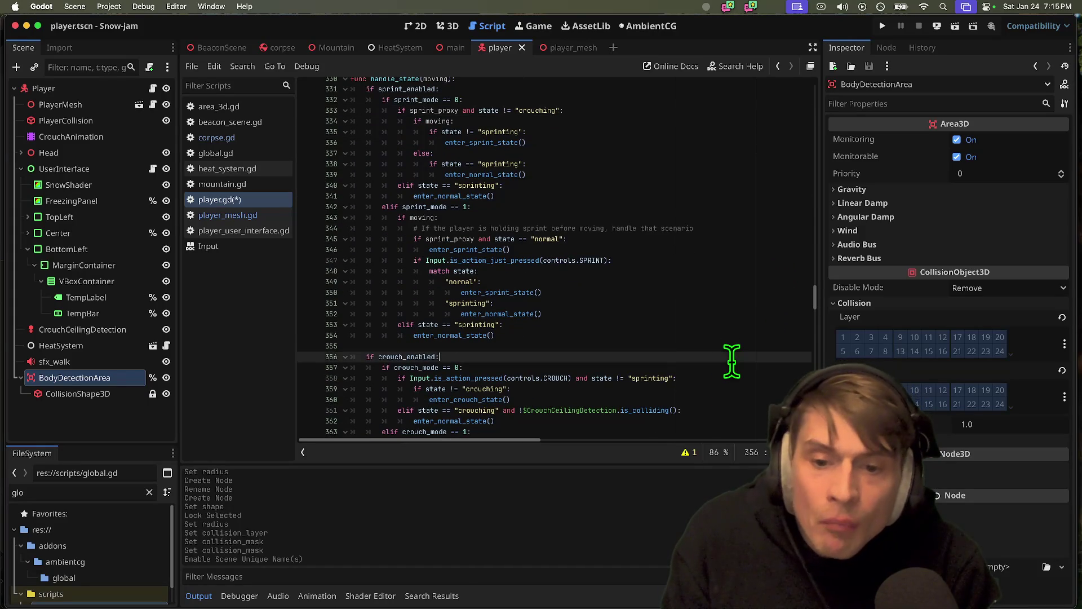
pyautogui.press('super+s')
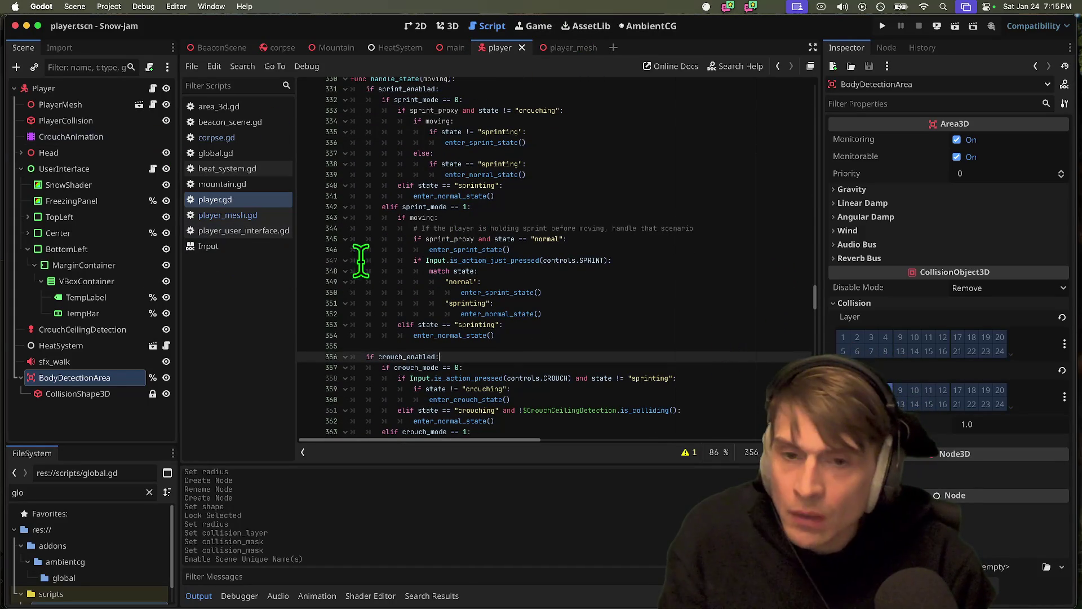
pyautogui.press('super+b')
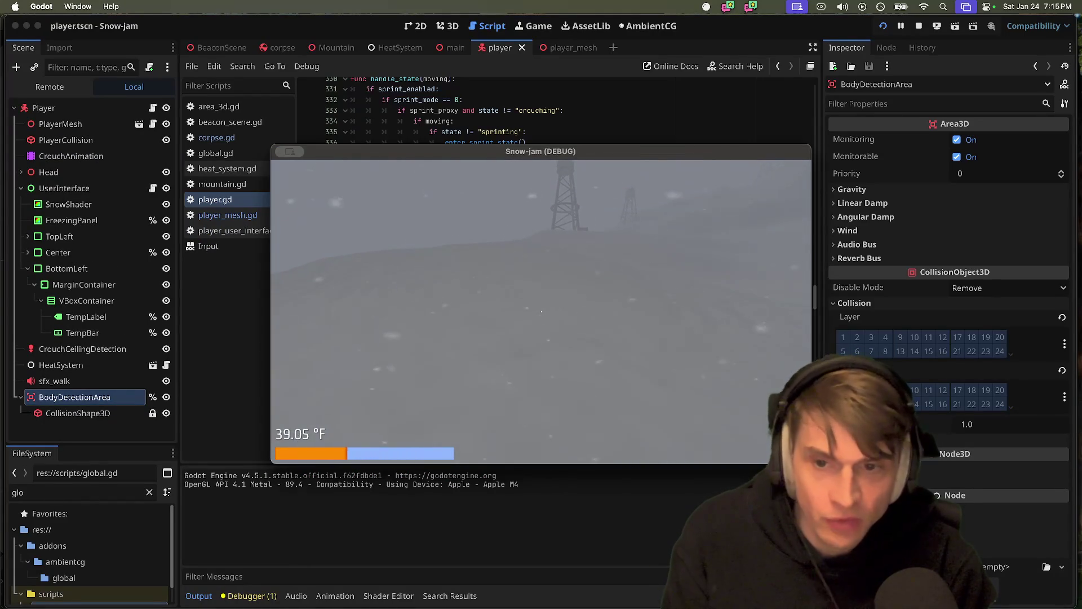
# Stop the game and make handle_on_body set sprint_proxy = true under an if body check
pyautogui.press('super+q')
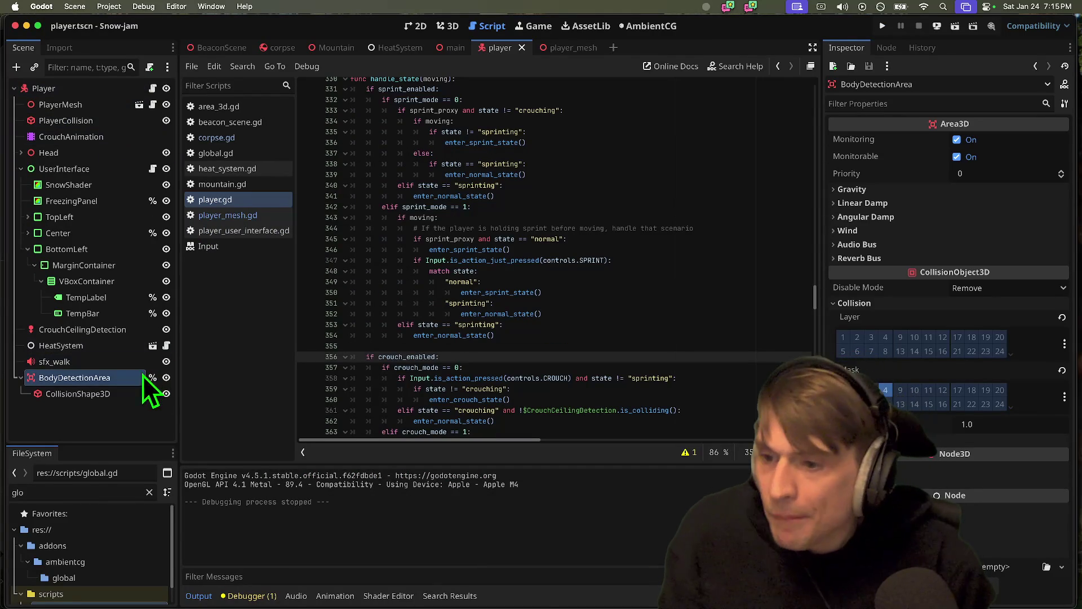
pyautogui.click(215, 199)
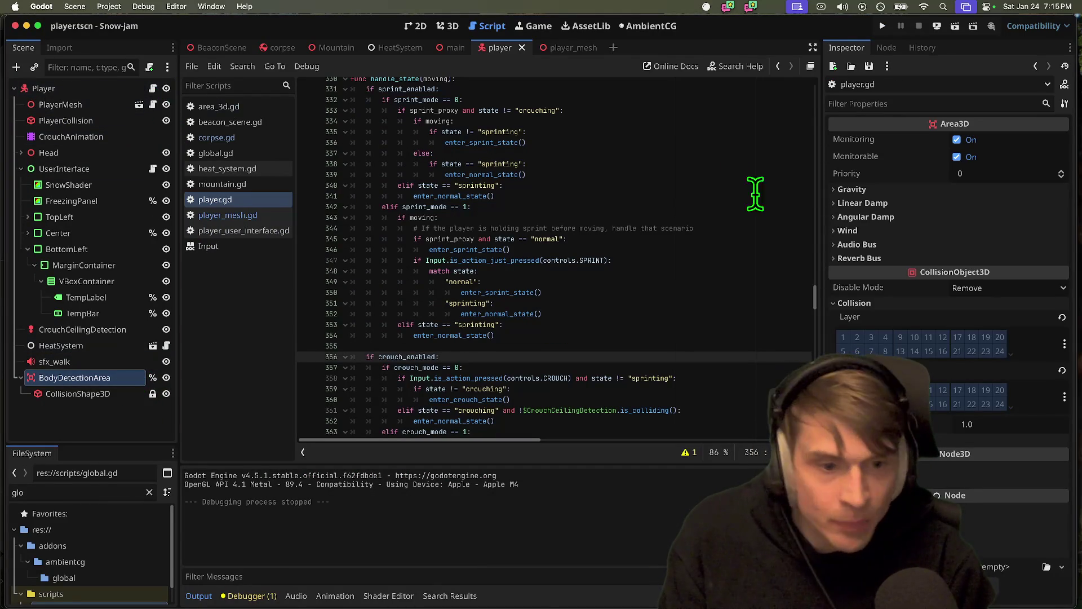
pyautogui.moveTo(814, 294); pyautogui.dragTo(813, 434)
pyautogui.click(714, 394)
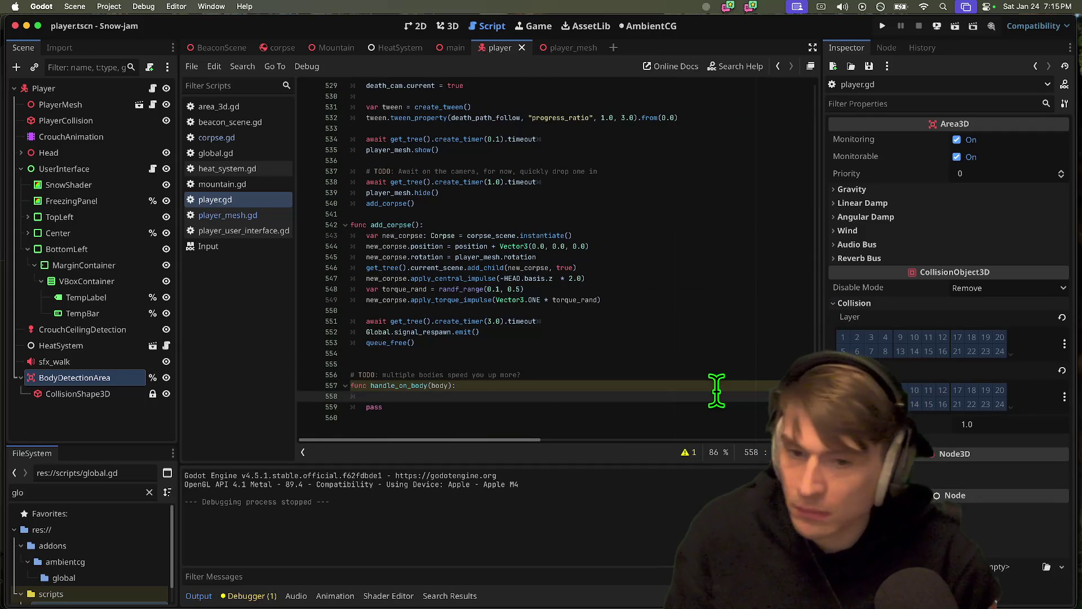
pyautogui.write('sprint_proxy = true')
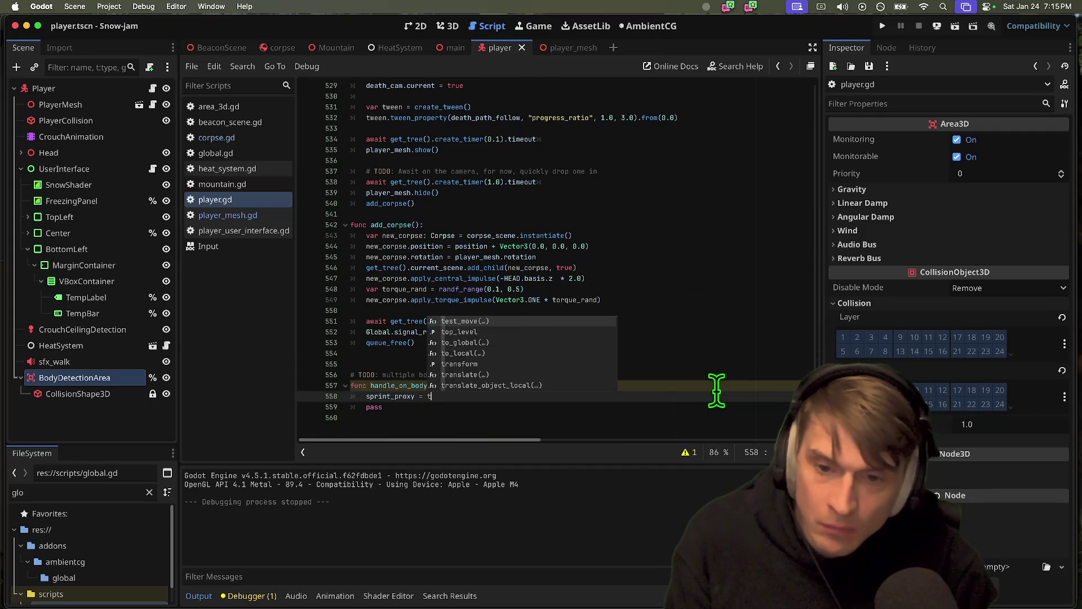
pyautogui.click(715, 389)
pyautogui.press('Return')
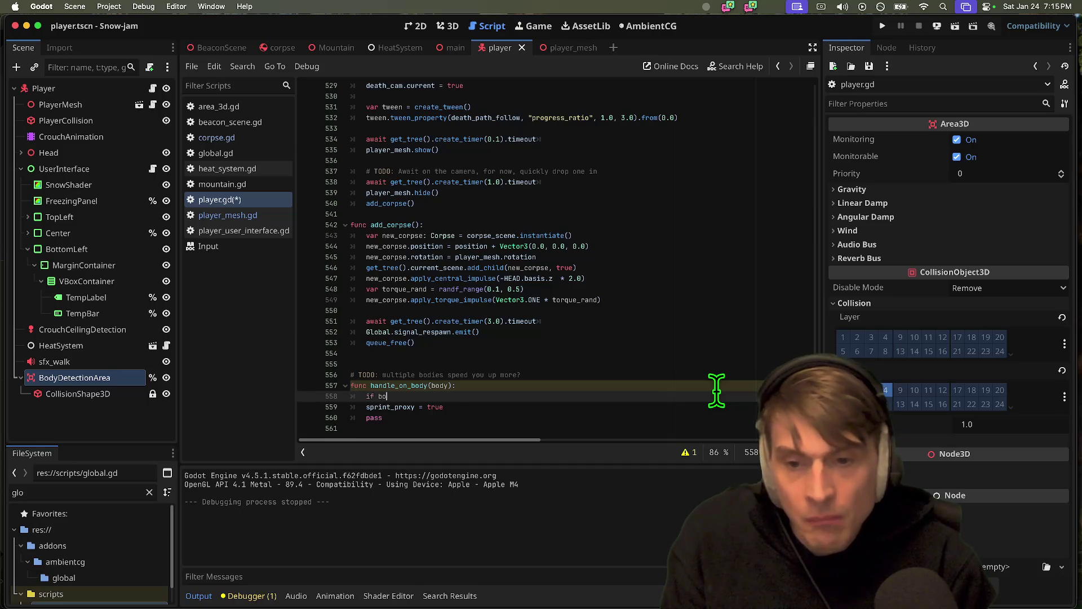
pyautogui.write('dy')
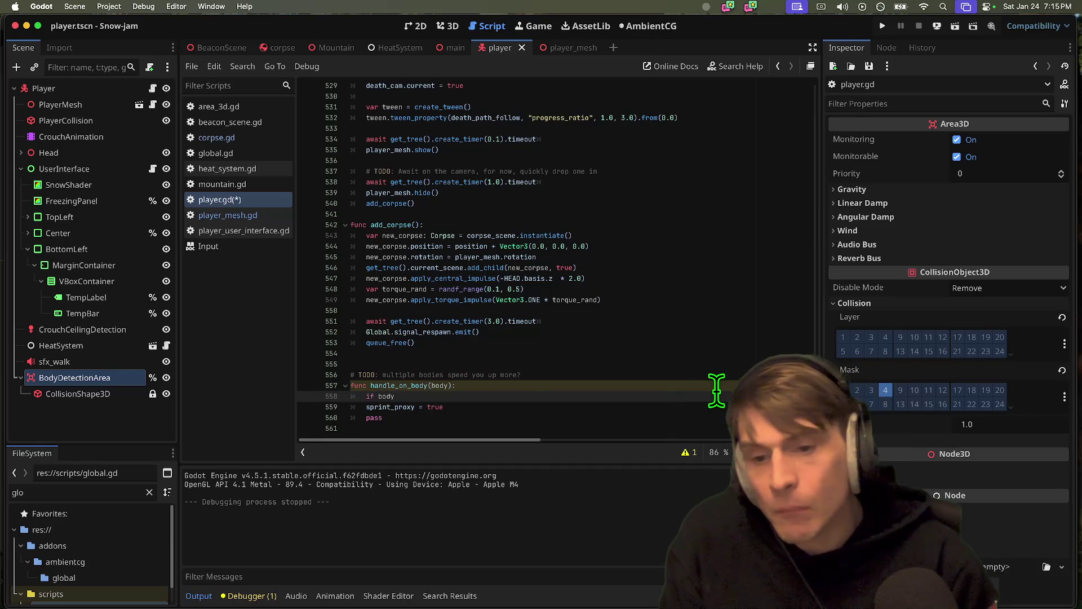
# Locate the body_entered connect line and duplicate it
pyautogui.doubleClick(398, 385)
pyautogui.scroll(7, 609, 331)
pyautogui.scroll(2, 691, 315)
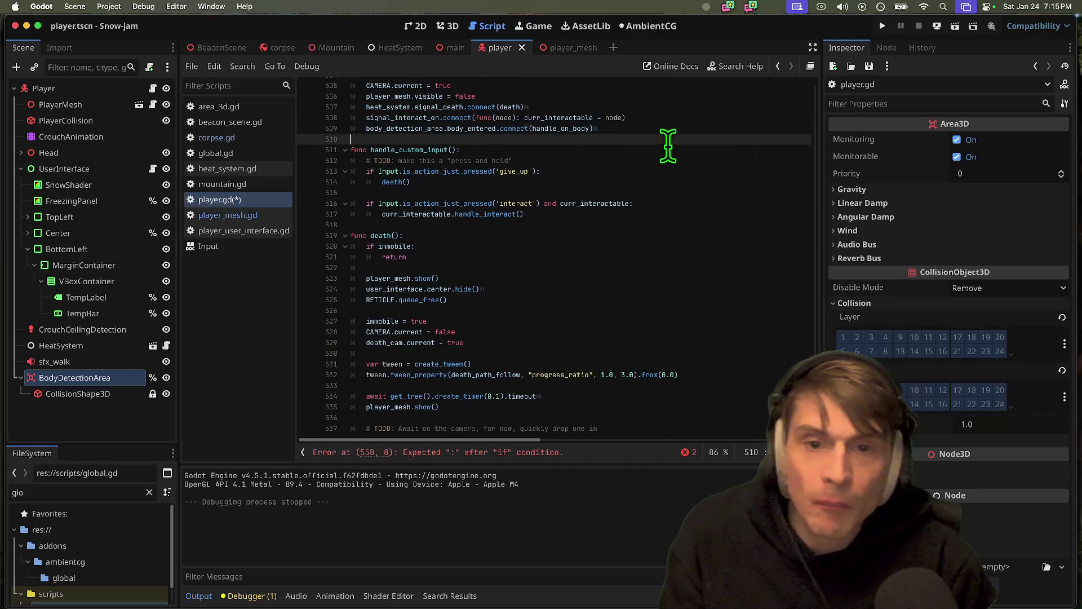
pyautogui.tripleClick(679, 131)
pyautogui.hotkey('ctrl', 'c')
pyautogui.hotkey('ctrl', 'v')
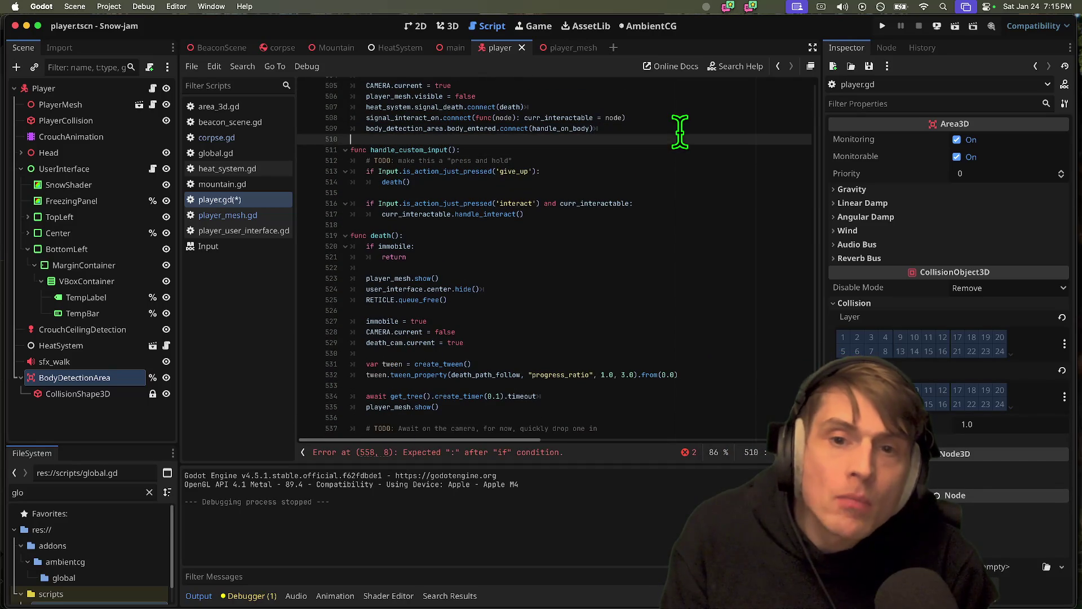
pyautogui.hotkey('ctrl', 'v')
# Change the duplicate to connect body_exited to handle_on_body_exit
pyautogui.doubleClick(484, 139)
pyautogui.press('BackSpace')
pyautogui.write('body_exited')
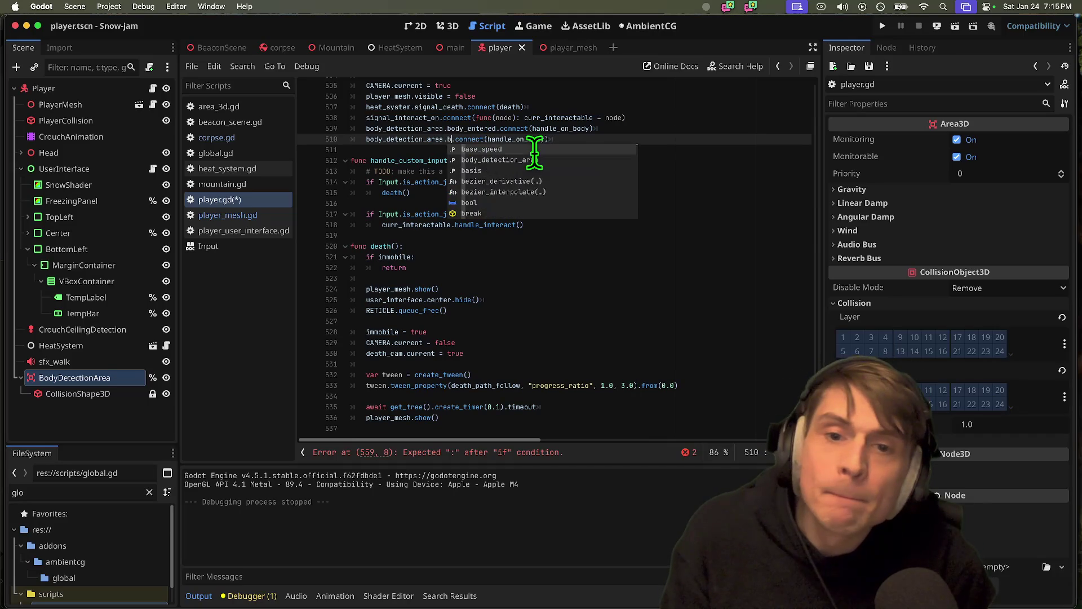
pyautogui.doubleClick(546, 139)
pyautogui.press('Right')
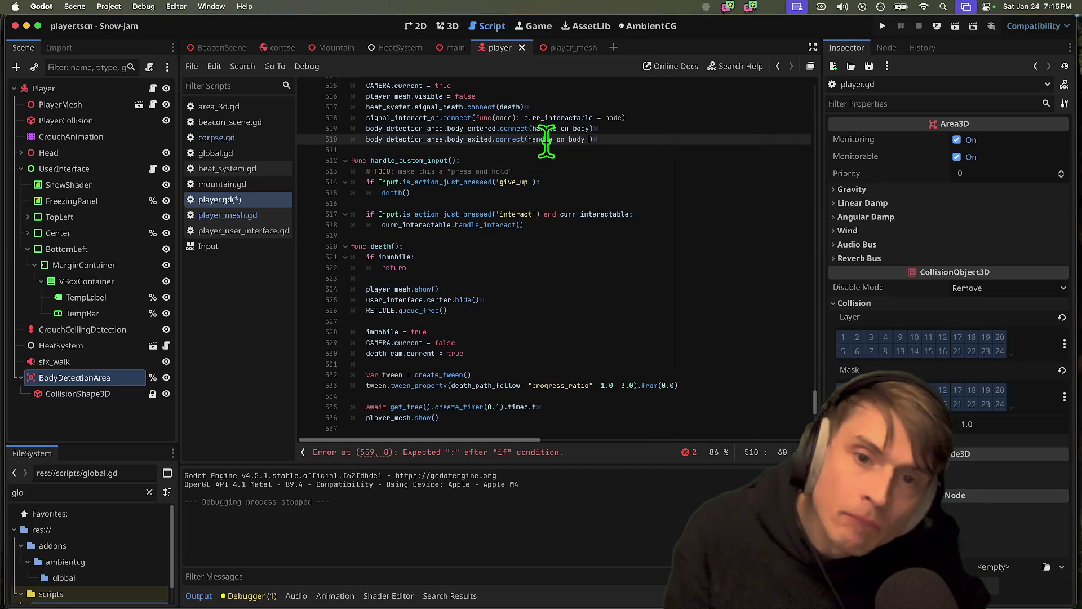
pyautogui.write('exit')
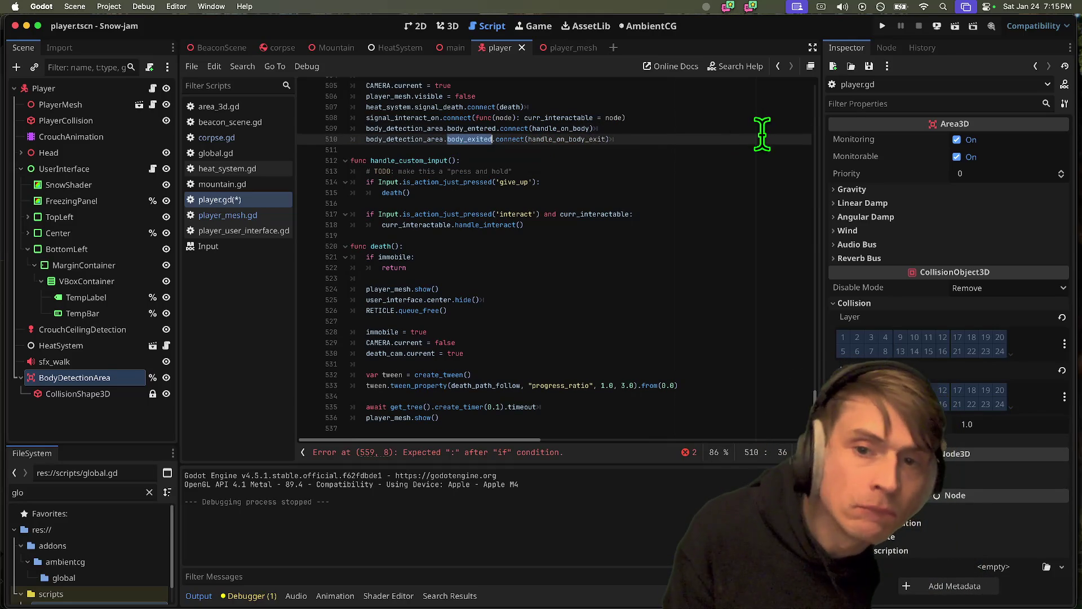
pyautogui.doubleClick(549, 139)
# Add a new line below the TODO comment above handle_on_body
pyautogui.scroll(-9, 689, 389)
pyautogui.click(688, 389)
pyautogui.press('Up')
pyautogui.press('Up')
pyautogui.press('Return')
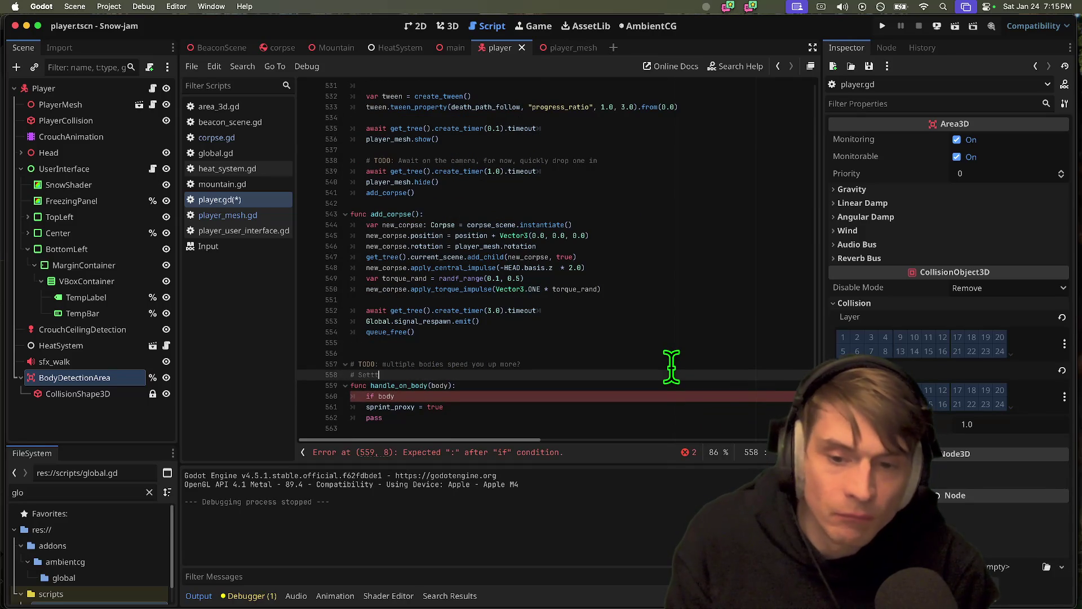
# Create the handle_on_body_exit function below handle_on_body
pyautogui.write('s')
pyautogui.click(626, 408)
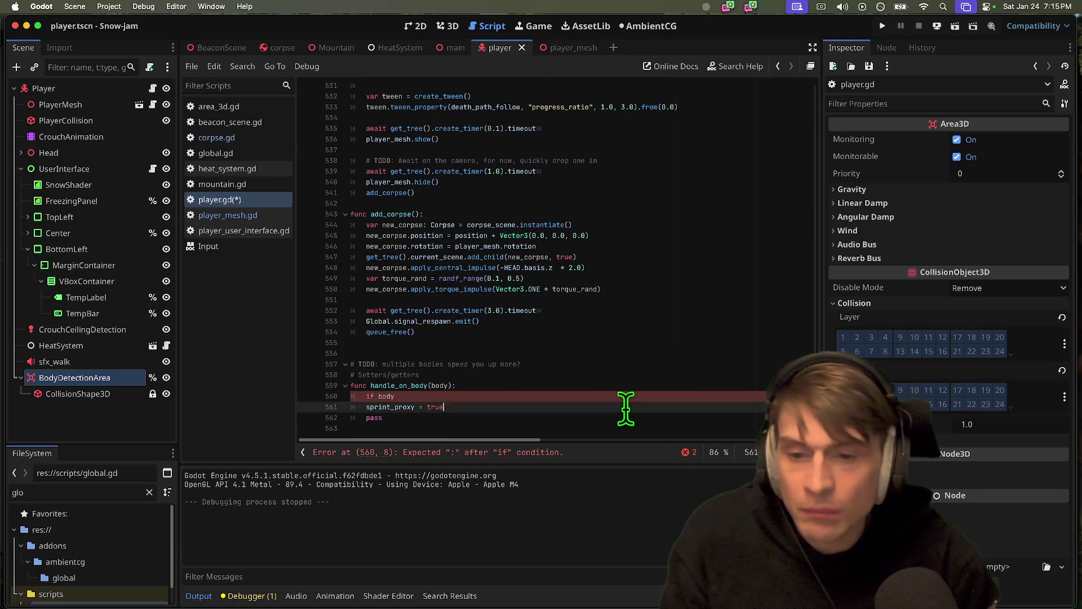
pyautogui.press('Down')
pyautogui.press('Down')
pyautogui.press('Return')
pyautogui.write('func handle_on_body_exit')
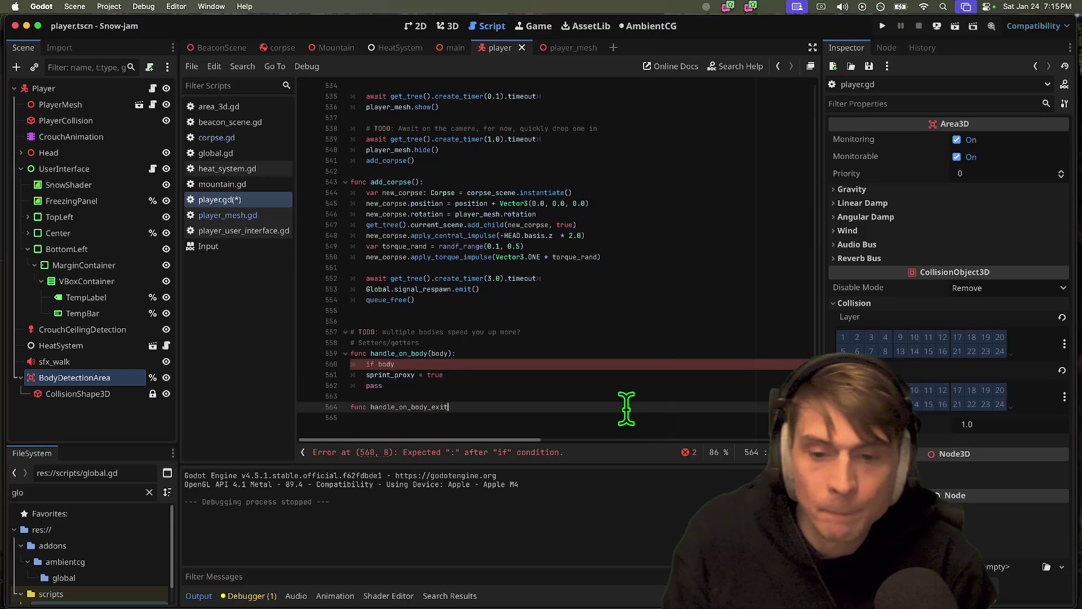
pyautogui.write(':')
pyautogui.press('Return')
# Copy the if body check into handle_on_body_exit and remove the pass line
pyautogui.tripleClick(661, 364)
pyautogui.press('cmd+c')
pyautogui.click(659, 420)
pyautogui.press('cmd+v')
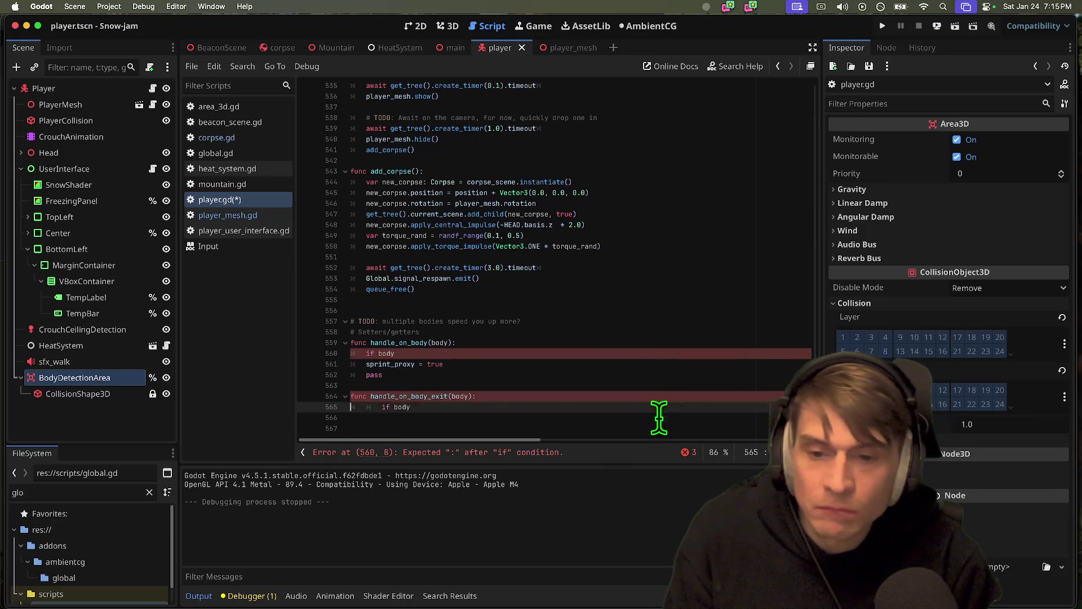
pyautogui.doubleClick(622, 374)
pyautogui.press('BackSpace')
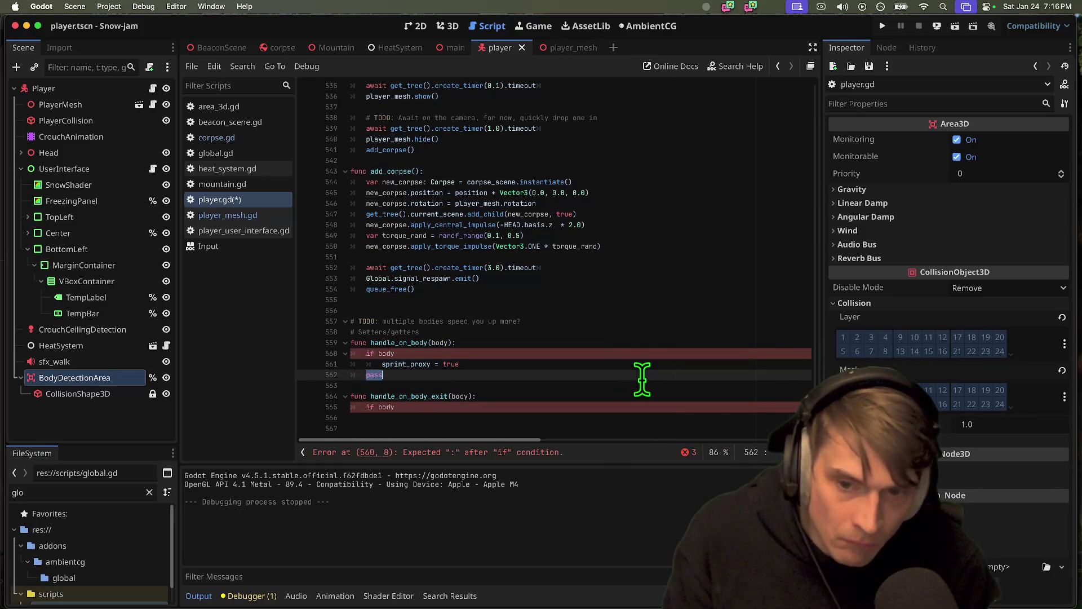
pyautogui.press('BackSpace')
pyautogui.press('BackSpace')
# Indent the sprint_proxy assignment and paste it into handle_on_body_exit
pyautogui.doubleClick(633, 363)
pyautogui.press('Tab')
pyautogui.press('cmd+z')
pyautogui.press('cmd+z')
pyautogui.press('cmd+z')
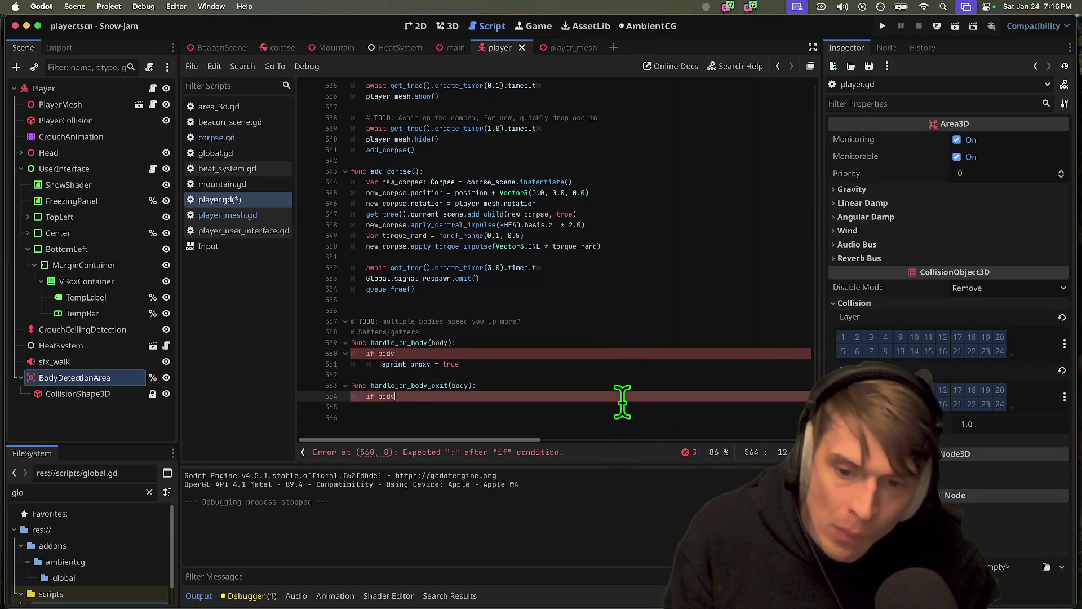
pyautogui.press('Tab')
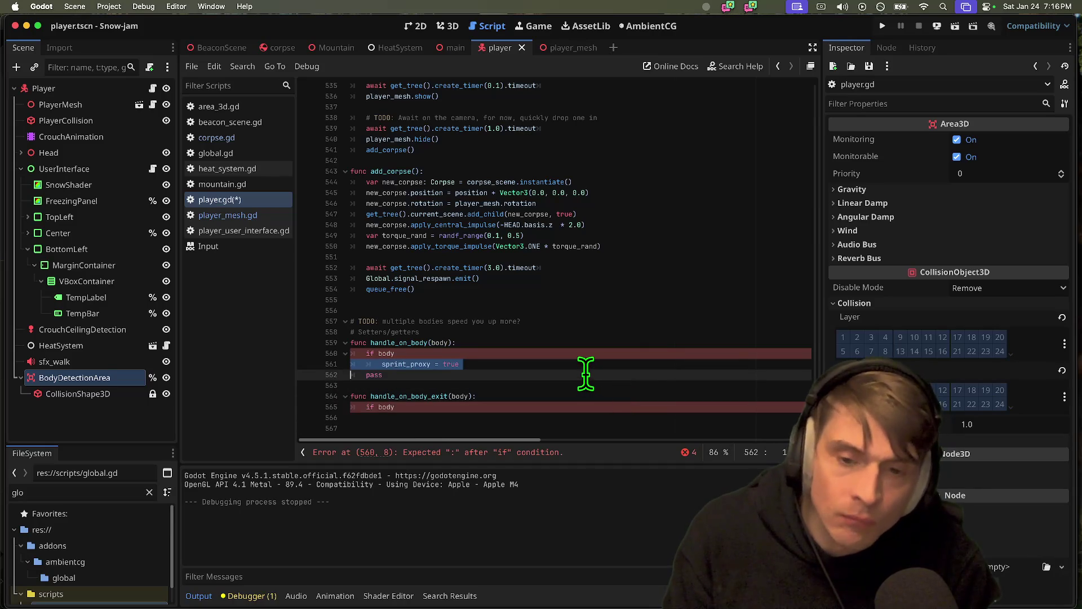
pyautogui.press('cmd+c')
pyautogui.click(565, 418)
pyautogui.press('cmd+v')
# Remove the stray pass and if body lines so the exit handler sets sprint_proxy to false
pyautogui.click(606, 361)
pyautogui.press('Up')
pyautogui.press('Up')
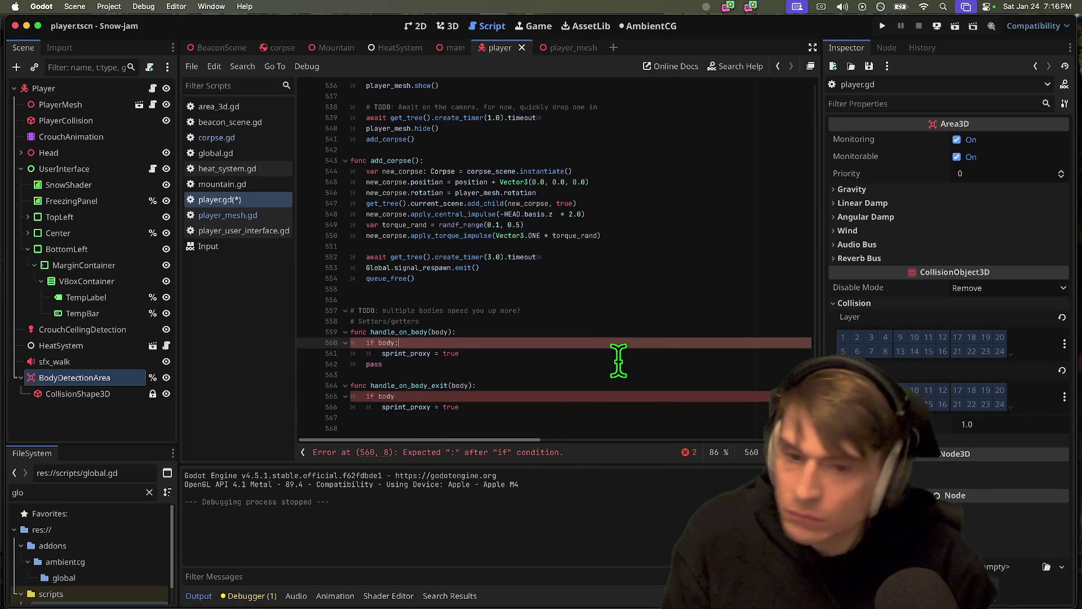
pyautogui.click(608, 364)
pyautogui.press('BackSpace')
pyautogui.press('BackSpace')
pyautogui.press('BackSpace')
pyautogui.press('Delete')
pyautogui.press('BackSpace')
pyautogui.click(619, 342)
pyautogui.press('super+shift+k')
pyautogui.hotkey('shift', 'Tab')
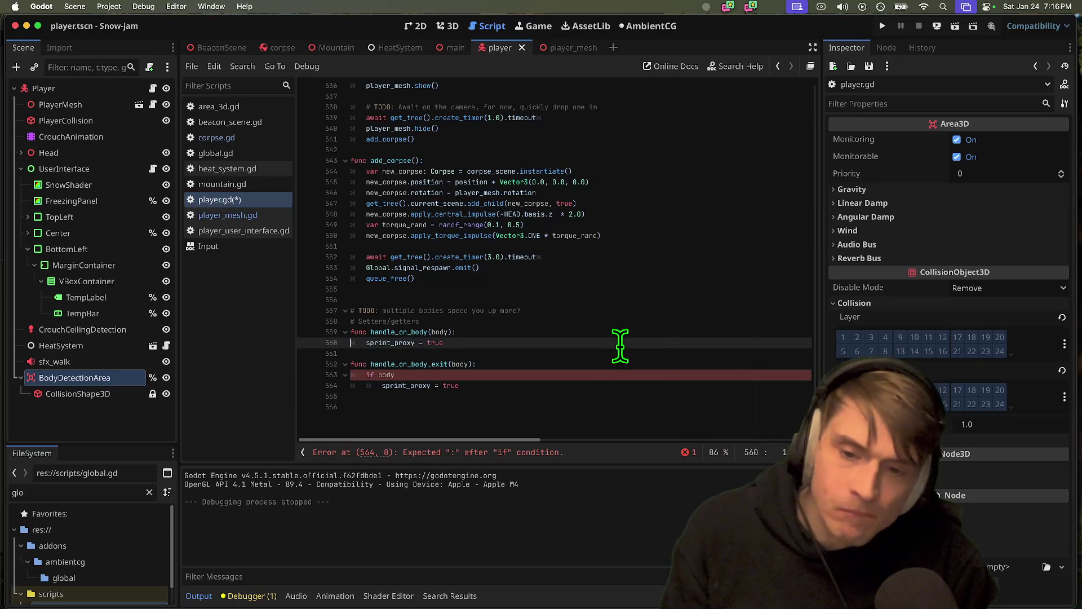
pyautogui.click(589, 389)
pyautogui.doubleClick(600, 376)
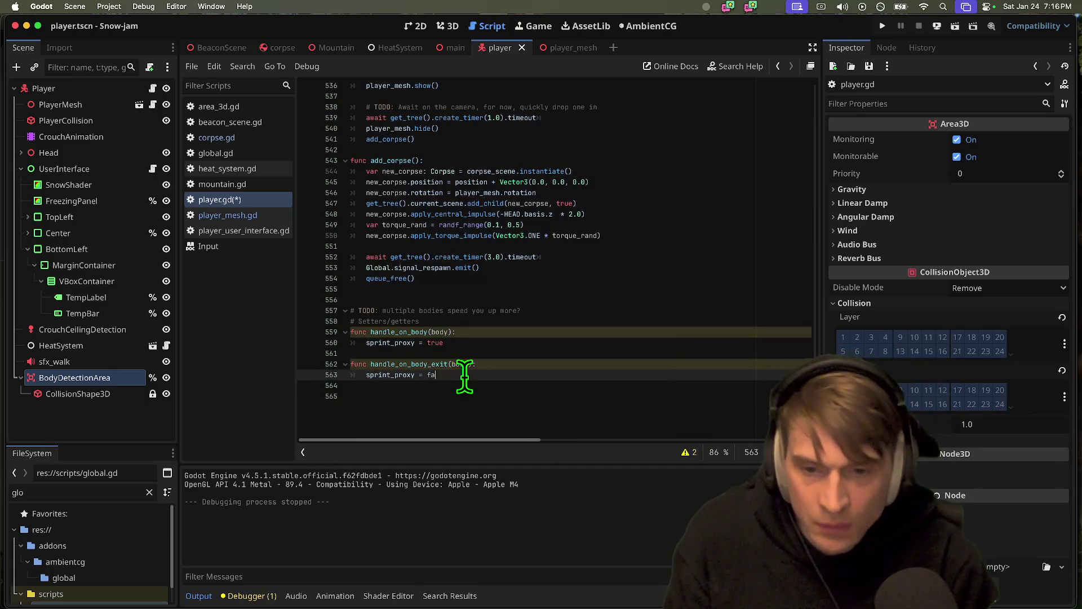
# Rename both handlers' body parameter to _body
pyautogui.click(661, 403)
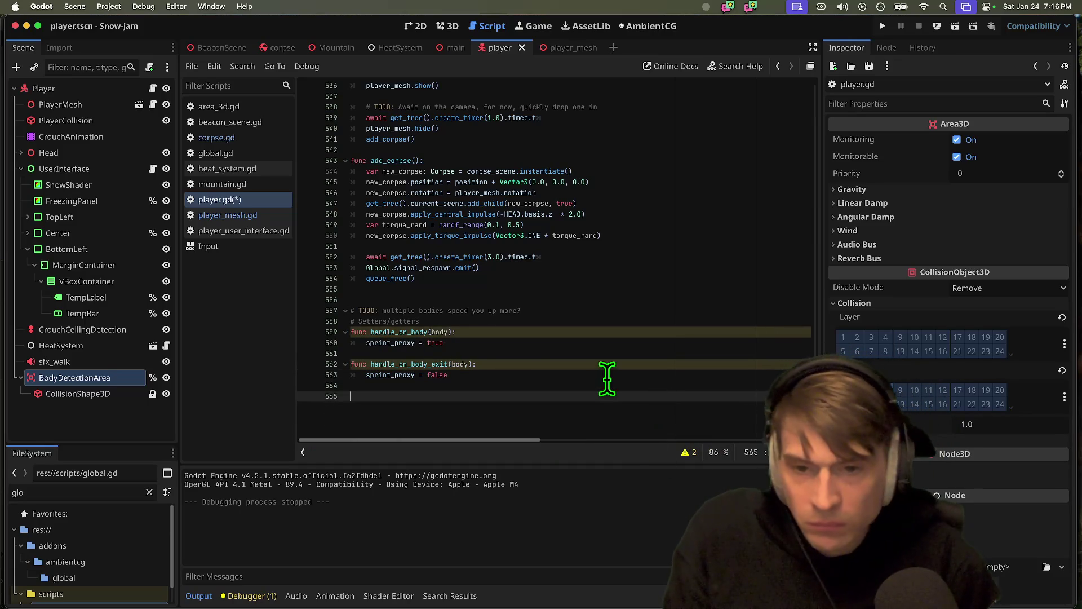
pyautogui.doubleClick(404, 321)
pyautogui.click(381, 332)
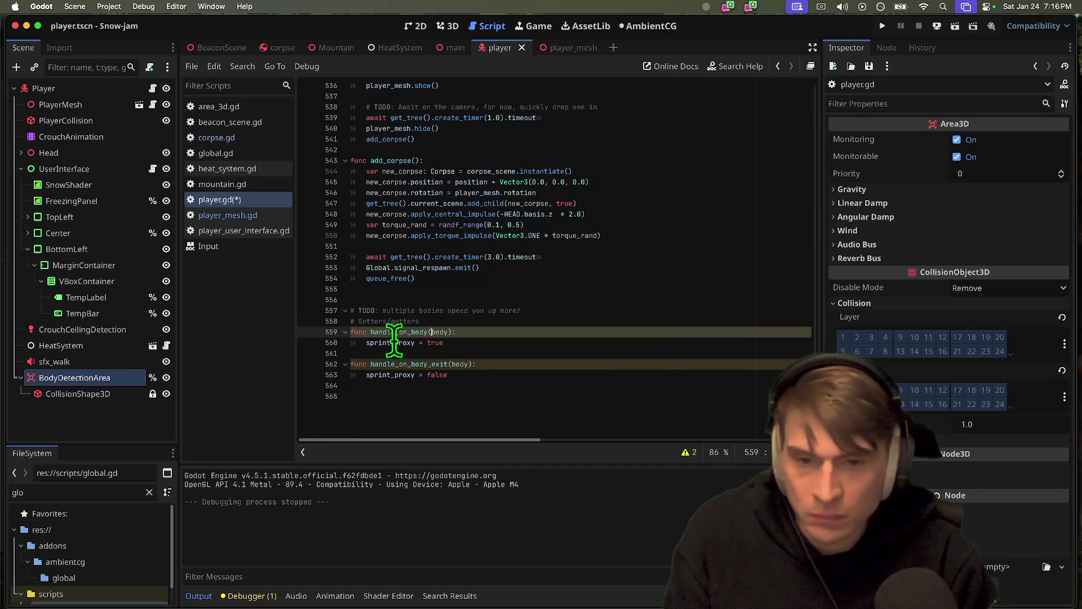
pyautogui.write('_')
pyautogui.doubleClick(459, 365)
pyautogui.click(571, 404)
# Save player.gd, test-run and stop the game, then open corpse.tscn
pyautogui.press('super+s')
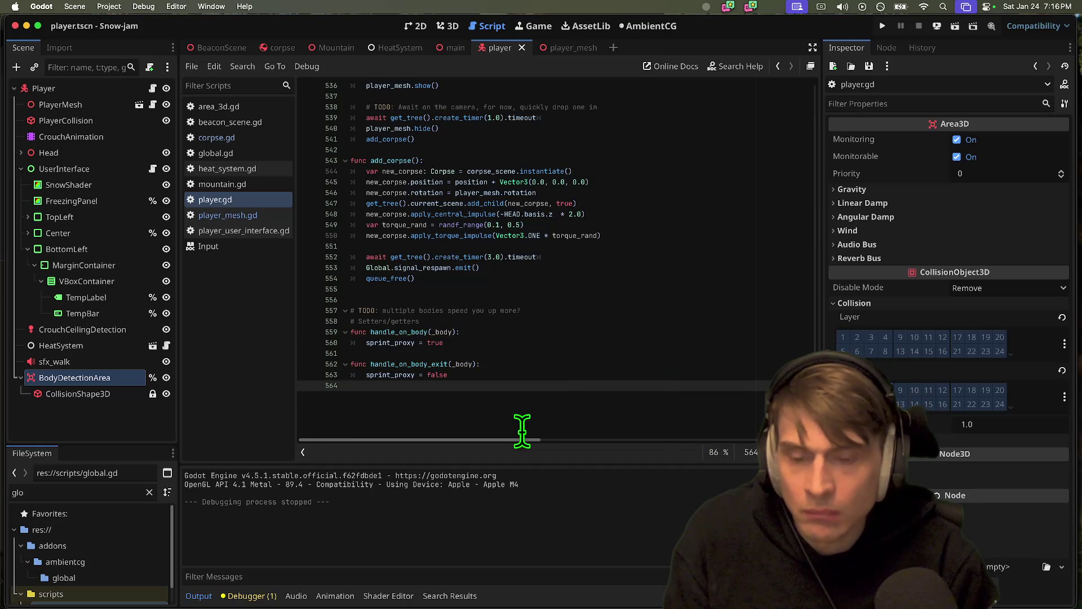
pyautogui.press('super+b')
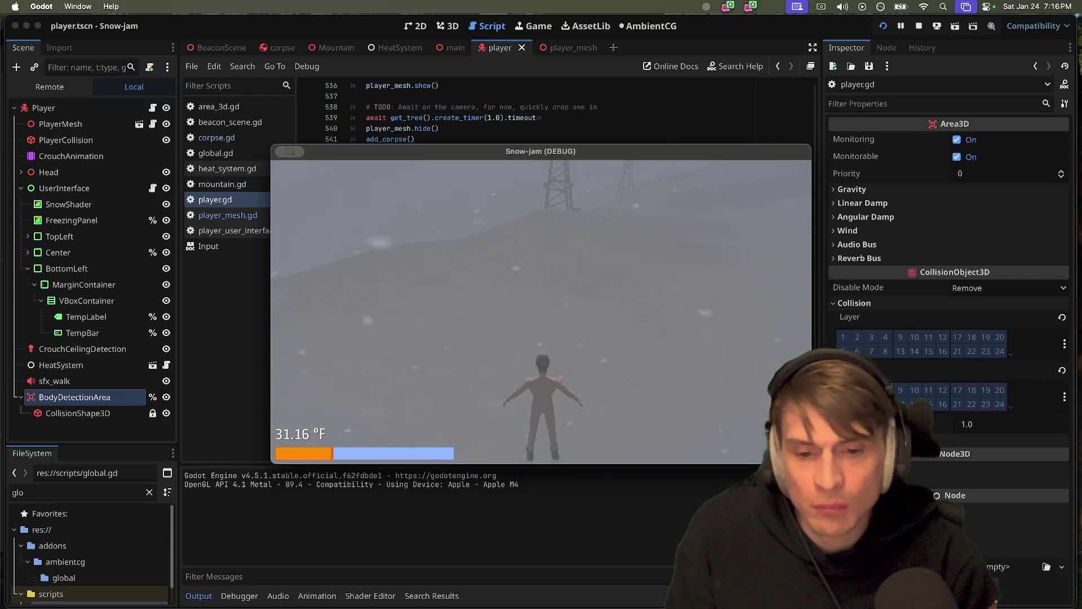
pyautogui.press('super+period')
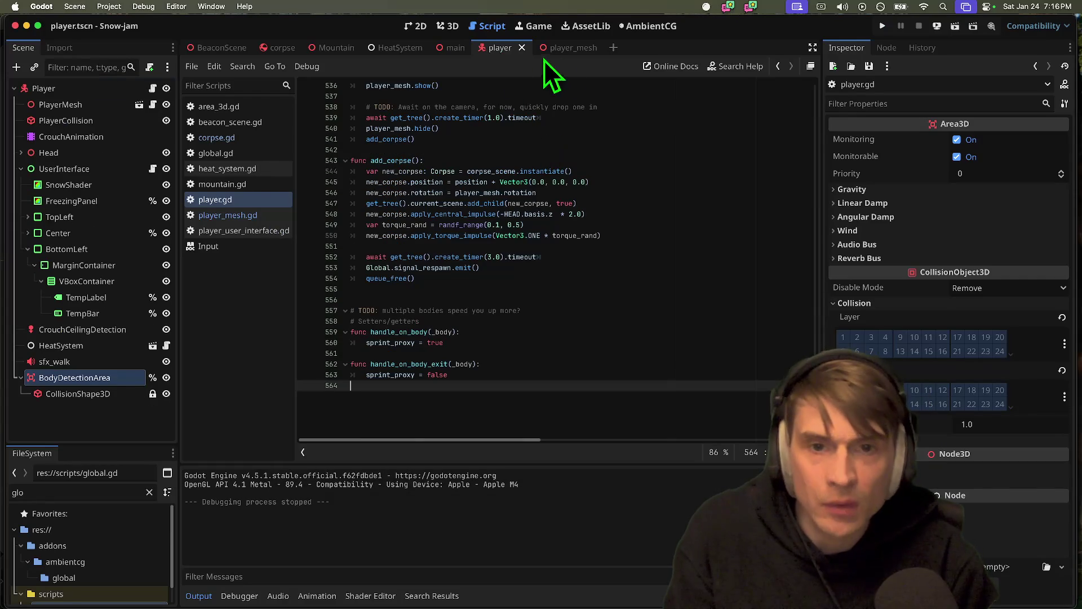
pyautogui.click(276, 47)
# Make the corpse scene's SpeedArea node accessible as a scene-unique name (%SpeedArea)
pyautogui.click(89, 170)
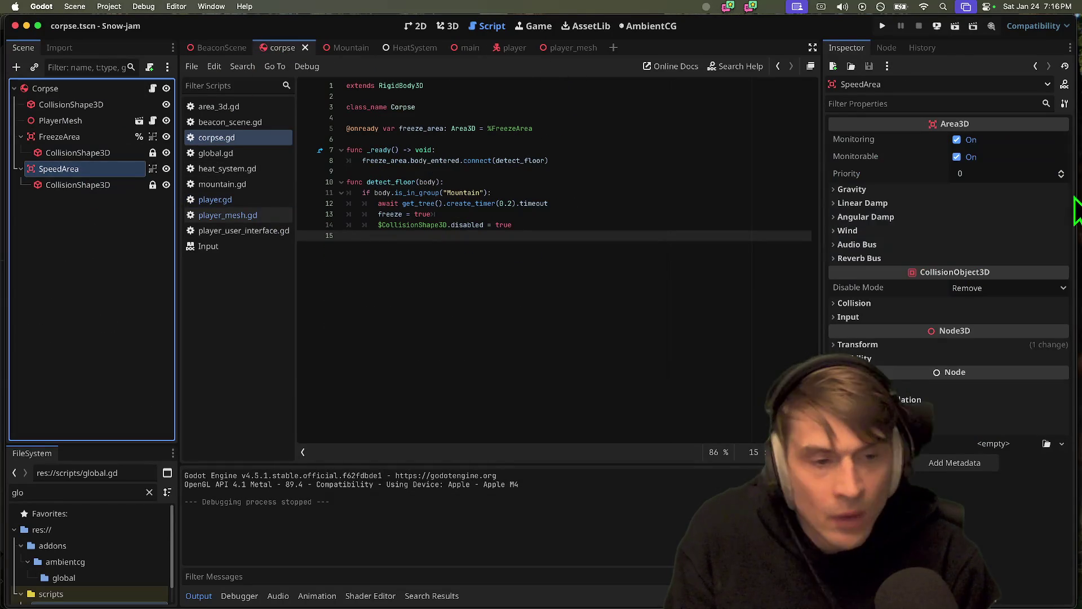
pyautogui.click(653, 160)
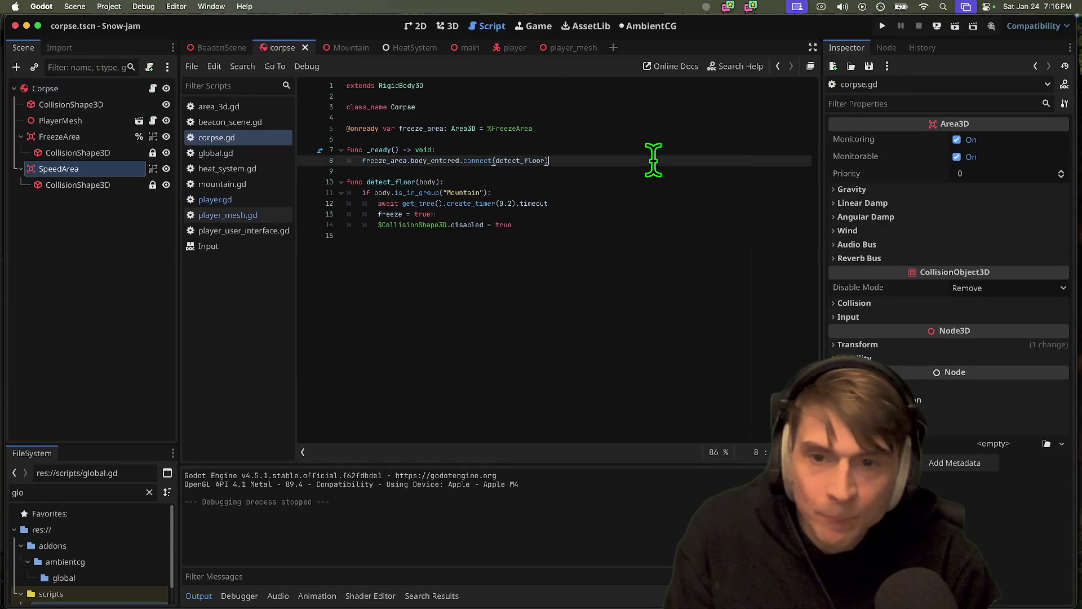
pyautogui.rightClick(65, 172)
pyautogui.click(209, 495)
pyautogui.moveTo(110, 184)
pyautogui.mouseDown()
pyautogui.moveTo(362, 181)
pyautogui.moveTo(500, 134)
pyautogui.moveTo(622, 141)
pyautogui.mouseUp()
pyautogui.press('super+z')
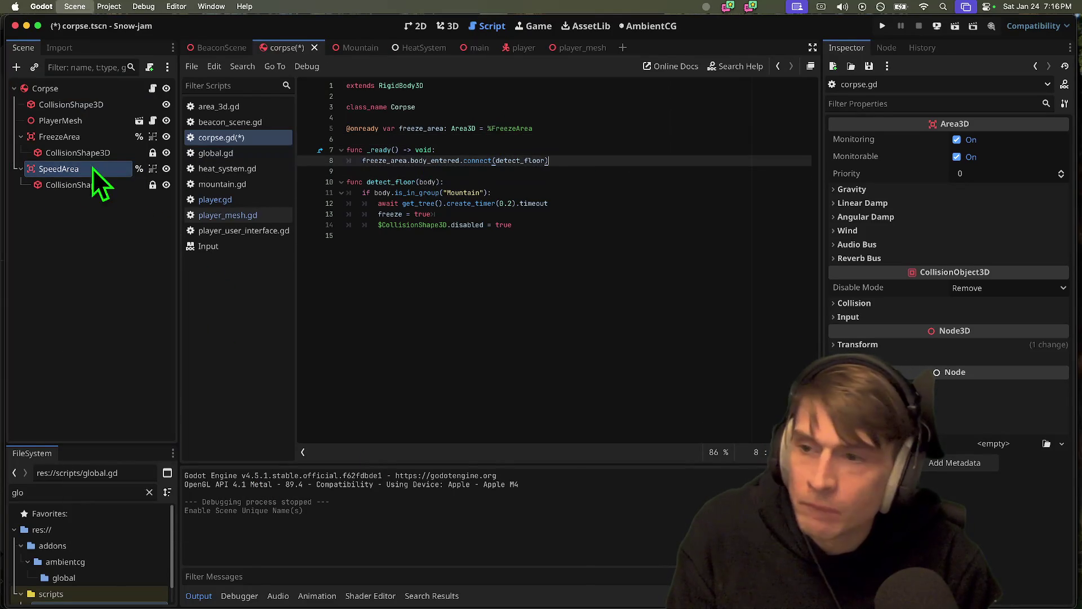
pyautogui.moveTo(109, 169)
pyautogui.mouseDown()
pyautogui.moveTo(399, 138)
pyautogui.moveTo(628, 146)
pyautogui.mouseUp()
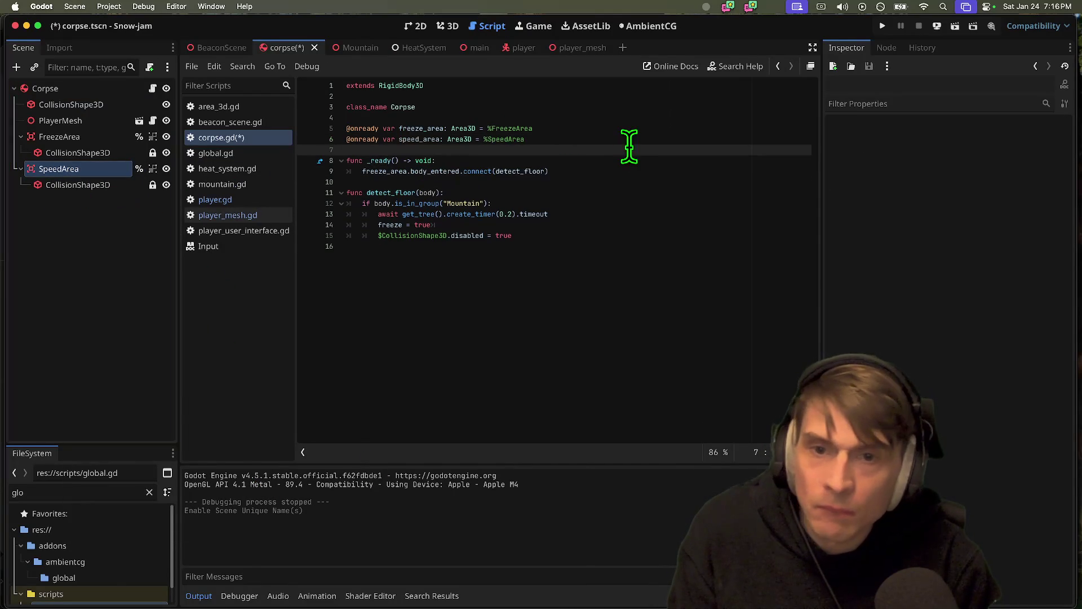
pyautogui.doubleClick(410, 129)
pyautogui.doubleClick(410, 139)
pyautogui.click(712, 173)
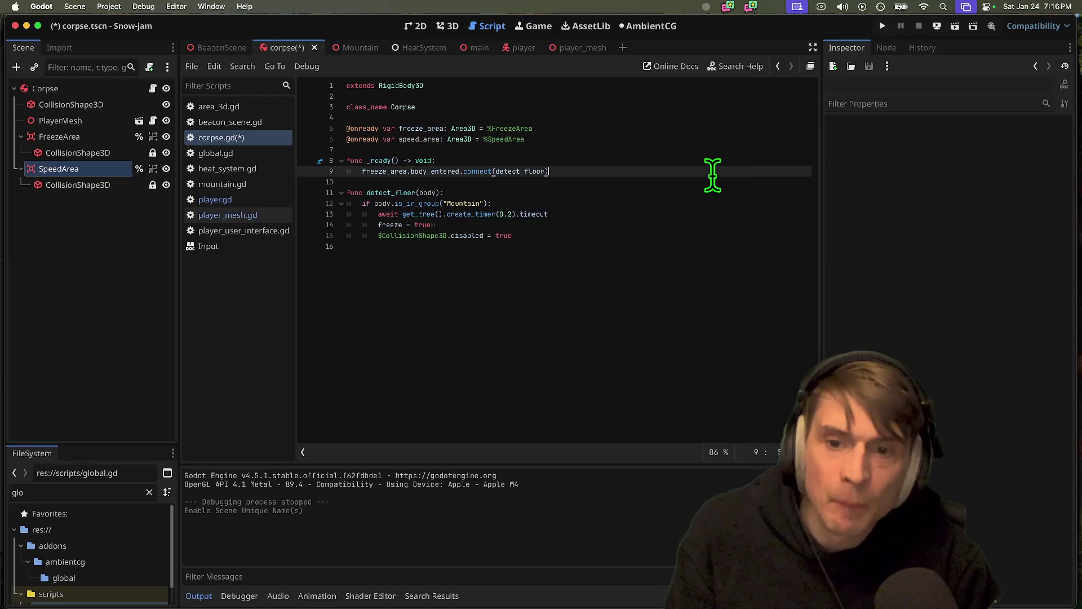
pyautogui.press('Return')
# In _ready, add speed_area.set_collision_layer_value(1, false)
pyautogui.write('speed_area.')
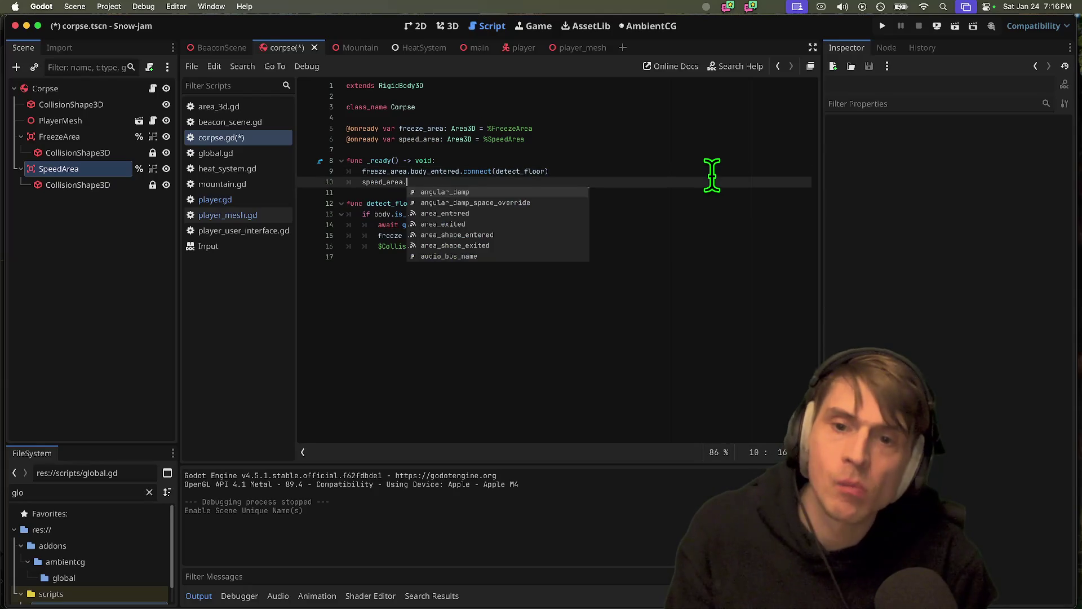
pyautogui.press('Escape')
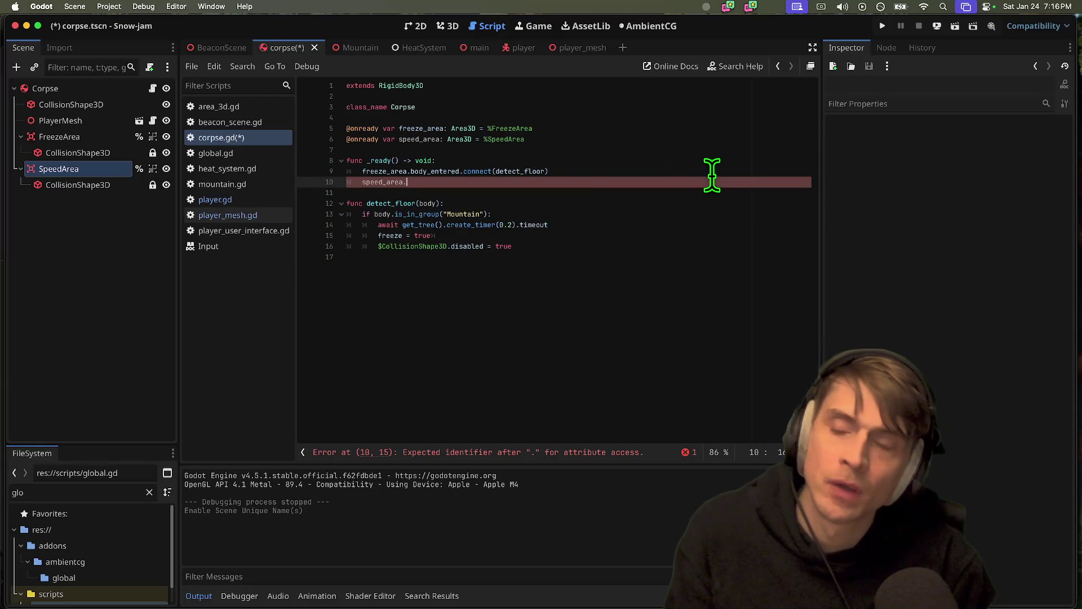
pyautogui.write('o')
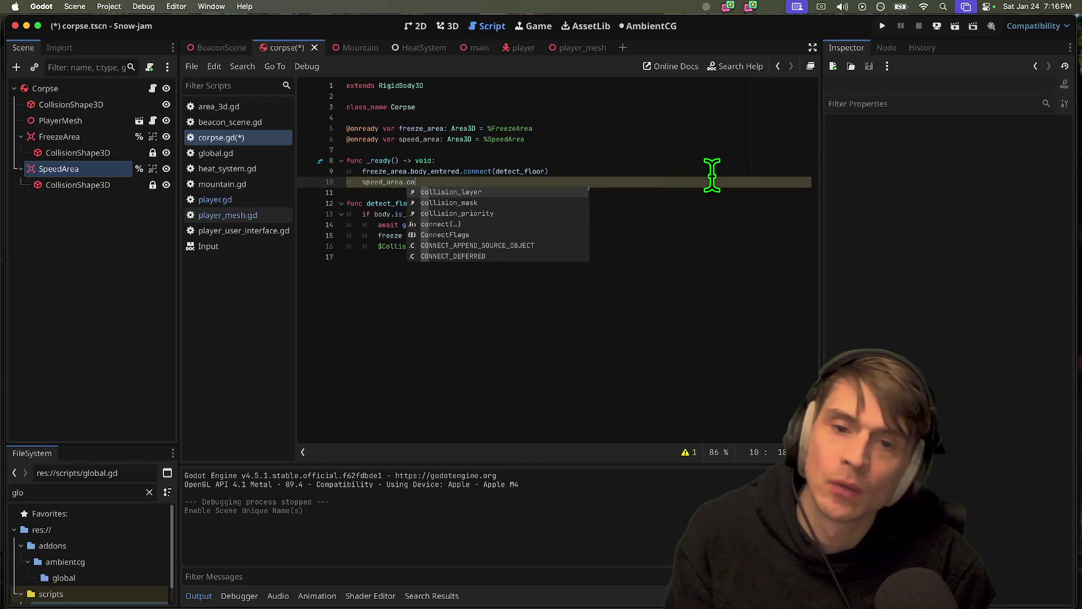
pyautogui.press('Return')
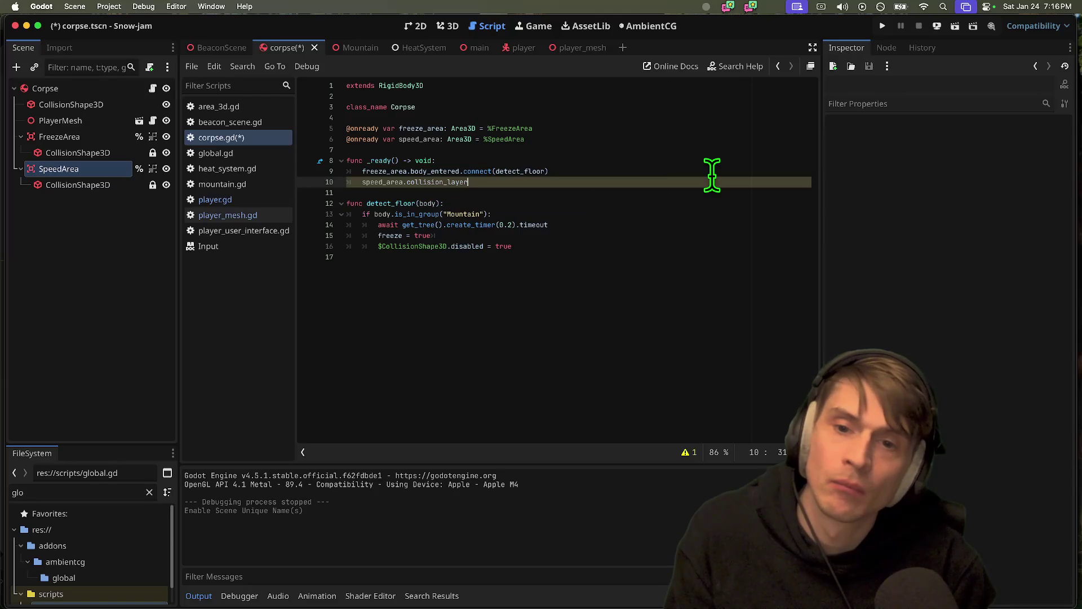
pyautogui.write('et')
pyautogui.press('Return')
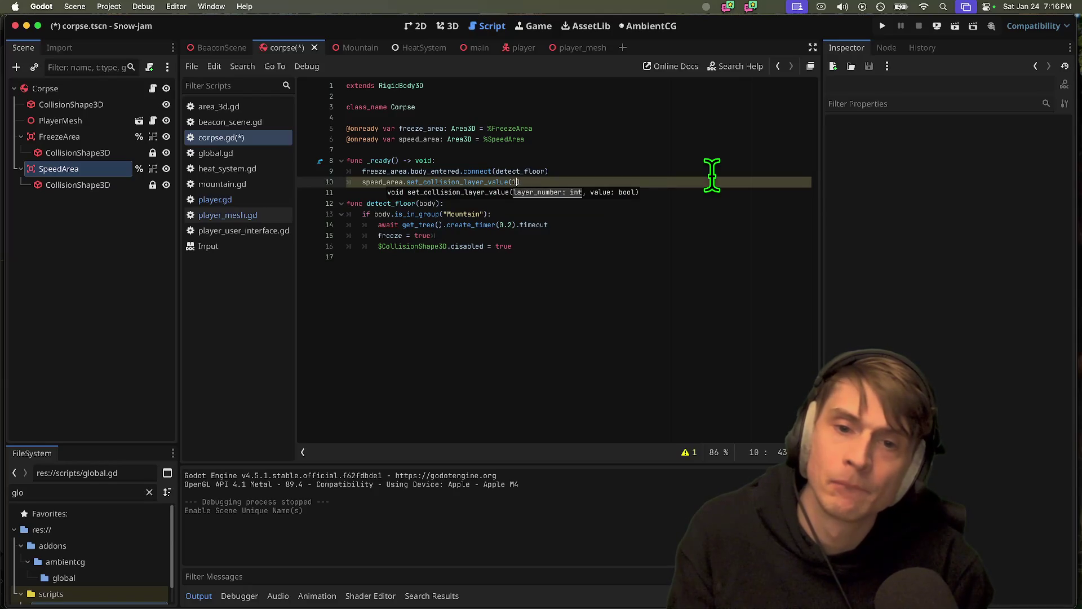
pyautogui.write(', false')
pyautogui.press('End')
# Add a duplicate call set_collision_layer_value(4, true) with a comment, save corpse.gd, and run the game
pyautogui.press('Return')
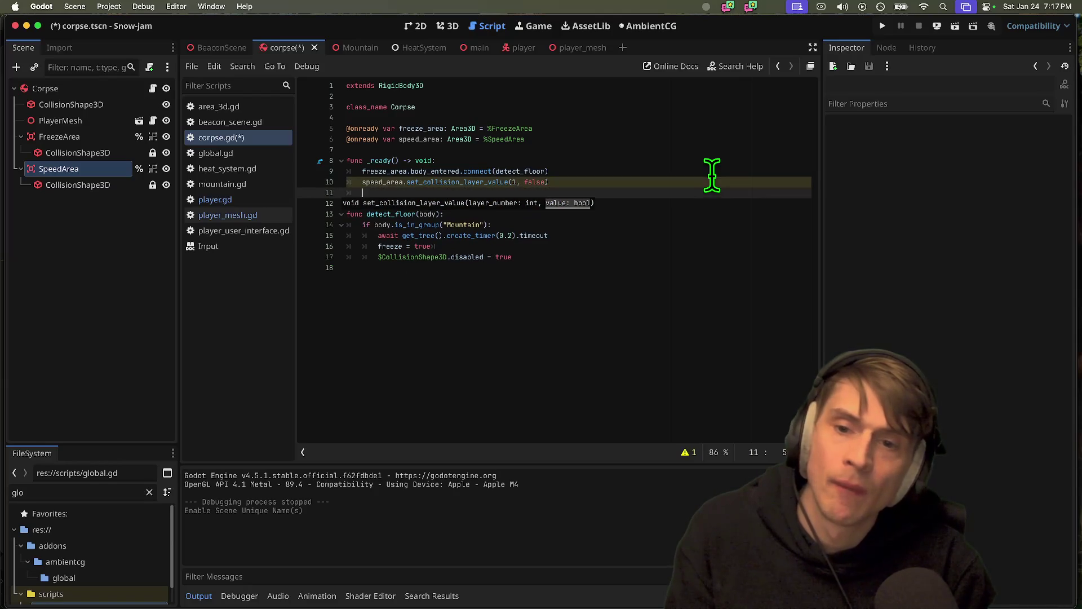
pyautogui.press('Up')
pyautogui.press('super+shift+d')
pyautogui.doubleClick(476, 192)
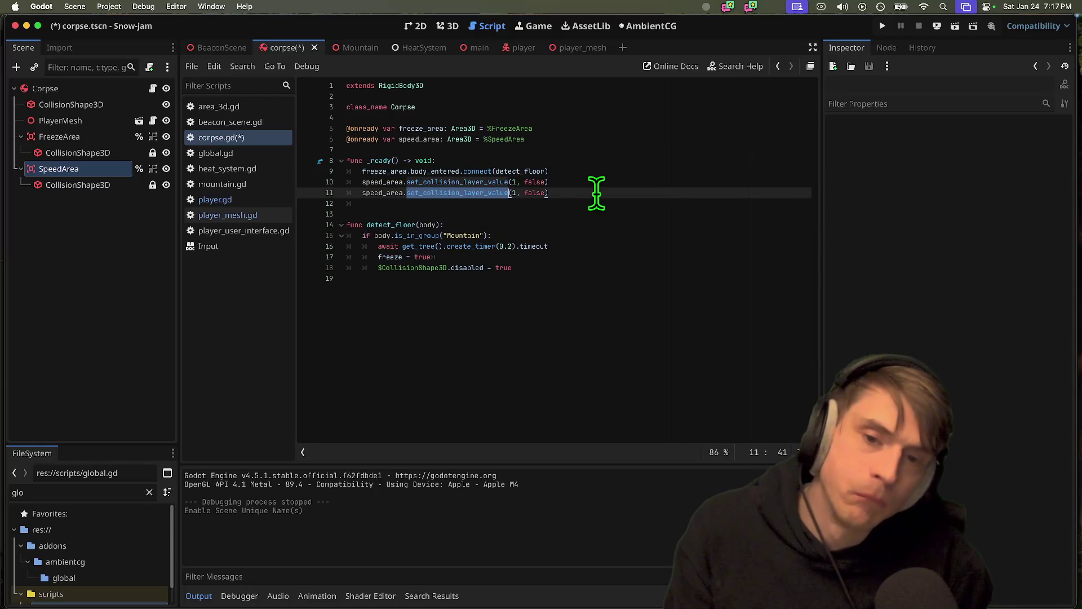
pyautogui.press('Right')
pyautogui.press('End')
pyautogui.press('Left')
pyautogui.press('BackSpace')
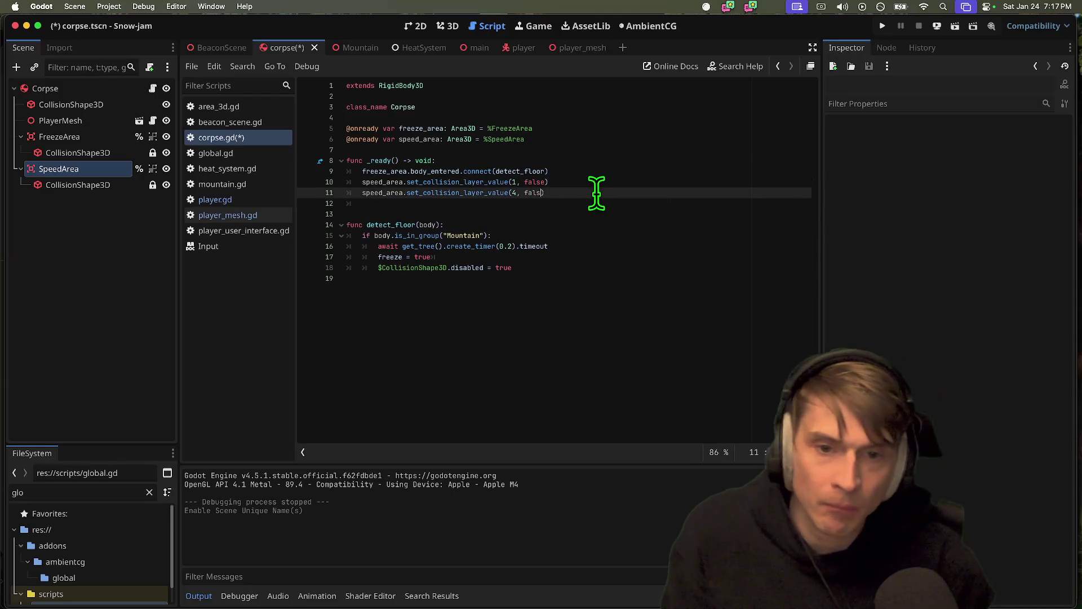
pyautogui.press('Right')
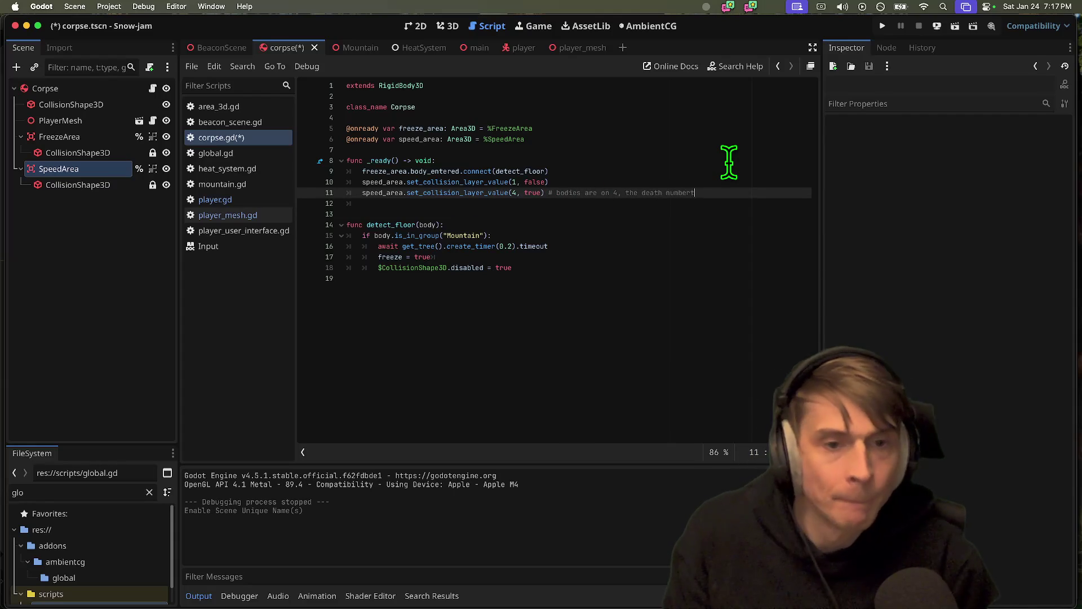
pyautogui.press('BackSpace')
pyautogui.press('super+s')
pyautogui.press('super+b')
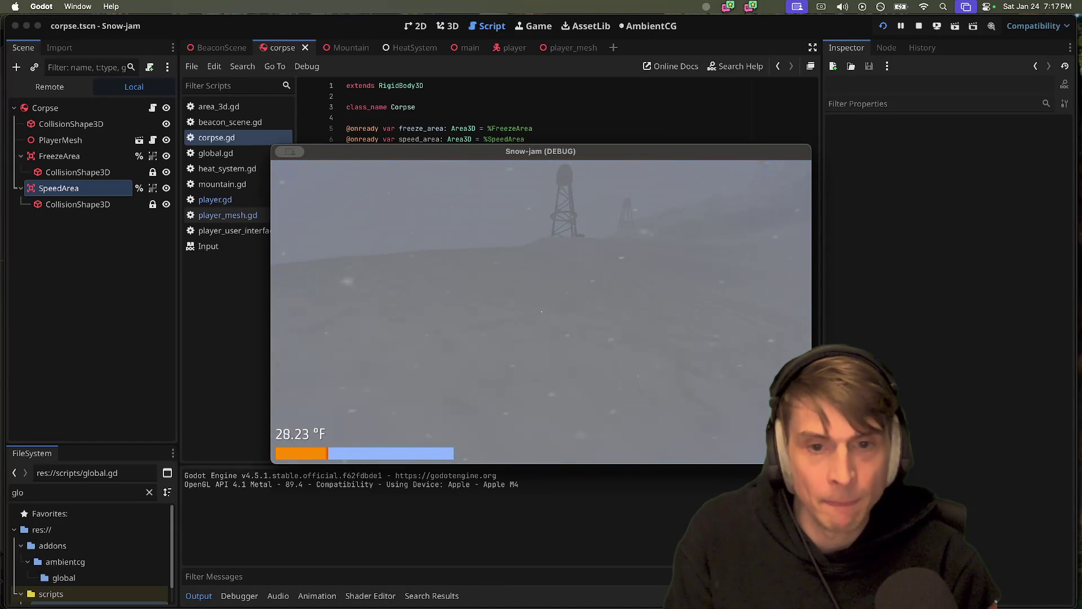
# Set the Player's Sprint Speed to 5.0 and test-run the game
pyautogui.press('super+q')
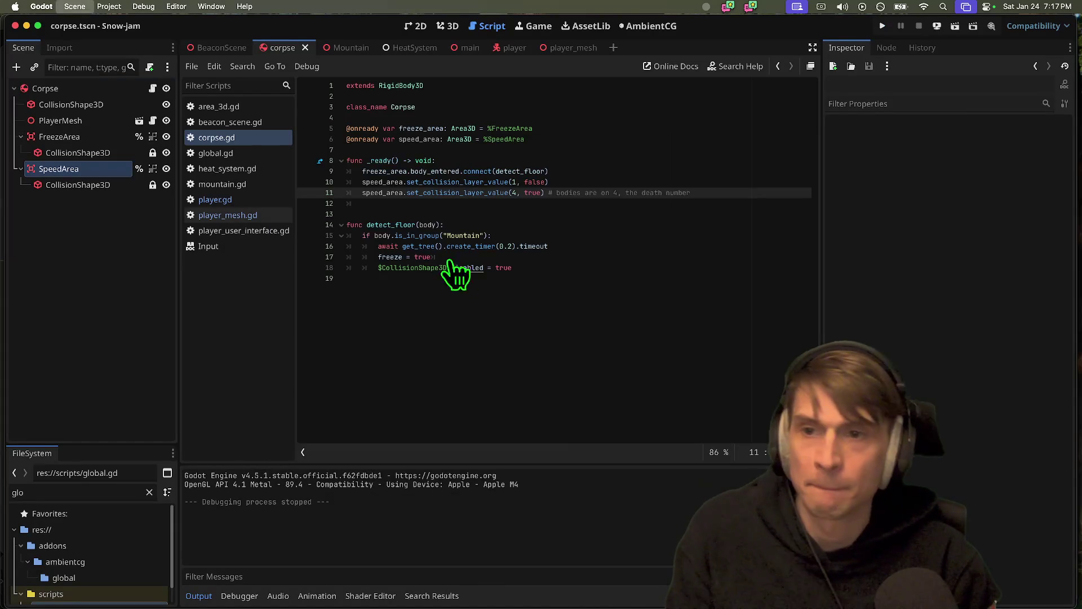
pyautogui.click(517, 50)
pyautogui.click(98, 89)
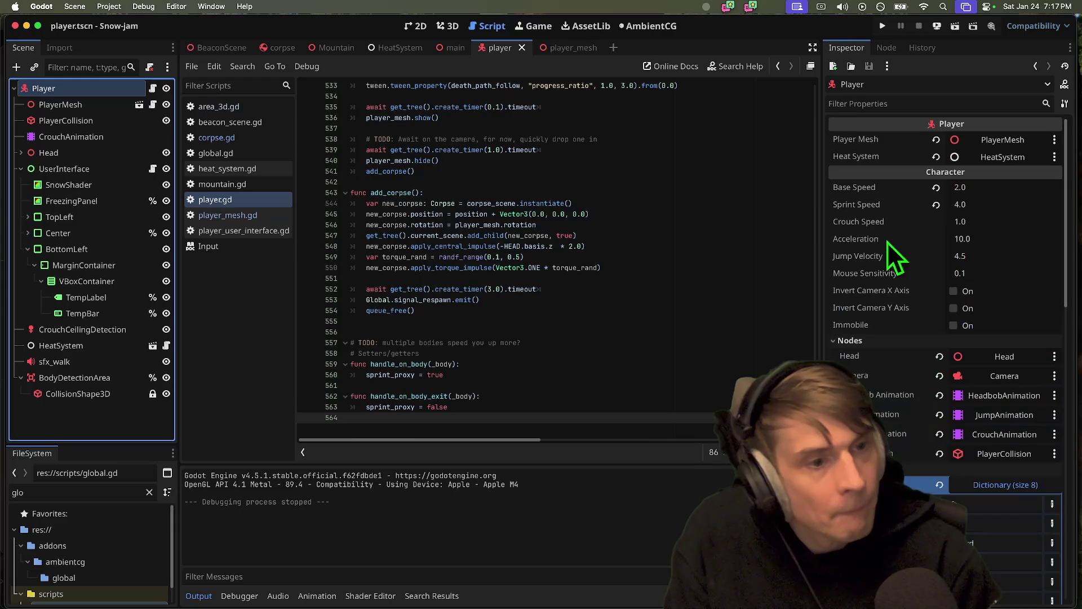
pyautogui.click(998, 202)
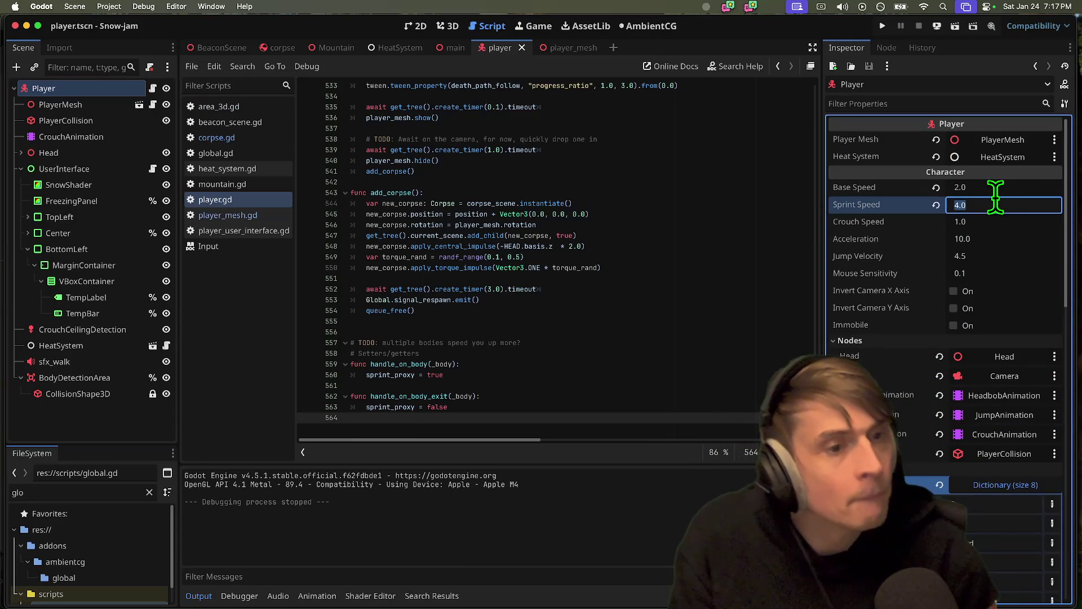
pyautogui.hotkey('shift', 'Tab')
pyautogui.press('super+b')
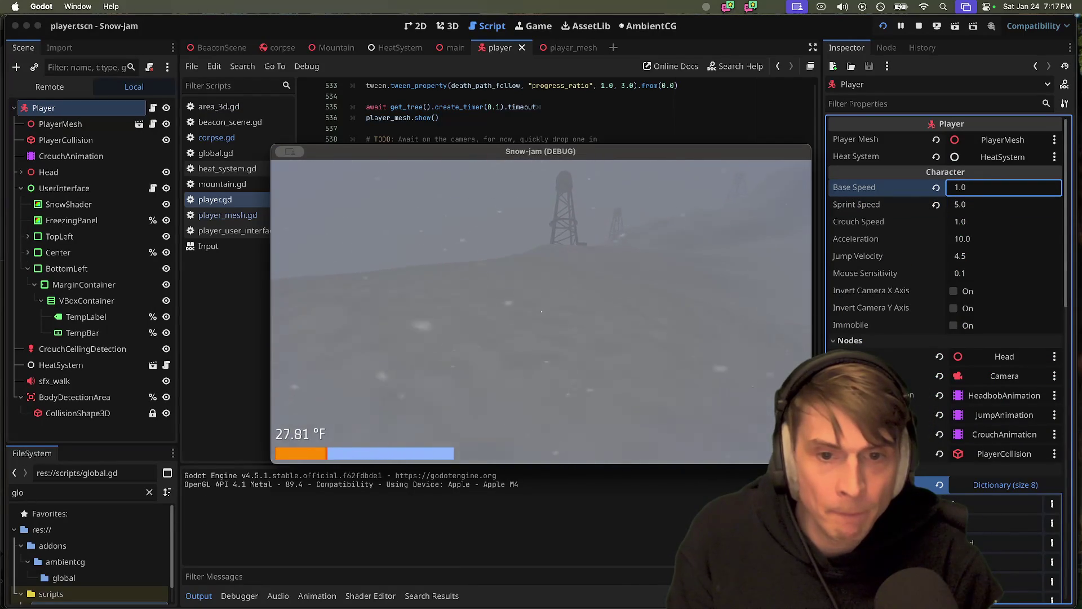
# Lower the Player's Base Speed to 0.5 and test-run the game again
pyautogui.press('super+q')
pyautogui.click(991, 189)
pyautogui.write('0.5')
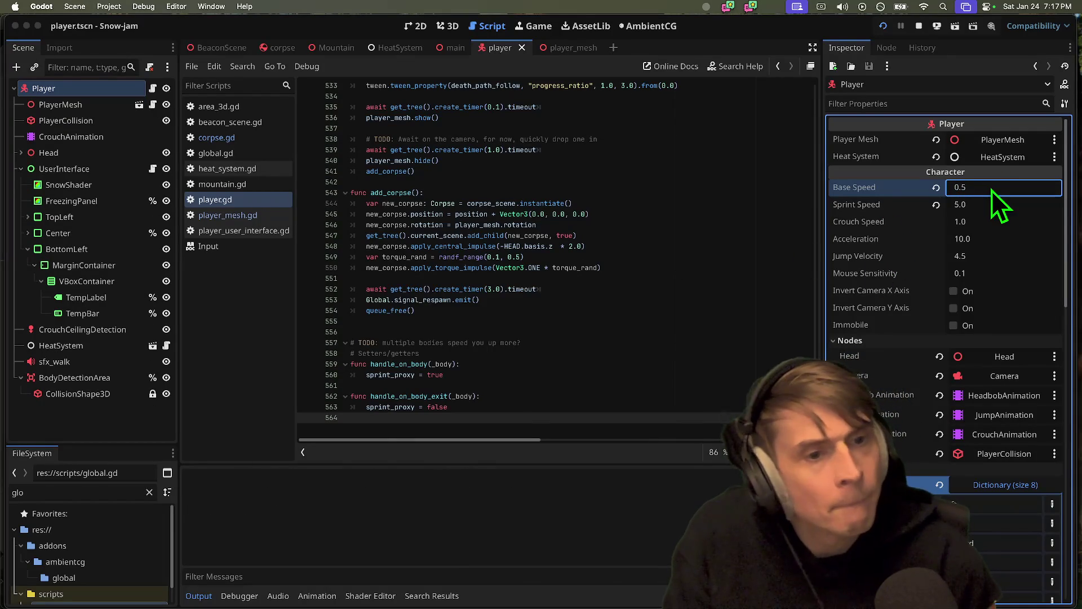
pyautogui.press('super+b')
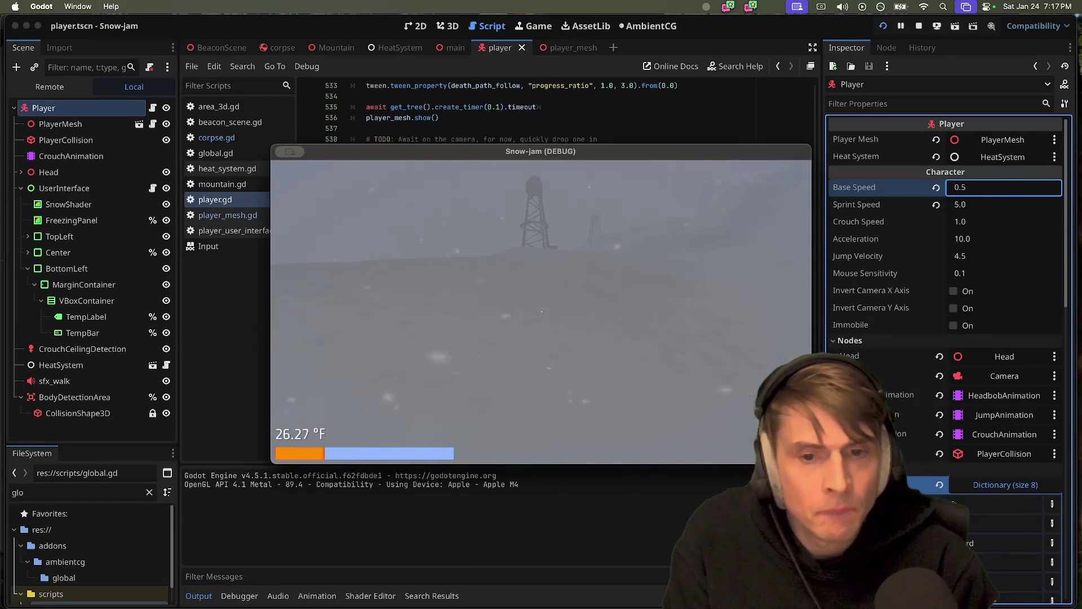
pyautogui.press('super+q')
pyautogui.click(153, 88)
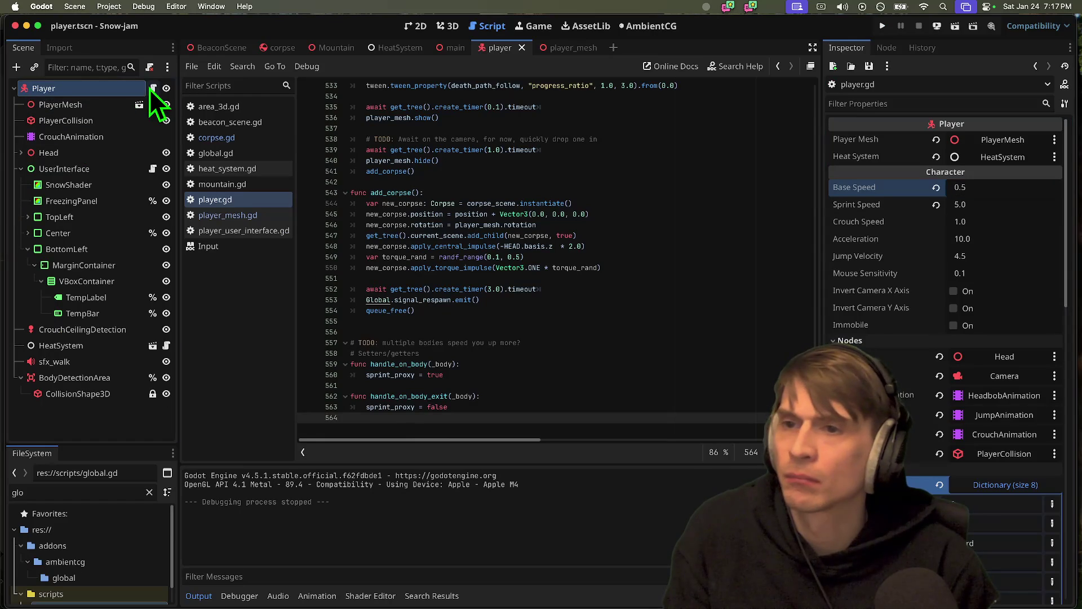
# Hide the Player, add layer 4 to BodyDetectionArea's collision mask, save, and open the Mountain scene
pyautogui.click(657, 171)
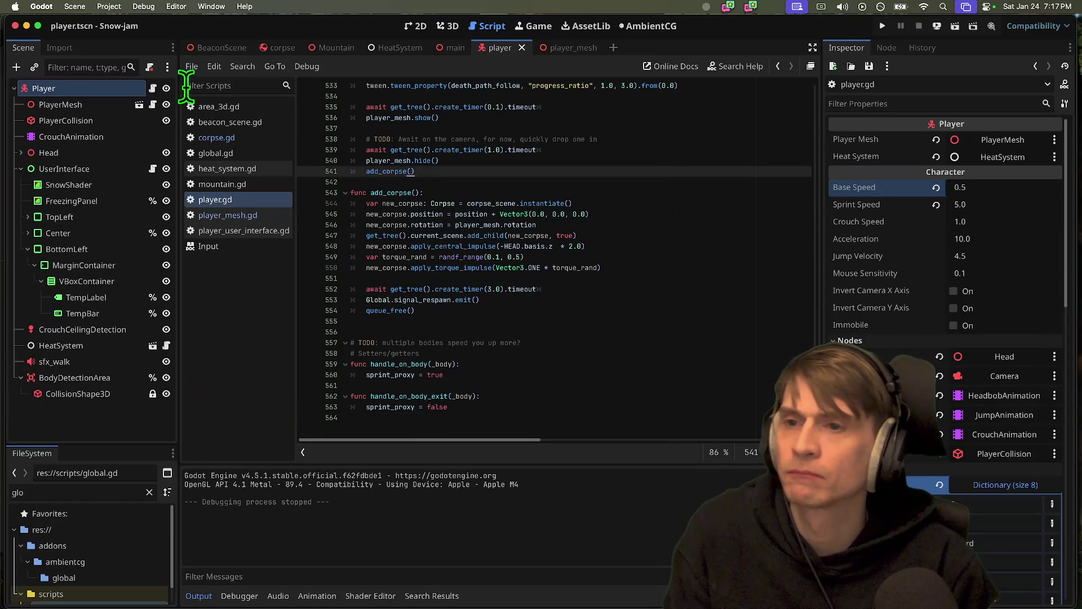
pyautogui.click(166, 88)
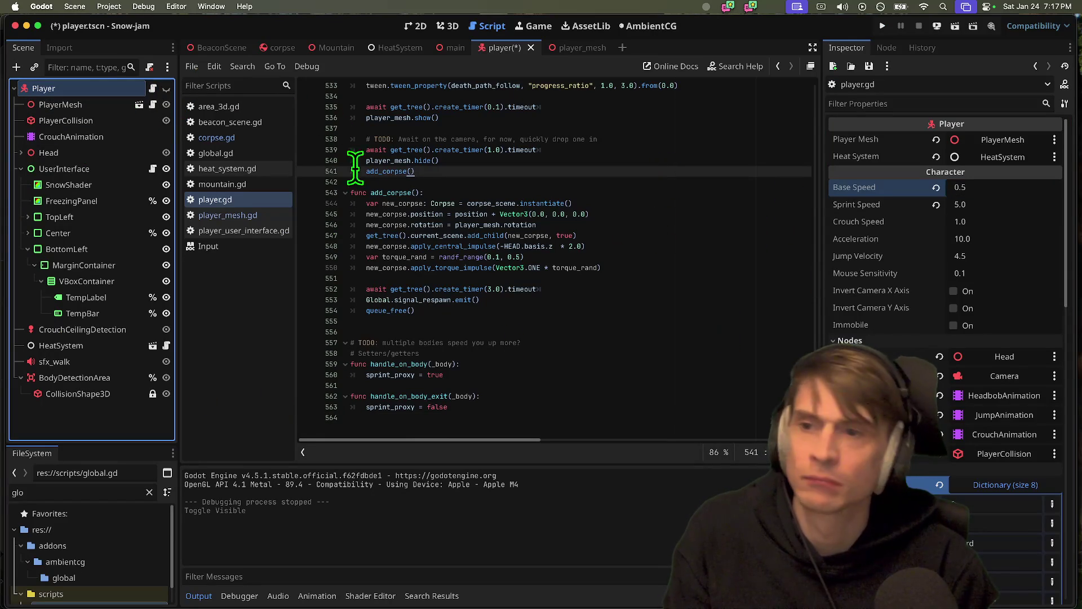
pyautogui.click(104, 377)
pyautogui.click(885, 389)
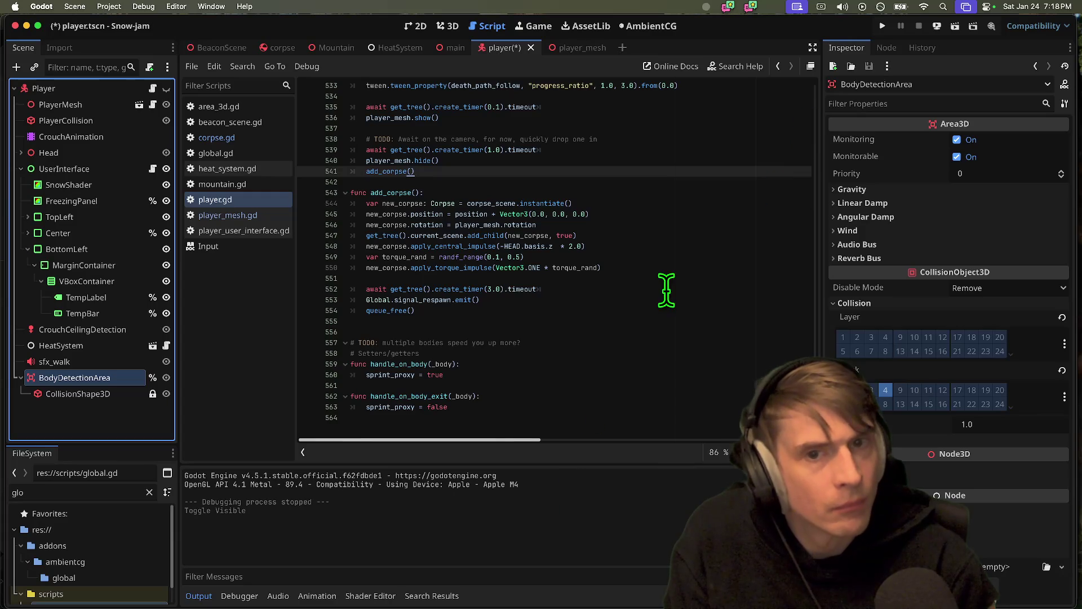
pyautogui.click(669, 353)
pyautogui.press('super+s')
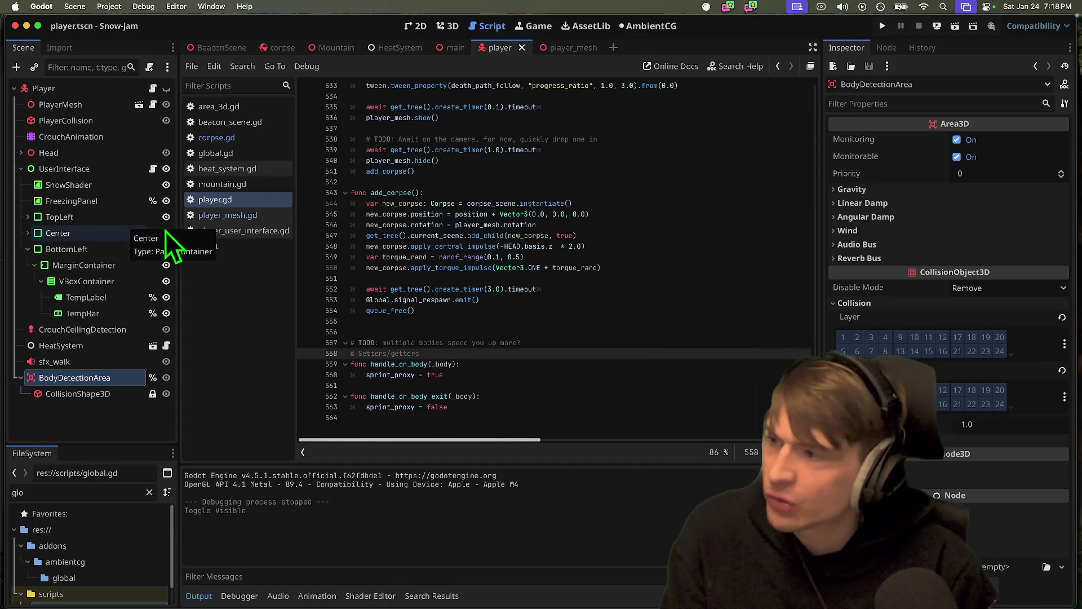
pyautogui.click(333, 50)
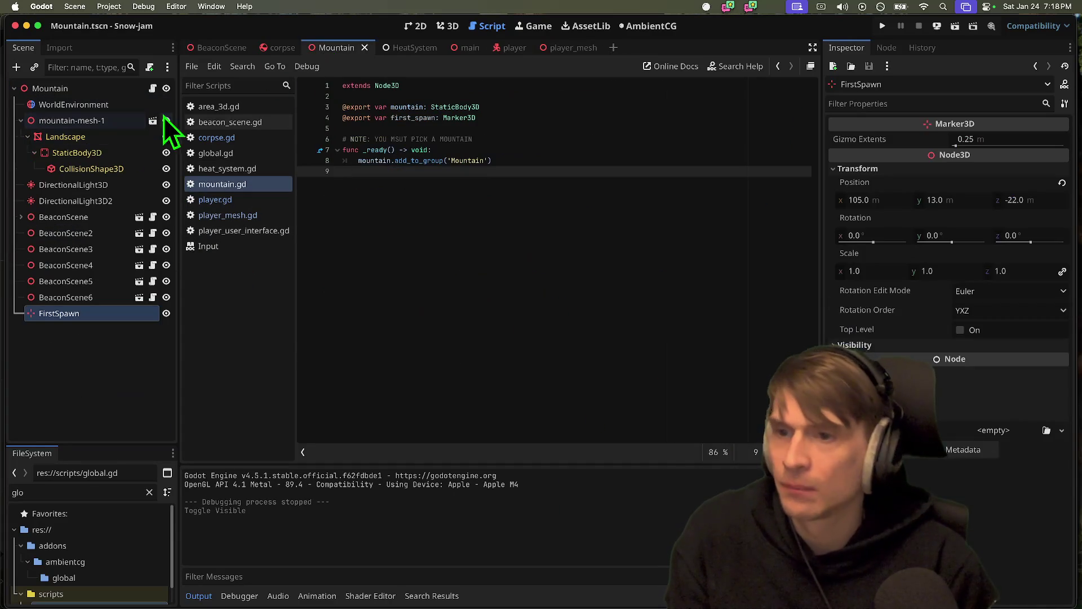
# Add mountain.set_collision_layer_value(4, false) to mountain.gd's _ready, save, and test-run the game
pyautogui.click(152, 88)
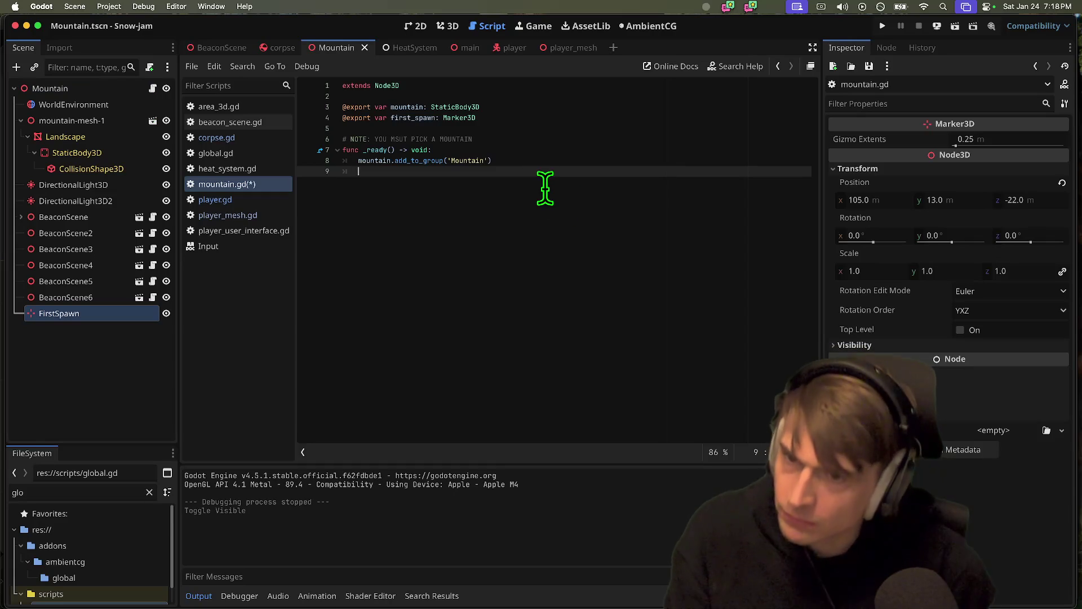
pyautogui.write('mountain.set_')
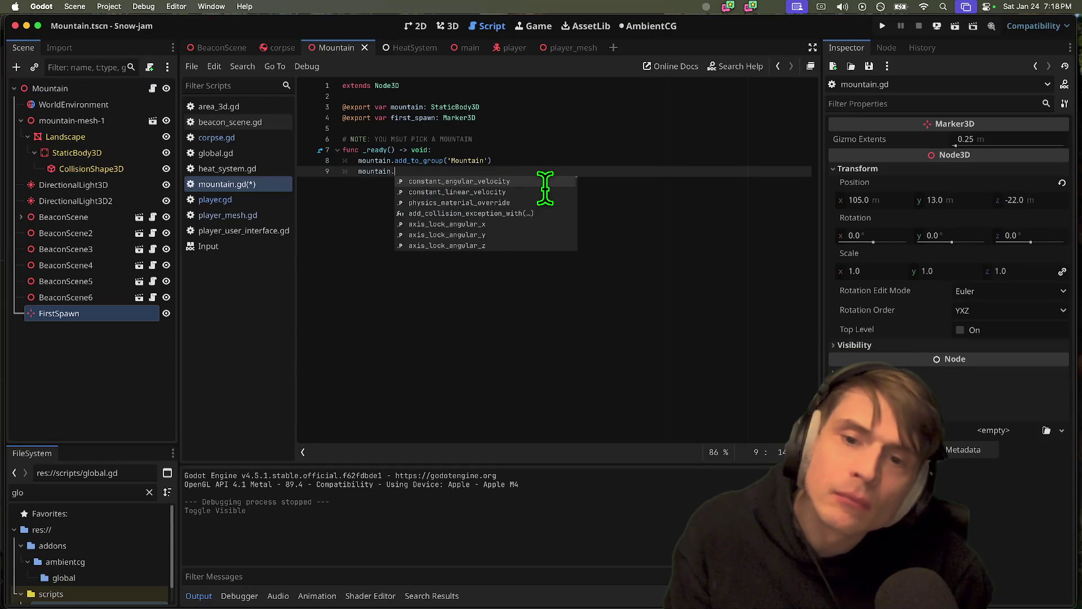
pyautogui.press('Return')
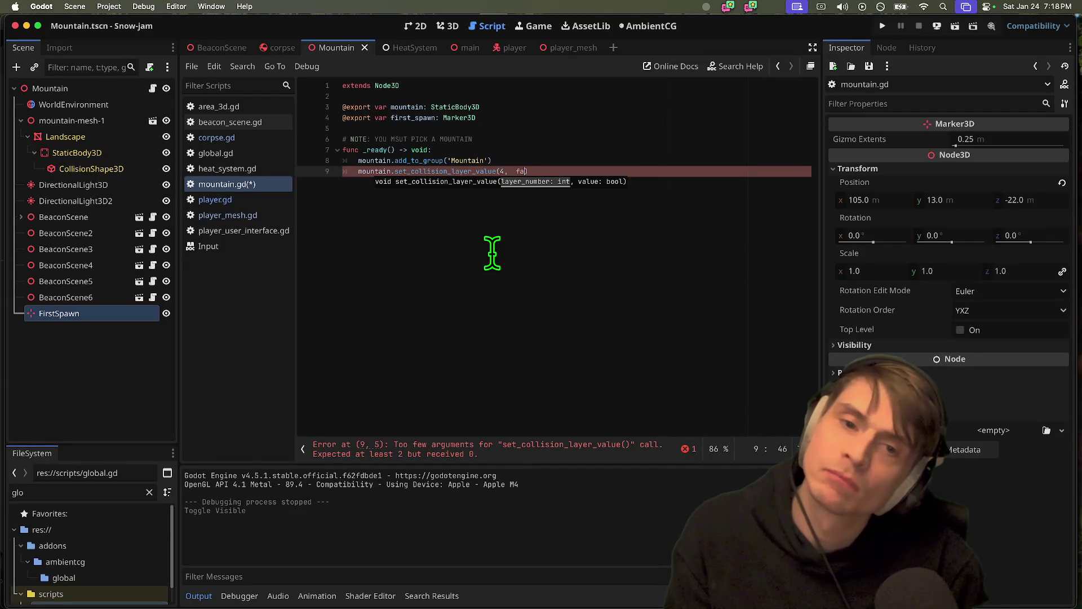
pyautogui.write(')')
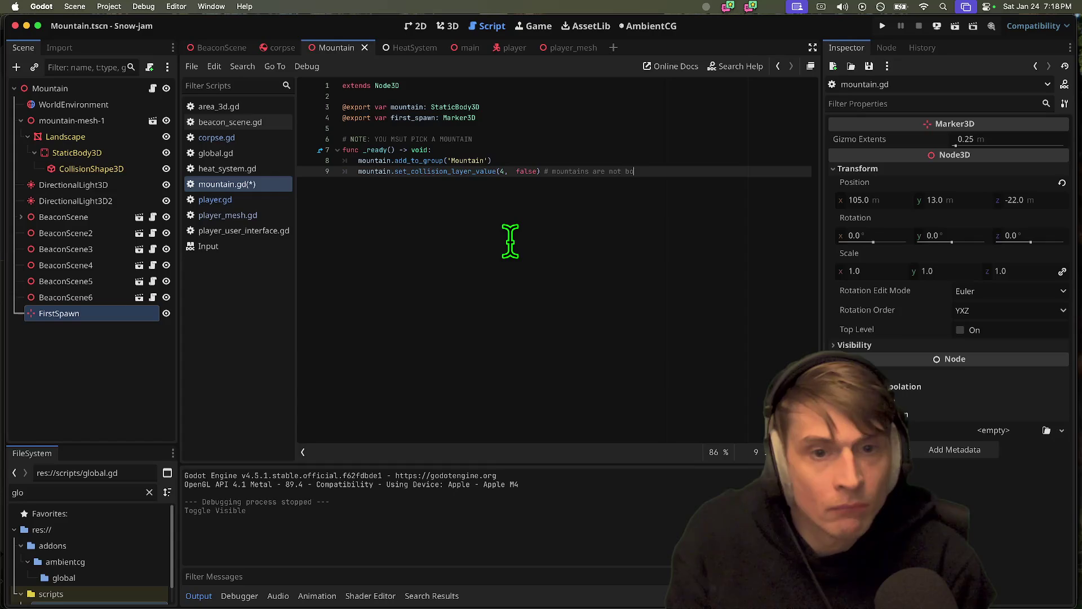
pyautogui.press('super+s')
pyautogui.press('super+b')
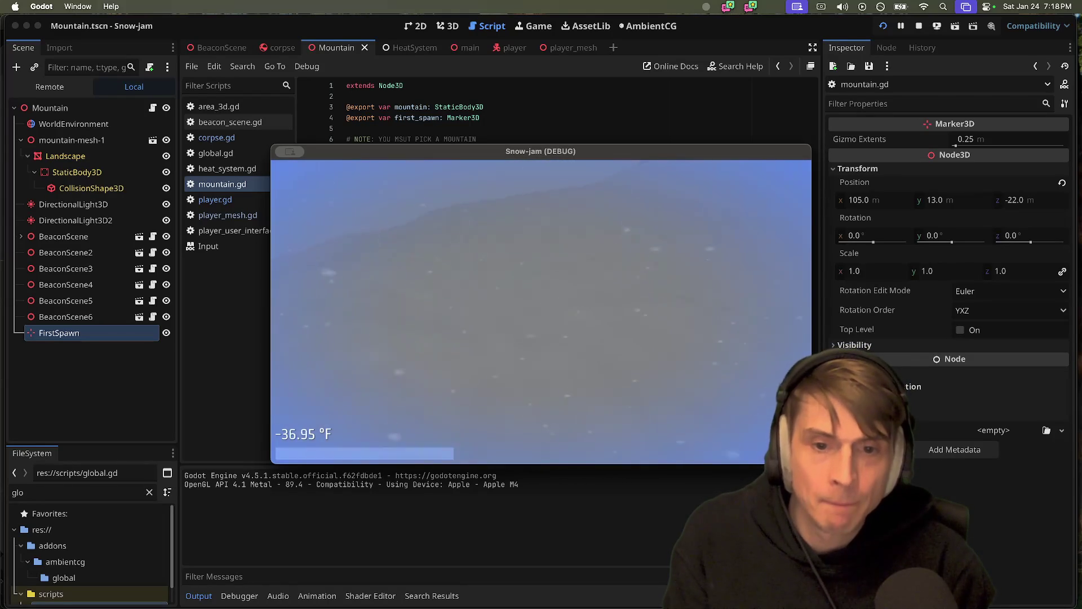
pyautogui.press('super+q')
pyautogui.press('super+s')
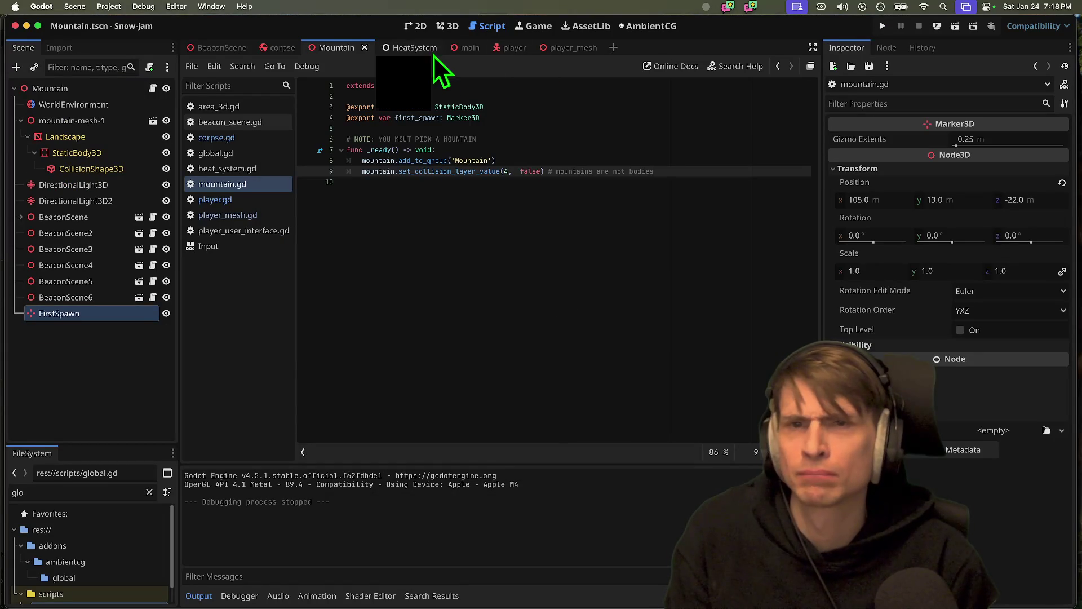
# Unhide the Player node and comment out the body_exited signal connection in player.gd
pyautogui.click(514, 48)
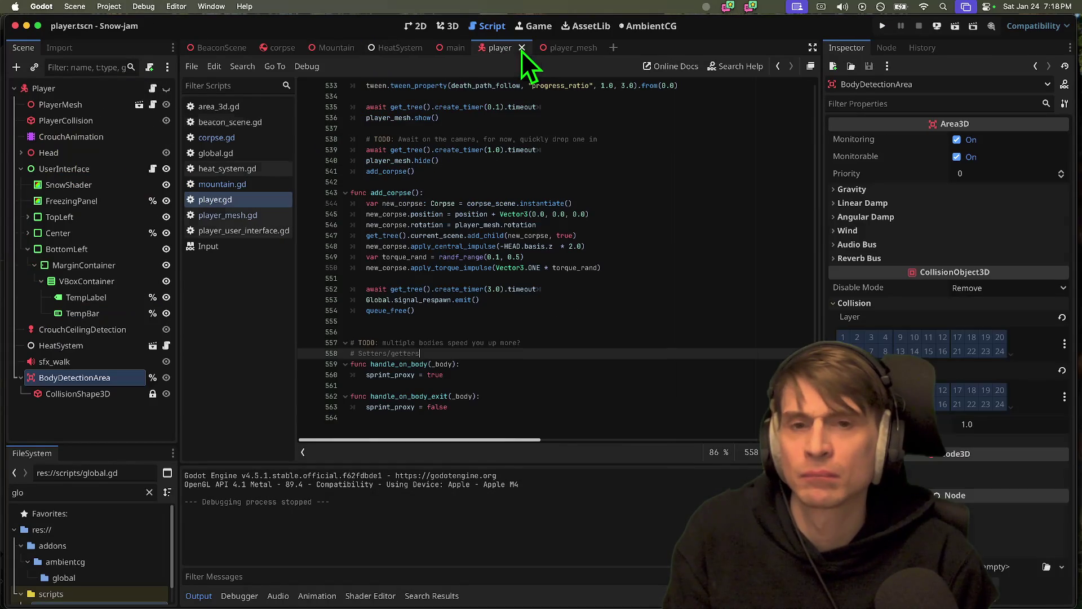
pyautogui.click(168, 88)
pyautogui.click(706, 225)
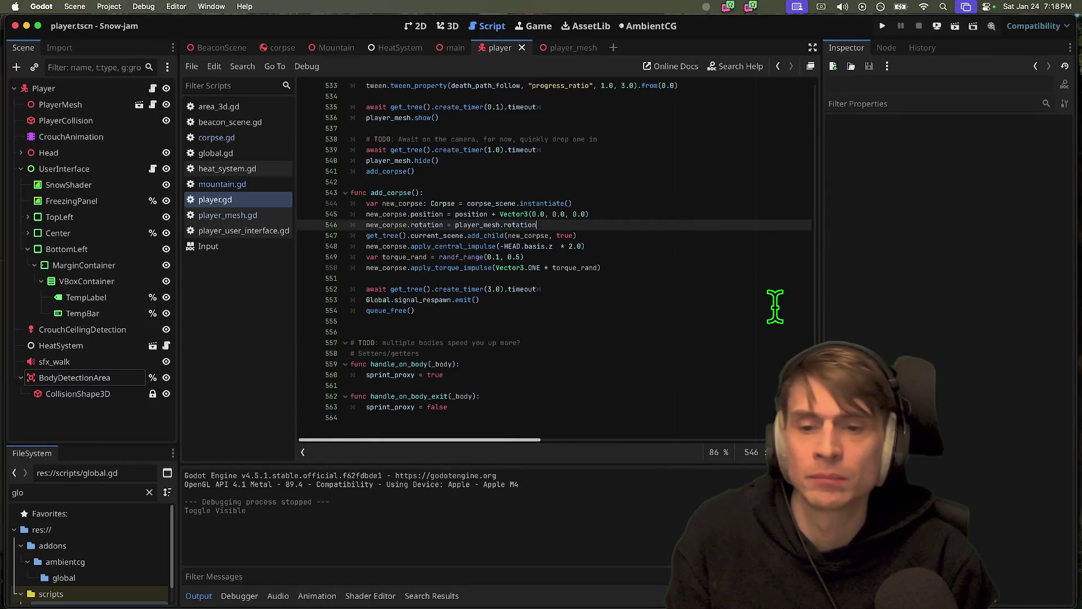
pyautogui.doubleClick(401, 363)
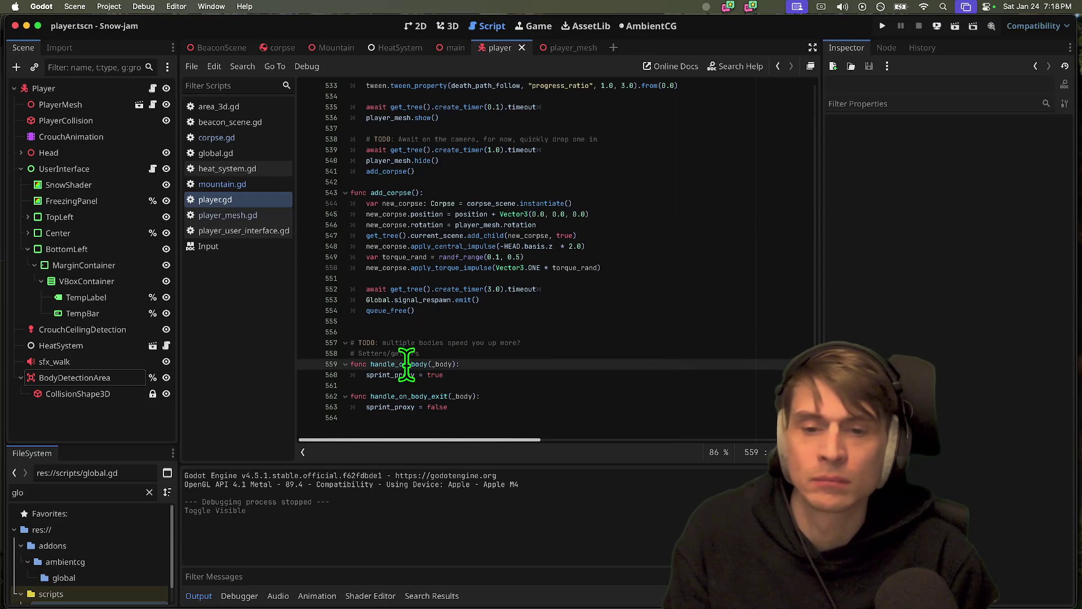
pyautogui.scroll(8, 610, 366)
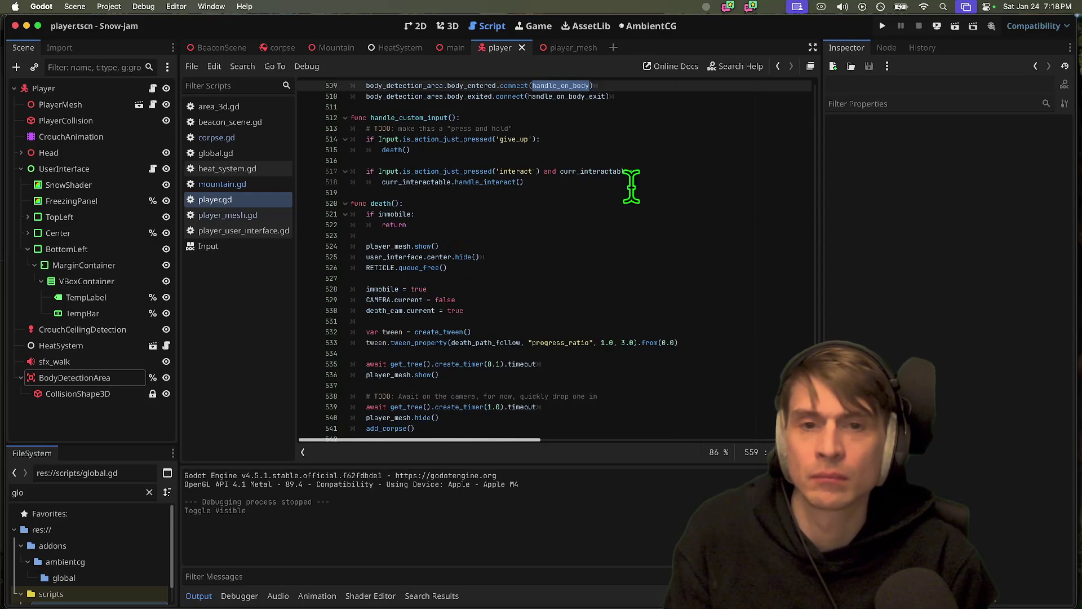
pyautogui.scroll(1, 630, 200)
pyautogui.click(645, 105)
pyautogui.press('super+k')
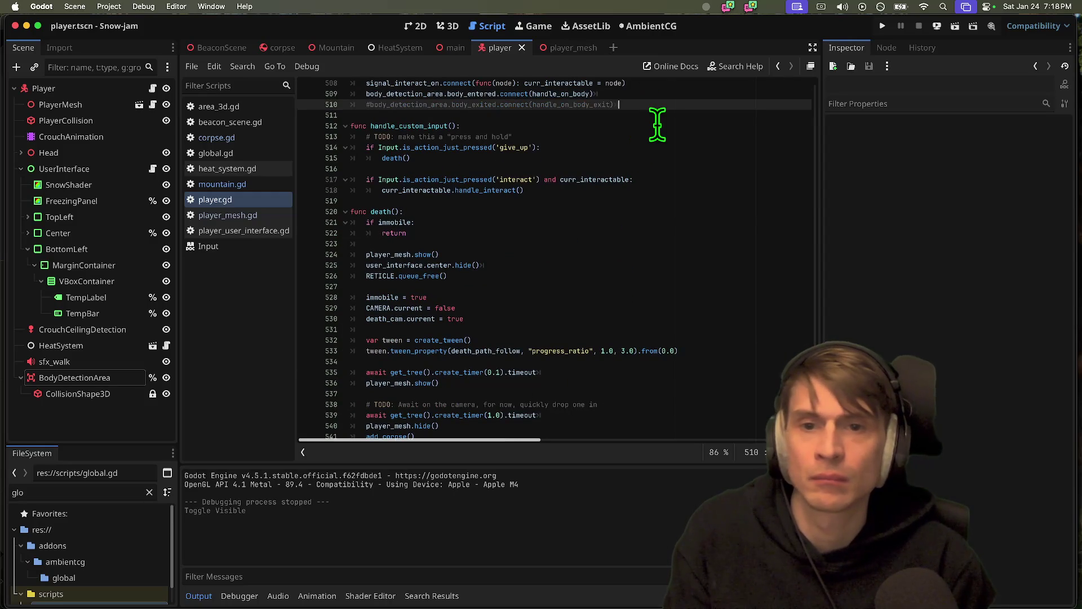
# Review the body_entered connection and the handle_on_body and handle_on_body_exit functions
pyautogui.doubleClick(472, 94)
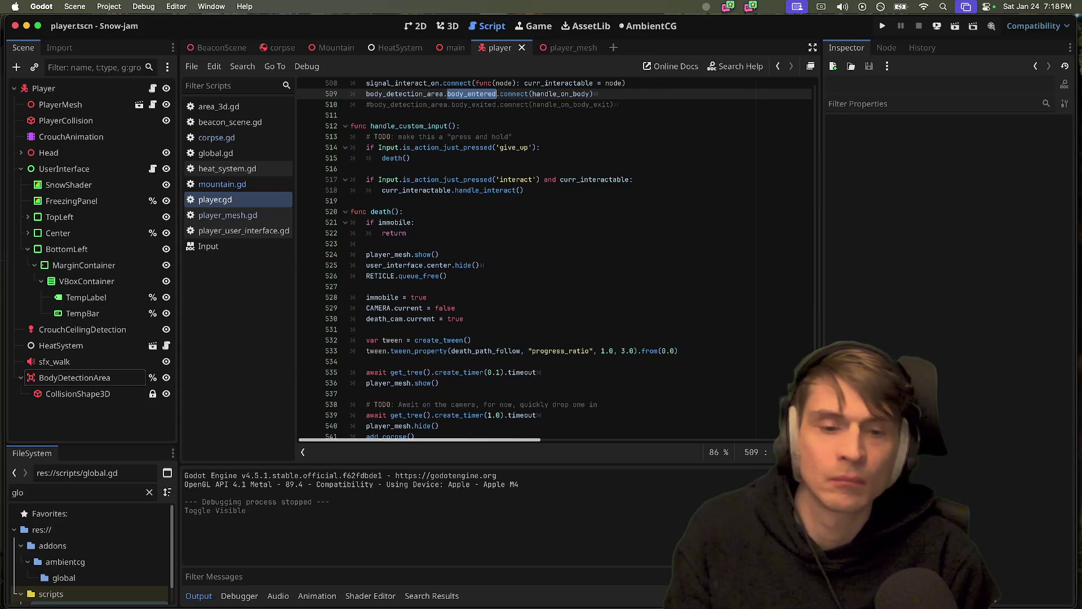
pyautogui.scroll(-8, 674, 379)
pyautogui.click(673, 365)
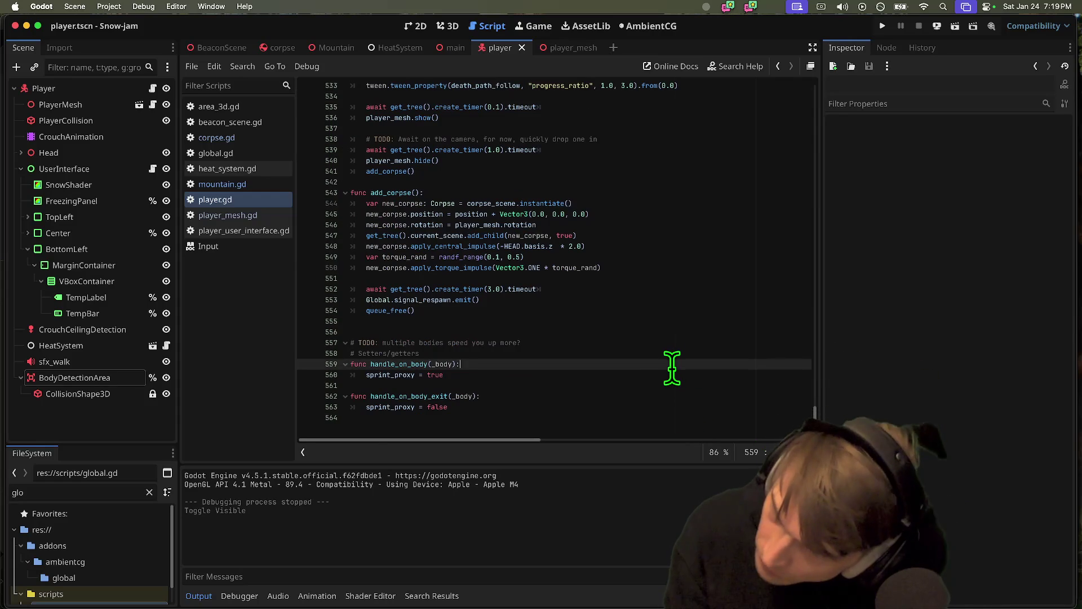
pyautogui.click(665, 395)
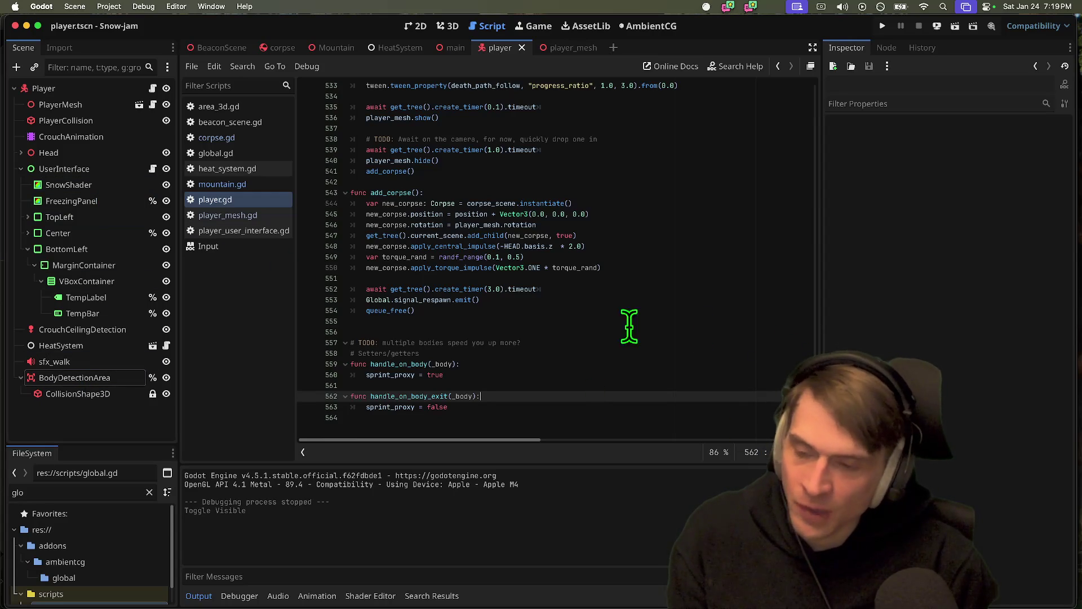
pyautogui.click(93, 435)
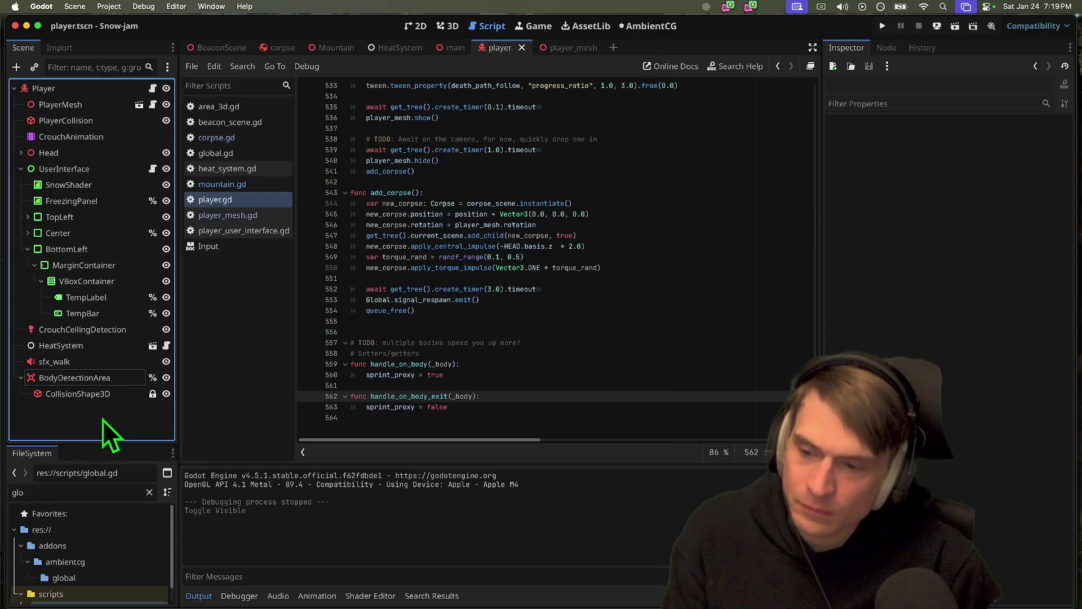
# Add a ShapeCast3D under Player with a SphereShape3D shape
pyautogui.press('super+a')
pyautogui.write('shapec')
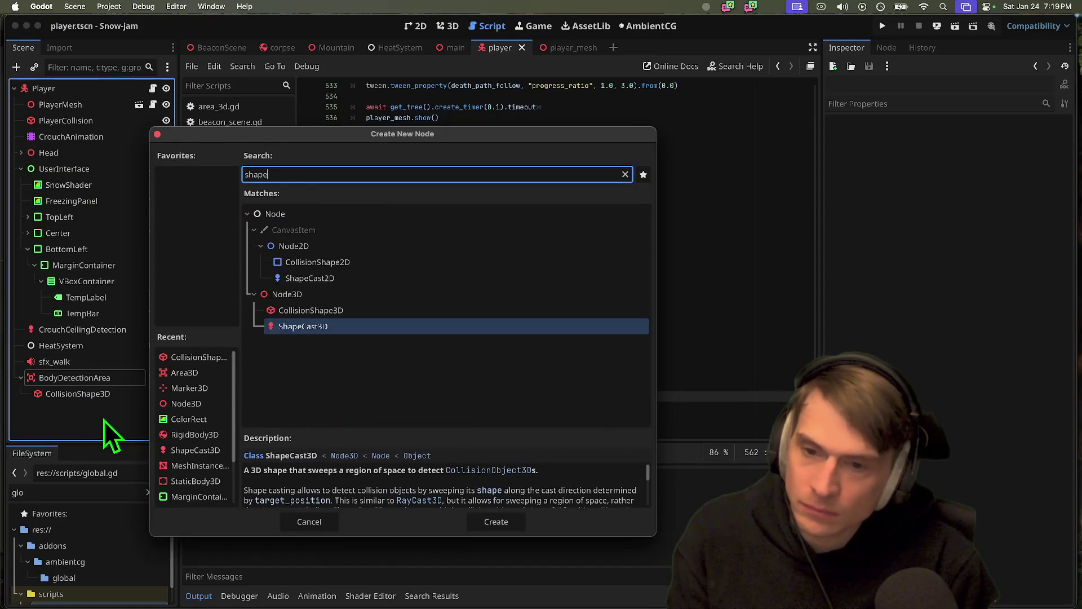
pyautogui.press('Return')
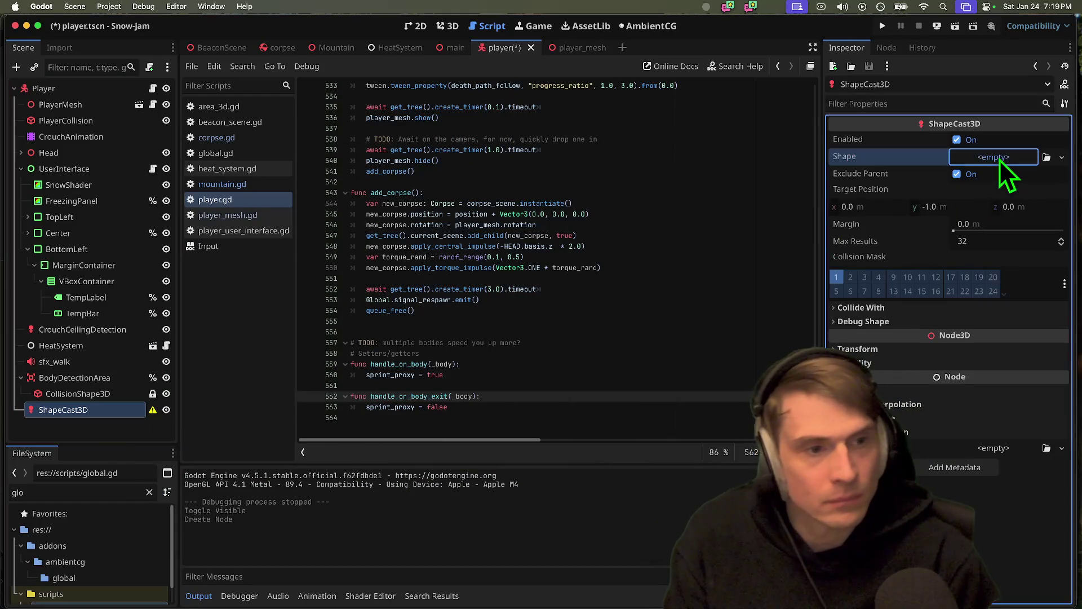
pyautogui.click(1000, 159)
pyautogui.click(1003, 213)
pyautogui.click(455, 24)
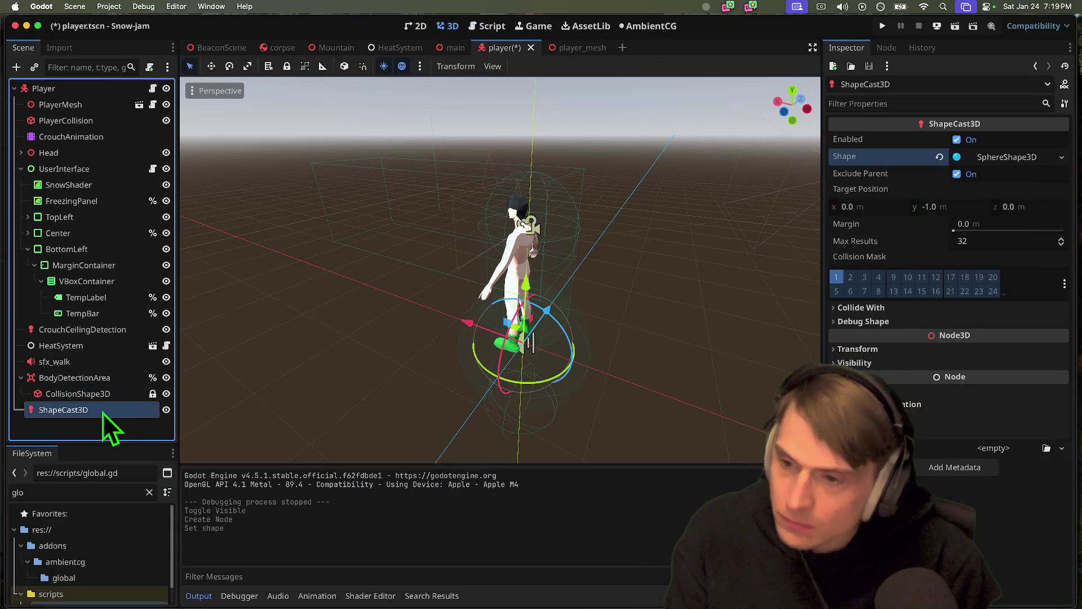
# Delete the old BodyDetectionArea node along with its children
pyautogui.click(104, 379)
pyautogui.rightClick(104, 378)
pyautogui.click(203, 596)
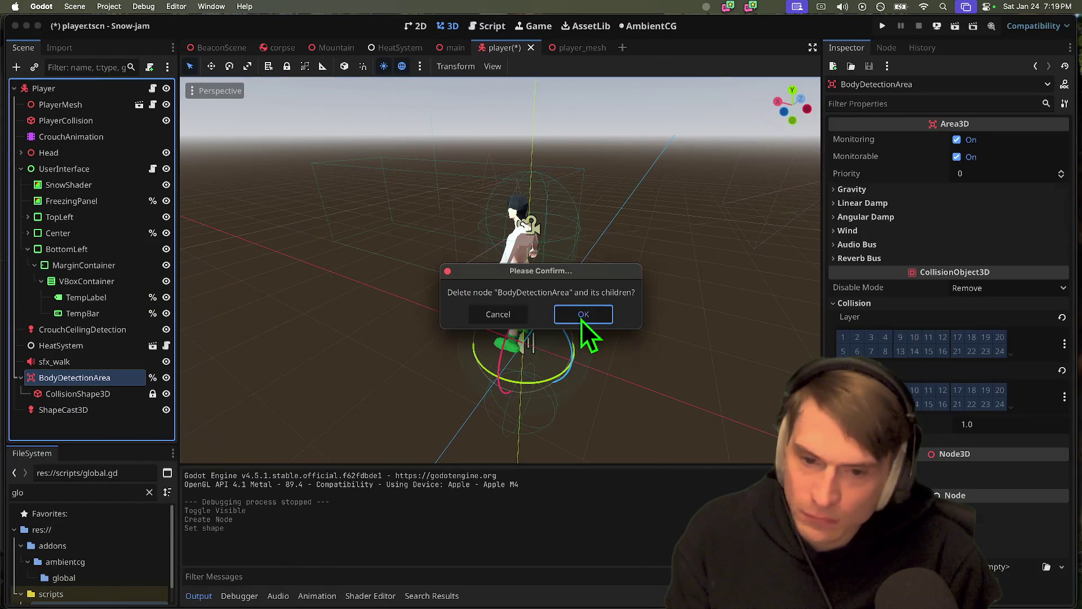
pyautogui.click(582, 314)
# Set the ShapeCast3D's collision mask to layer 4 only, clearing layers 1 and 2
pyautogui.click(67, 377)
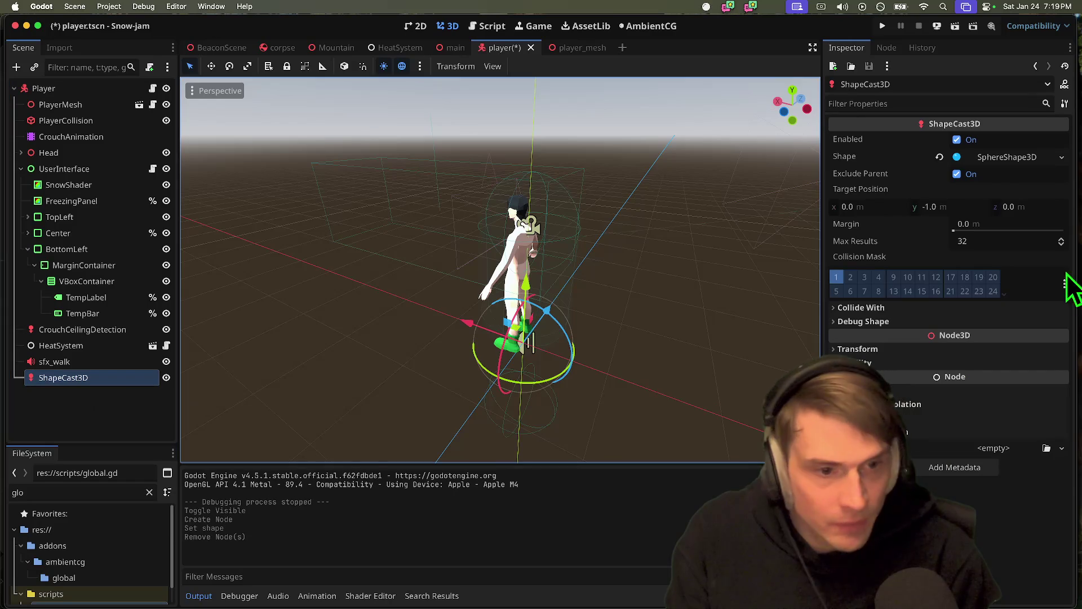
pyautogui.click(878, 277)
pyautogui.click(850, 277)
pyautogui.click(836, 276)
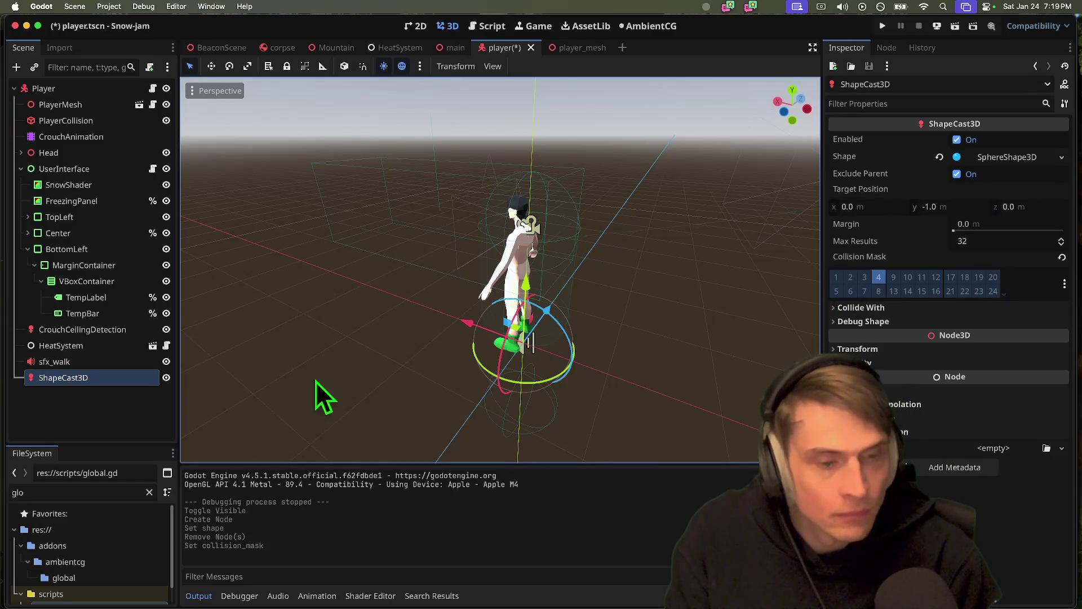
pyautogui.click(316, 381)
# Rename the ShapeCast3D to BodyDetectionShape and return to player.gd
pyautogui.click(113, 361)
pyautogui.doubleClick(63, 378)
pyautogui.hotkey('ctrl', 's')
pyautogui.write('BodyD')
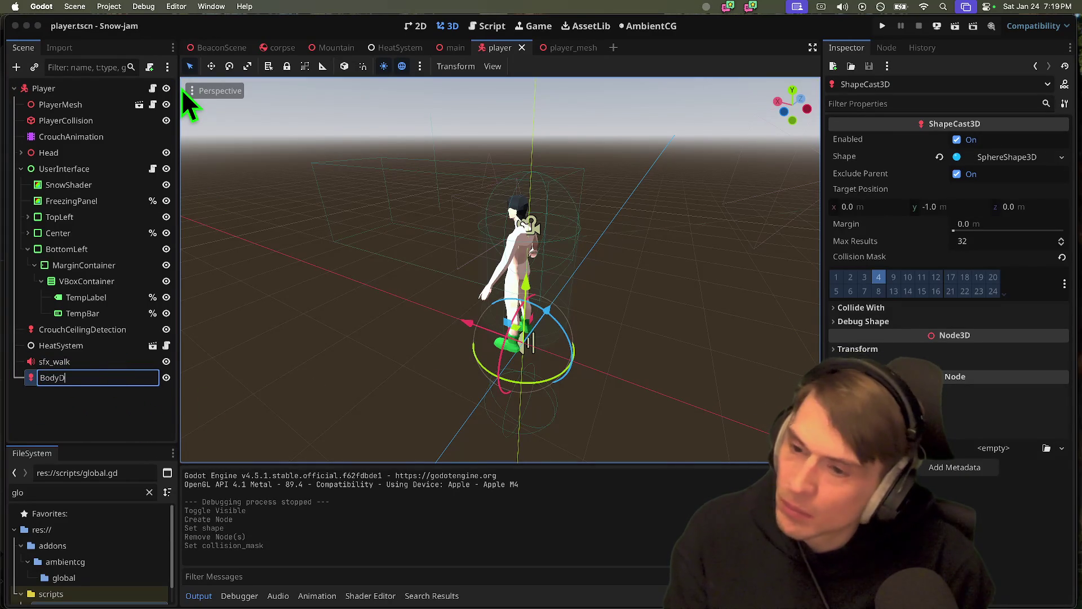
pyautogui.write('etectionShap')
pyautogui.press('Return')
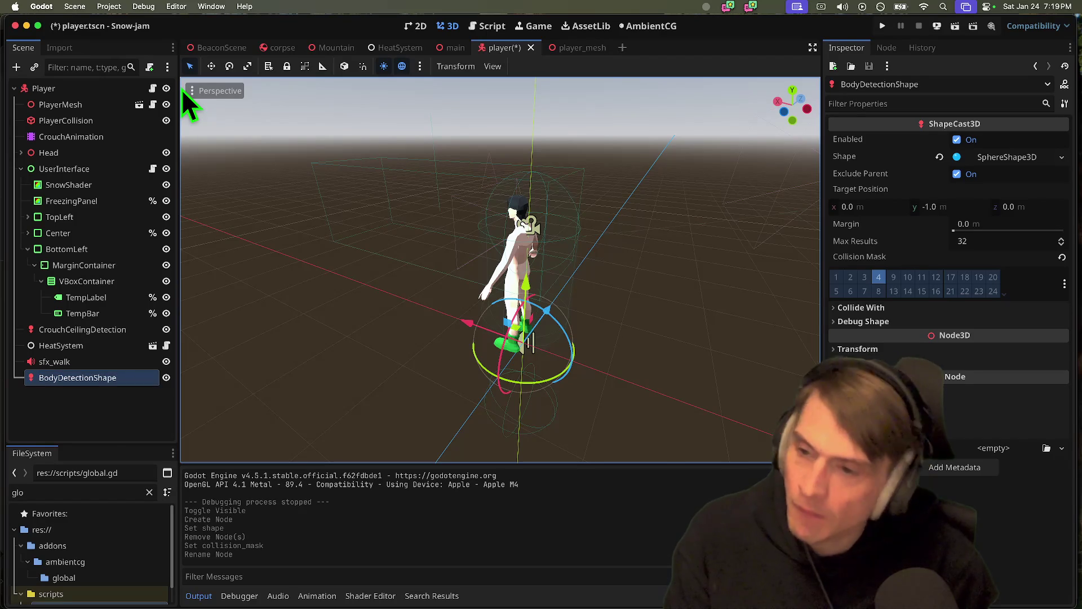
pyautogui.click(153, 89)
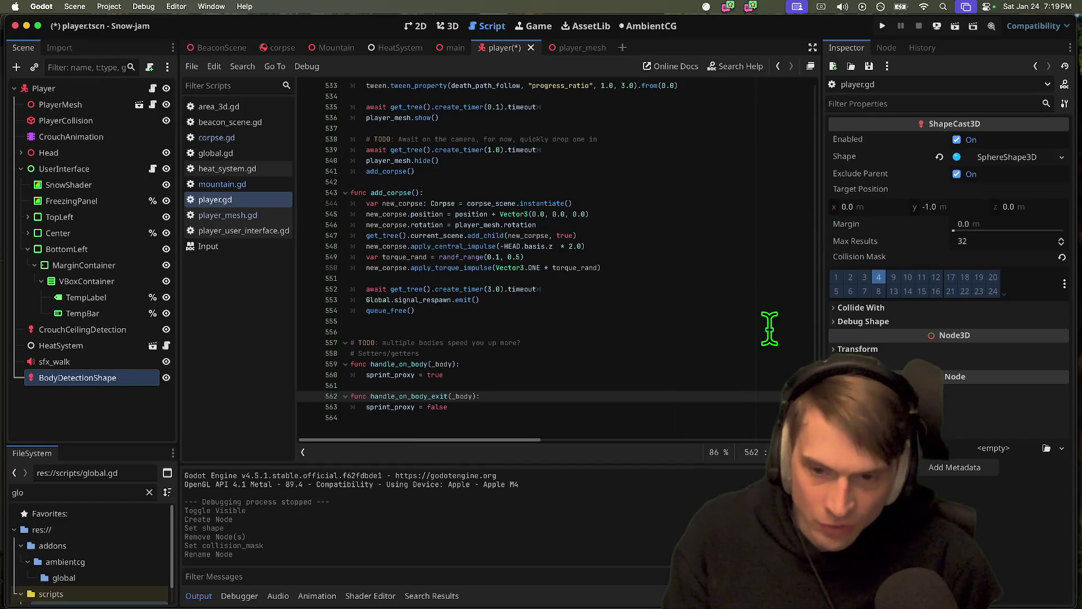
# Rename BodyDetectionShape to CorpseDetectionShape
pyautogui.scroll(20, 555, 260)
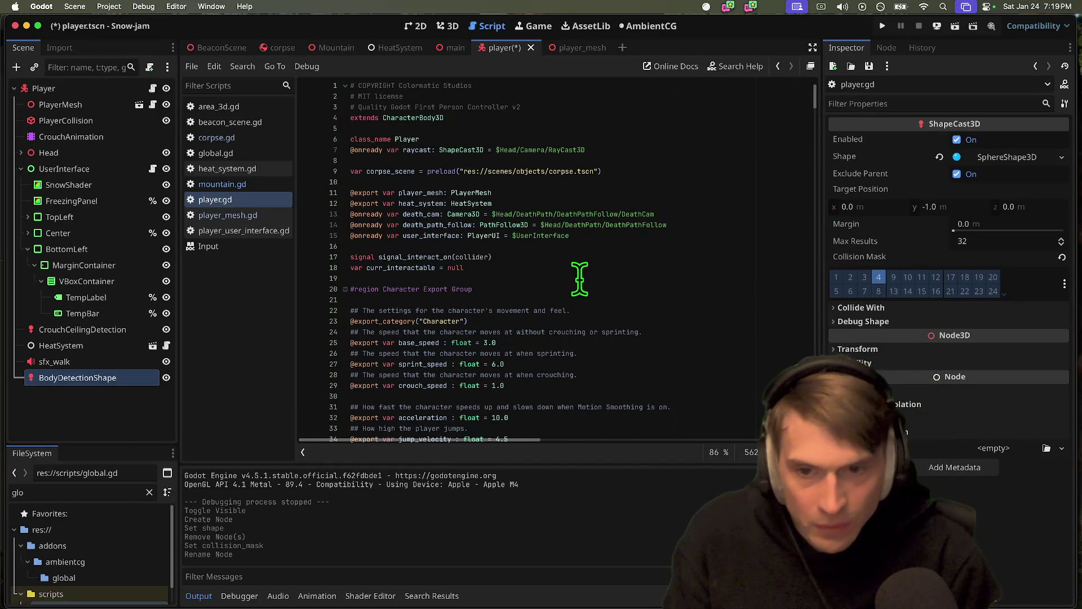
pyautogui.click(90, 382)
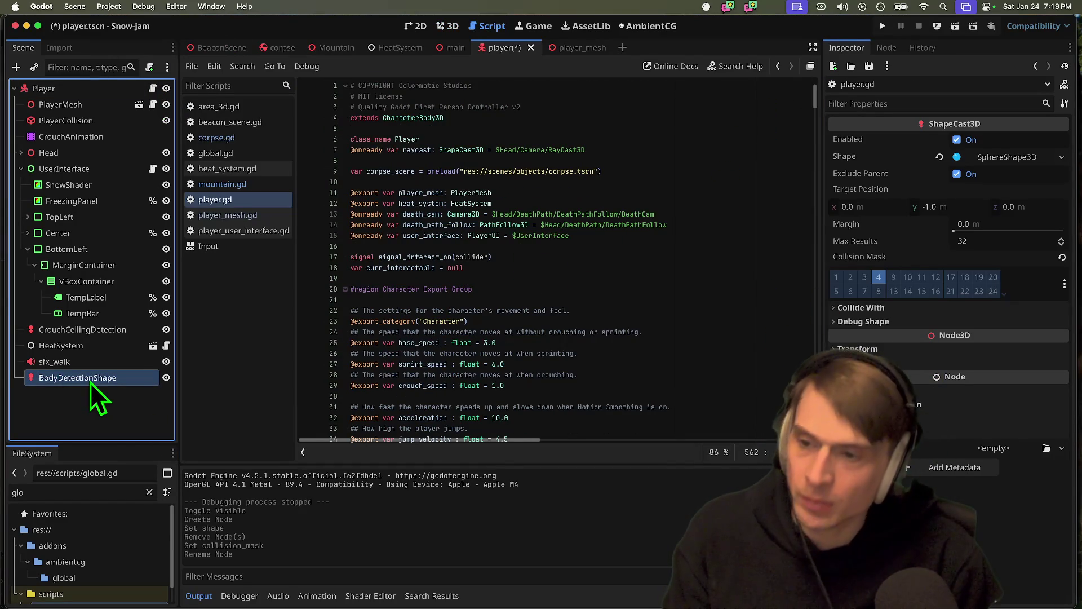
pyautogui.click(60, 381)
pyautogui.press('BackSpace')
pyautogui.press('BackSpace')
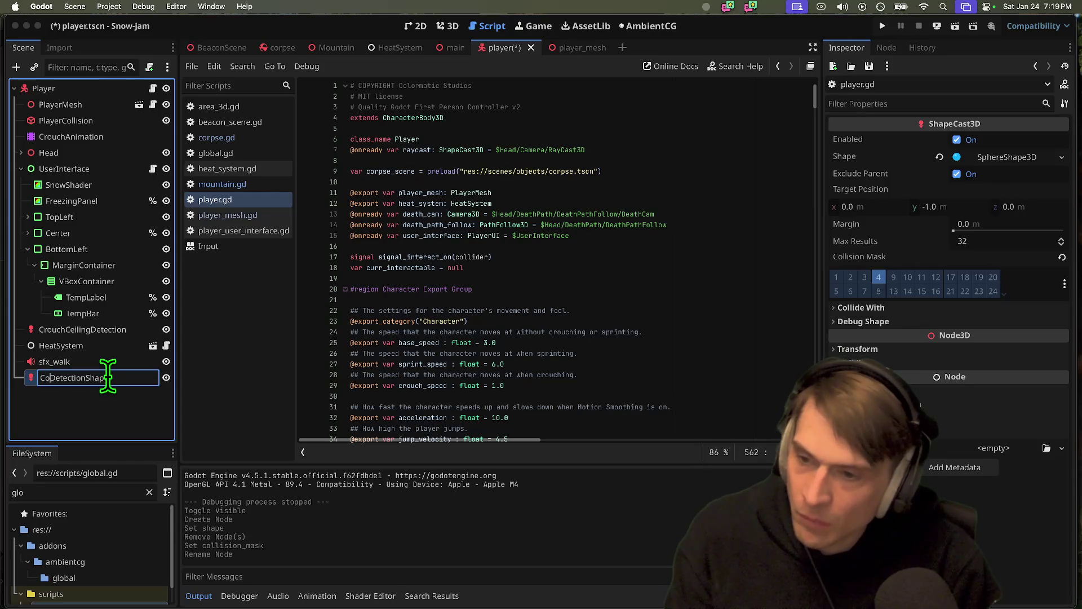
pyautogui.press('Return')
pyautogui.click(106, 377)
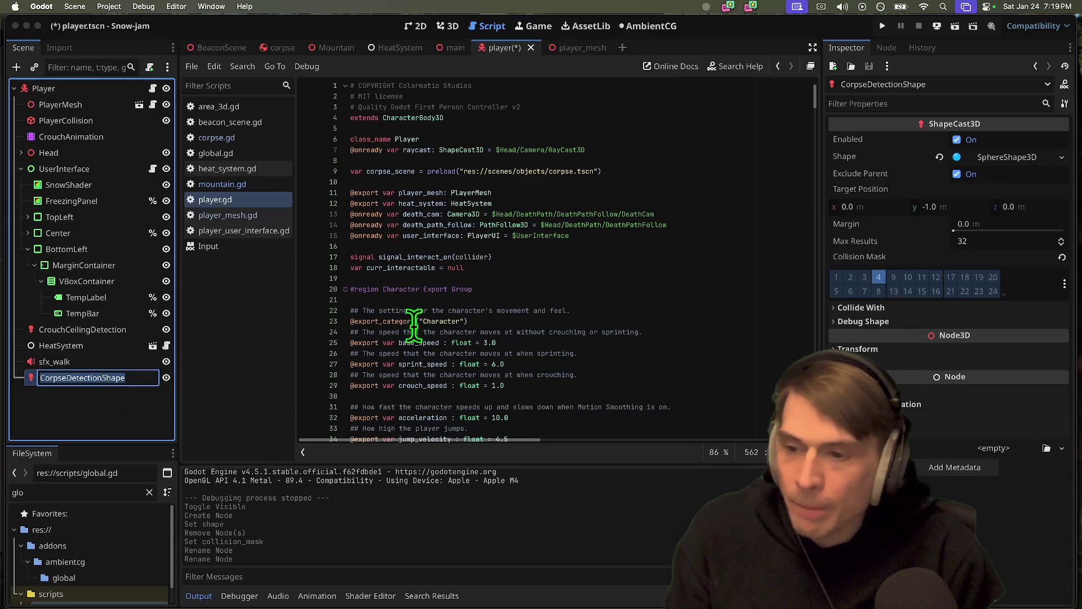
pyautogui.press('Escape')
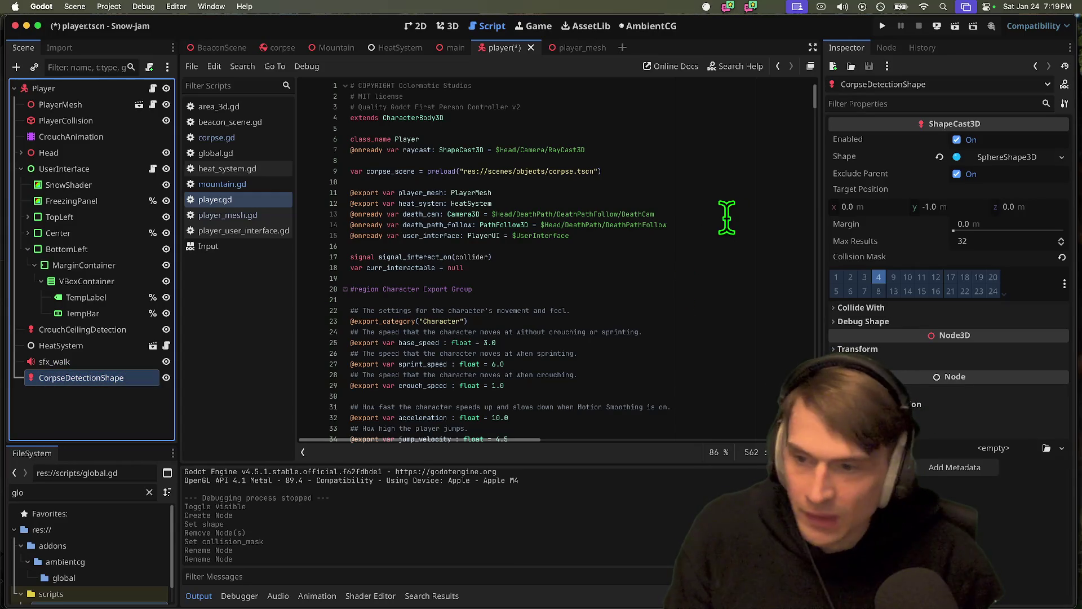
# Comment out the body_entered connection and remove the body_detection_area declaration in player.gd
pyautogui.moveTo(816, 99); pyautogui.dragTo(815, 390)
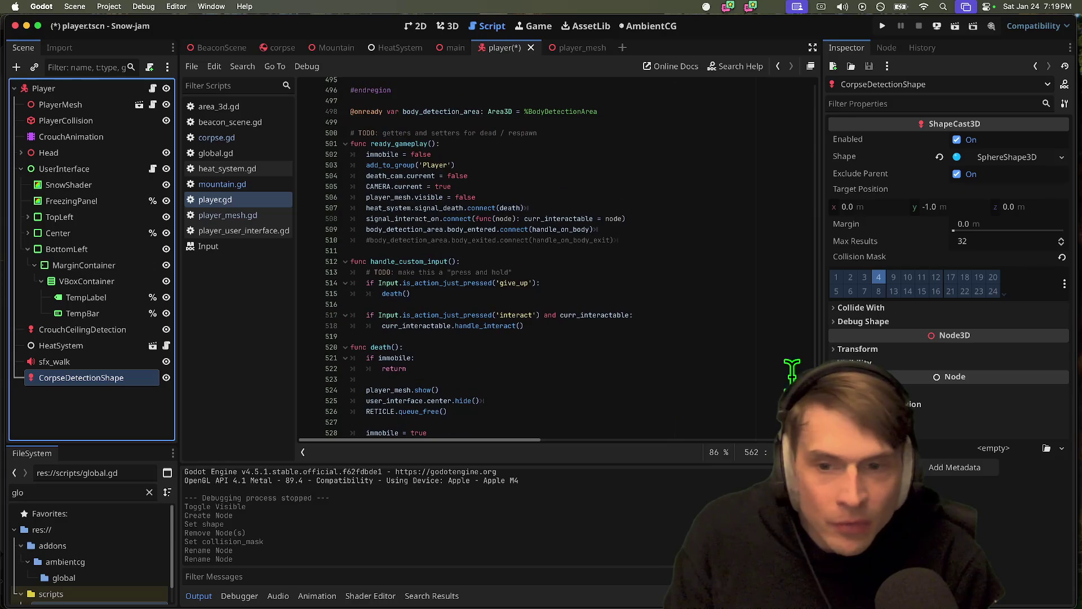
pyautogui.click(724, 231)
pyautogui.press('super+k')
pyautogui.press('Down')
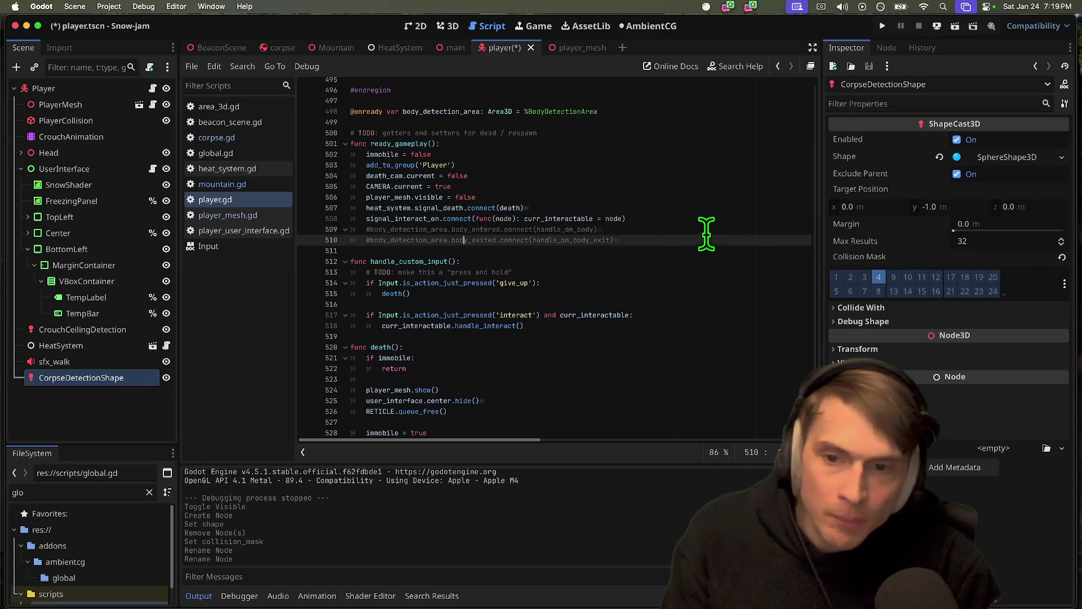
pyautogui.click(568, 107)
pyautogui.hotkey('ctrl', 'x')
pyautogui.press('Return')
pyautogui.press('Return')
pyautogui.press('Up')
pyautogui.moveTo(75, 381)
pyautogui.mouseDown()
pyautogui.moveTo(210, 340)
pyautogui.moveTo(425, 114)
pyautogui.mouseUp()
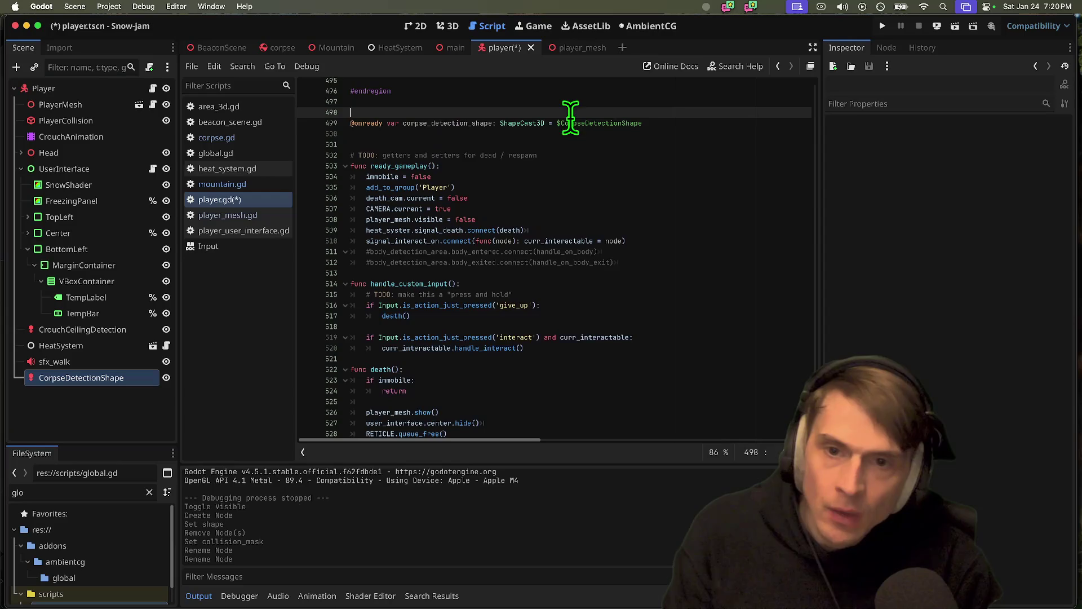
pyautogui.click(458, 103)
pyautogui.press('Return')
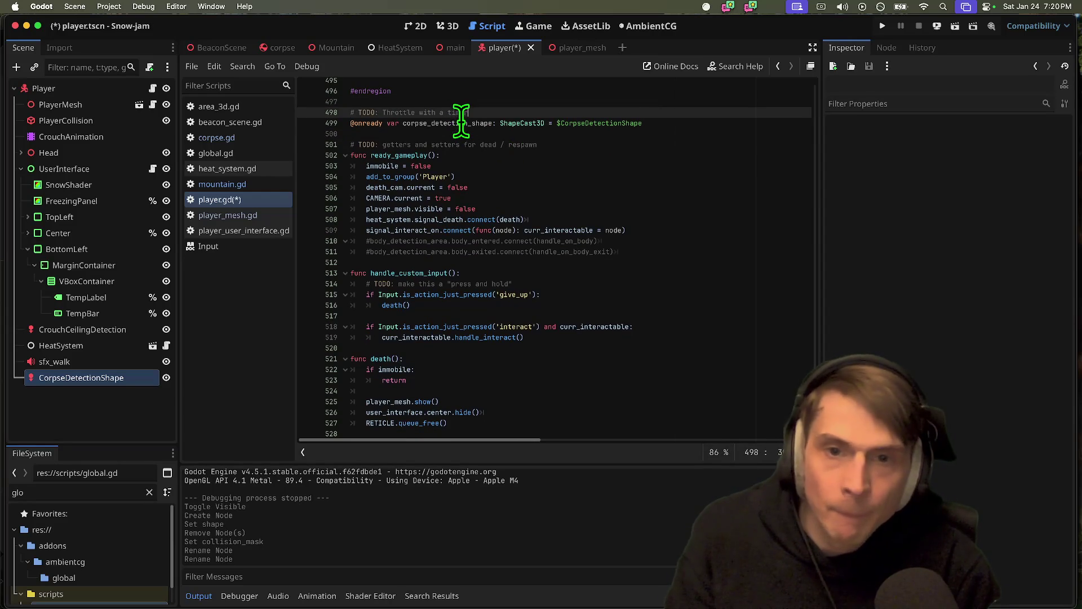
pyautogui.moveTo(460, 117); pyautogui.dragTo(763, 113)
# Try a get_collider() call in ready_gameplay, then delete the trial line
pyautogui.scroll(-12, 565, 401)
pyautogui.click(584, 413)
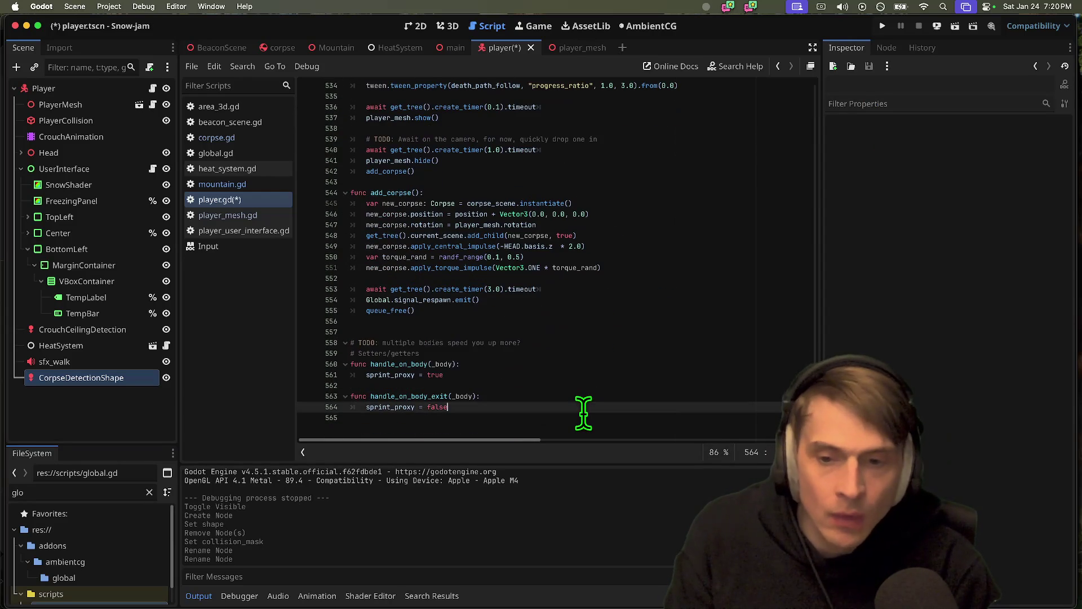
pyautogui.doubleClick(379, 365)
pyautogui.scroll(10, 611, 285)
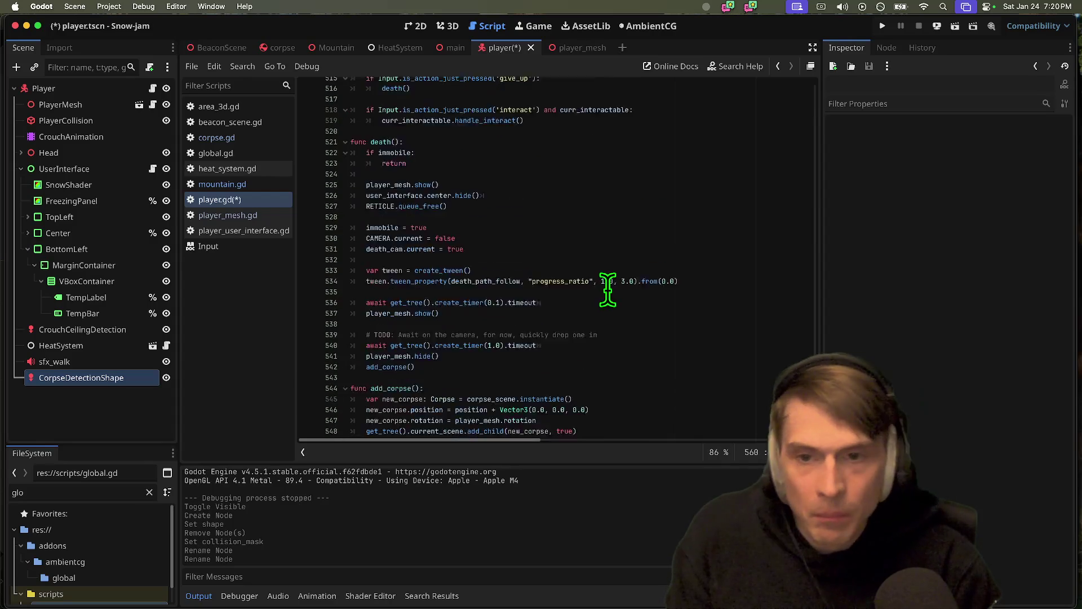
pyautogui.click(680, 263)
pyautogui.press('Up')
pyautogui.press('Up')
pyautogui.press('Up')
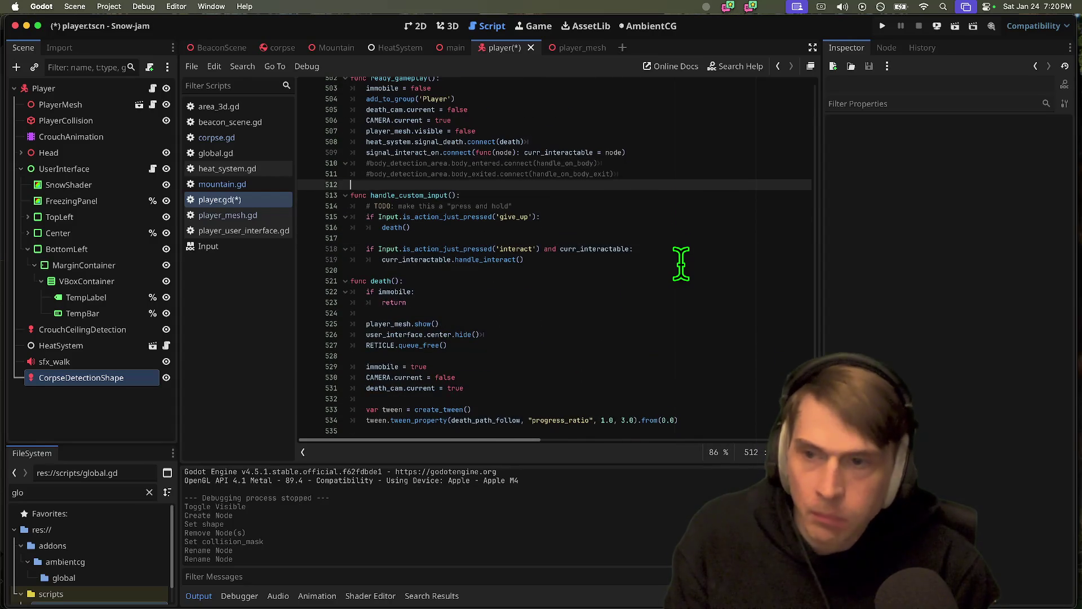
pyautogui.press('Return')
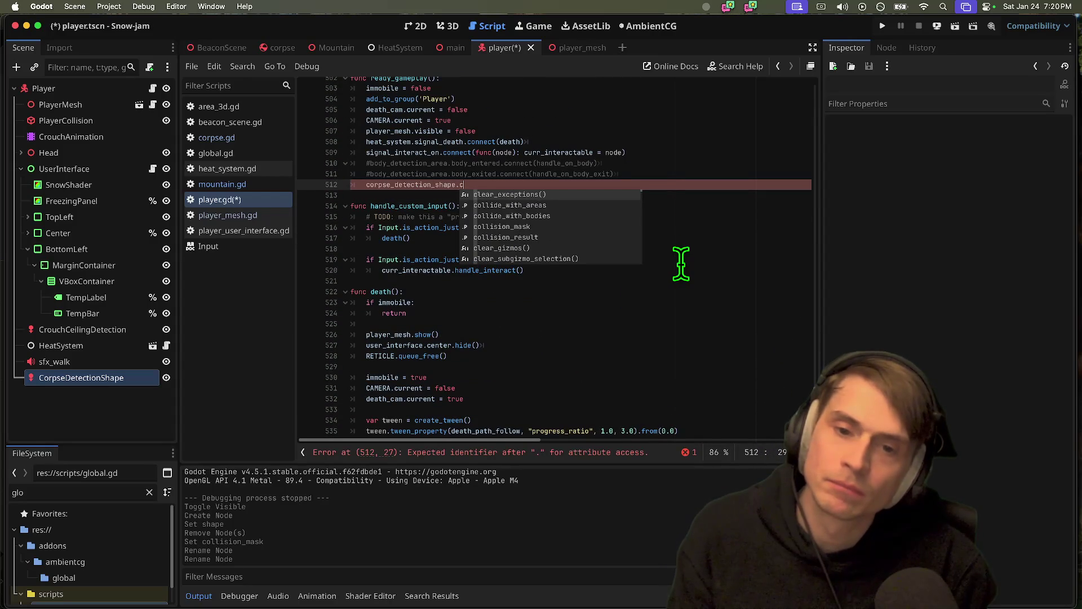
pyautogui.write('get_coll')
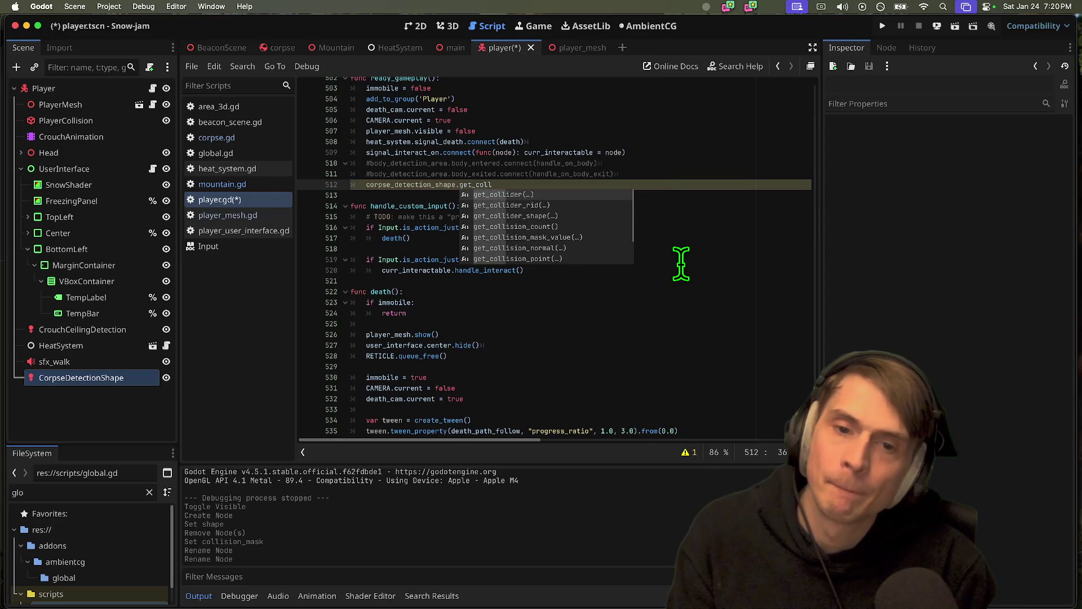
pyautogui.press('Return')
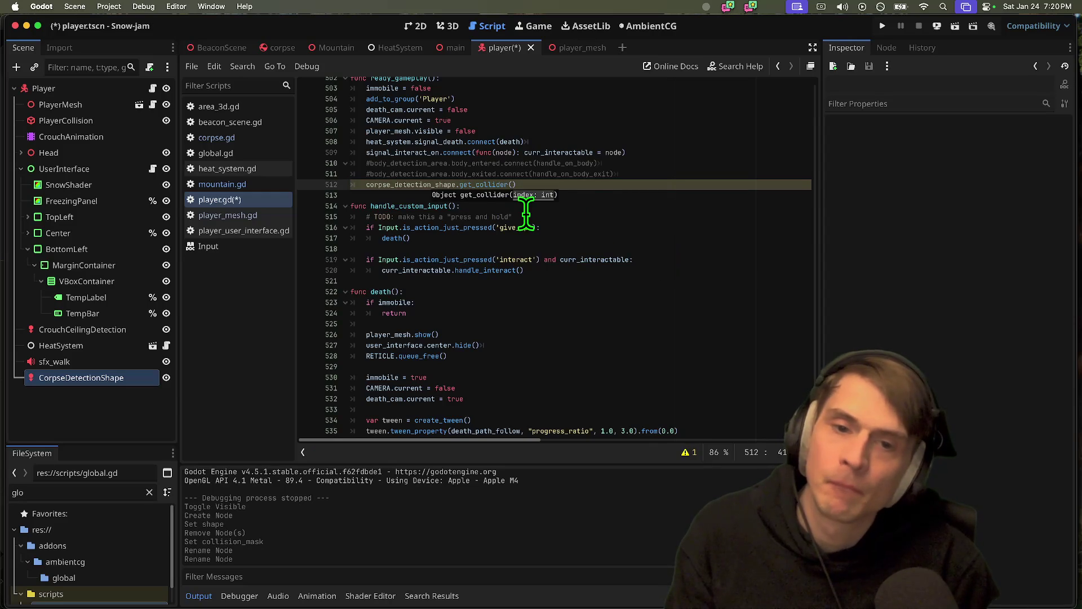
pyautogui.press('Right')
pyautogui.press('super+shift+k')
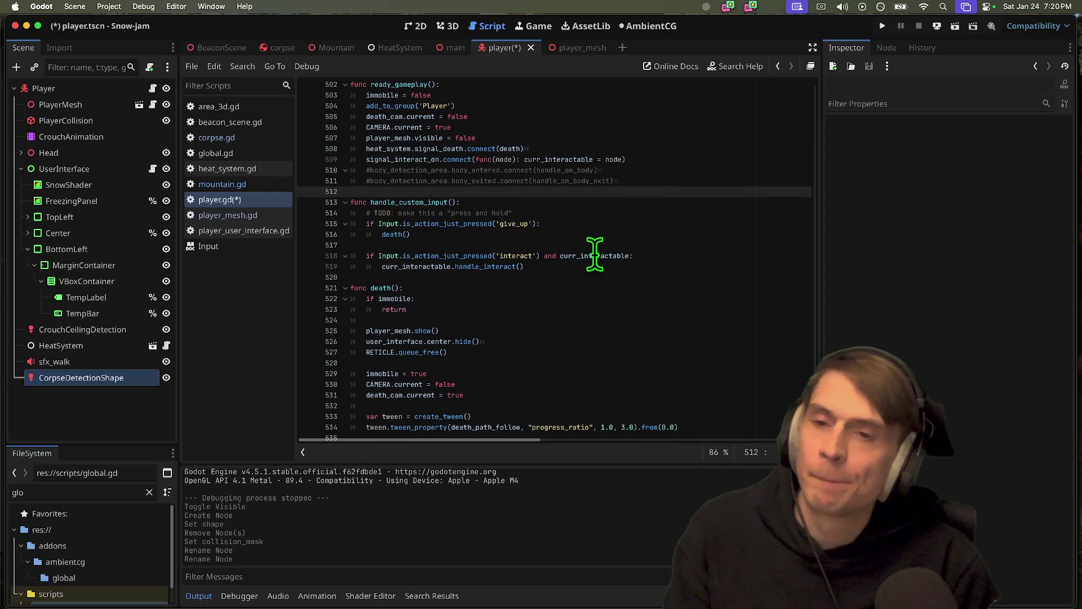
# Delete the handle_on_body_exit function at the end of player.gd
pyautogui.scroll(-5, 796, 305)
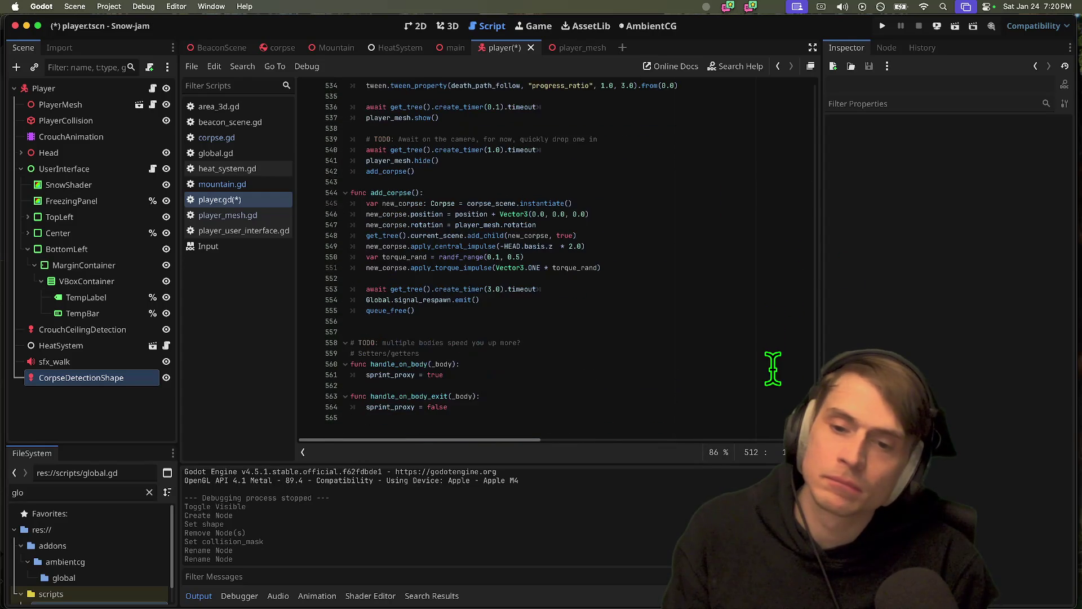
pyautogui.scroll(12, 774, 360)
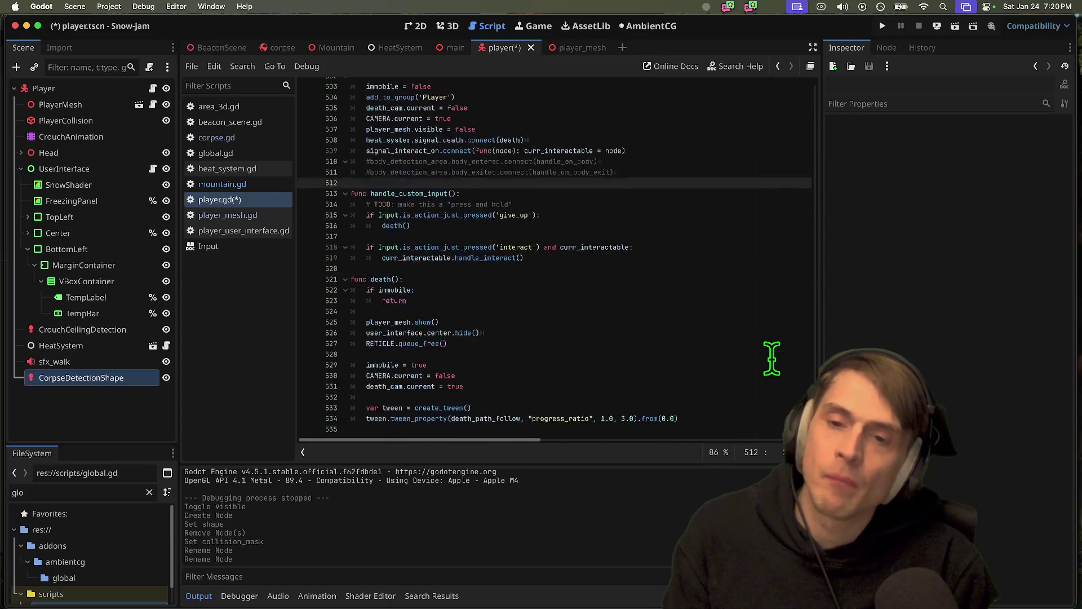
pyautogui.scroll(-2, 772, 358)
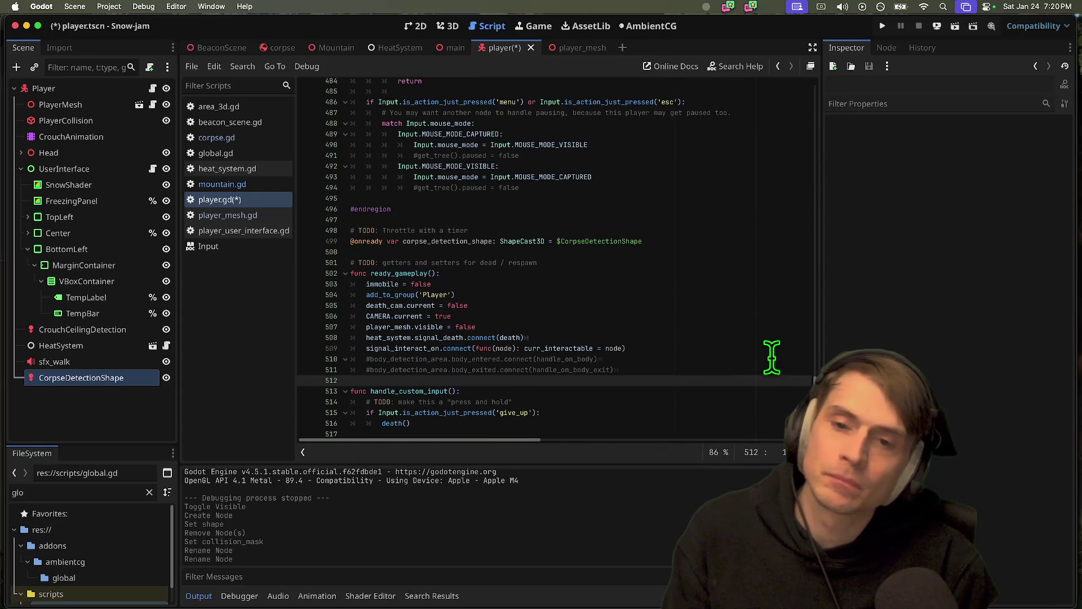
pyautogui.scroll(-3, 554, 256)
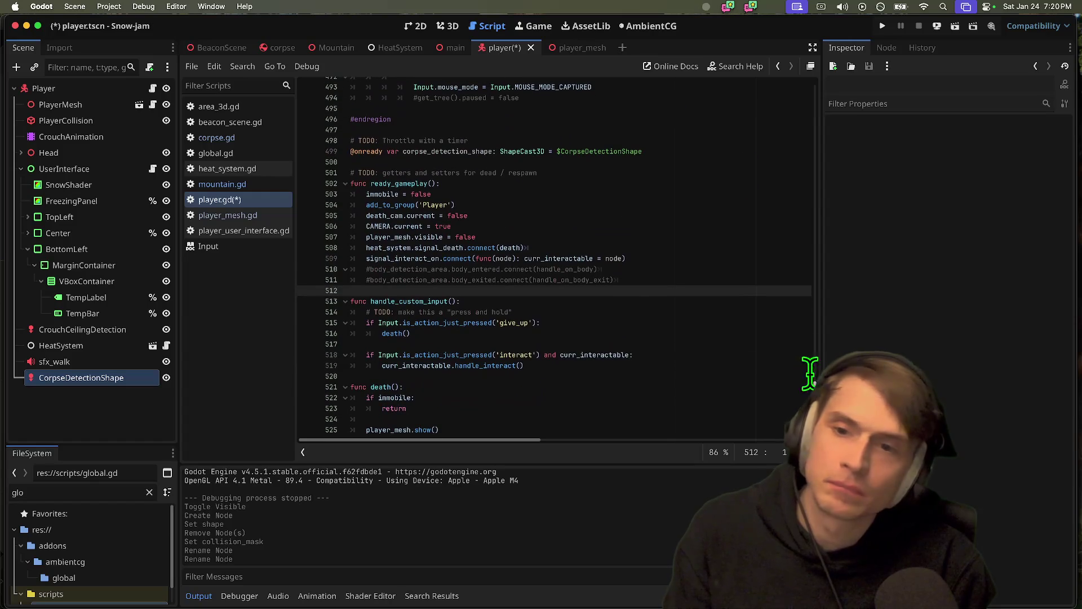
pyautogui.click(752, 182)
pyautogui.click(754, 173)
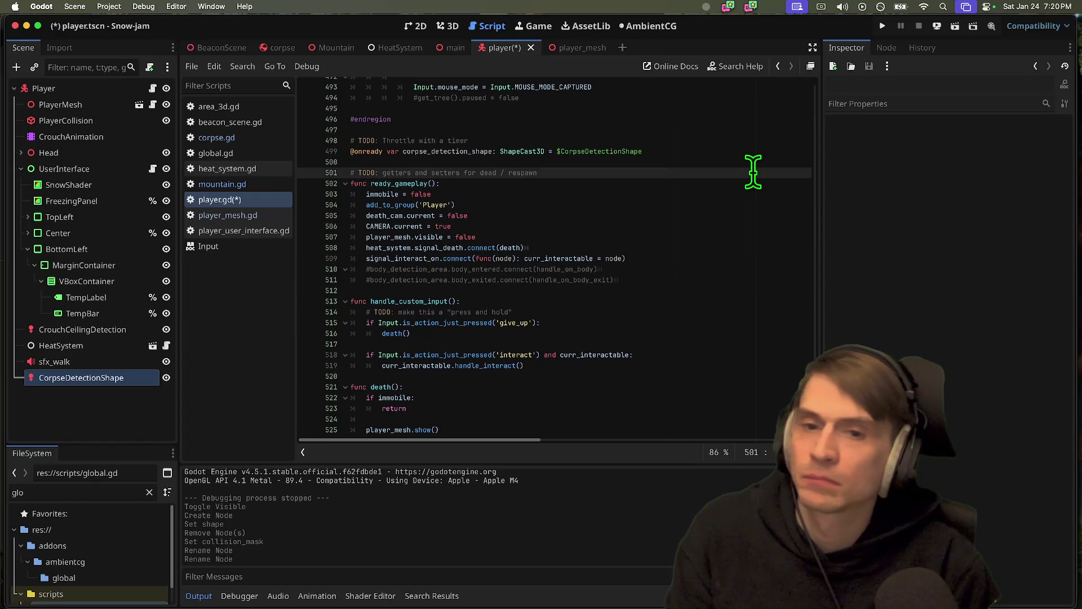
pyautogui.scroll(-13, 688, 271)
pyautogui.click(684, 404)
pyautogui.press('Down')
pyautogui.moveTo(686, 402); pyautogui.dragTo(275, 396)
pyautogui.press('BackSpace')
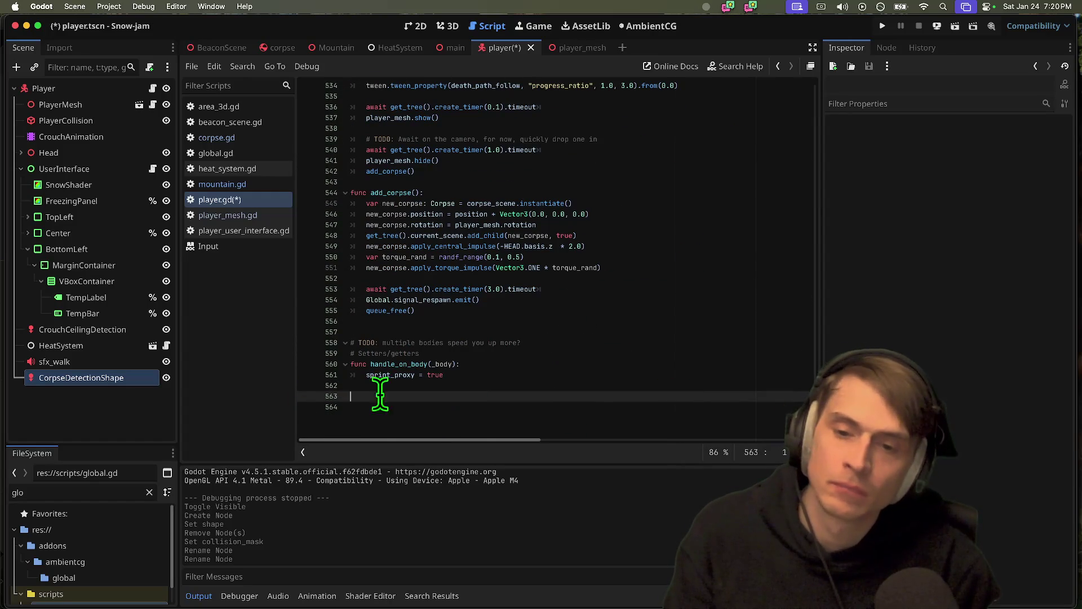
# Rename handle_on_body to handle_check_body and nest sprint_proxy under a pasted corpse-detection if
pyautogui.doubleClick(403, 364)
pyautogui.write('ha')
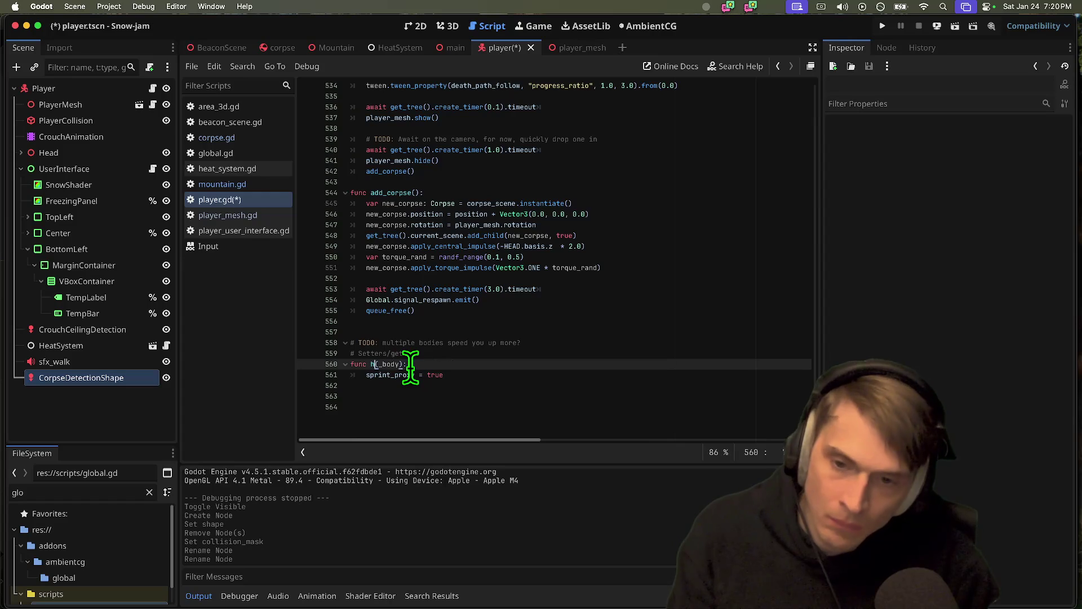
pyautogui.write('ndle_check_body')
pyautogui.click(619, 417)
pyautogui.press('BackSpace')
pyautogui.press('BackSpace')
pyautogui.press('BackSpace')
pyautogui.press('Return')
pyautogui.press('Up')
pyautogui.hotkey('ctrl', 'shift', 'Return')
pyautogui.hotkey('ctrl', 'v')
pyautogui.press('Tab')
pyautogui.press('Delete')
# Change the condition from get_collider(0) to corpse_detection_shape.is_colliding()
pyautogui.click(588, 377)
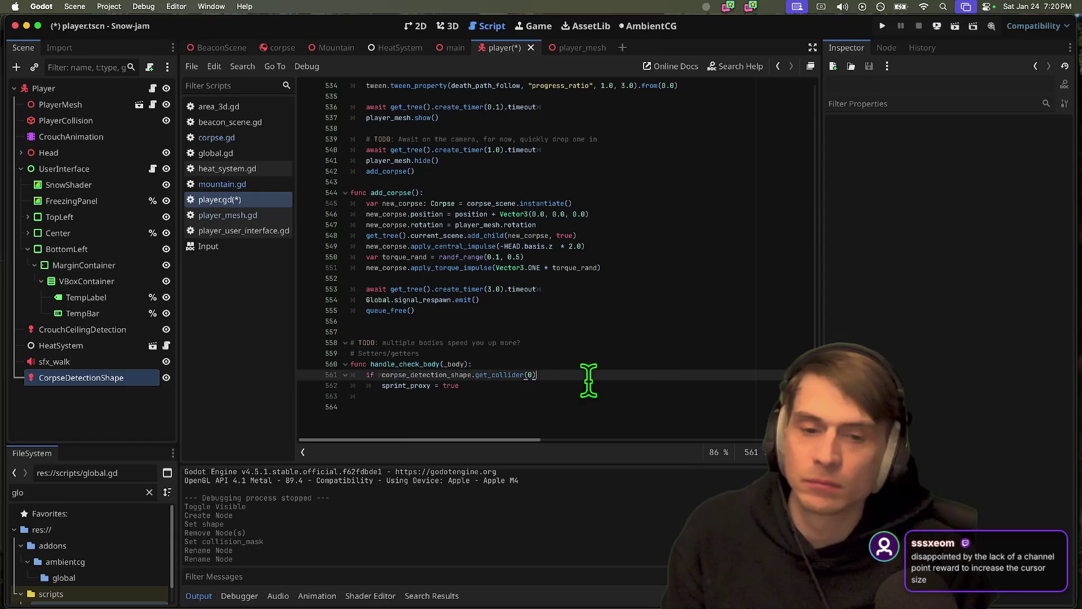
pyautogui.hotkey('alt', 'shift', 'Left')
pyautogui.hotkey('alt', 'shift', 'Left')
pyautogui.hotkey('alt', 'shift', 'Left')
pyautogui.press('BackSpace')
pyautogui.write('is')
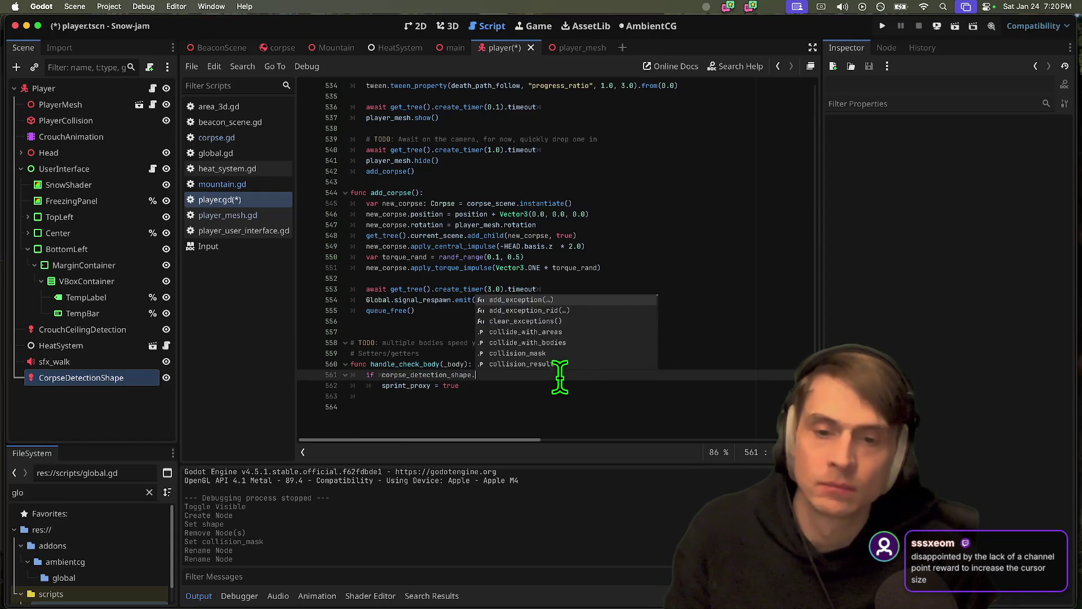
pyautogui.press('Return')
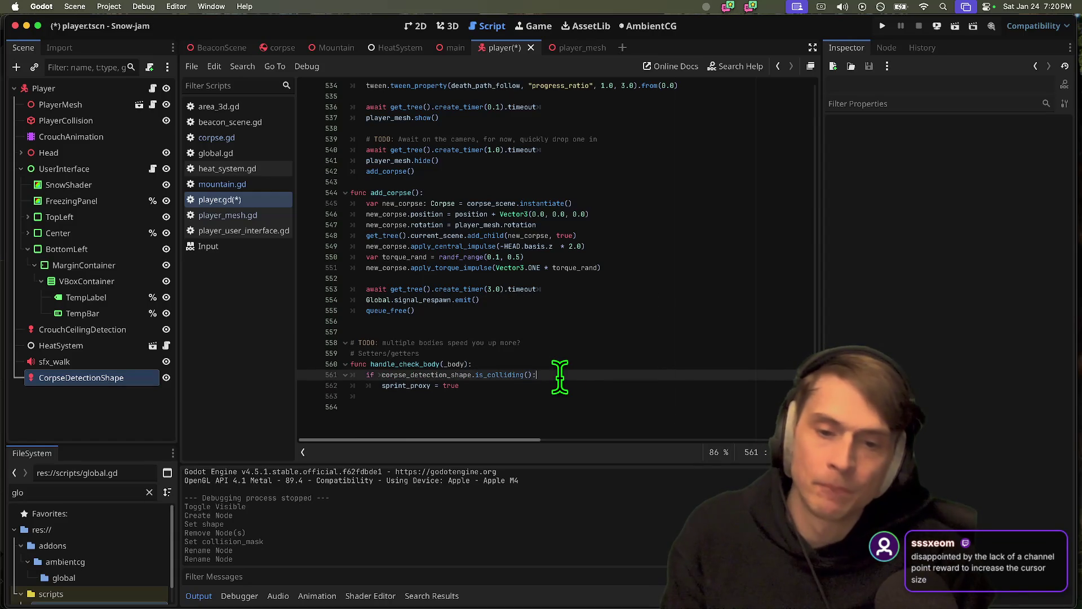
# Add an else branch setting sprint_proxy = false and save player.gd
pyautogui.click(576, 411)
pyautogui.press('Up')
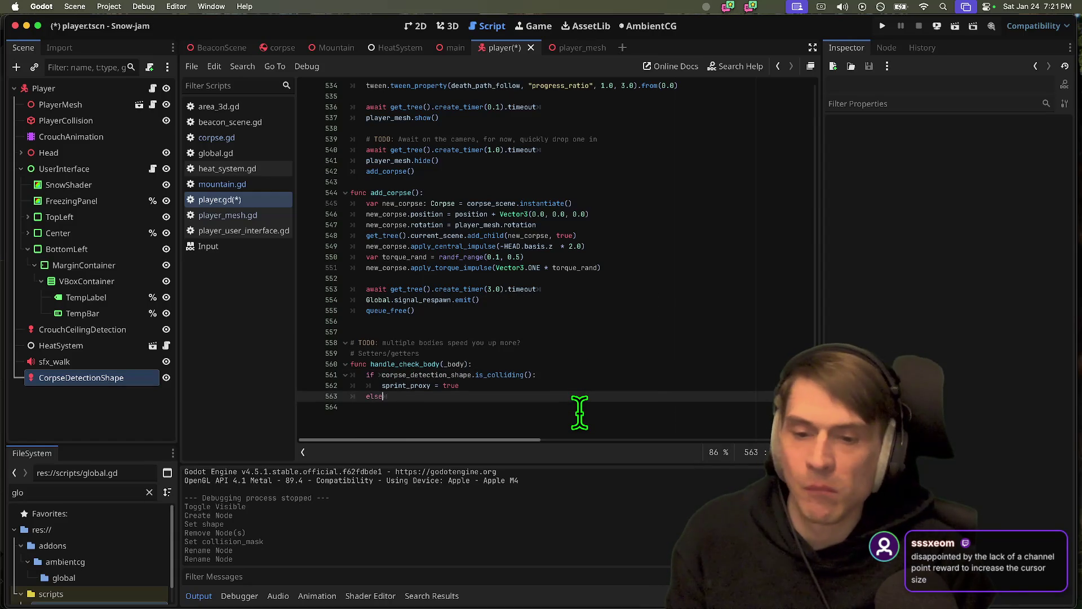
pyautogui.press('Return')
pyautogui.press('super+v')
pyautogui.click(569, 414)
pyautogui.doubleClick(543, 412)
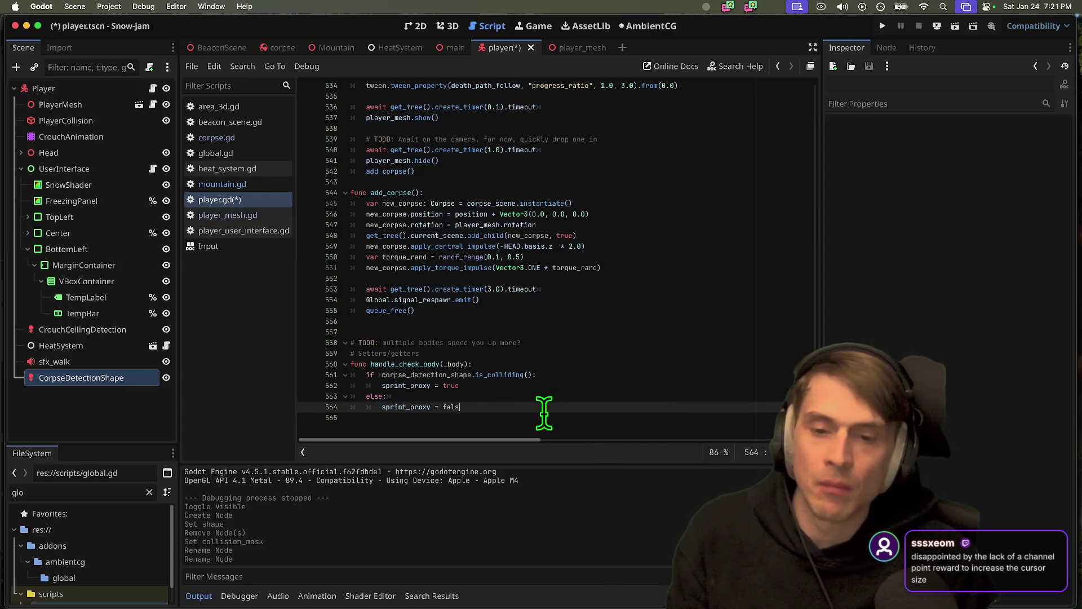
pyautogui.write('e')
pyautogui.click(602, 335)
pyautogui.press('super+s')
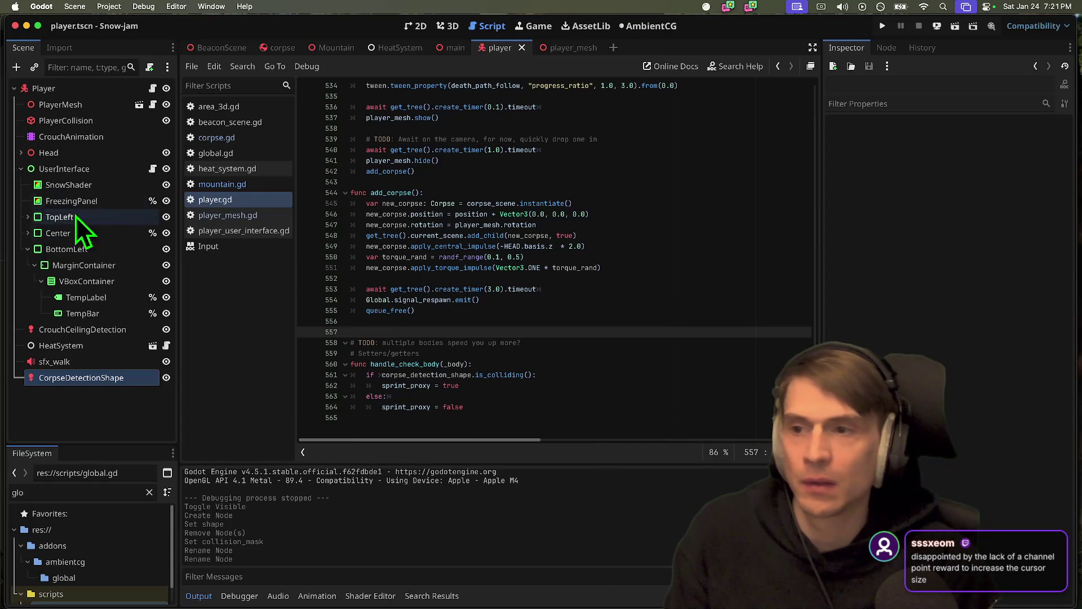
pyautogui.click(152, 168)
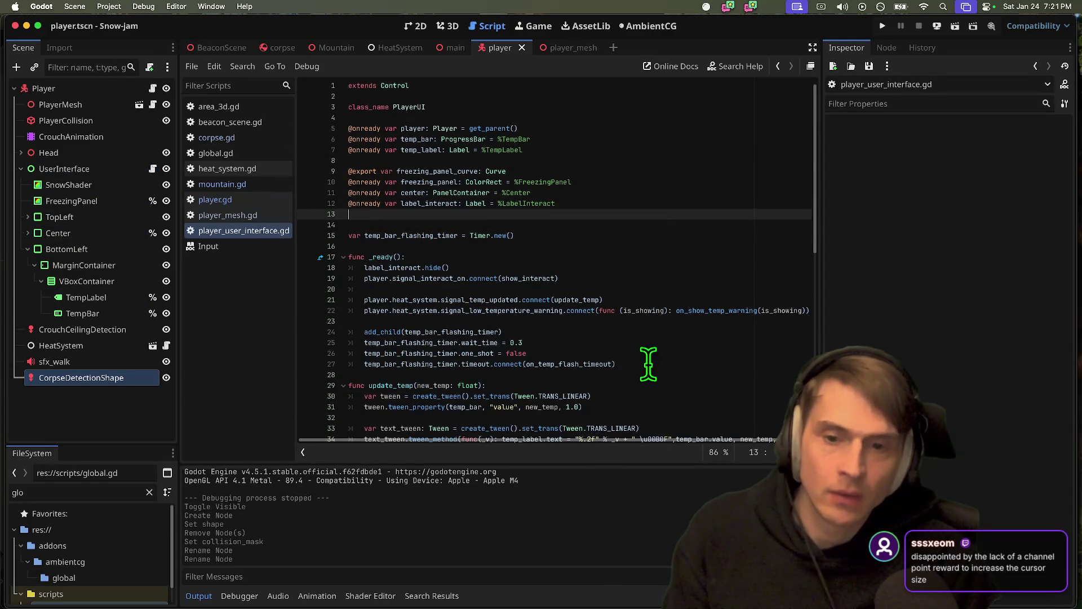
# Copy the four temp bar timer setup lines into the end of ready_gameplay in player.gd
pyautogui.moveTo(648, 361); pyautogui.dragTo(280, 322)
pyautogui.press('cmd+c')
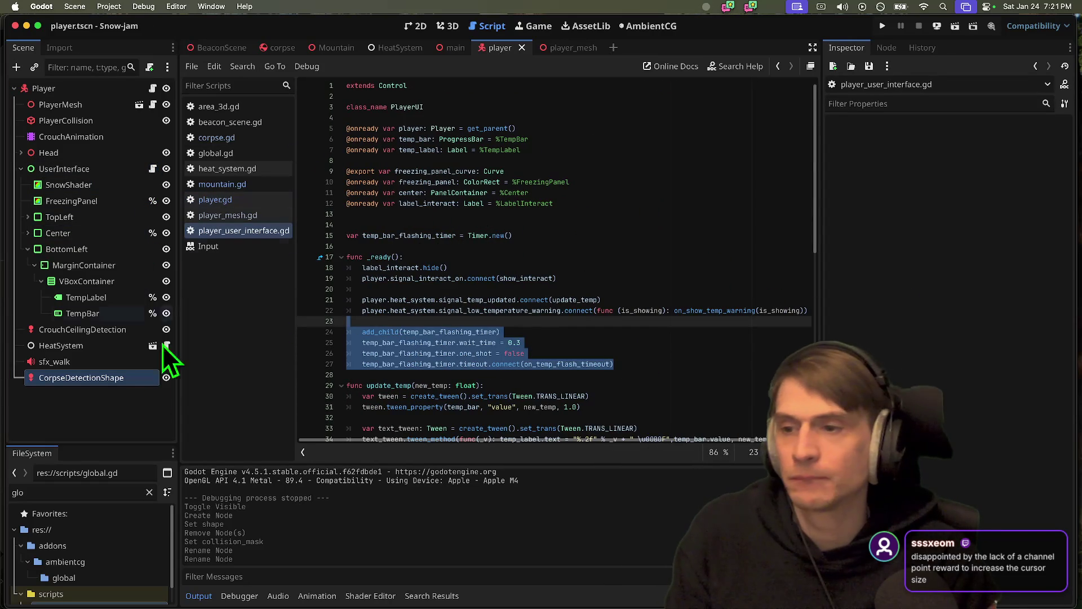
pyautogui.click(153, 89)
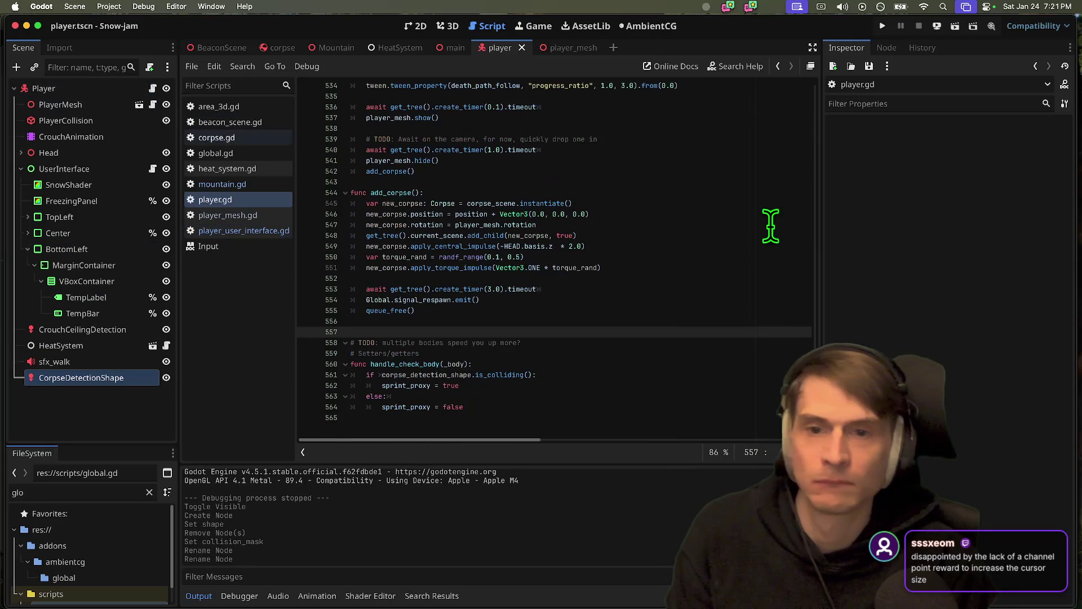
pyautogui.scroll(10, 681, 327)
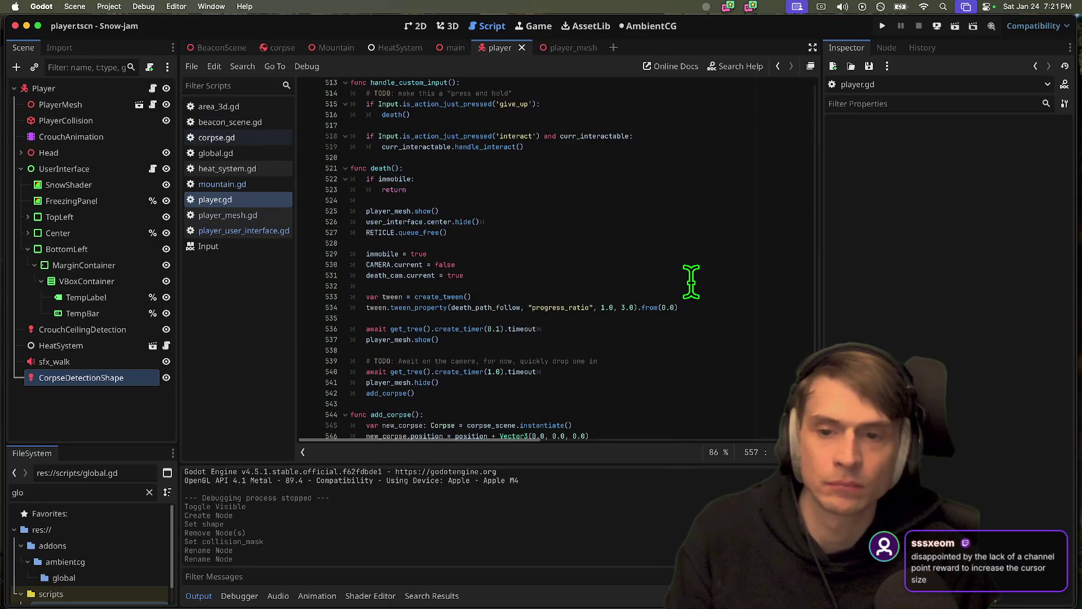
pyautogui.click(702, 274)
pyautogui.press('Return')
pyautogui.press('Return')
pyautogui.press('Return')
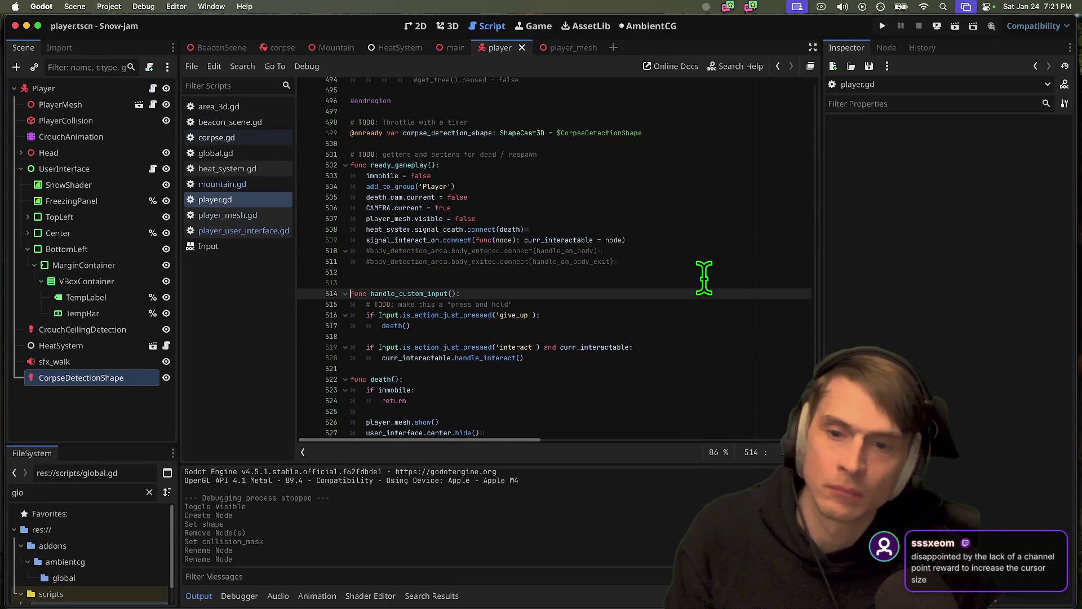
pyautogui.press('Up')
pyautogui.press('Up')
pyautogui.press('Up')
pyautogui.press('cmd+v')
pyautogui.click(443, 275)
# Paste the temp_bar_flashing_timer declaration below the corpse_detection_shape declaration
pyautogui.scroll(1, 507, 226)
pyautogui.click(556, 141)
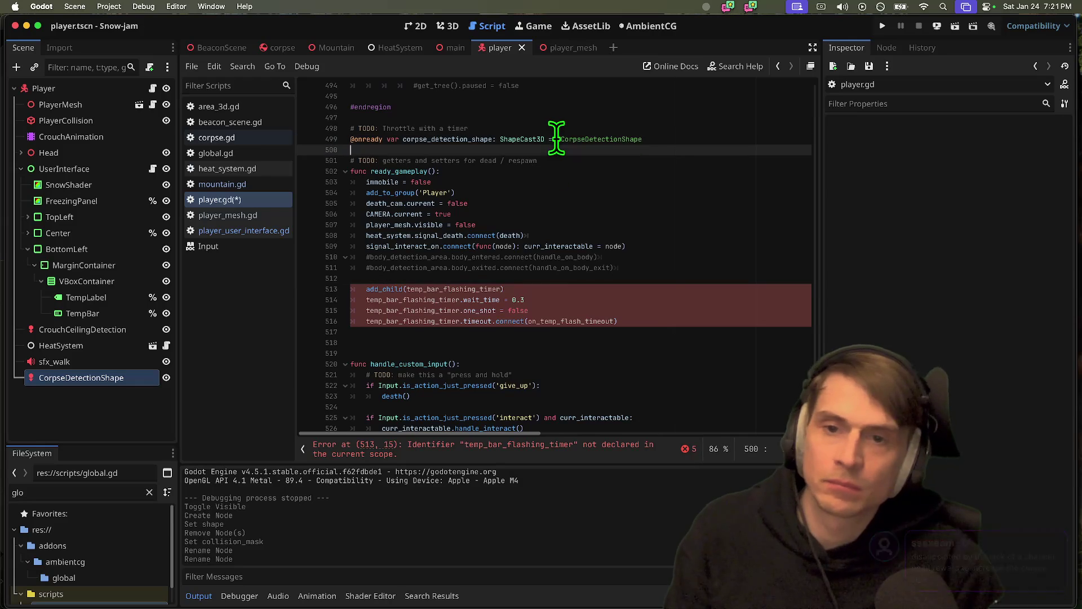
pyautogui.press('Return')
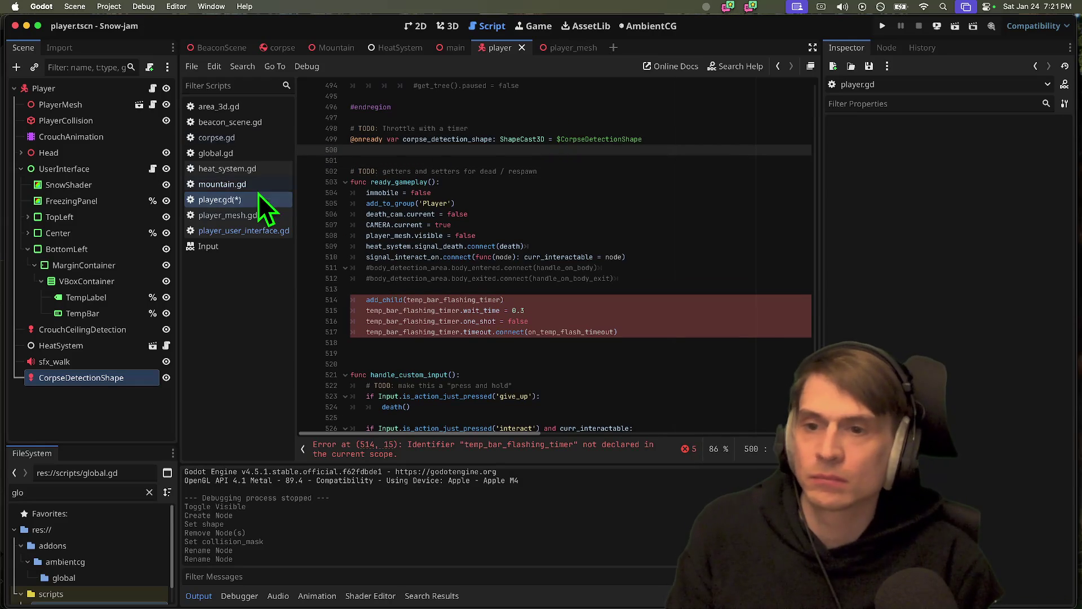
pyautogui.click(248, 229)
pyautogui.click(424, 226)
pyautogui.doubleClick(424, 235)
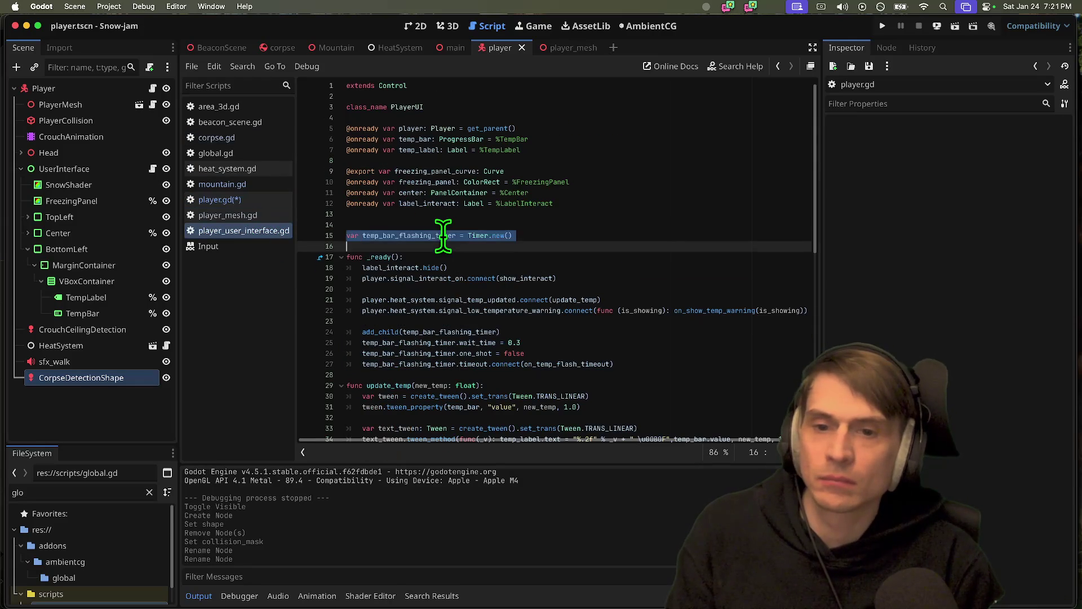
pyautogui.click(258, 199)
pyautogui.write('var temp_bar_flashing_timer = Timer.new()')
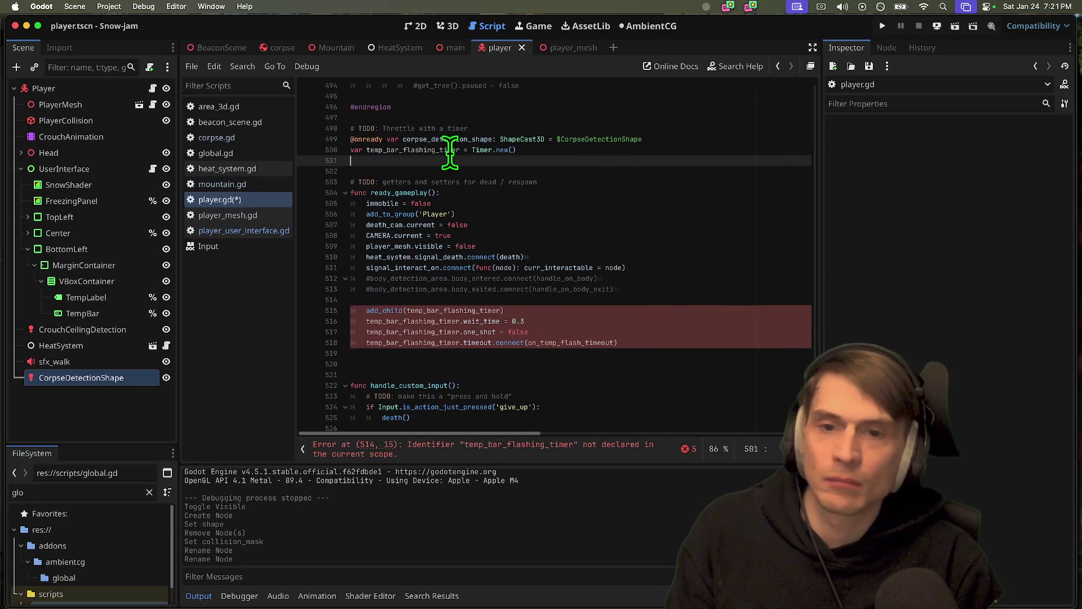
# Rename every occurrence of the timer to timer_corpse_check and remove extra blank lines
pyautogui.doubleClick(444, 149)
pyautogui.write('timer_ch')
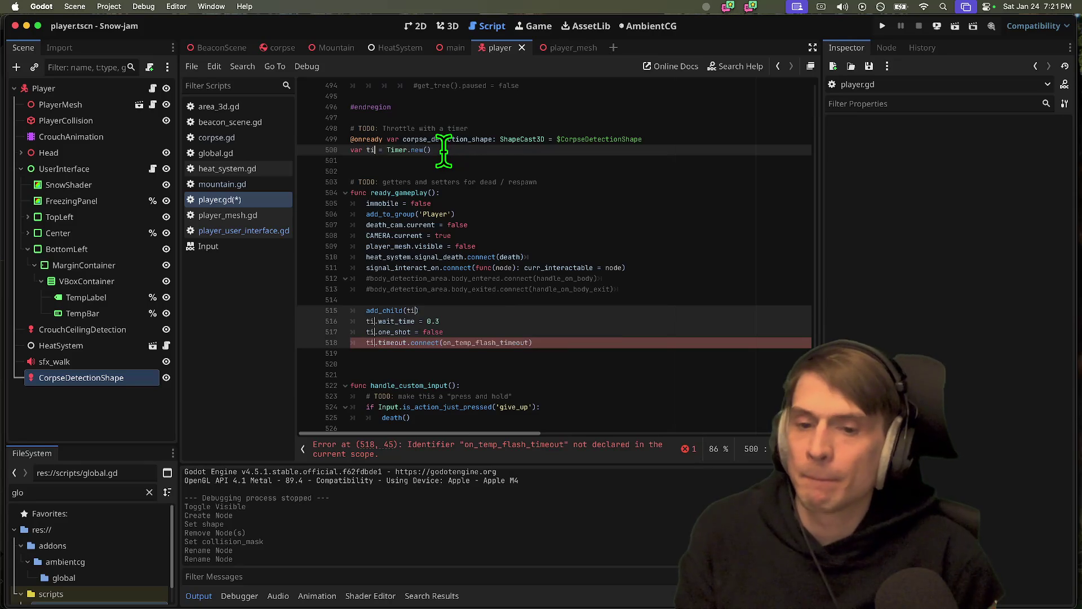
pyautogui.press('BackSpace')
pyautogui.press('BackSpace')
pyautogui.press('BackSpace')
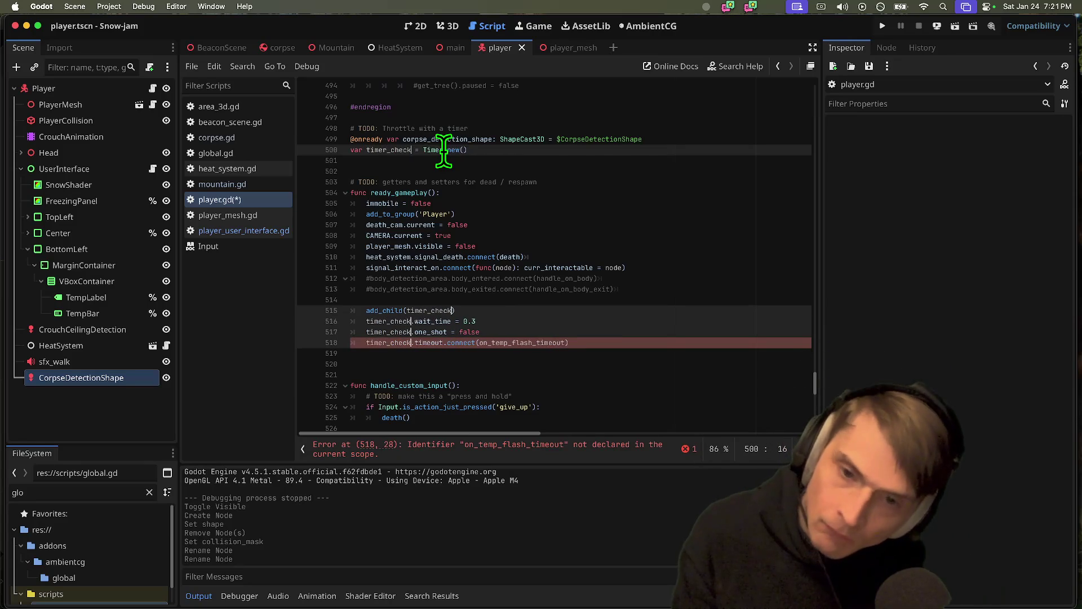
pyautogui.write('timer_corp')
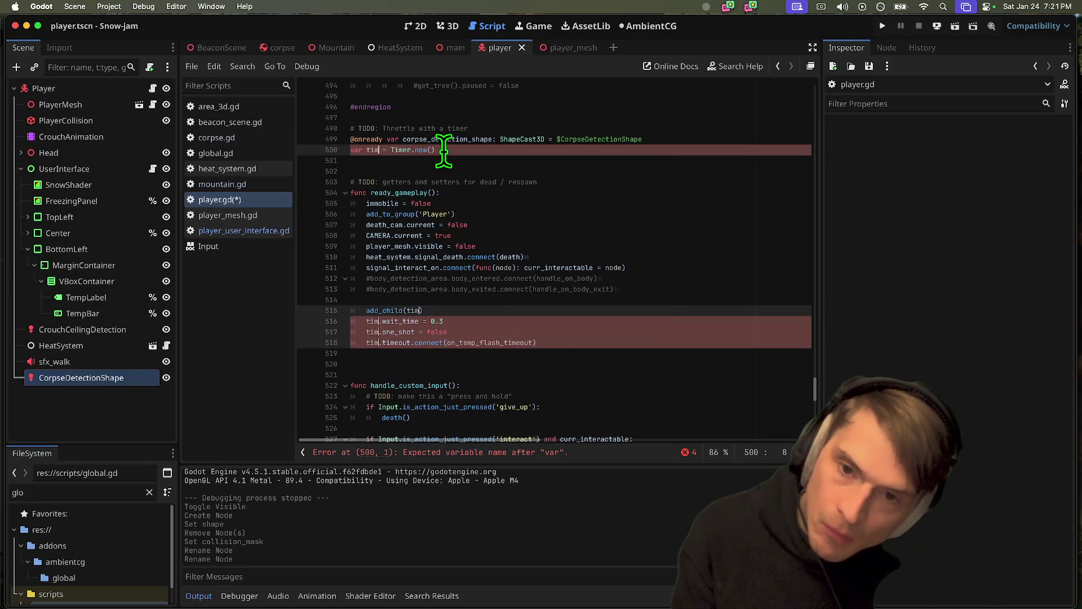
pyautogui.write('se_check')
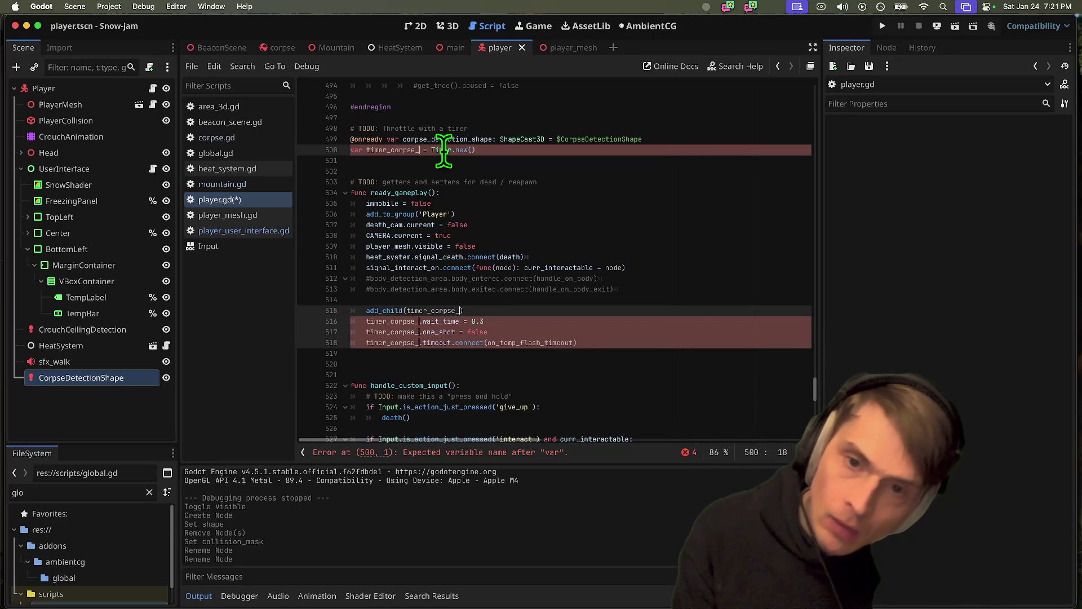
pyautogui.press('Escape')
pyautogui.press('Down')
pyautogui.press('Delete')
pyautogui.doubleClick(401, 148)
pyautogui.click(652, 363)
pyautogui.press('BackSpace')
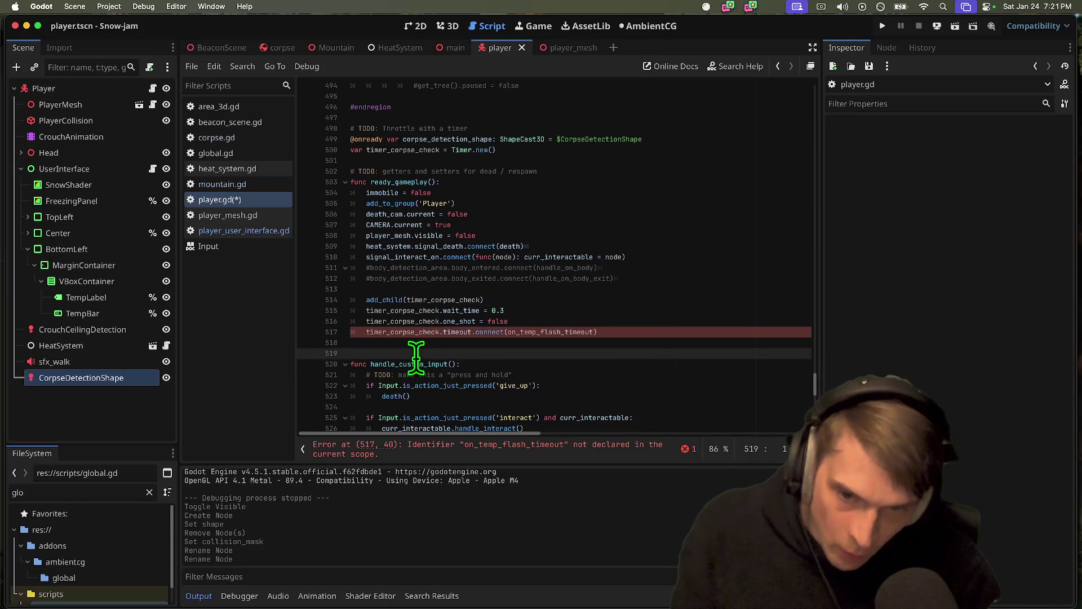
# Connect the timeout to handle_check_corpse instead of on_temp_flash_timeout, then launch the game
pyautogui.doubleClick(563, 332)
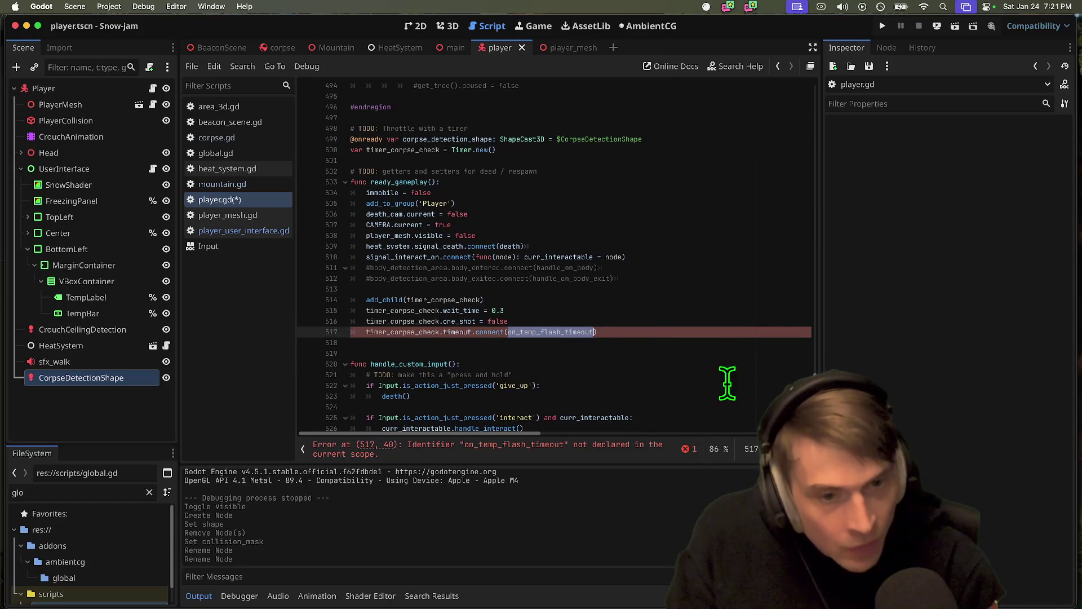
pyautogui.press('BackSpace')
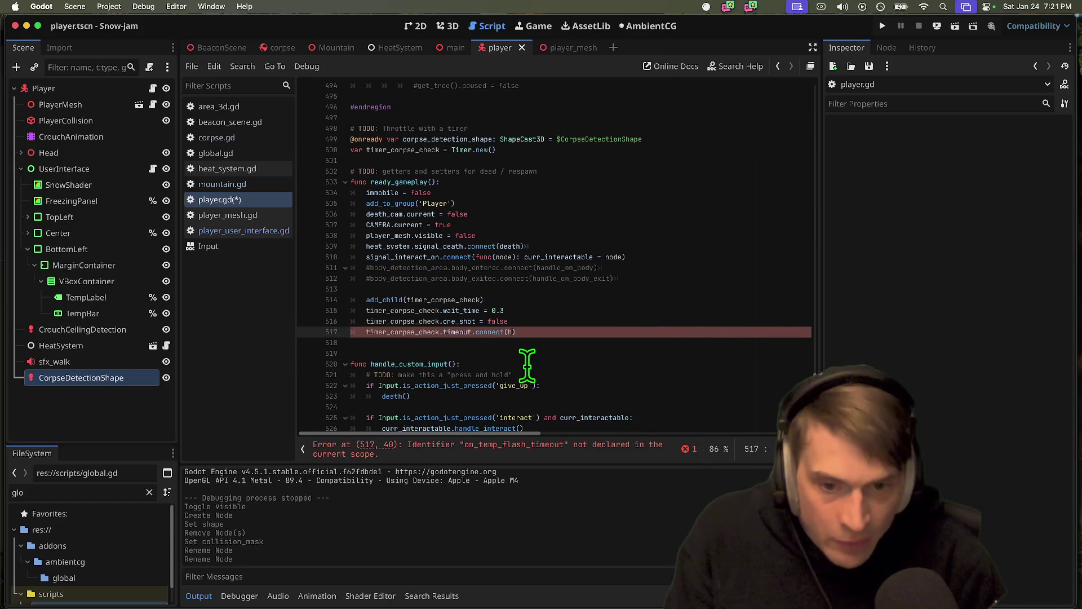
pyautogui.press('Return')
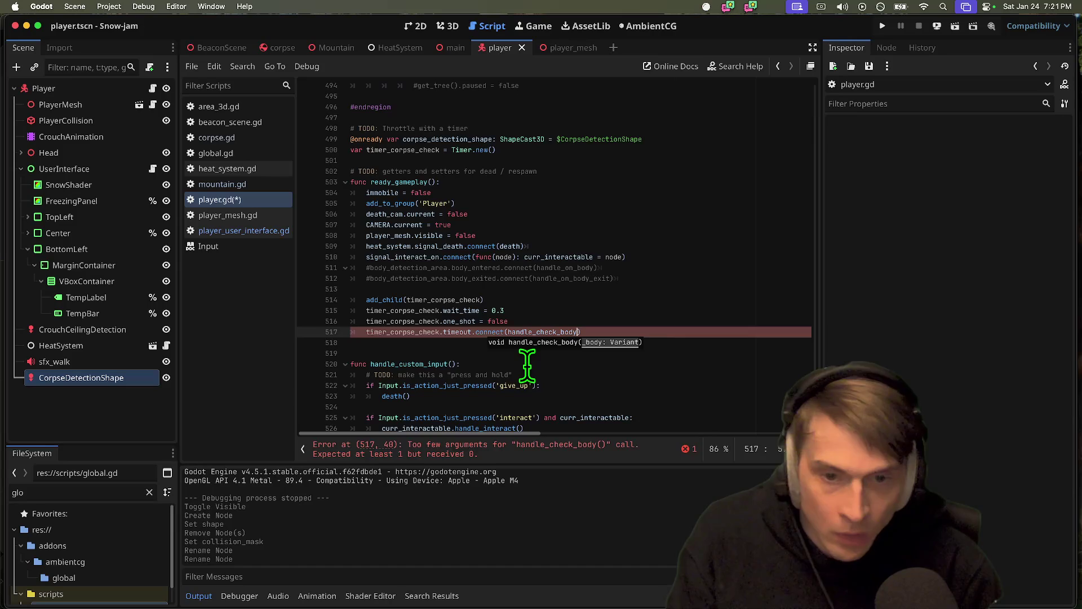
pyautogui.scroll(3, 539, 333)
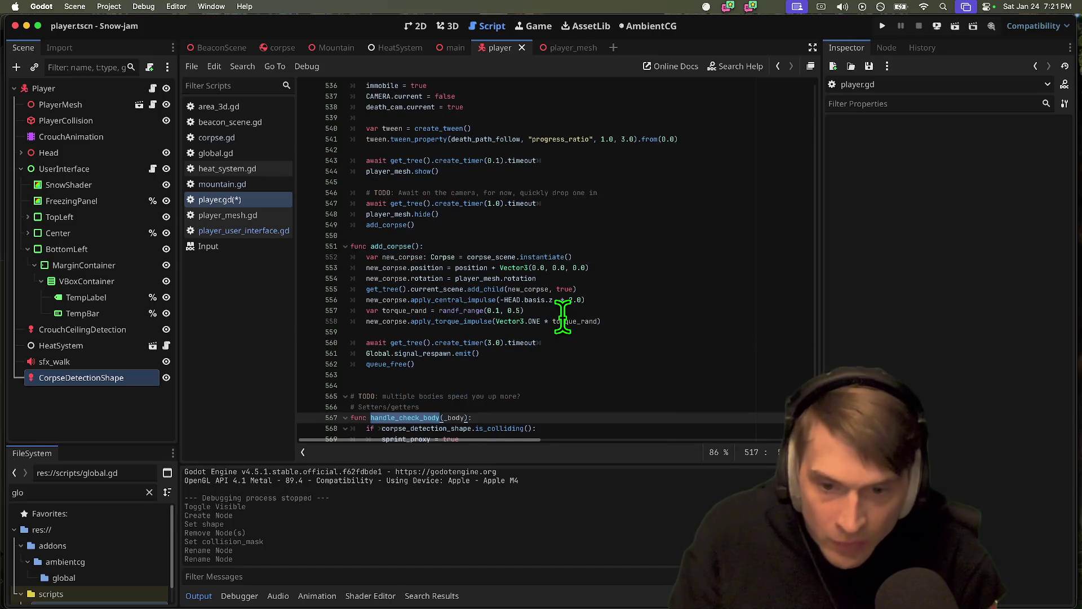
pyautogui.scroll(-10, 561, 314)
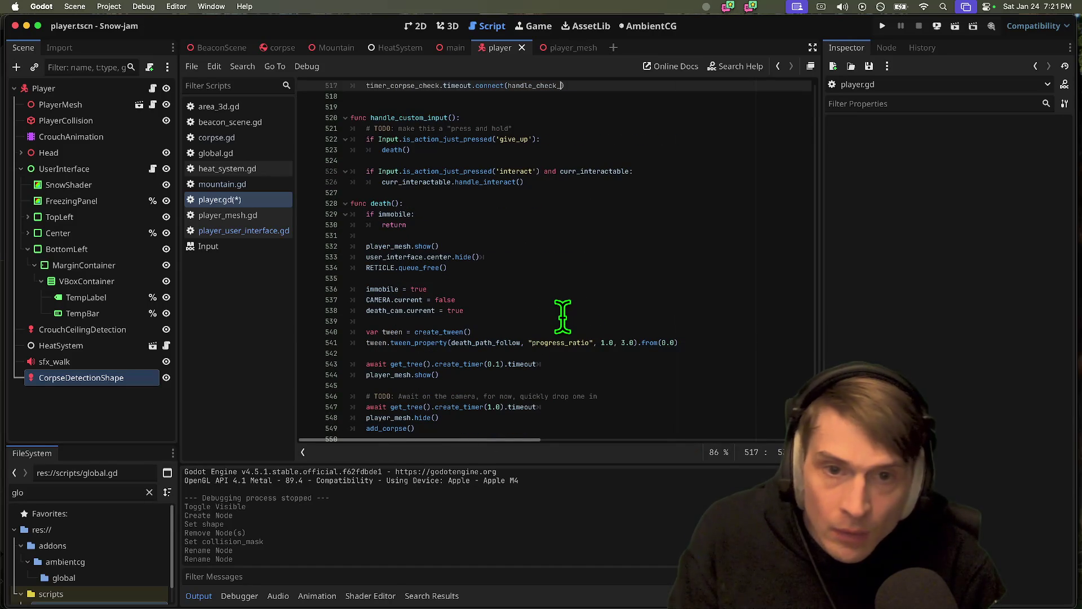
pyautogui.click(679, 105)
pyautogui.press('super+b')
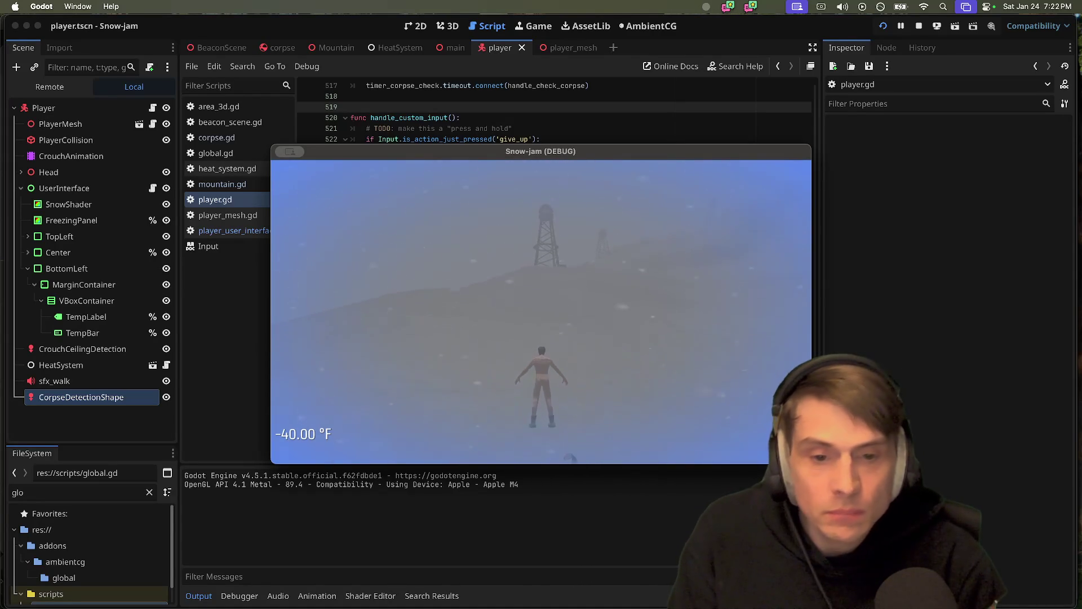
# Stop the test run and scroll player.gd down to handle_check_corpse
pyautogui.press('super+period')
pyautogui.click(580, 278)
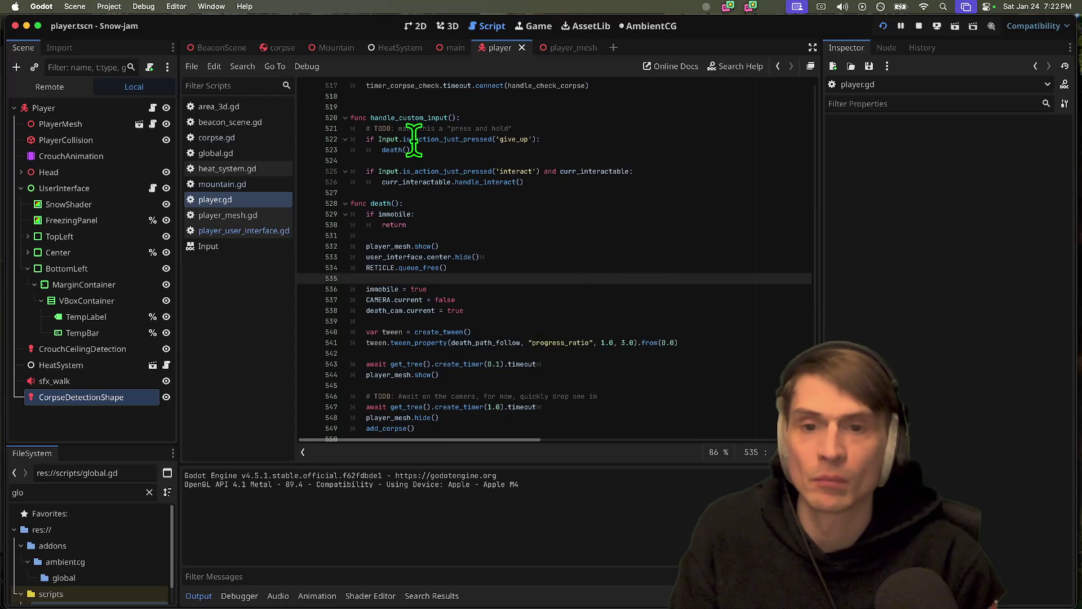
pyautogui.scroll(-8, 474, 262)
pyautogui.click(584, 385)
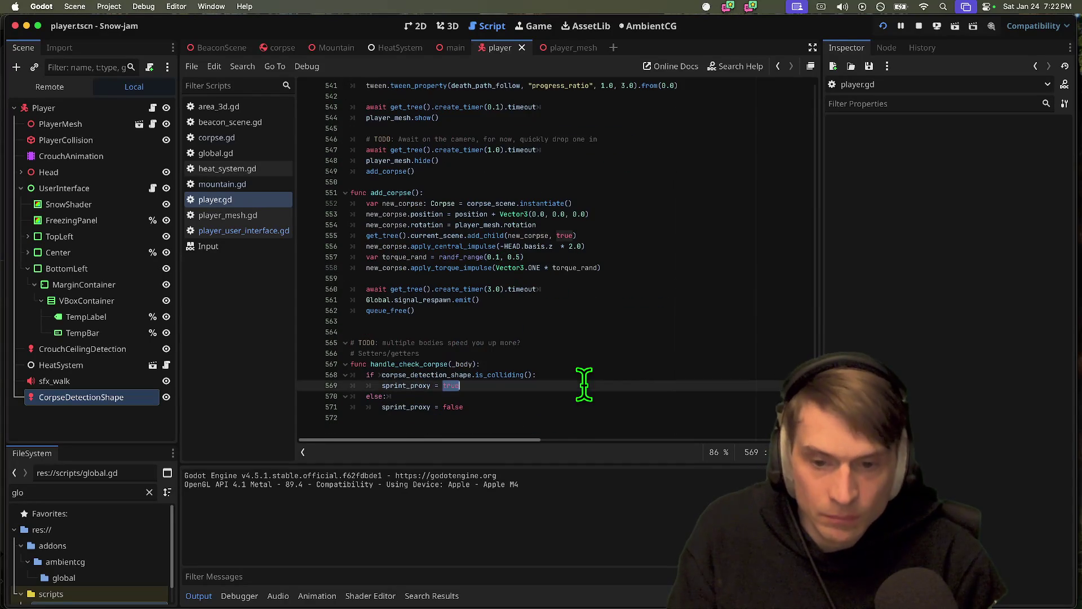
# Set CorpseDetectionShape's Target Position y to 0.0 in the 3D view and save the player scene
pyautogui.keyDown('super'); pyautogui.click(459, 374); pyautogui.keyUp('super')
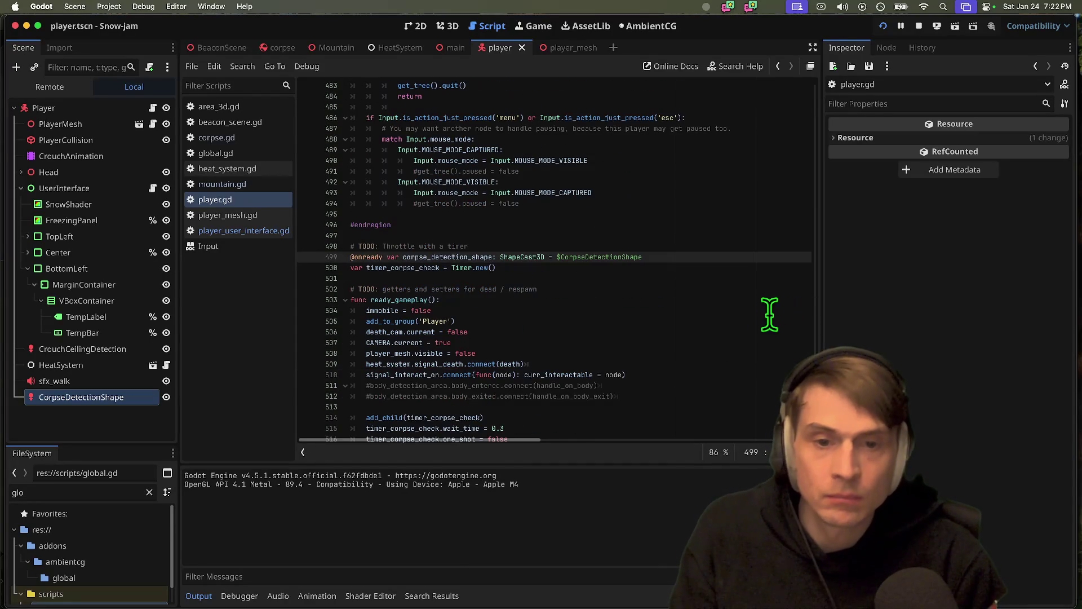
pyautogui.click(106, 396)
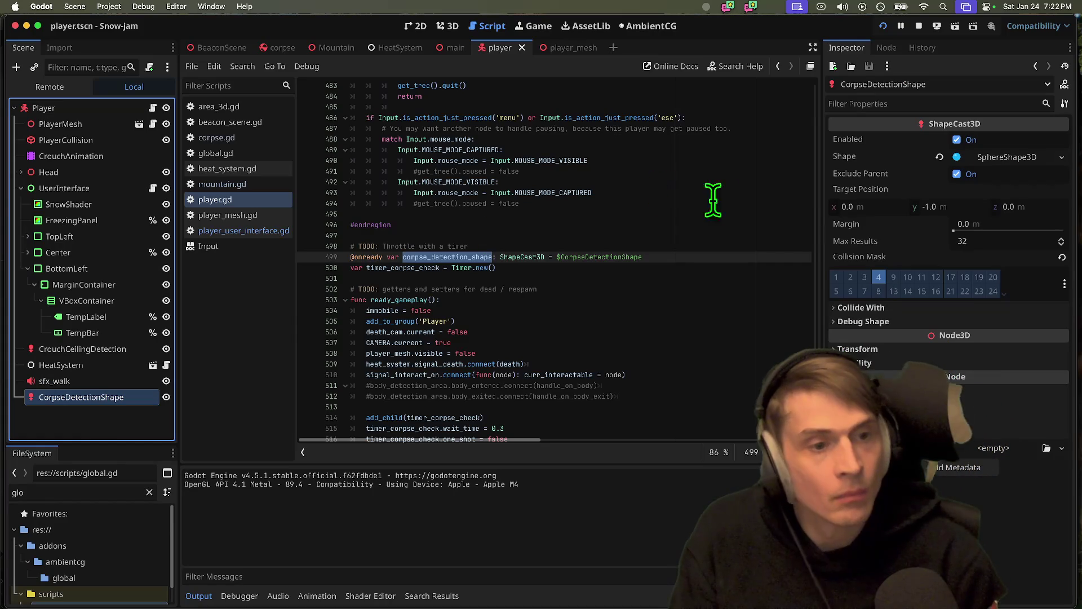
pyautogui.click(450, 25)
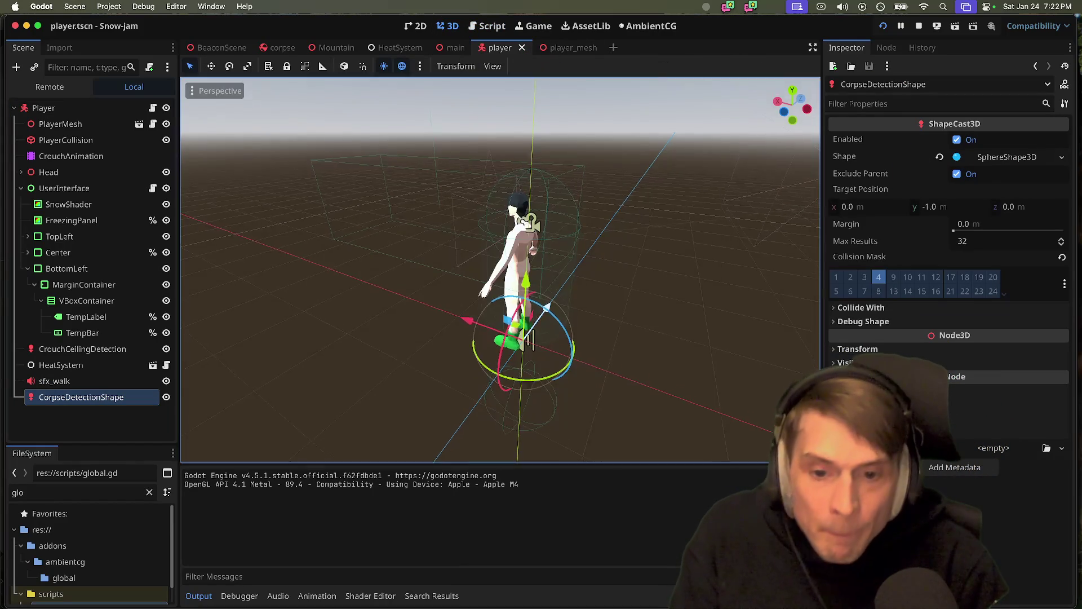
pyautogui.scroll(5, 541, 225)
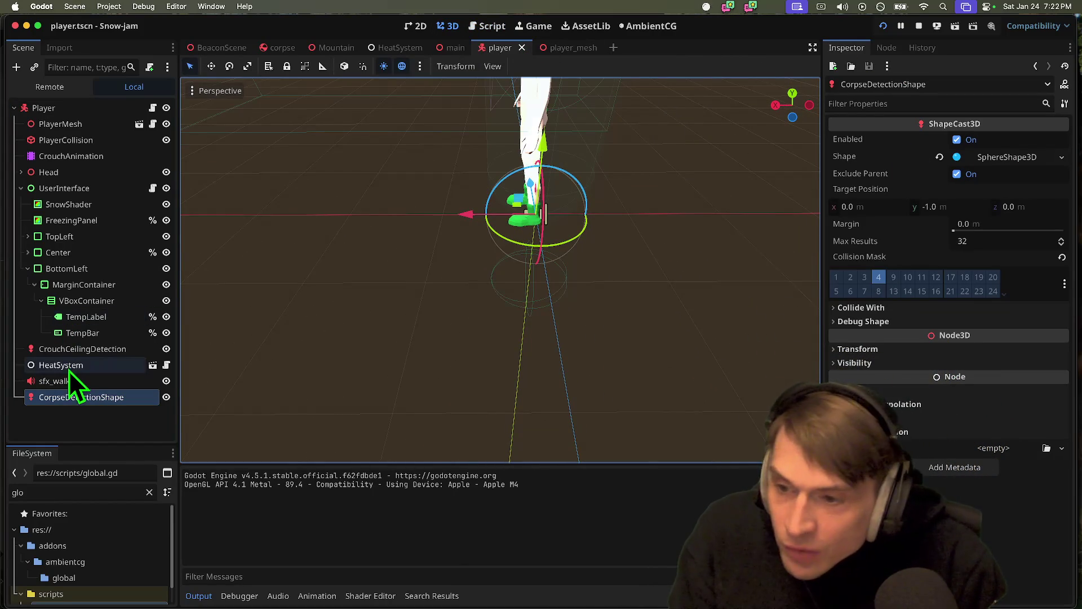
pyautogui.click(969, 208)
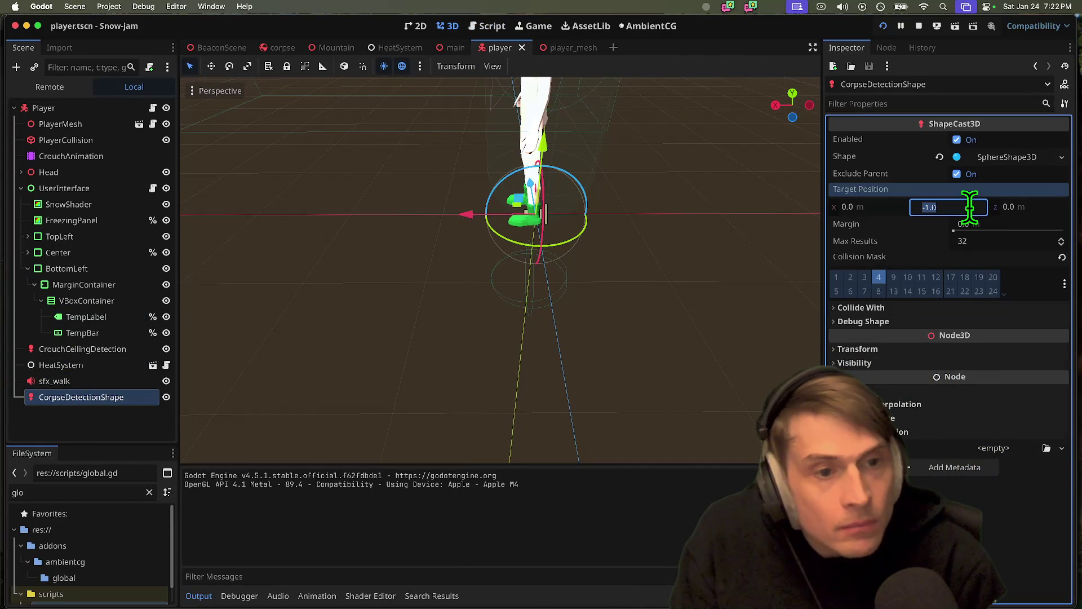
pyautogui.press('Return')
pyautogui.hotkey('ctrl', 's')
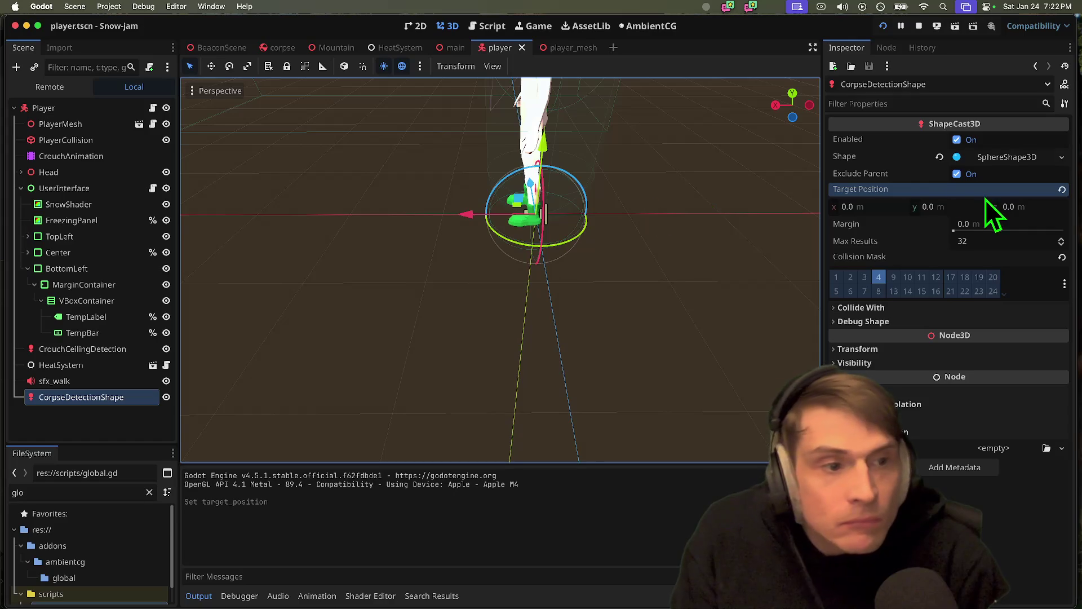
# Set the detection sphere radius to 0.8 m, playtest it, then switch to the corpse scene
pyautogui.click(1009, 156)
pyautogui.click(1008, 177)
pyautogui.write('0.8')
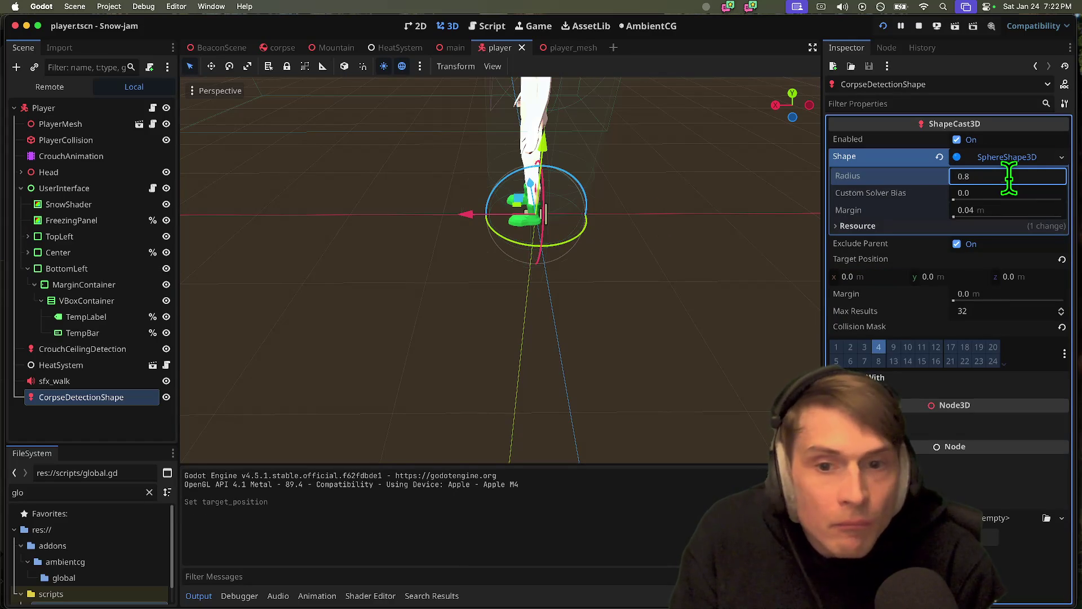
pyautogui.press('Return')
pyautogui.press('super+b')
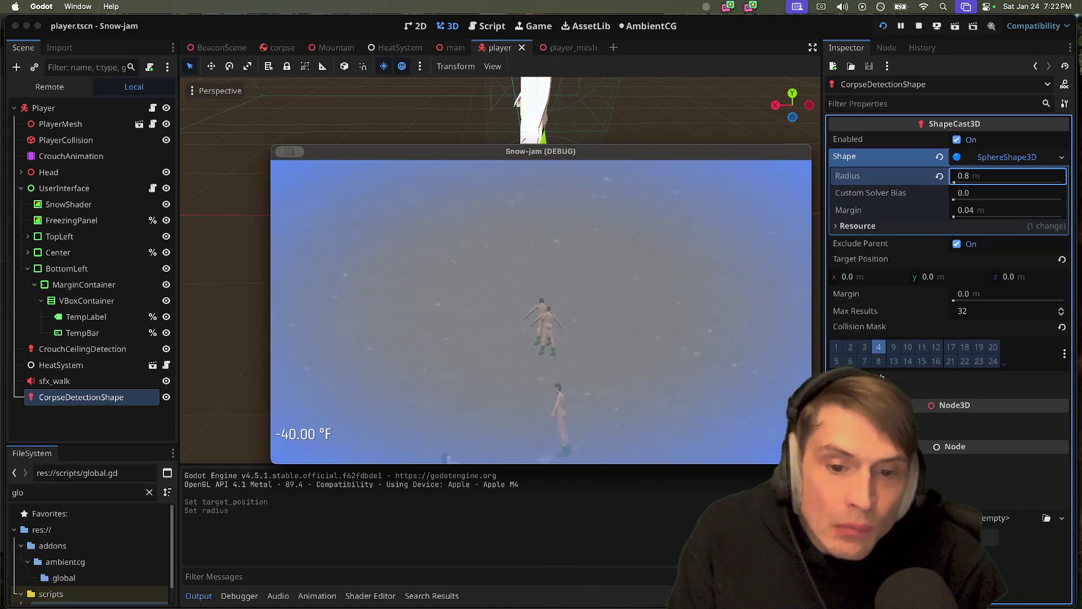
pyautogui.press('Escape')
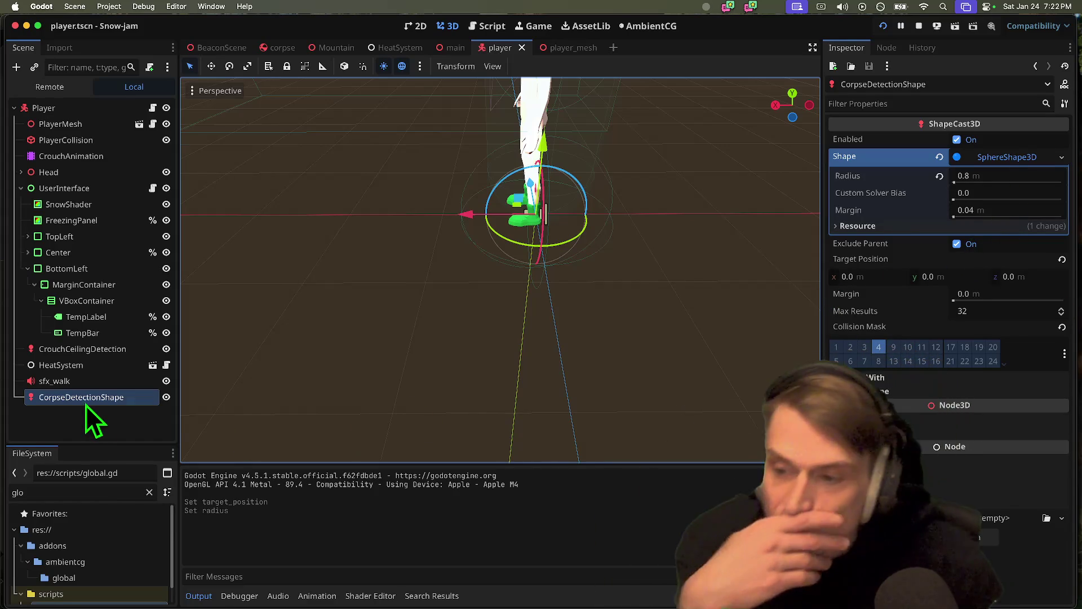
pyautogui.click(282, 47)
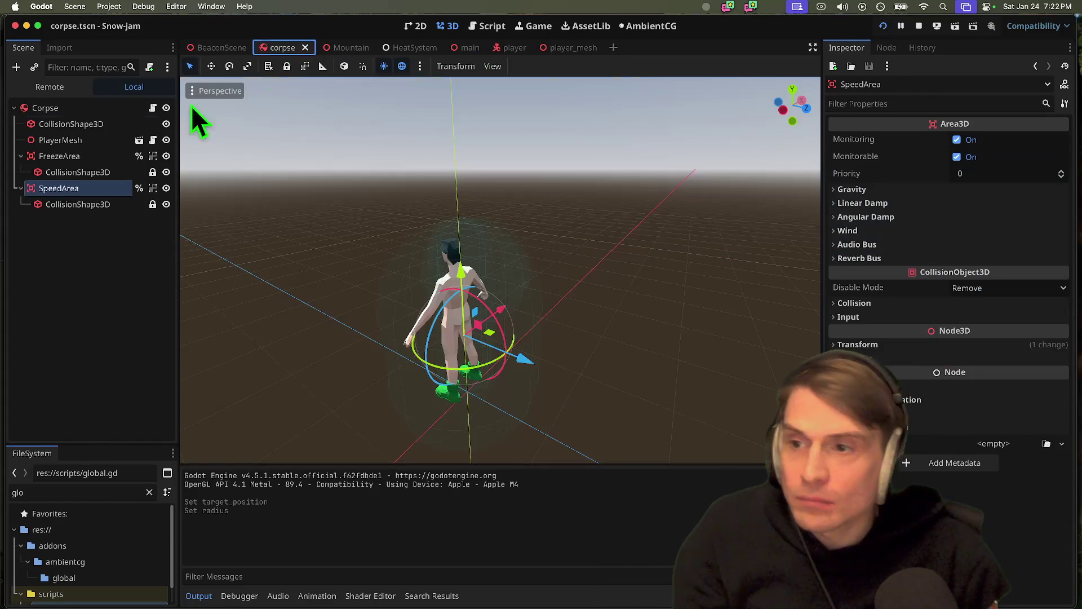
# Open corpse.gd, stop the running game, and select the Corpse root node
pyautogui.click(50, 324)
pyautogui.click(72, 191)
pyautogui.scroll(-2, 501, 271)
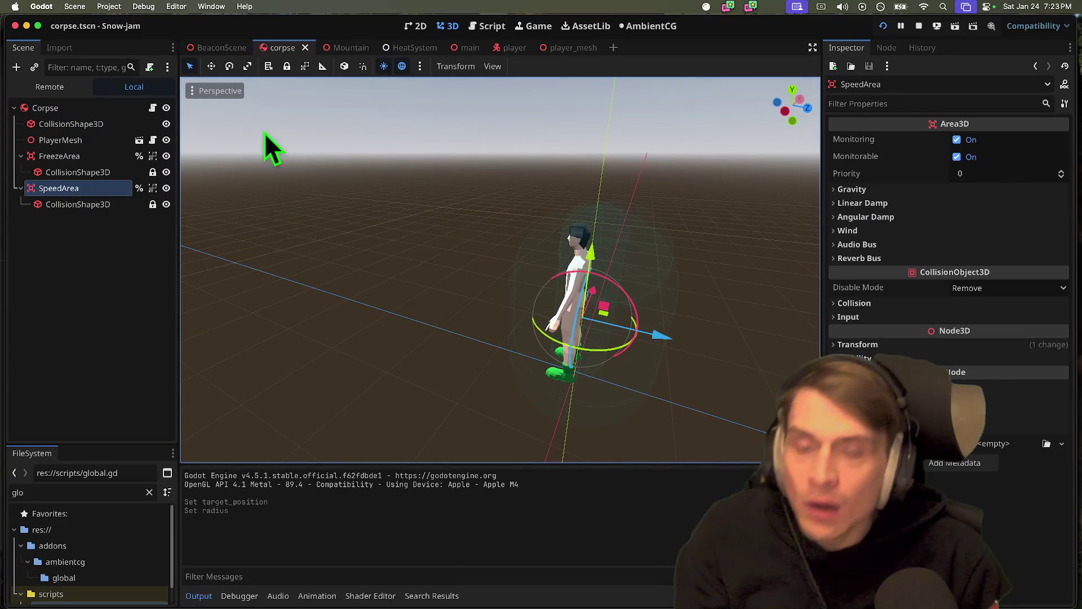
pyautogui.click(488, 25)
pyautogui.click(372, 317)
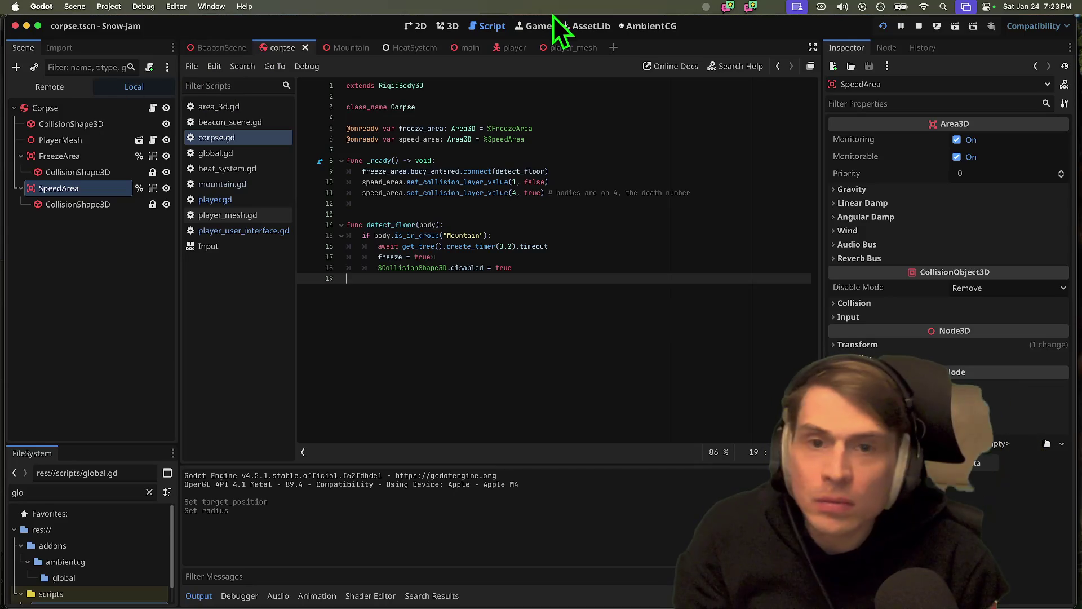
pyautogui.click(920, 26)
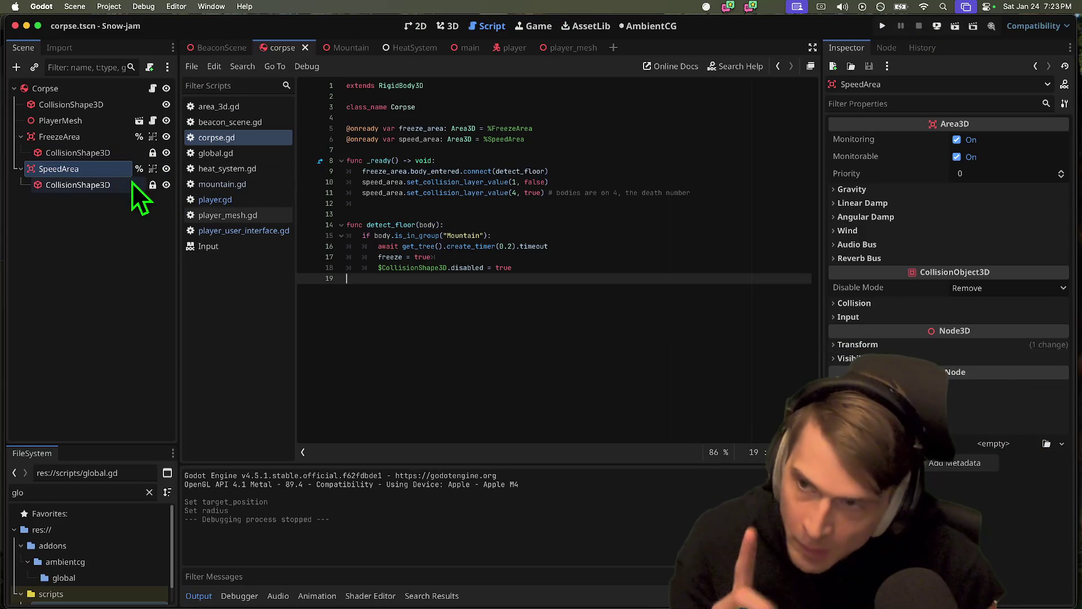
pyautogui.click(63, 88)
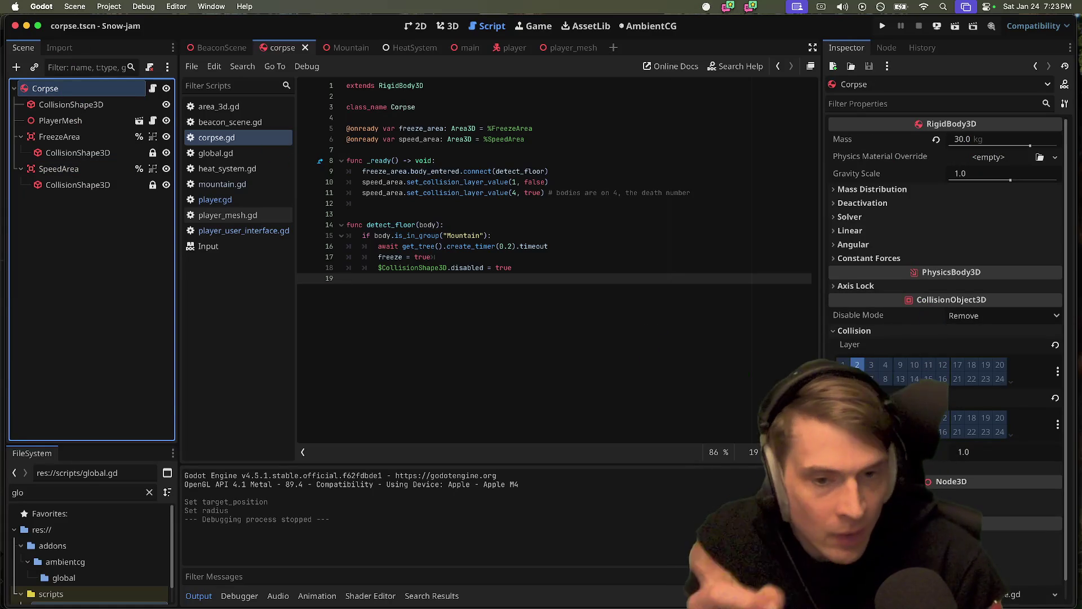
# Enable collision layers 2 and 4 on the Corpse body in the Inspector
pyautogui.click(886, 364)
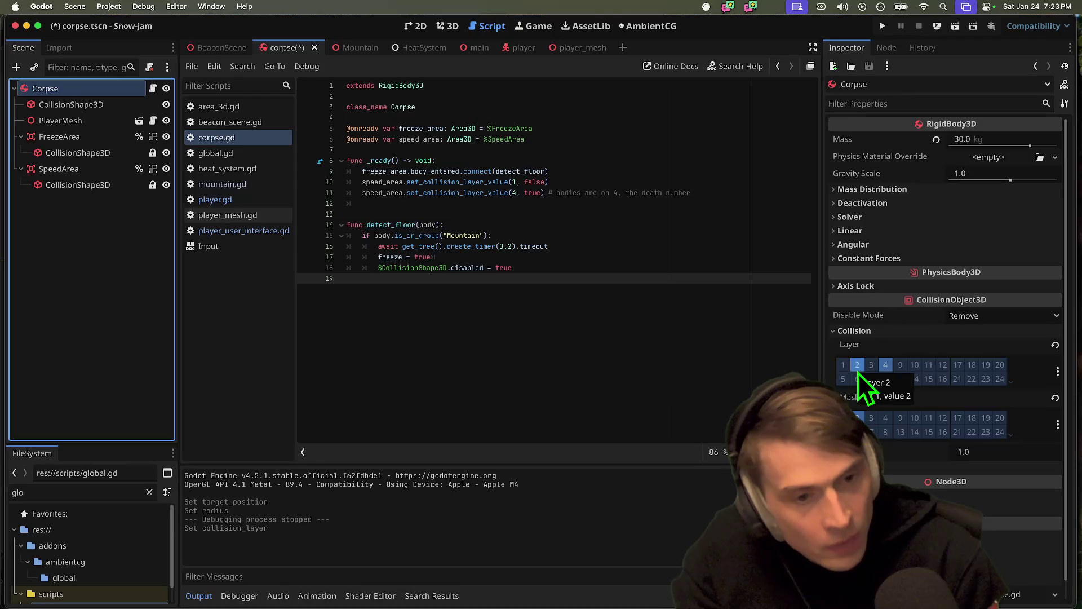
pyautogui.click(858, 372)
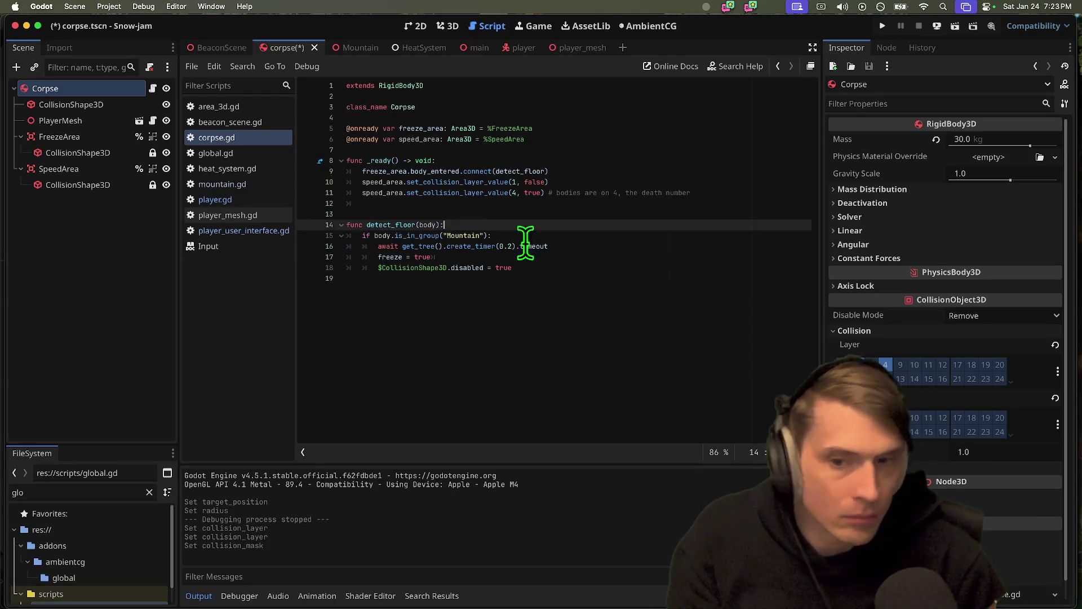
pyautogui.click(571, 275)
pyautogui.press('super+z')
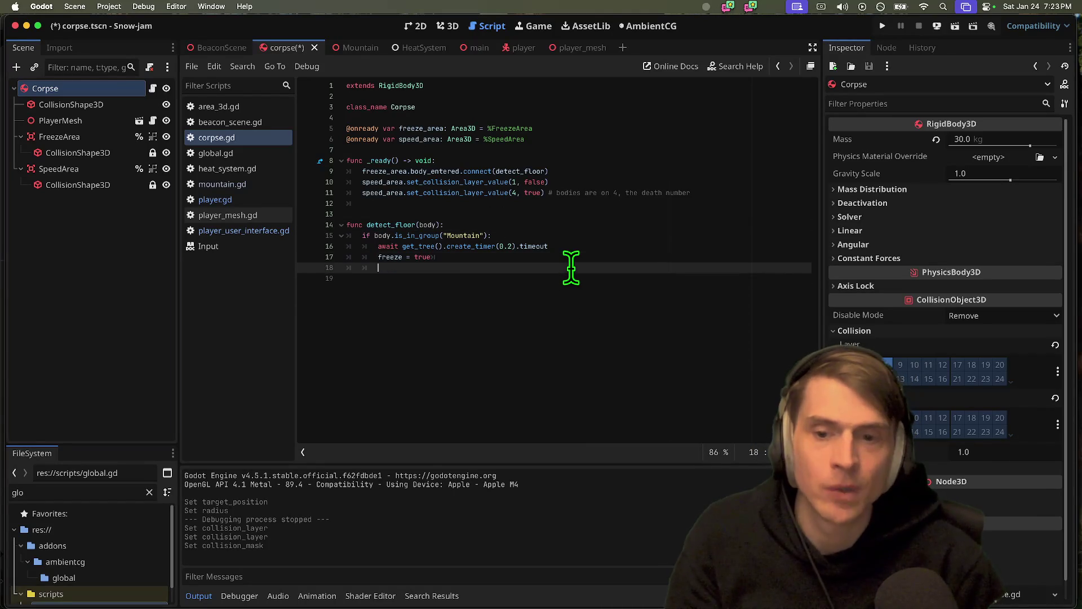
pyautogui.press('super+shift+z')
# Replace the collision-shape disabling line in detect_floor with set_collision_layer_value(2, false)
pyautogui.click(550, 280)
pyautogui.press('super+z')
pyautogui.write('set')
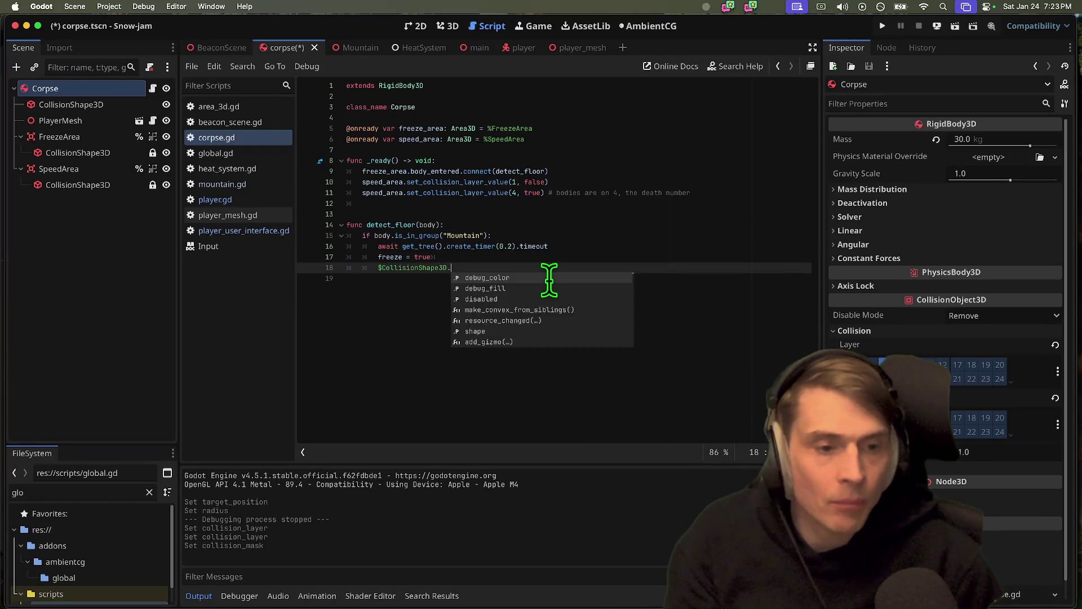
pyautogui.press('BackSpace')
pyautogui.press('BackSpace')
pyautogui.press('BackSpace')
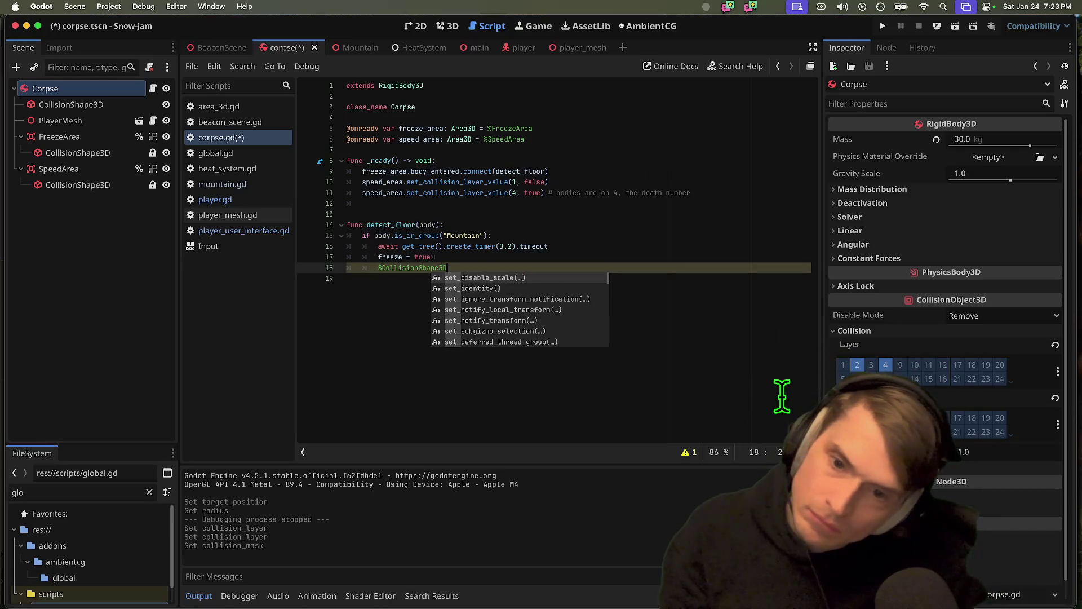
pyautogui.write('.set_coll')
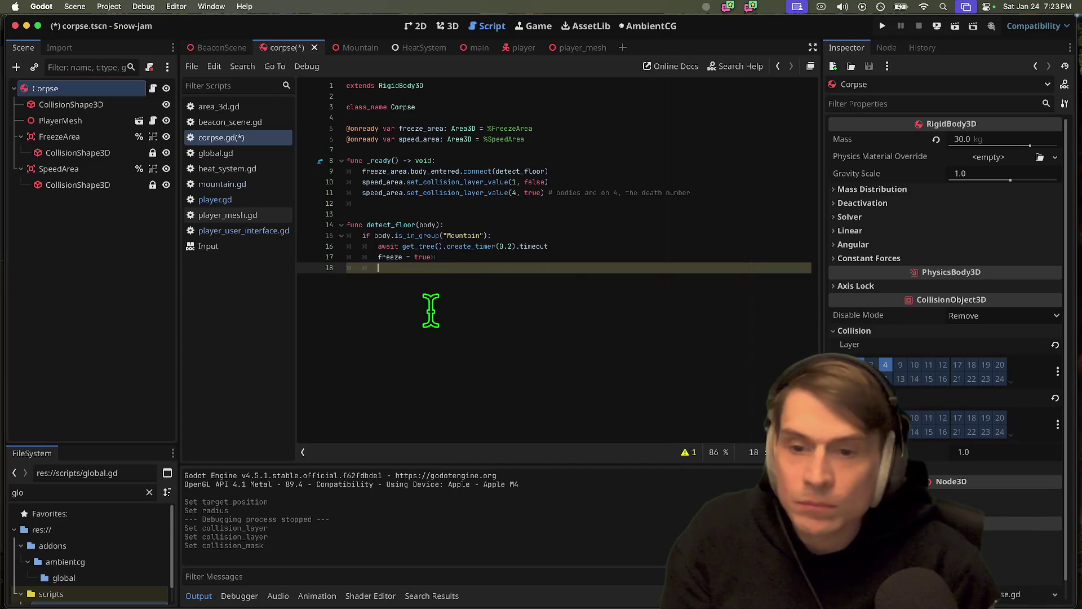
pyautogui.write('set_co')
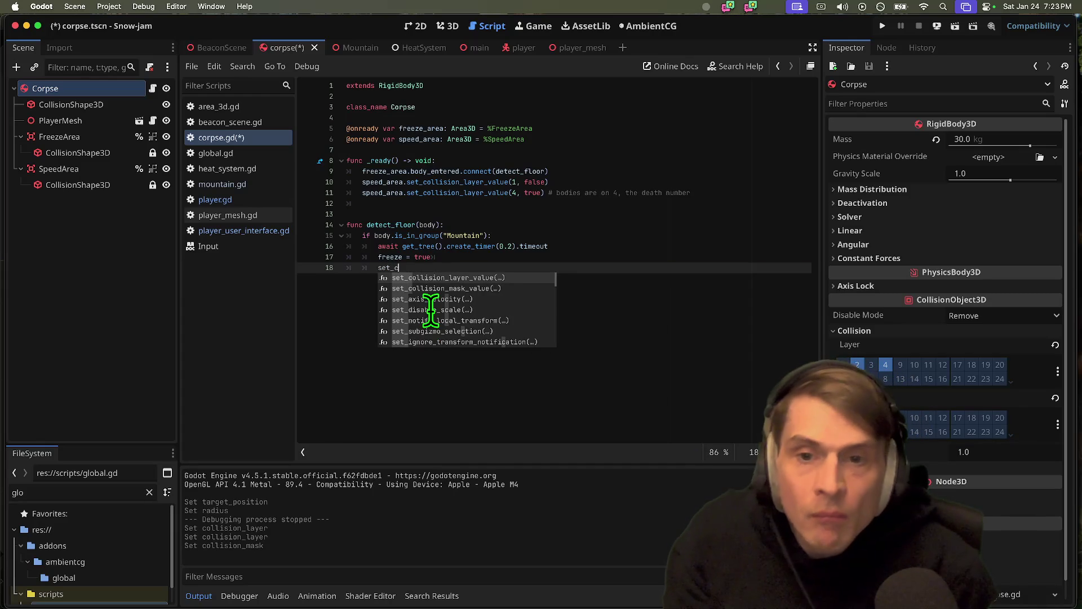
pyautogui.press('Return')
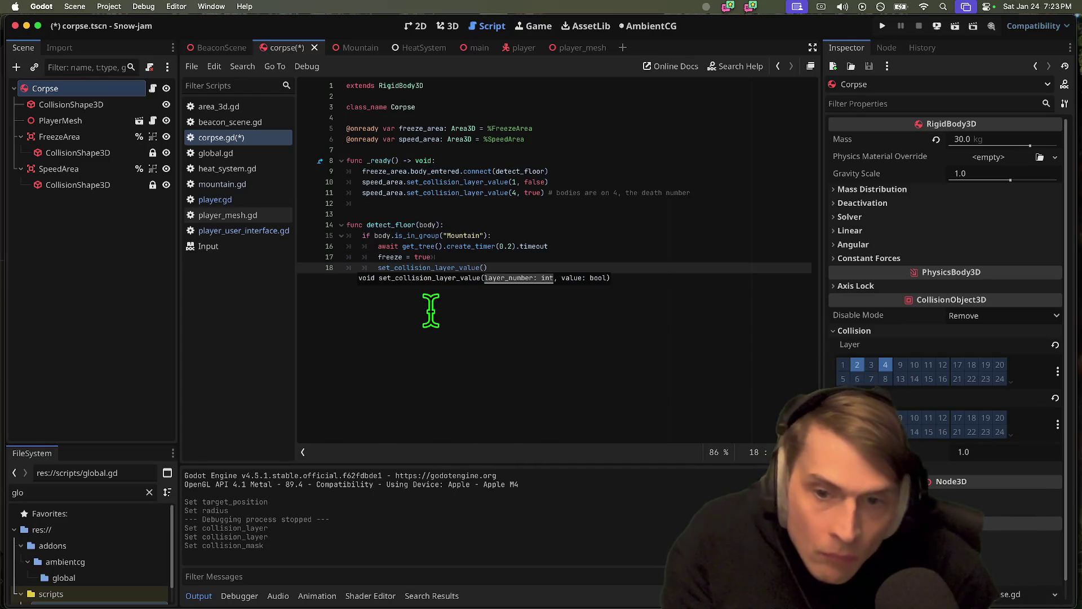
pyautogui.write('2, false')
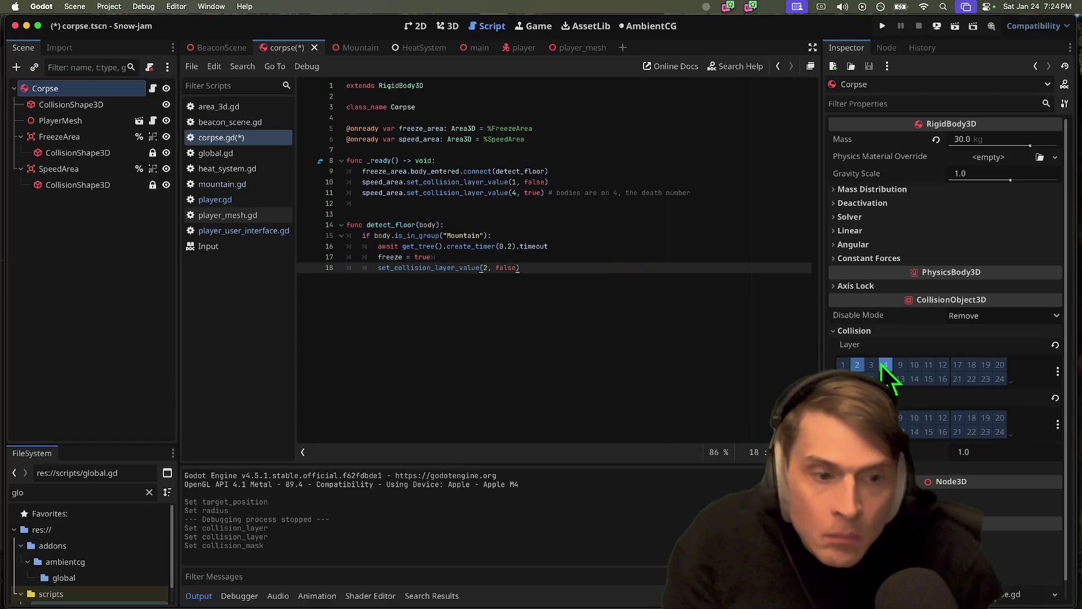
pyautogui.tripleClick(524, 267)
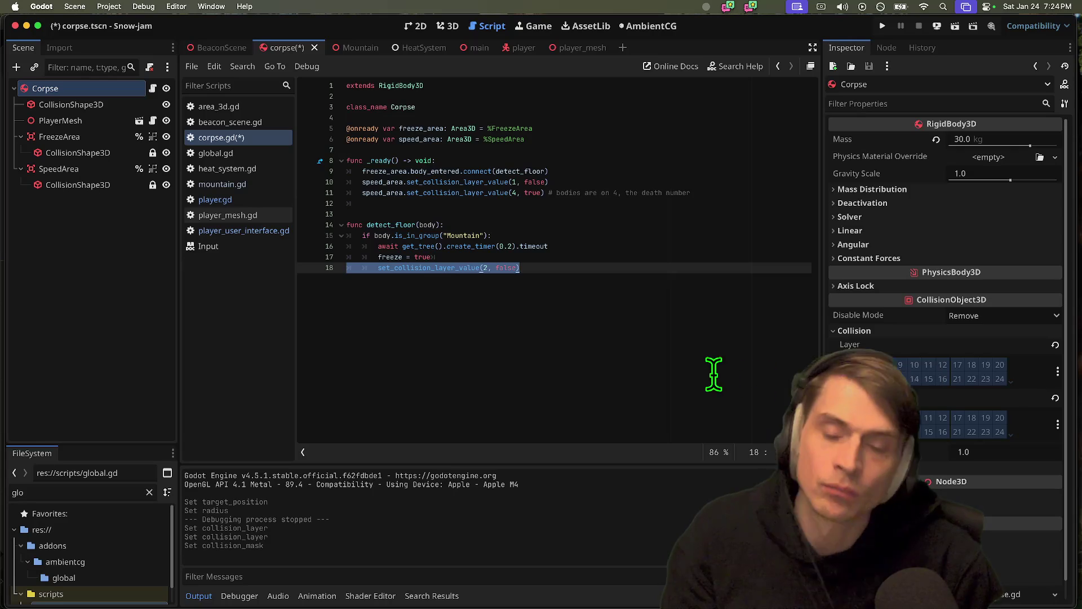
pyautogui.click(535, 214)
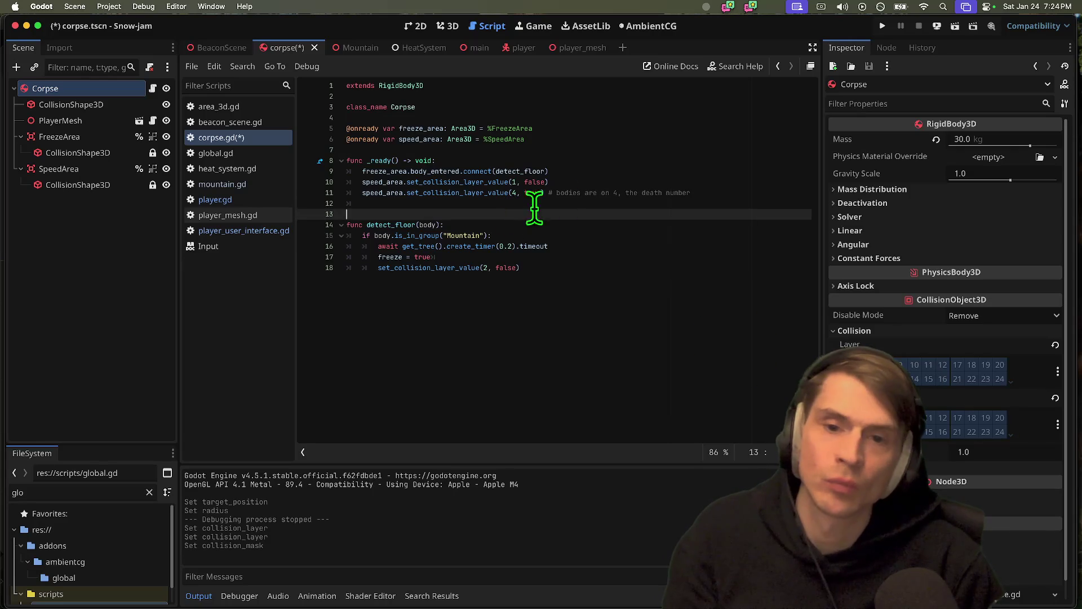
# Uncomment the speed_area lines and paste the layer-toggling call into _ready
pyautogui.click(56, 168)
pyautogui.moveTo(692, 192); pyautogui.dragTo(348, 181)
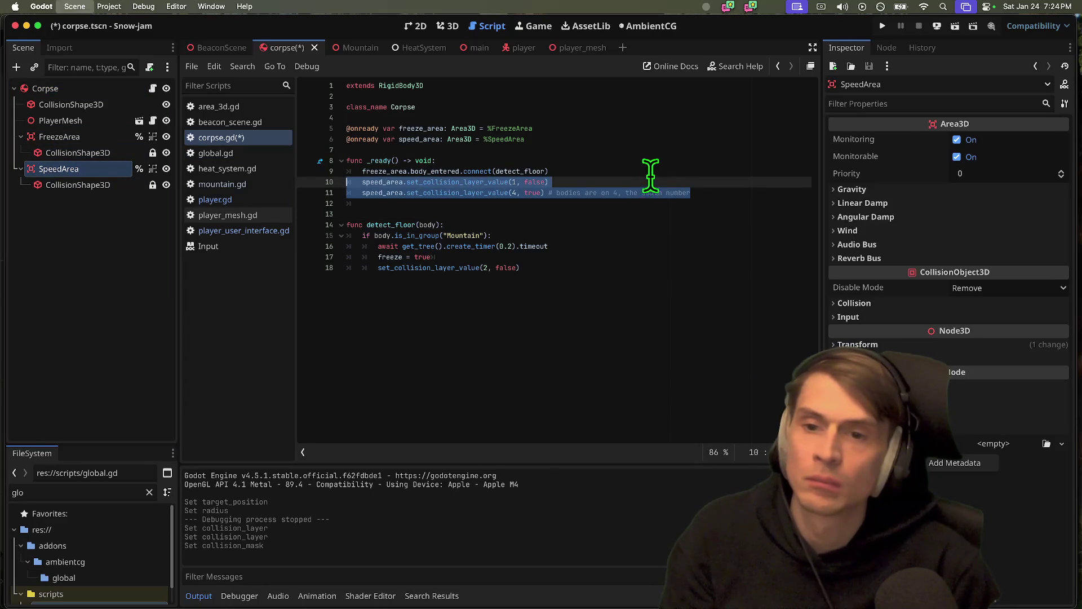
pyautogui.press('super+k')
pyautogui.click(588, 162)
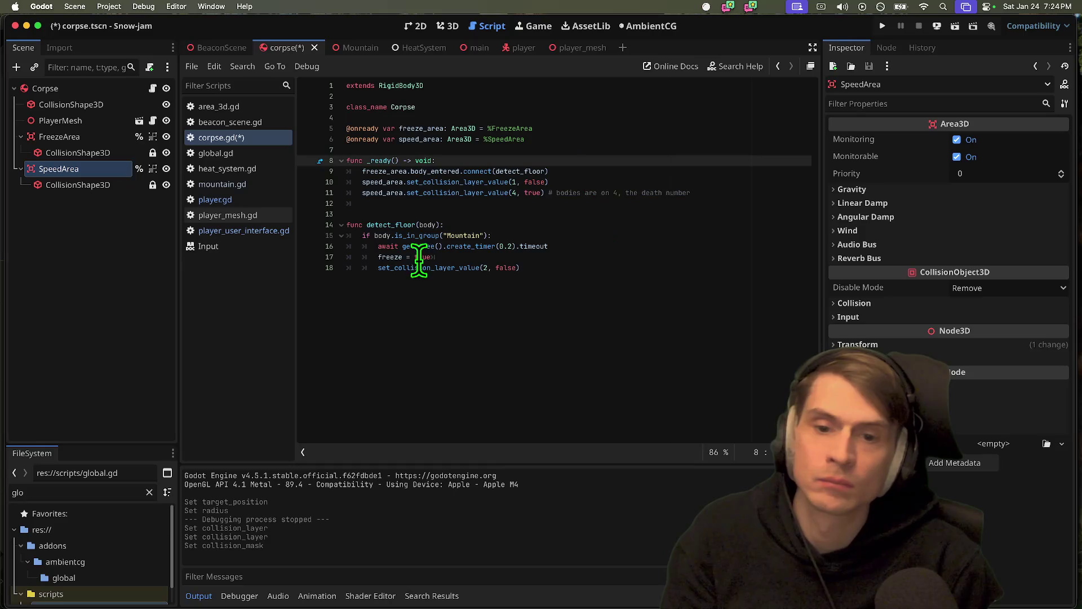
pyautogui.doubleClick(403, 267)
pyautogui.click(667, 164)
pyautogui.press('Down')
pyautogui.press('Down')
pyautogui.press('Home')
pyautogui.press('Return')
pyautogui.press('Up')
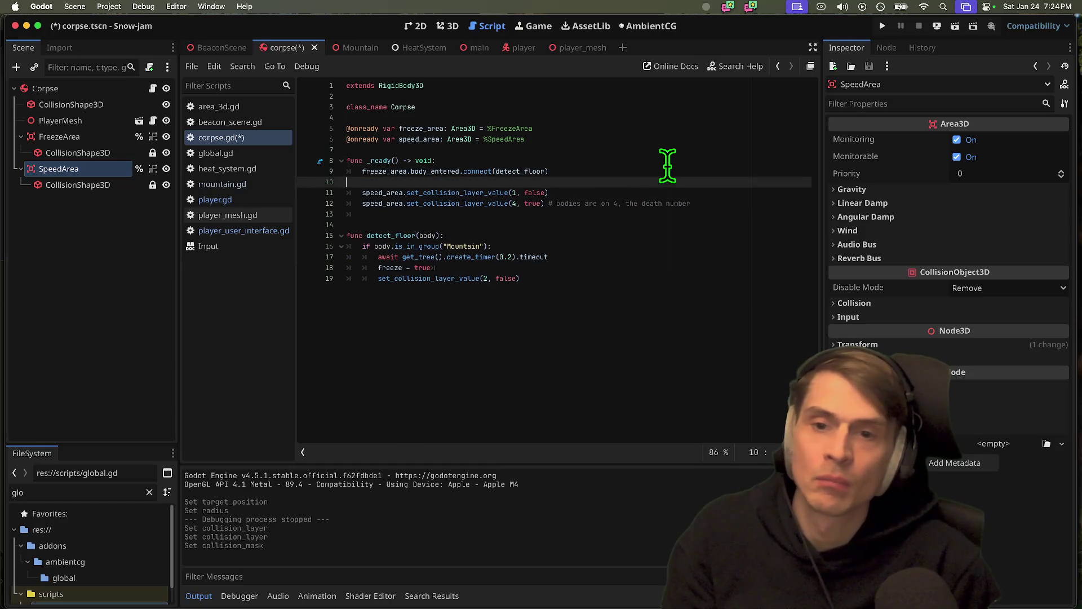
pyautogui.hotkey('shift', 'Tab')
# Move the layer 4 comment onto line 10 and delete the two speed_area lines
pyautogui.moveTo(546, 204); pyautogui.dragTo(754, 203)
pyautogui.press('BackSpace')
pyautogui.click(683, 182)
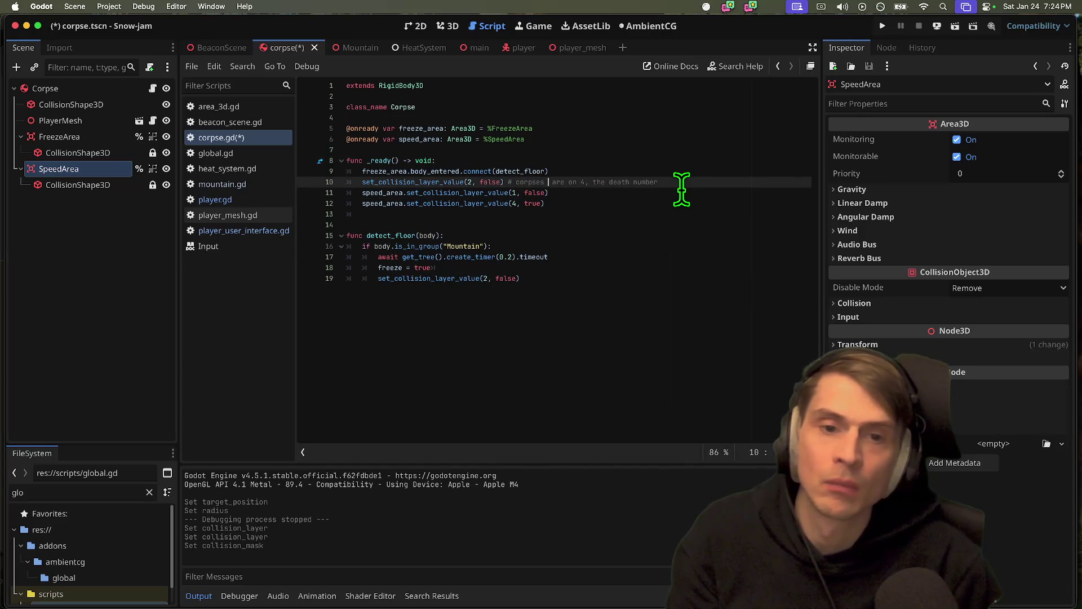
pyautogui.hotkey('shift', 'Down')
pyautogui.hotkey('shift', 'Down')
pyautogui.press('BackSpace')
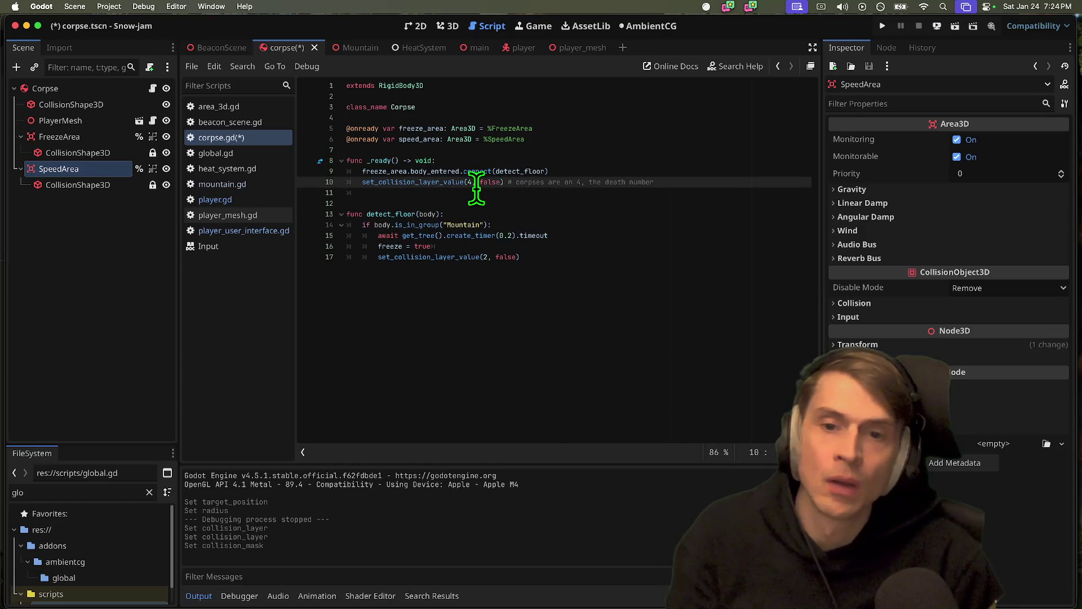
# Duplicate the call for layers 2 and 4 set true with comments, save, and run
pyautogui.tripleClick(493, 180)
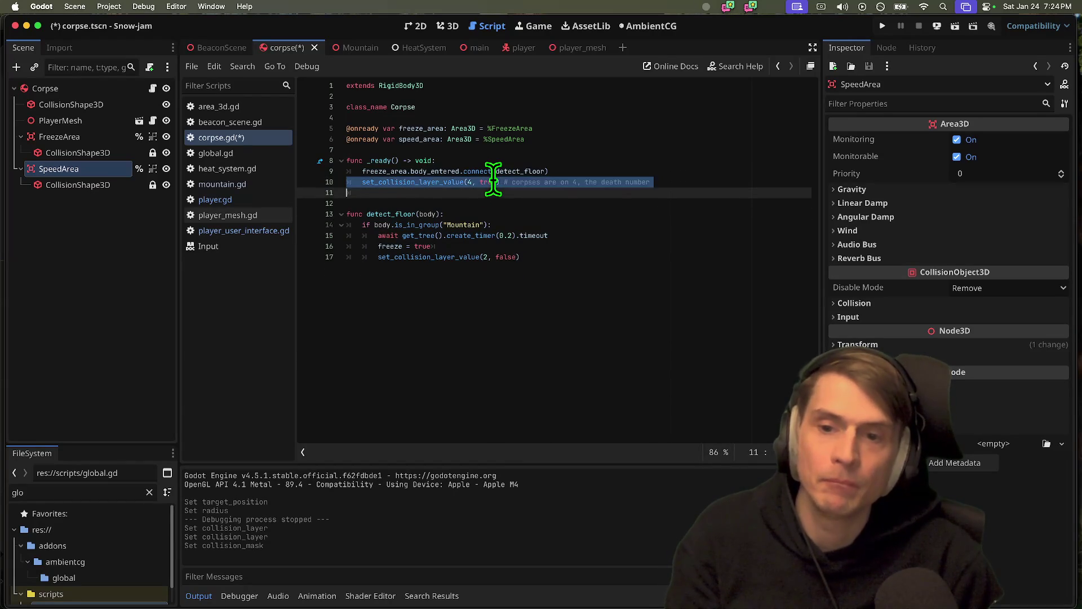
pyautogui.click(481, 182)
pyautogui.press('super+shift+d')
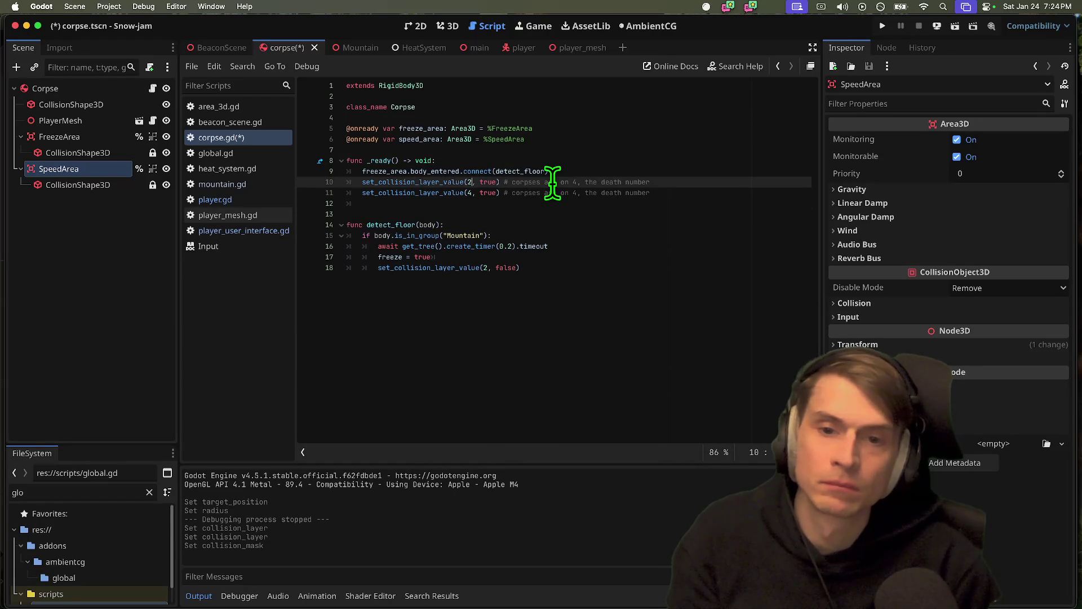
pyautogui.moveTo(558, 181)
pyautogui.mouseDown()
pyautogui.moveTo(720, 175)
pyautogui.moveTo(714, 191)
pyautogui.mouseUp()
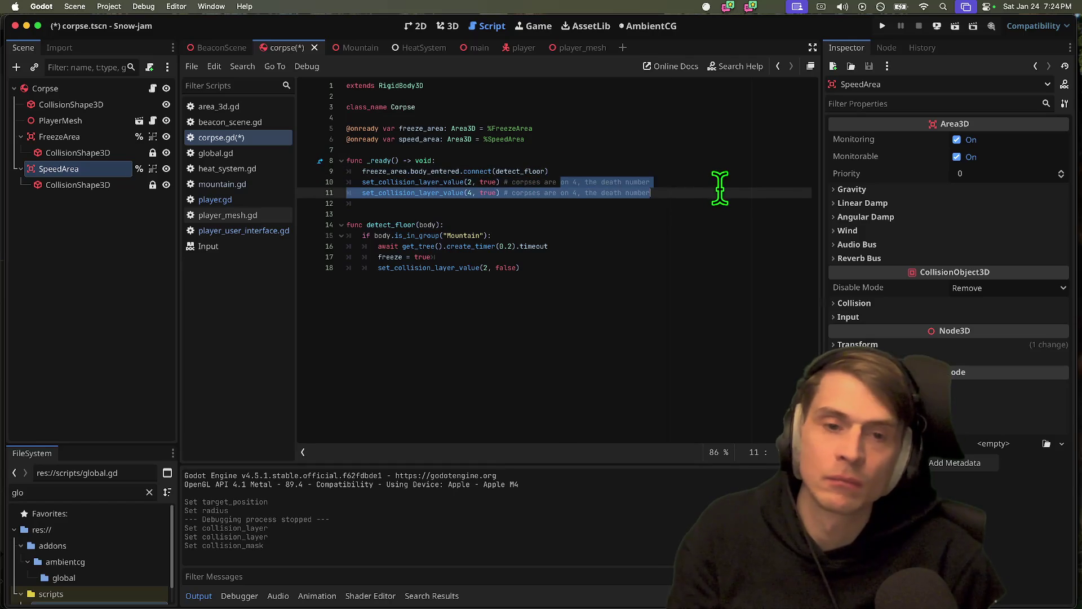
pyautogui.click(710, 182)
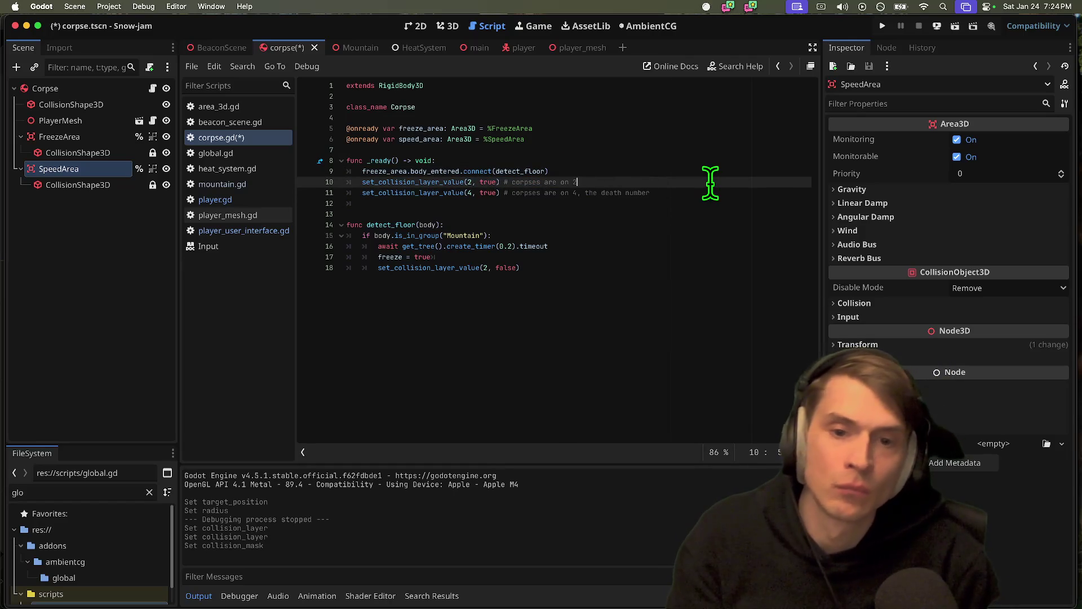
pyautogui.click(689, 197)
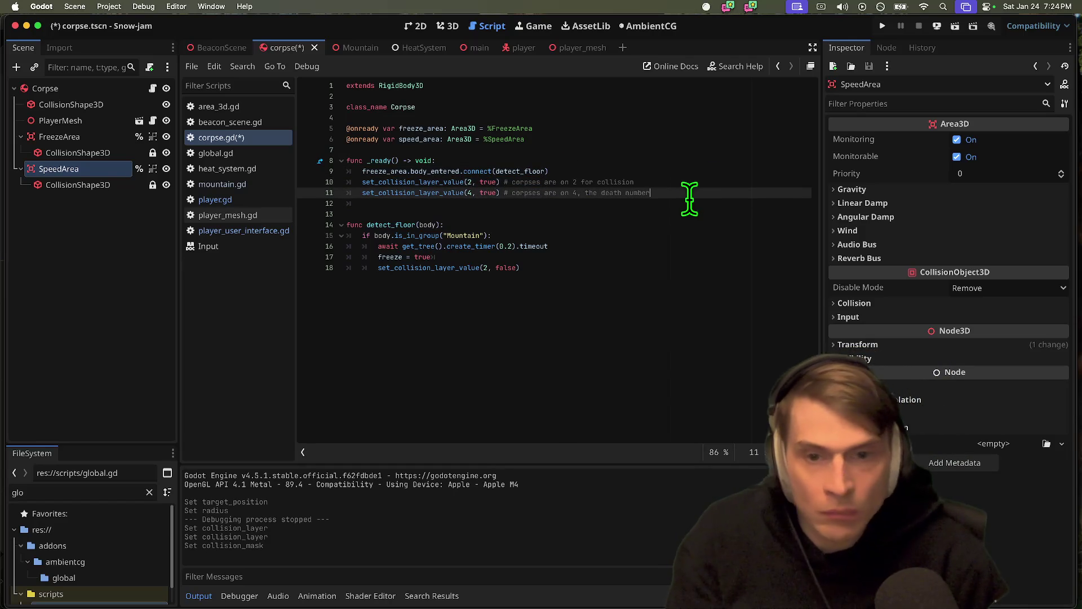
pyautogui.press('super+s')
pyautogui.press('super+b')
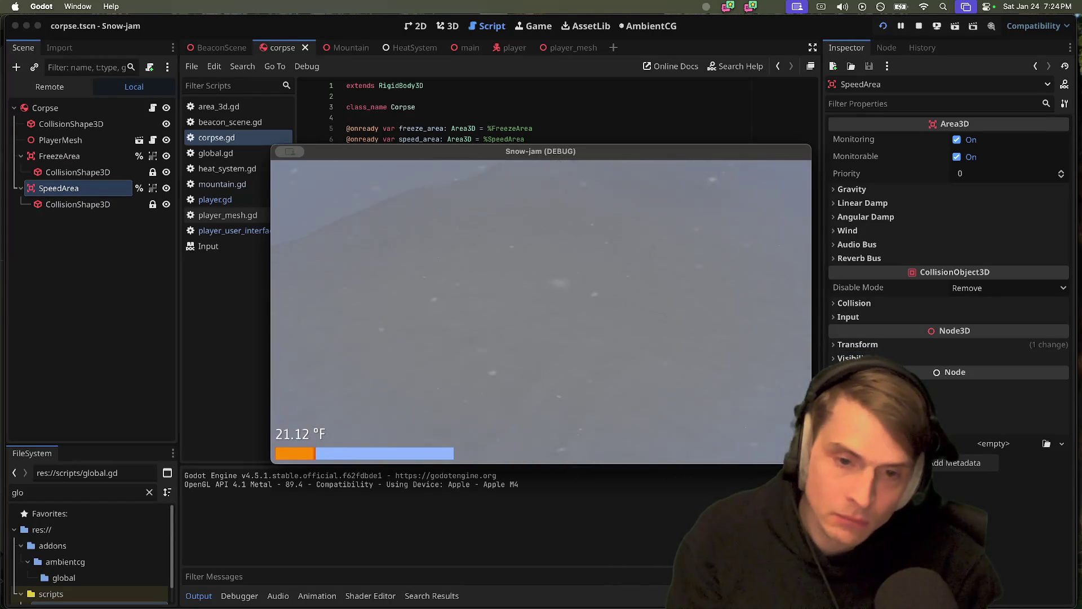
# Close the game, review corpse.gd's collision-layer calls, and run the project again
pyautogui.press('super+q')
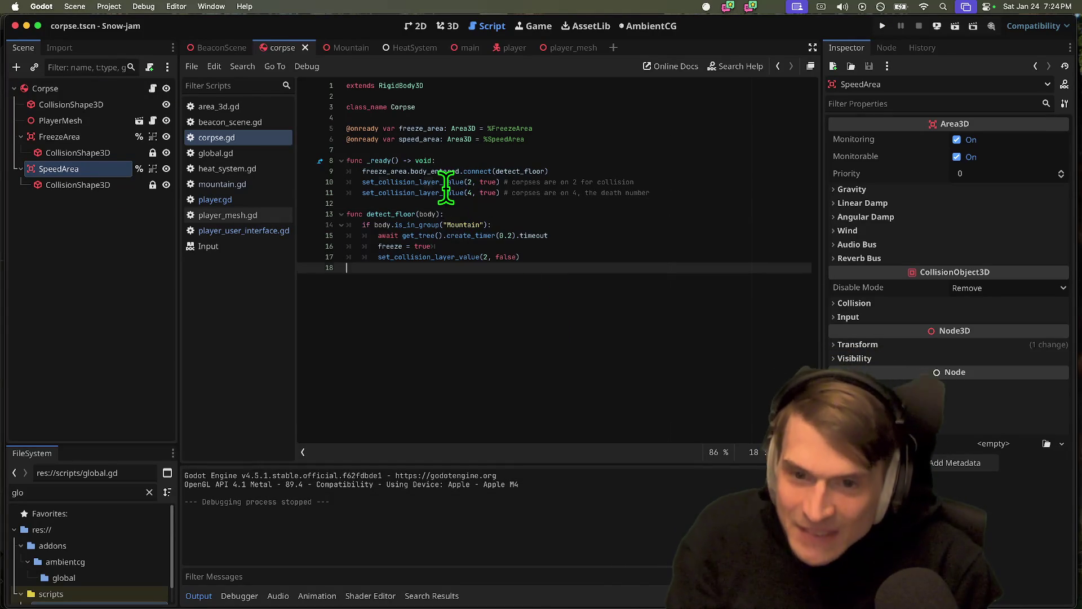
pyautogui.doubleClick(447, 182)
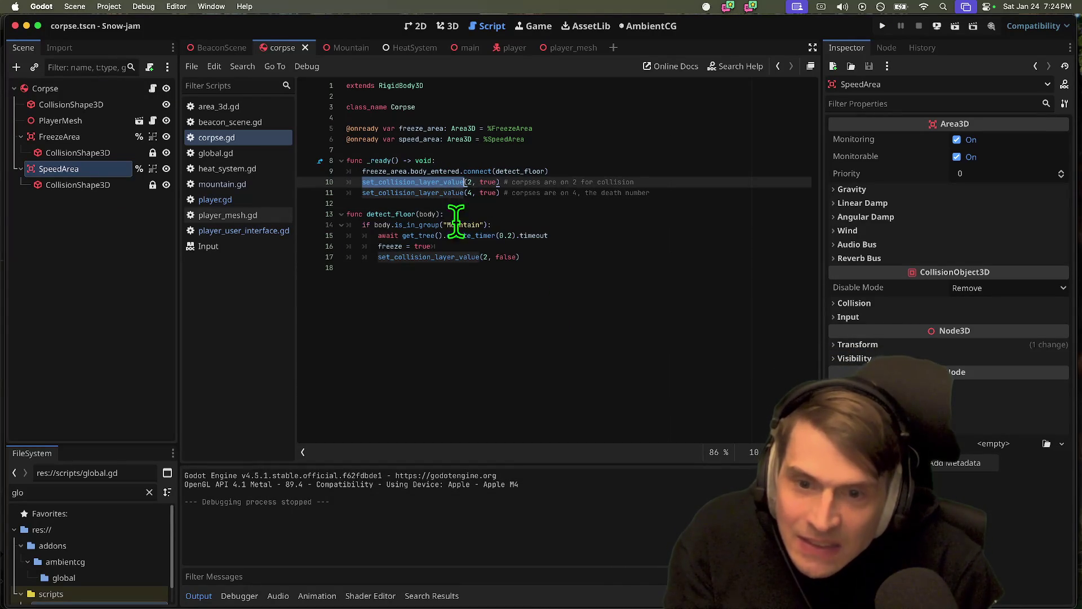
pyautogui.click(497, 308)
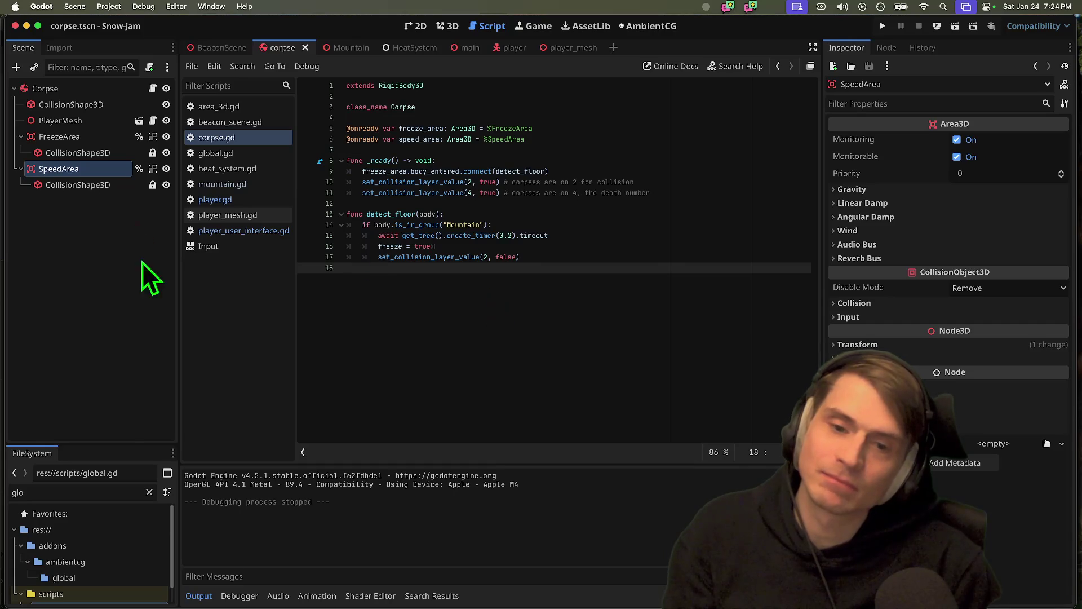
pyautogui.doubleClick(509, 257)
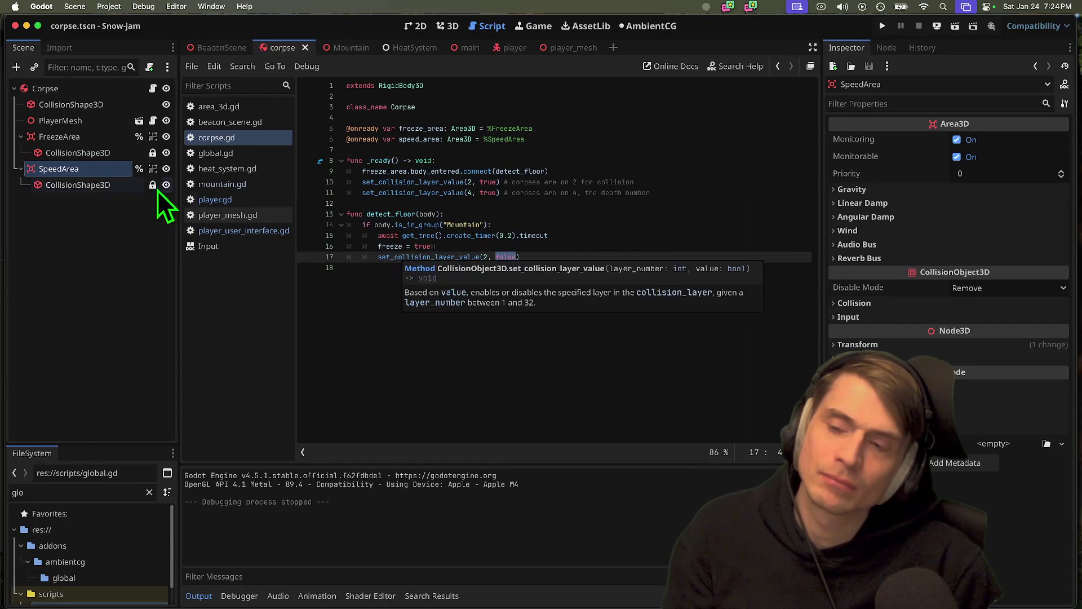
pyautogui.click(624, 269)
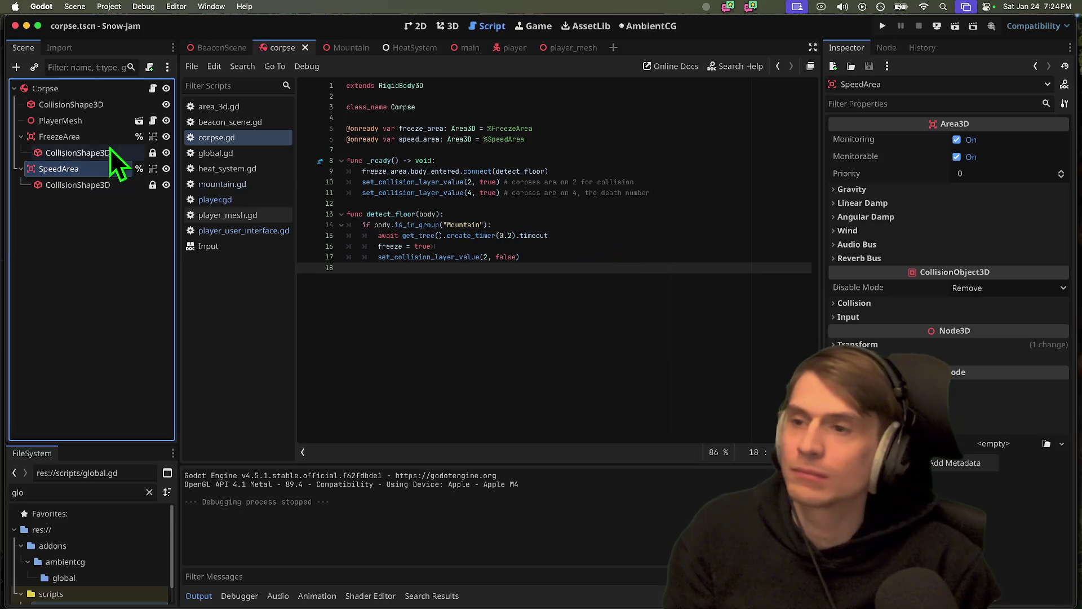
pyautogui.click(141, 89)
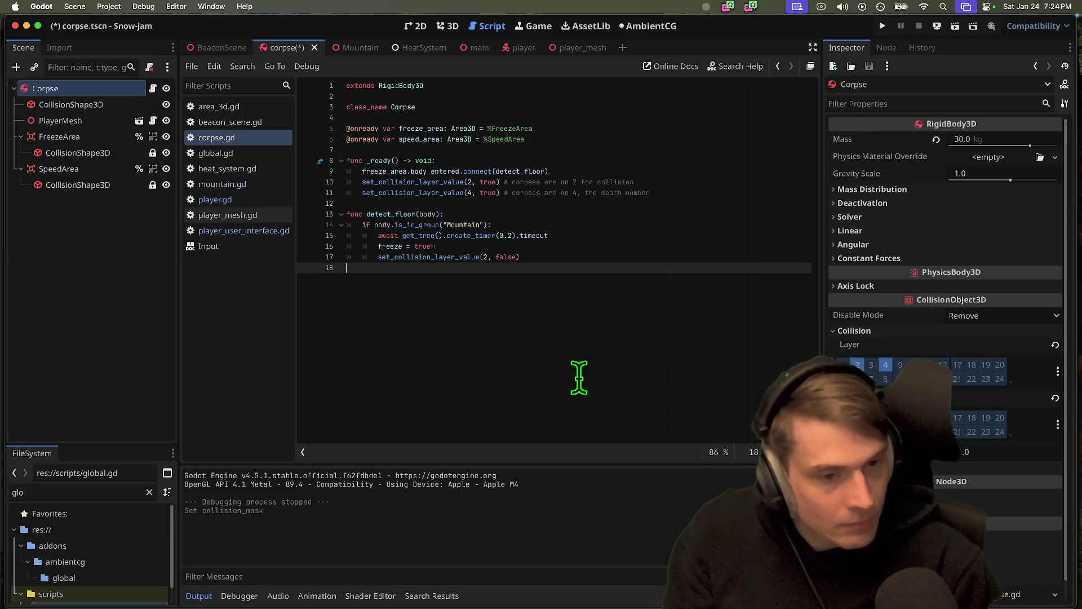
pyautogui.press('super+b')
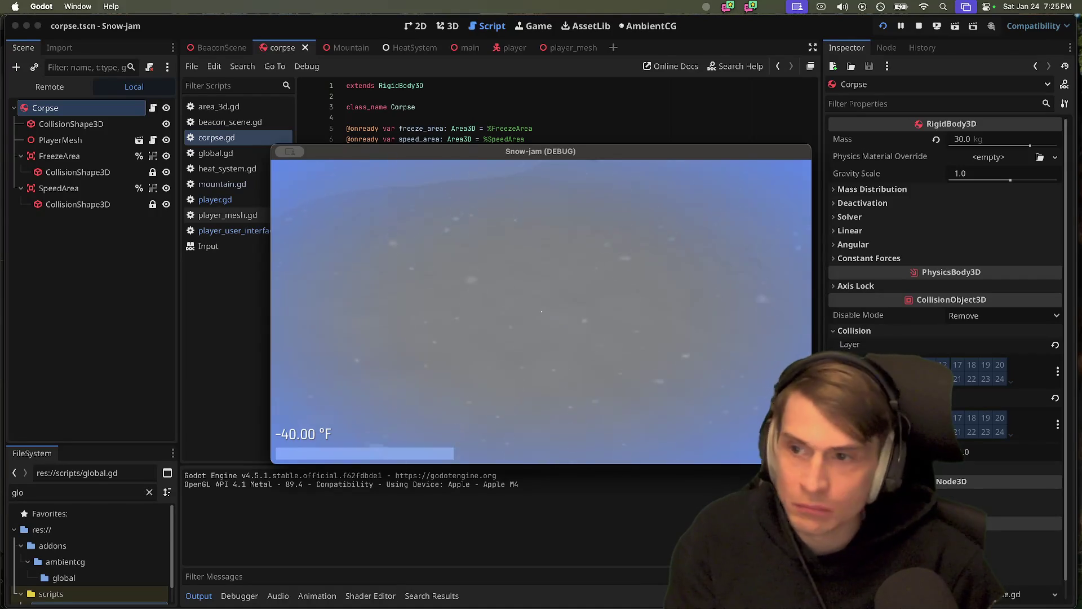
# Stop the game and inspect the player scene's CorpseDetectionShape Collide With settings
pyautogui.press('Escape')
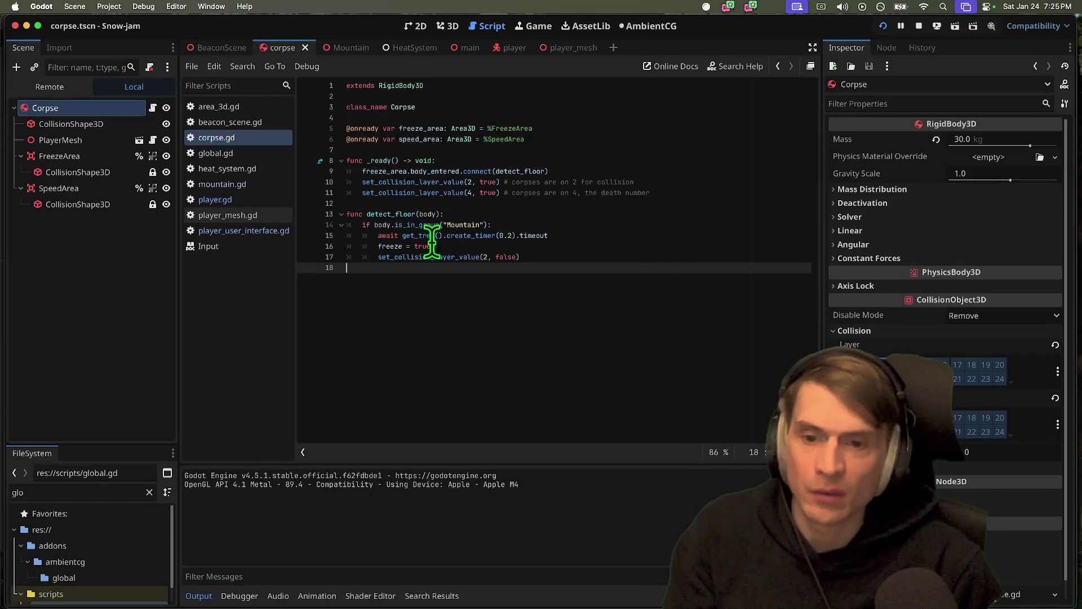
pyautogui.click(97, 190)
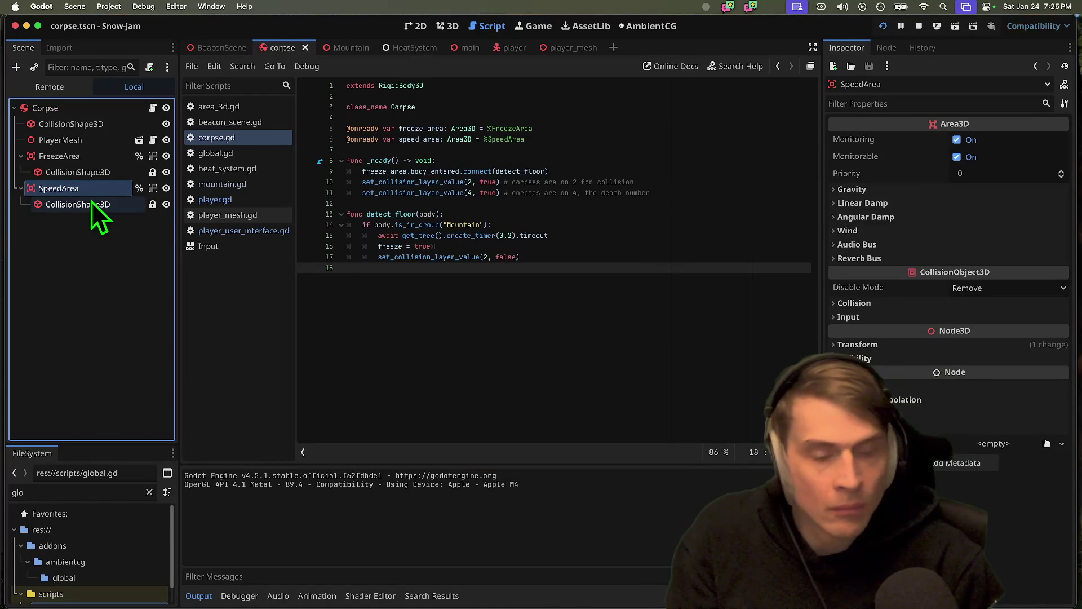
pyautogui.click(509, 47)
pyautogui.click(84, 111)
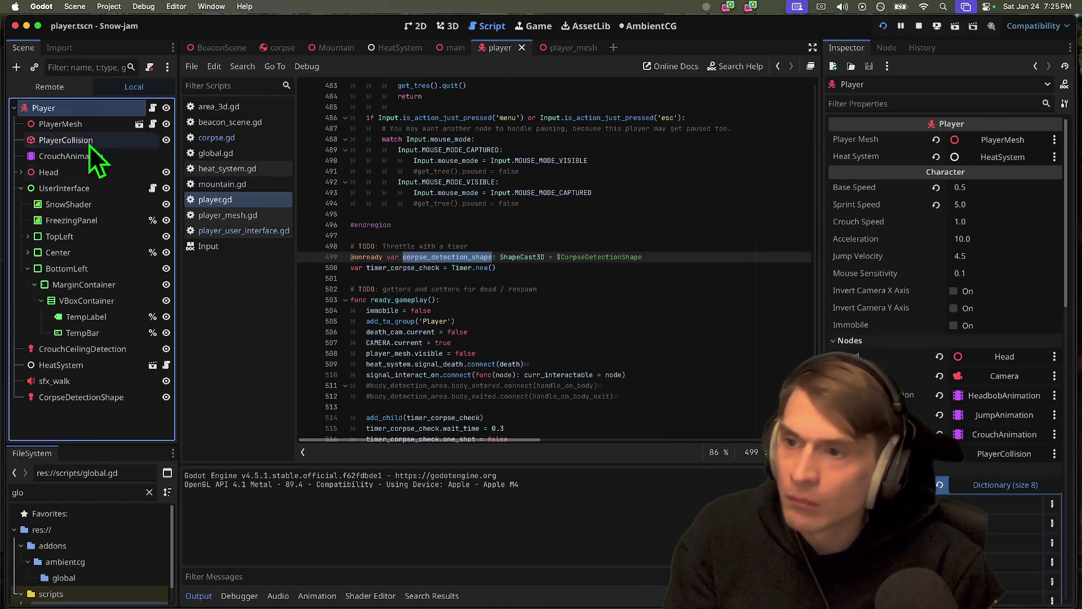
pyautogui.click(82, 397)
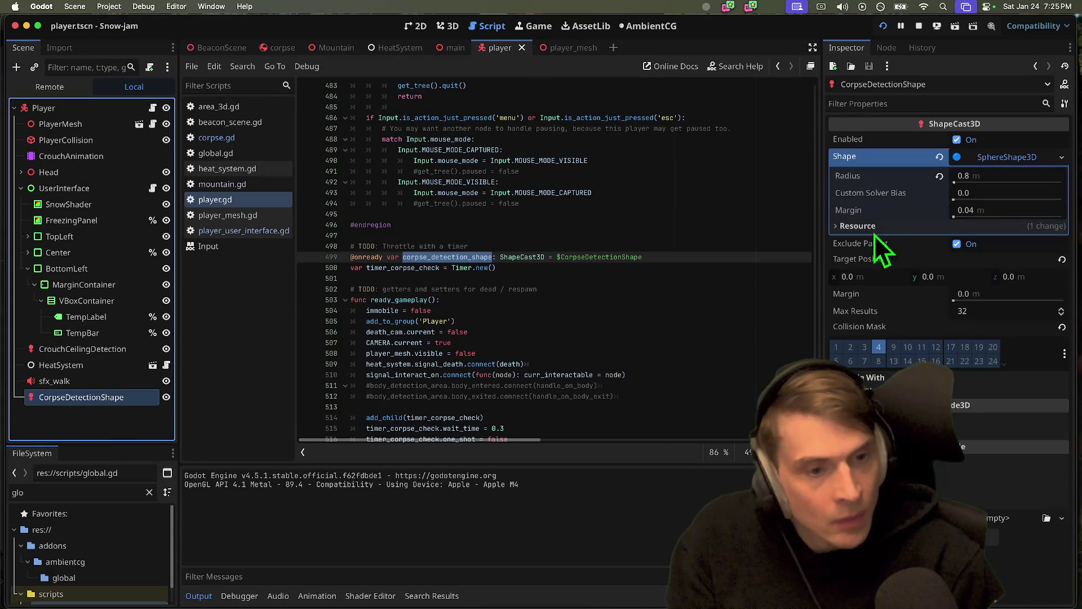
pyautogui.click(952, 378)
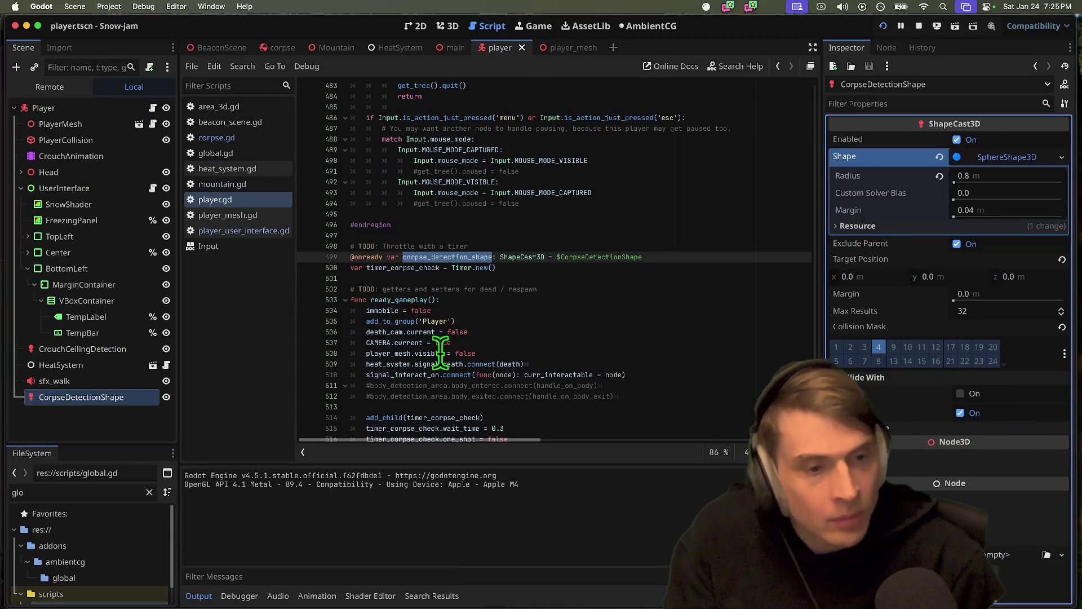
pyautogui.click(401, 343)
pyautogui.click(918, 26)
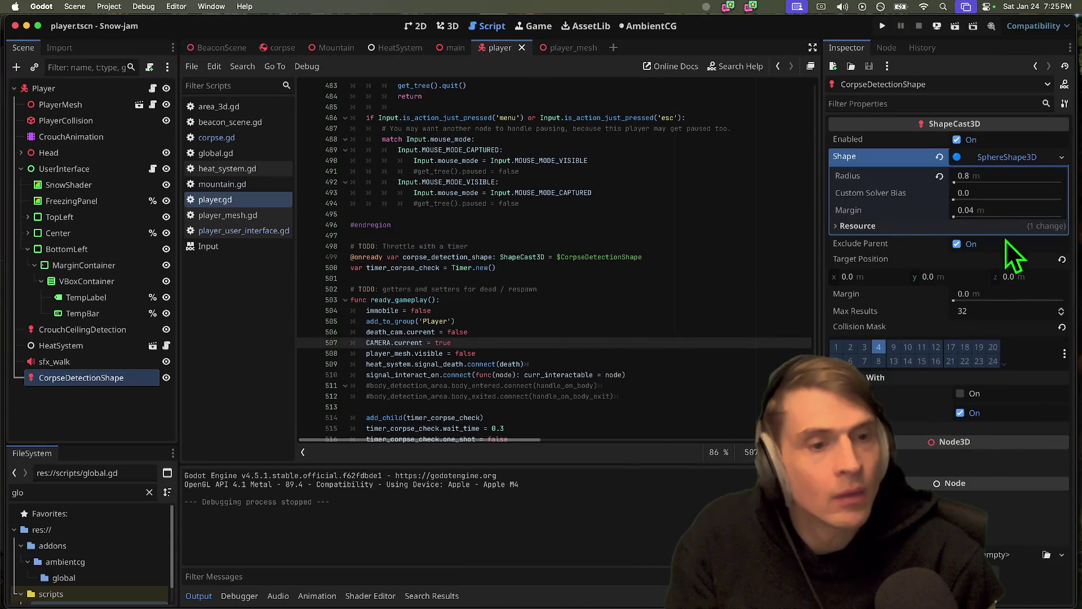
# Set the CorpseDetectionShape debug shape's custom colour to red (b10000)
pyautogui.click(981, 435)
pyautogui.click(1020, 444)
pyautogui.click(997, 287)
# Turn on Debug > Visible Collision Shapes, then test-run the game and stop it
pyautogui.click(74, 5)
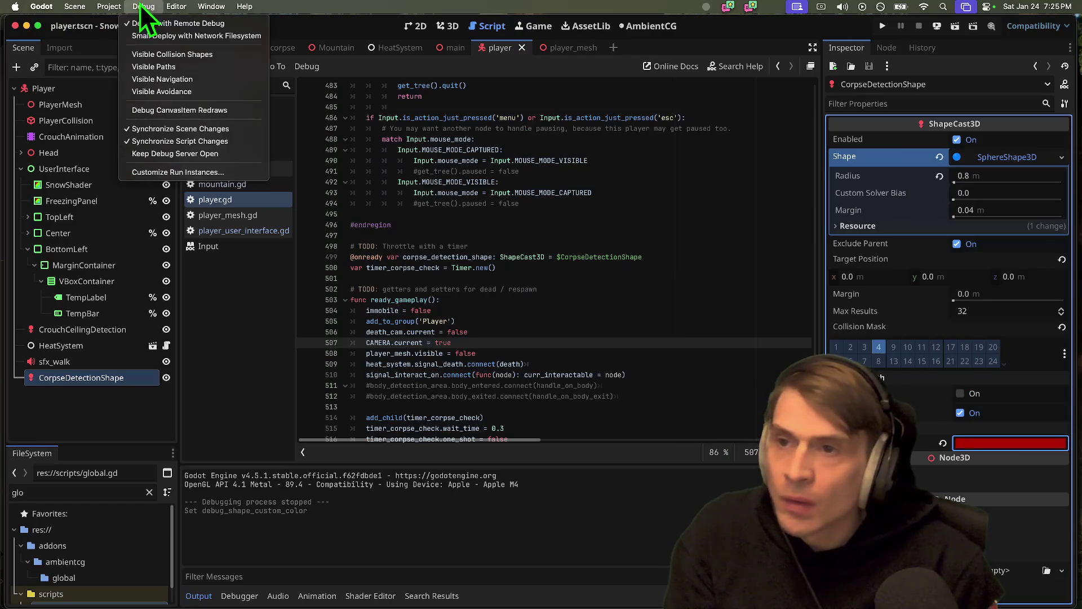
pyautogui.click(164, 55)
pyautogui.press('super+b')
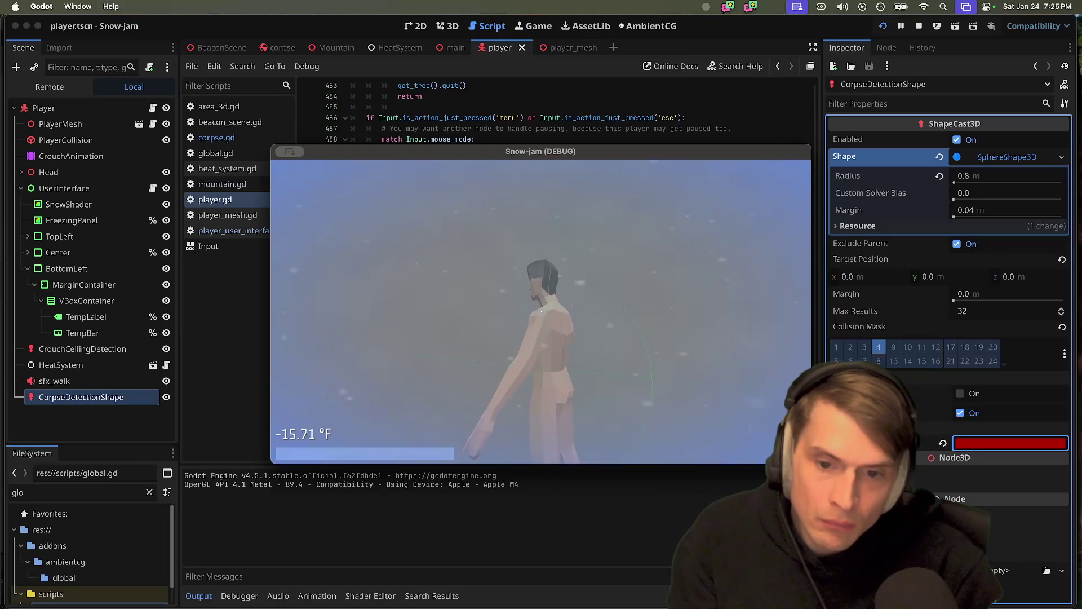
pyautogui.press('super+q')
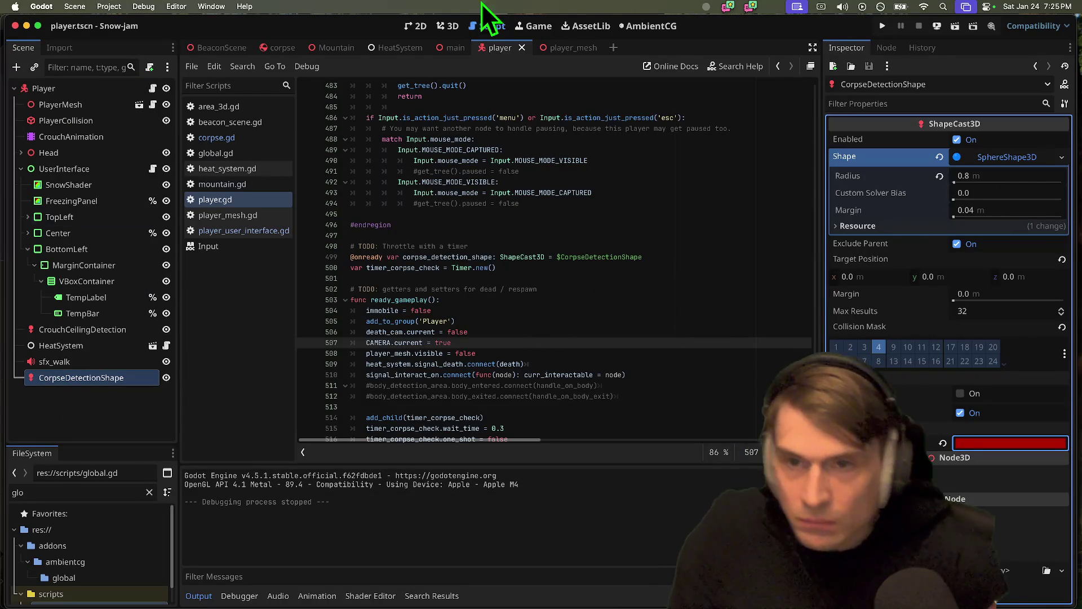
# In the 3D view, undo a trial raise of the detection shape and set target position y to -1.0
pyautogui.click(447, 26)
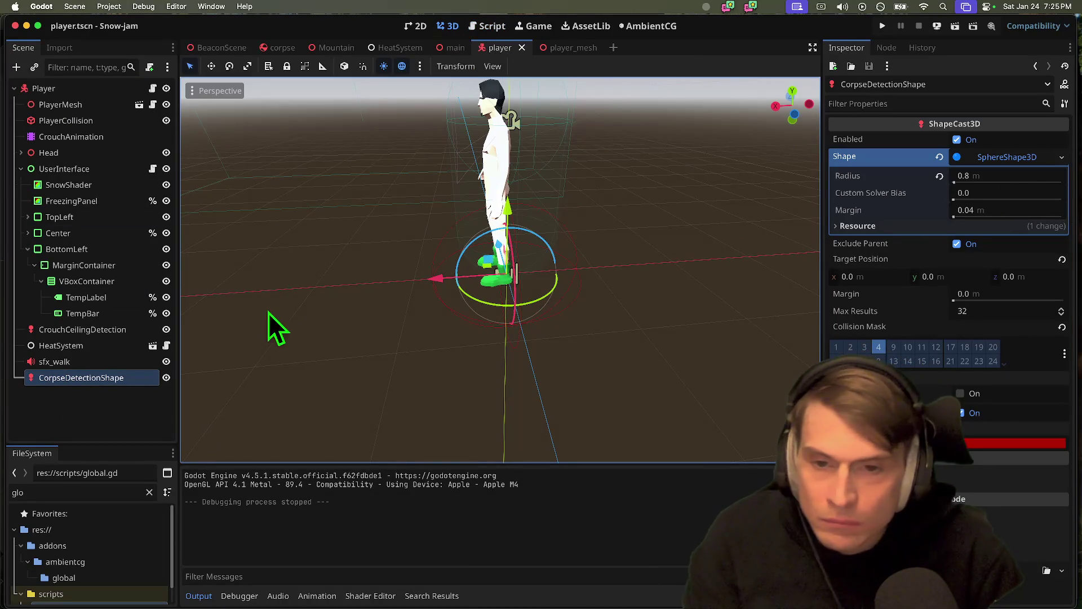
pyautogui.click(512, 198)
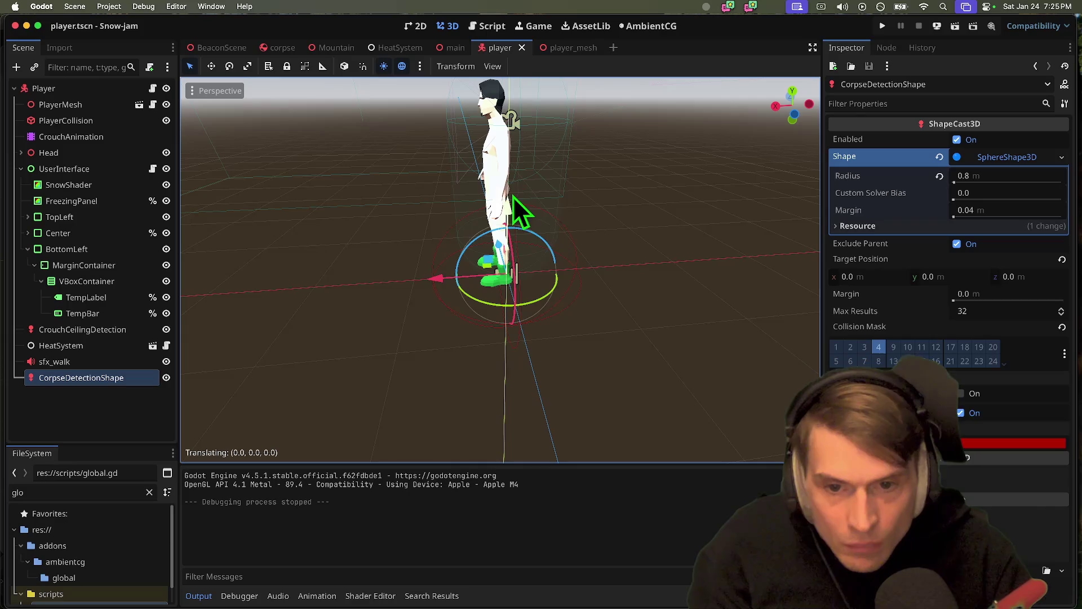
pyautogui.moveTo(519, 180)
pyautogui.mouseDown()
pyautogui.moveTo(511, 201)
pyautogui.moveTo(530, 154)
pyautogui.mouseUp()
pyautogui.press('super+z')
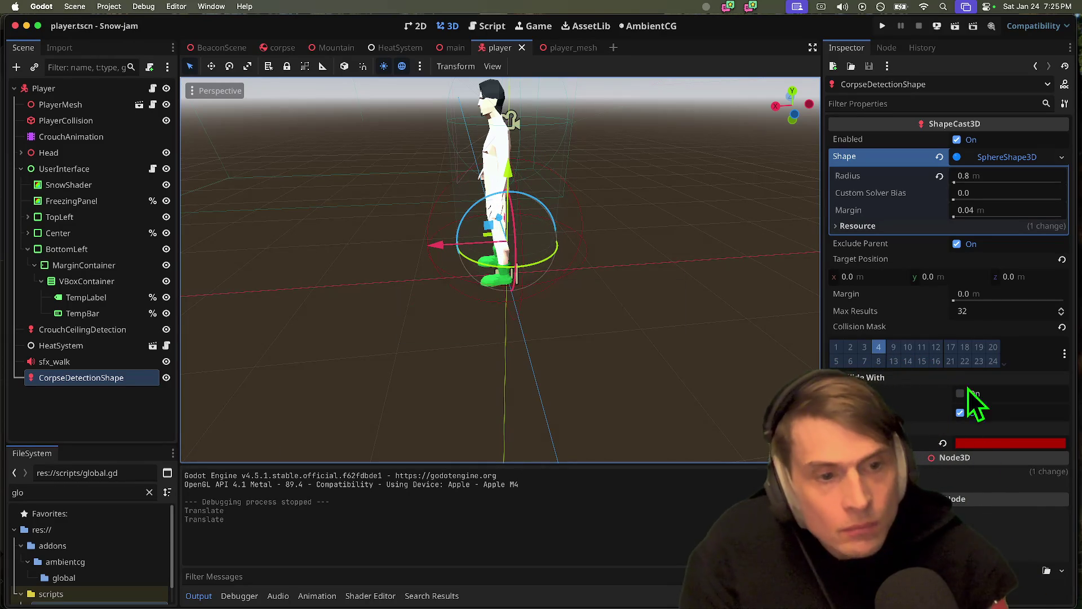
pyautogui.click(981, 292)
pyautogui.click(969, 276)
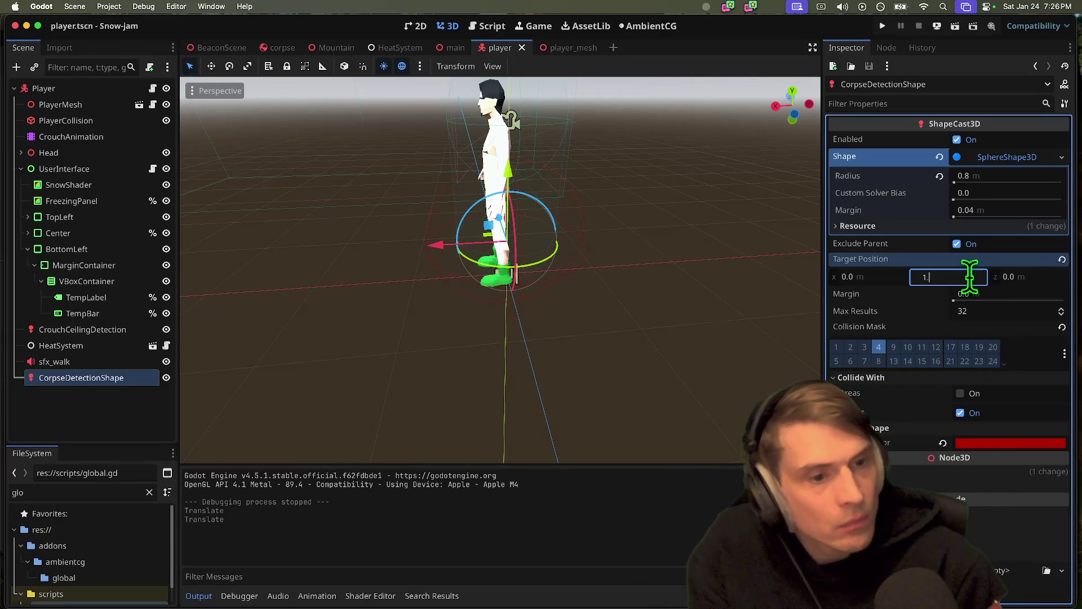
pyautogui.press('Return')
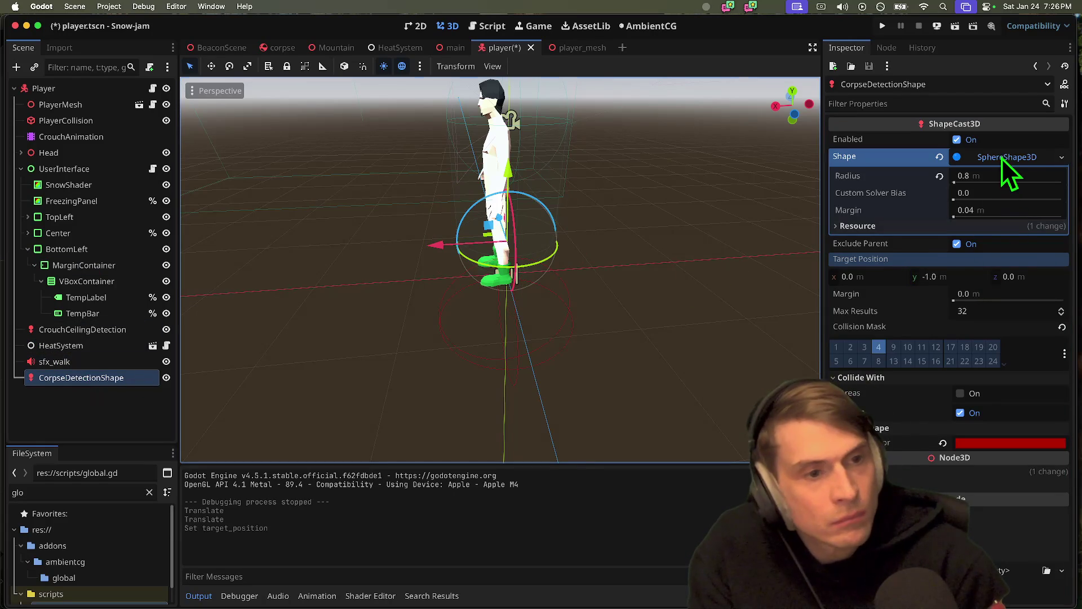
# Change the detection shape to a BoxShape3D, keeping target position y at -1.0 and Exclude Parent on
pyautogui.click(1002, 158)
pyautogui.click(1061, 157)
pyautogui.click(1036, 222)
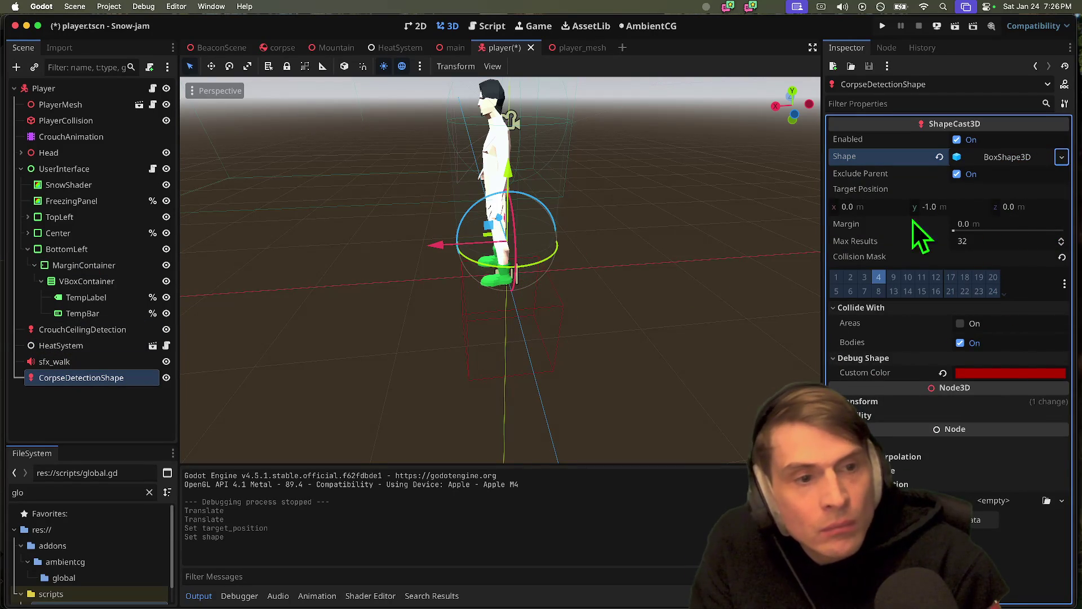
pyautogui.click(969, 205)
pyautogui.write('0')
pyautogui.press('Return')
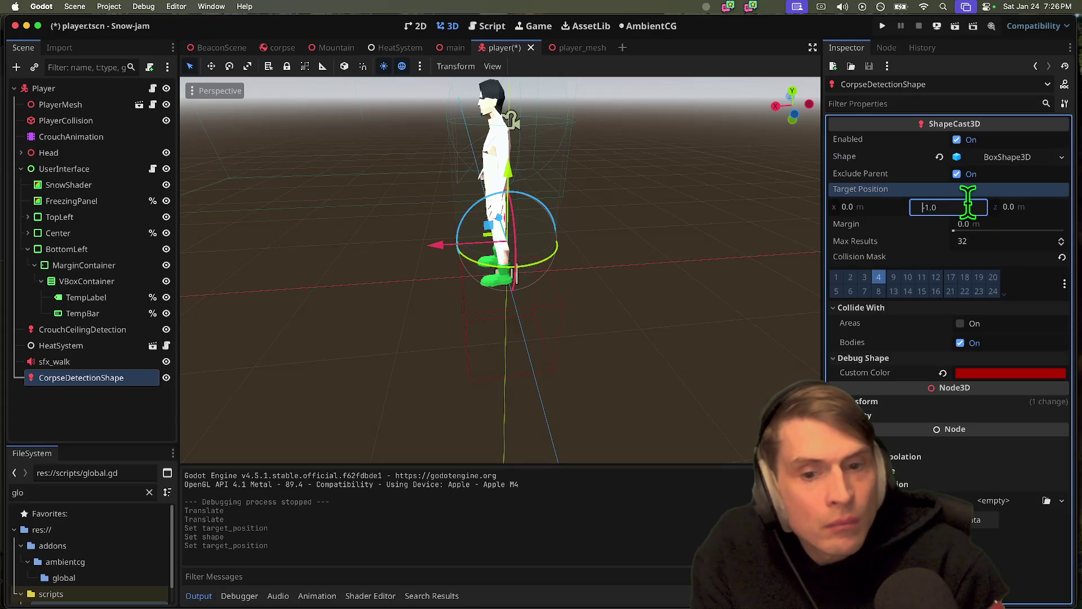
pyautogui.hotkey('ctrl', 'z')
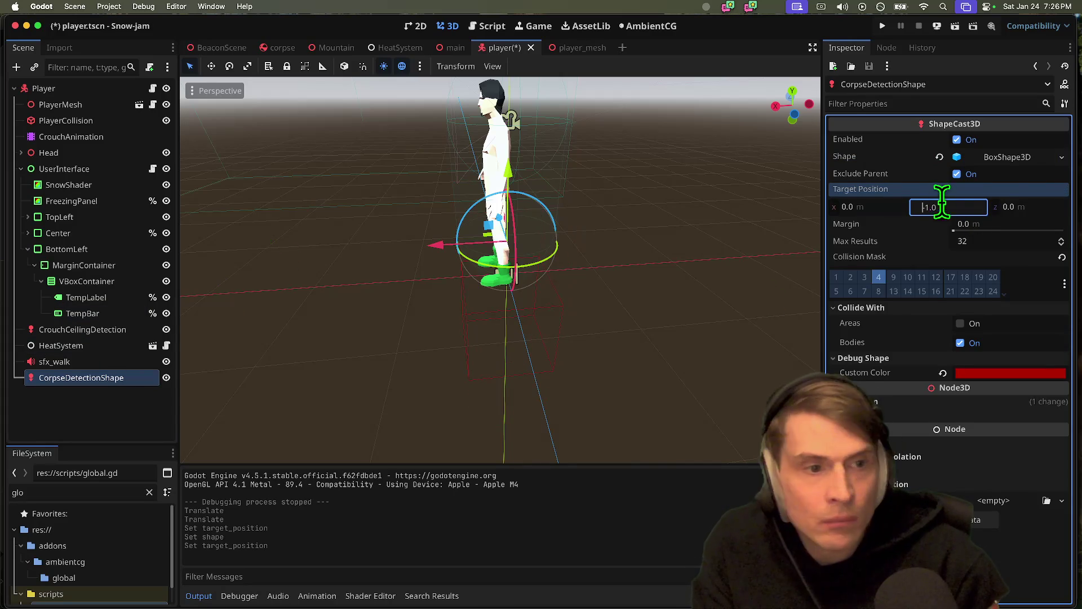
pyautogui.click(1031, 172)
pyautogui.click(1031, 161)
pyautogui.click(995, 159)
# Set the box height to 2.0 for a 1×2×1 m box, then test-run the game and stop it
pyautogui.click(1018, 170)
pyautogui.click(1018, 162)
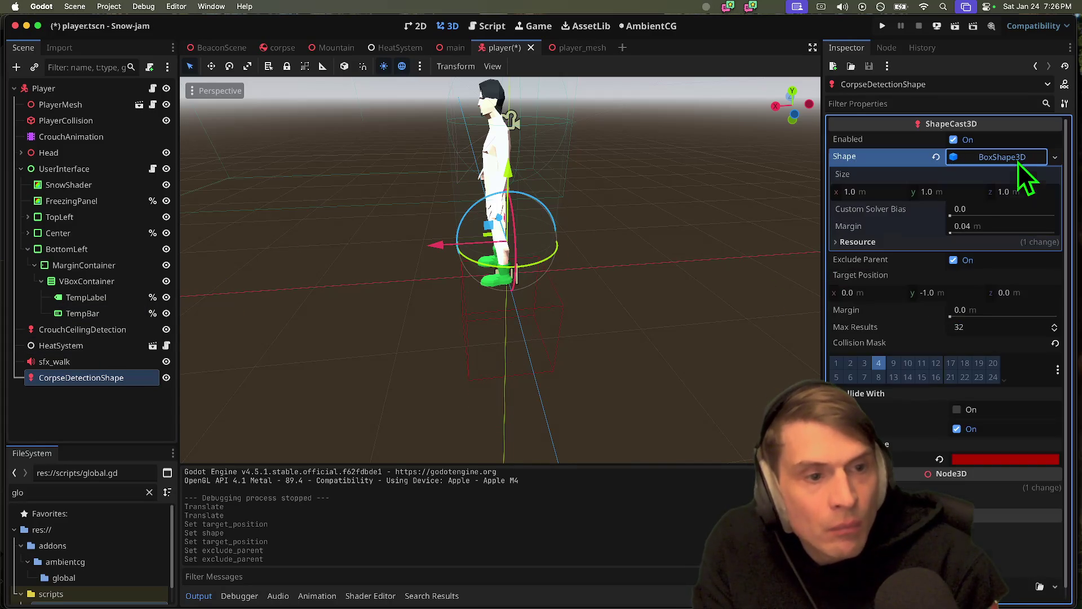
pyautogui.click(948, 192)
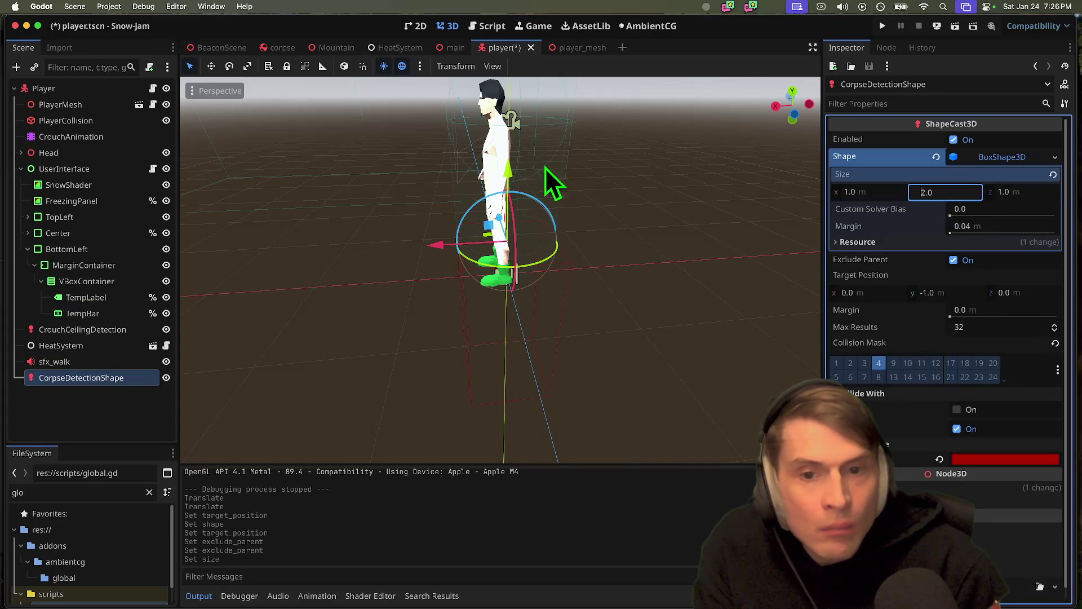
pyautogui.press('Return')
pyautogui.press('super+b')
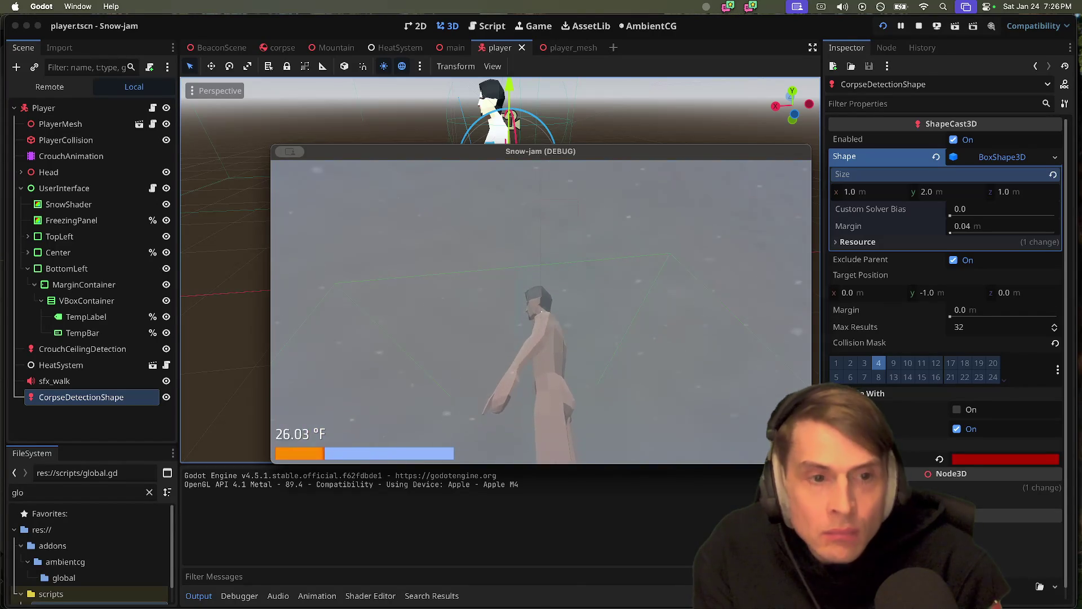
pyautogui.press('super+q')
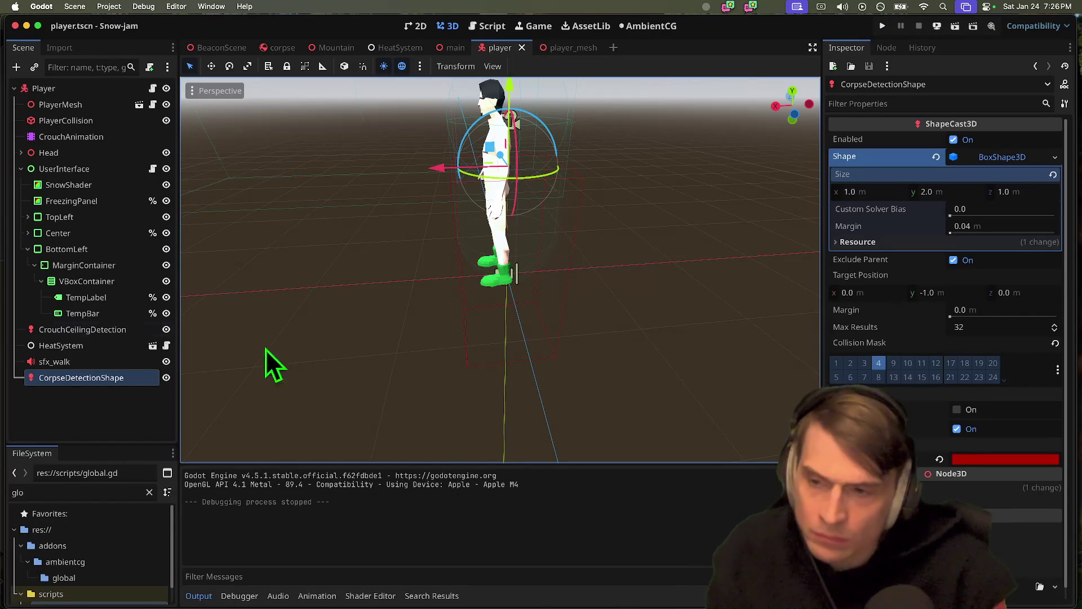
# Reselect the CorpseDetectionShape node and open the Player's script
pyautogui.click(97, 363)
pyautogui.click(116, 377)
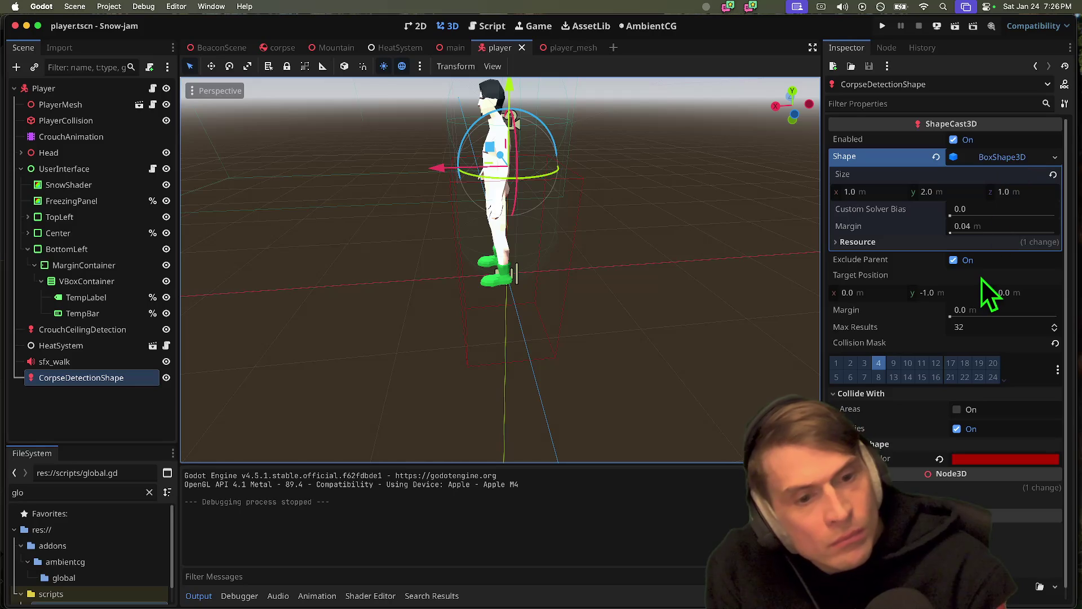
pyautogui.scroll(-1, 982, 278)
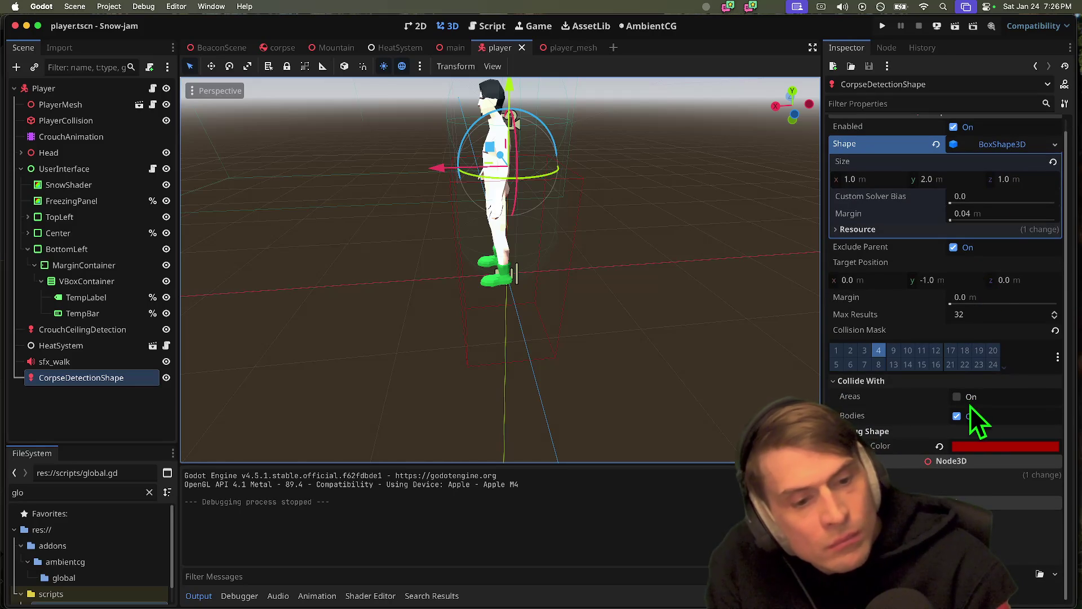
pyautogui.click(153, 88)
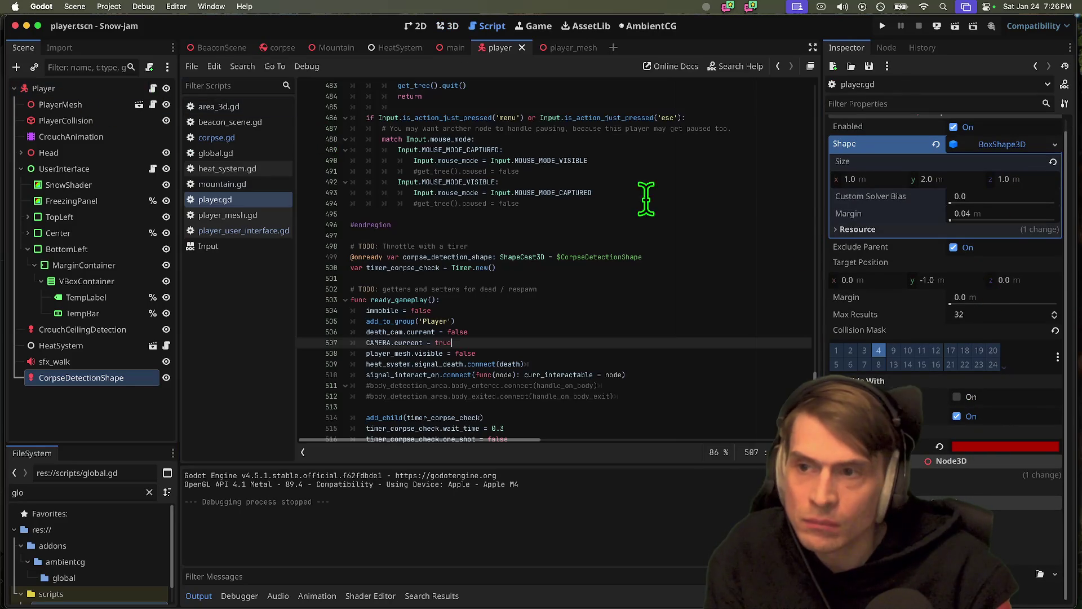
# Review the is_colliding check and where handle_check_corpse is connected in ready_gameplay
pyautogui.scroll(-20, 811, 361)
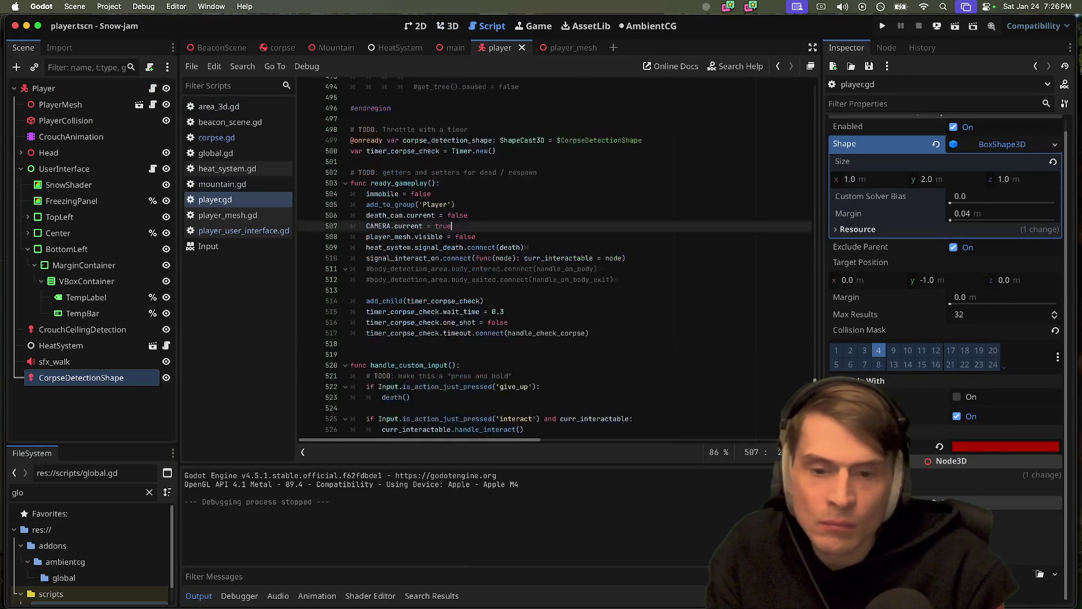
pyautogui.click(692, 408)
pyautogui.click(691, 375)
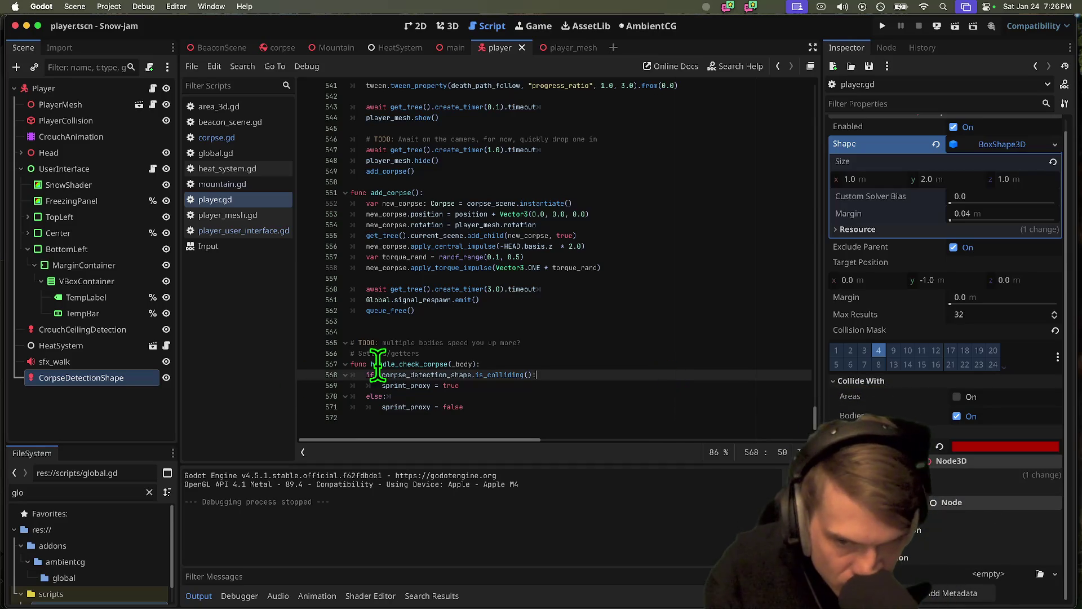
pyautogui.doubleClick(415, 364)
pyautogui.scroll(8, 570, 367)
pyautogui.scroll(3, 621, 170)
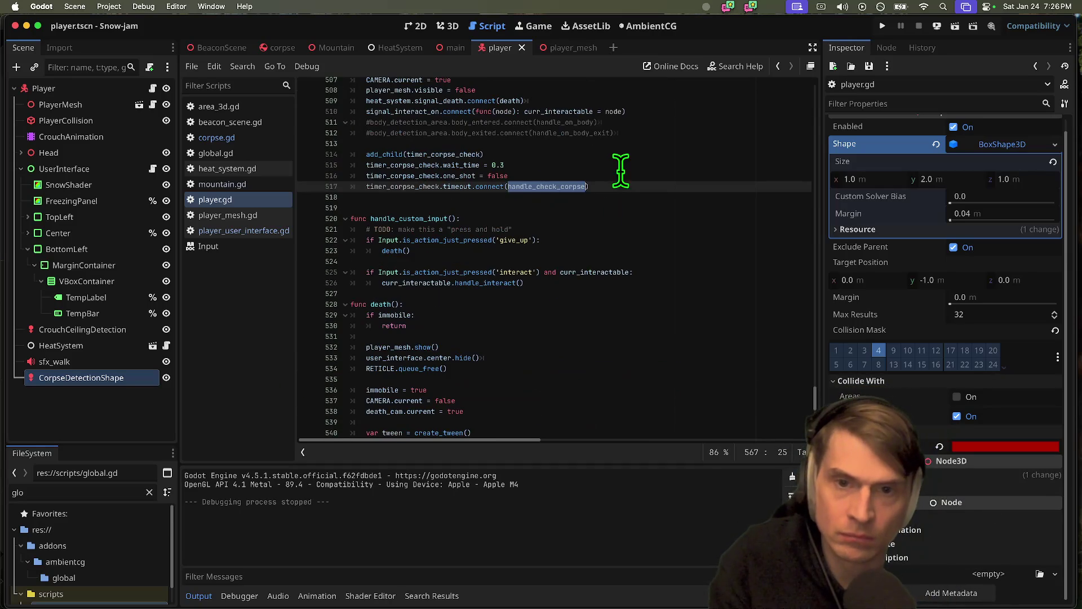
pyautogui.doubleClick(563, 175)
# Add timer_corpse_check.start() after the timeout connection and launch the game
pyautogui.click(400, 196)
pyautogui.scroll(3, 608, 152)
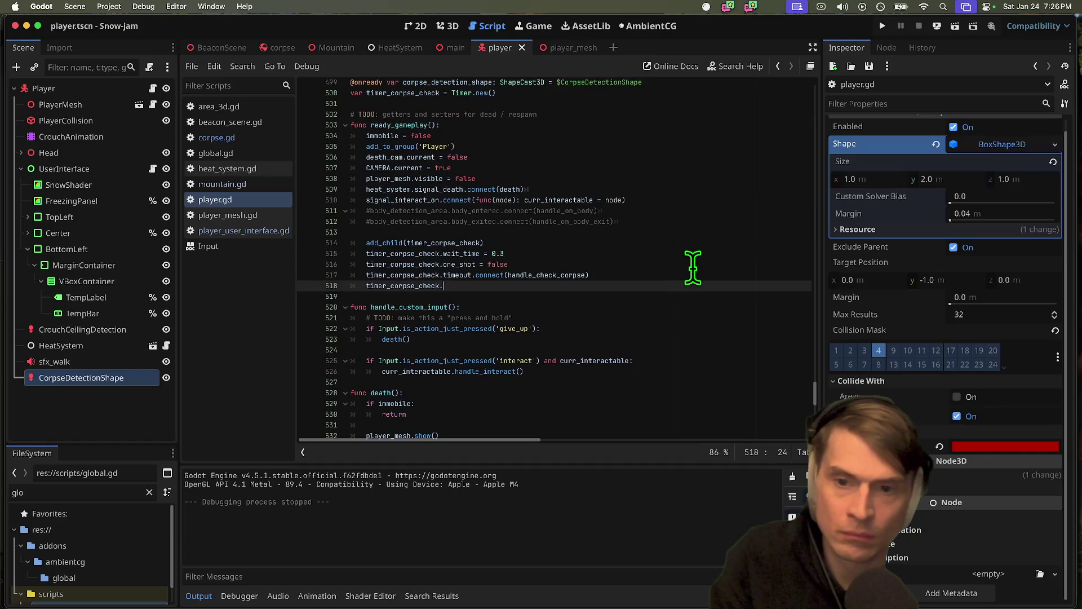
pyautogui.press('super+b')
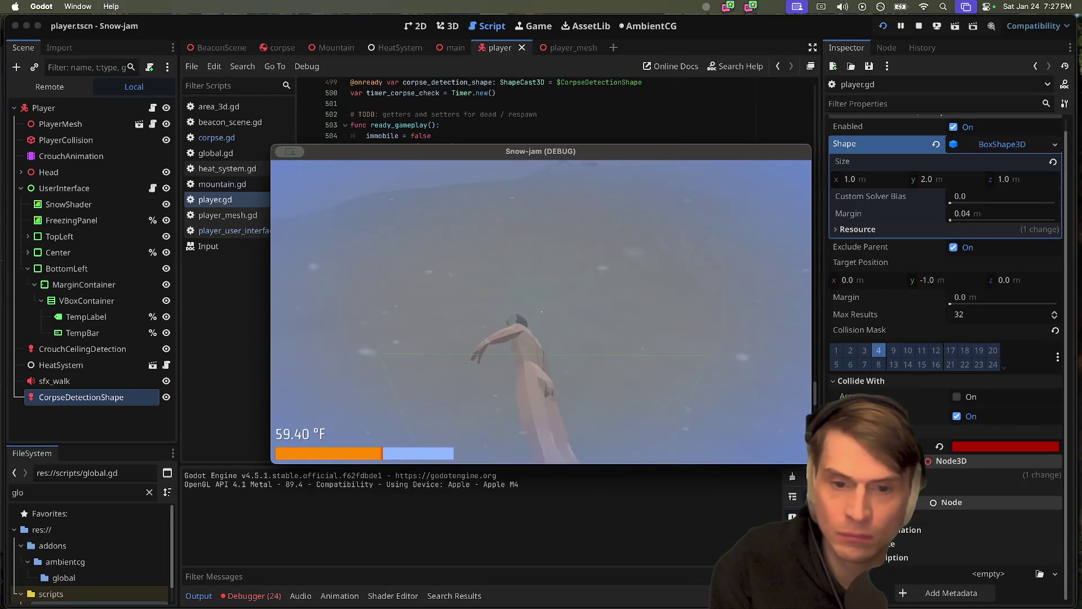
# Inspect the handle_check_corpse argument error in the Debugger's Errors list and stop the game
pyautogui.click(369, 526)
pyautogui.click(254, 595)
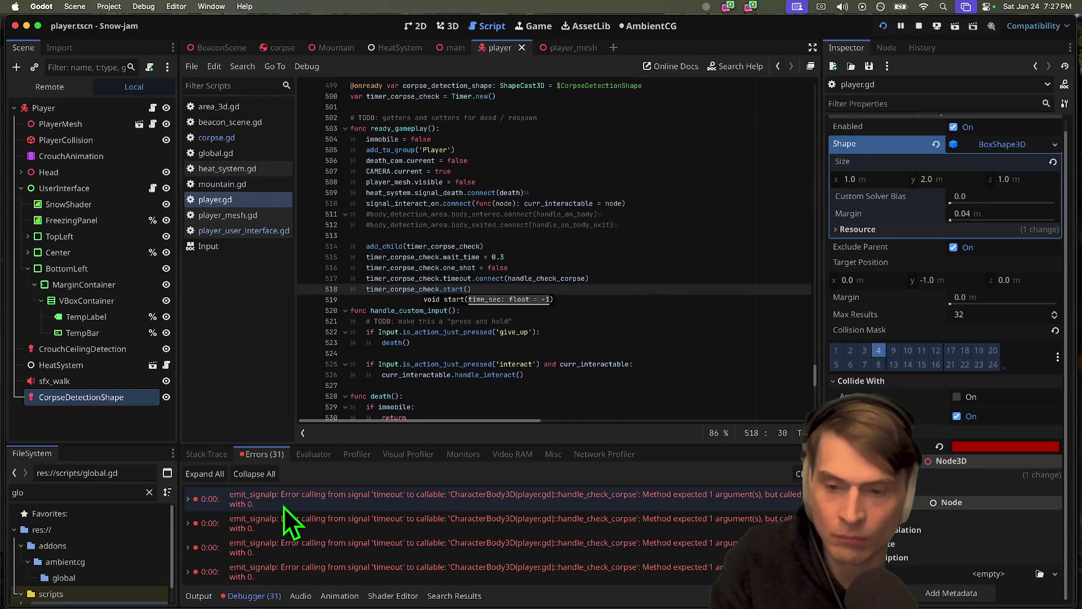
pyautogui.click(292, 506)
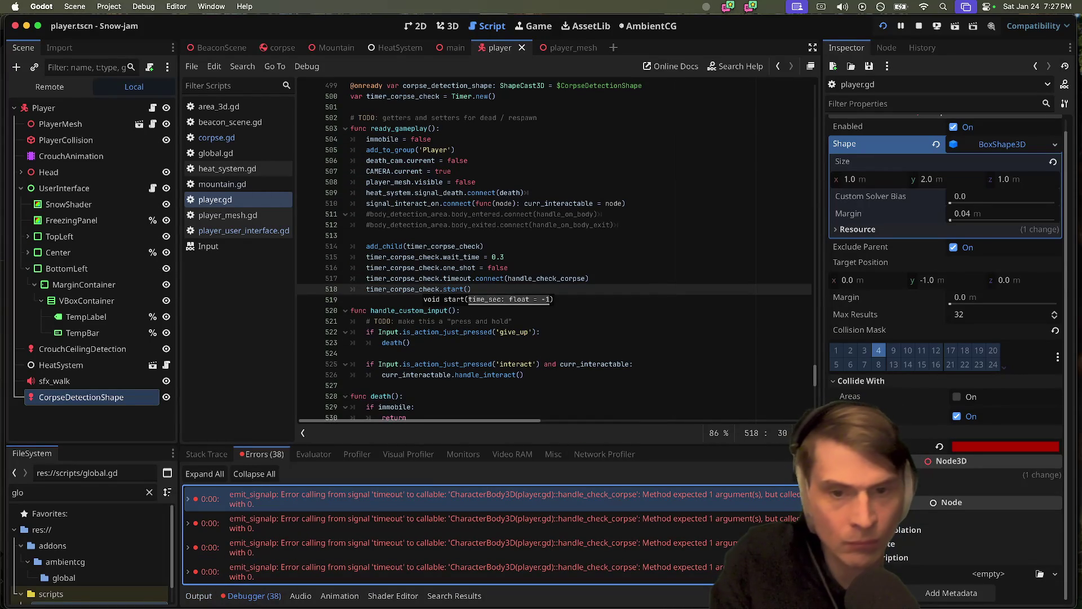
pyautogui.click(918, 26)
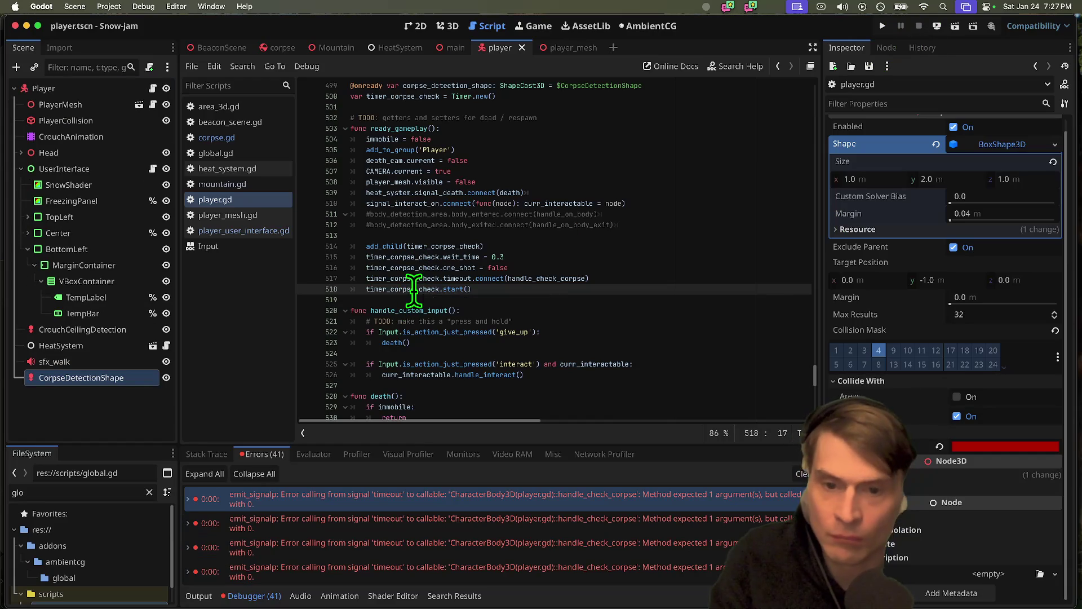
# Move timer_corpse_check.start() to the line right after wait_time
pyautogui.doubleClick(417, 288)
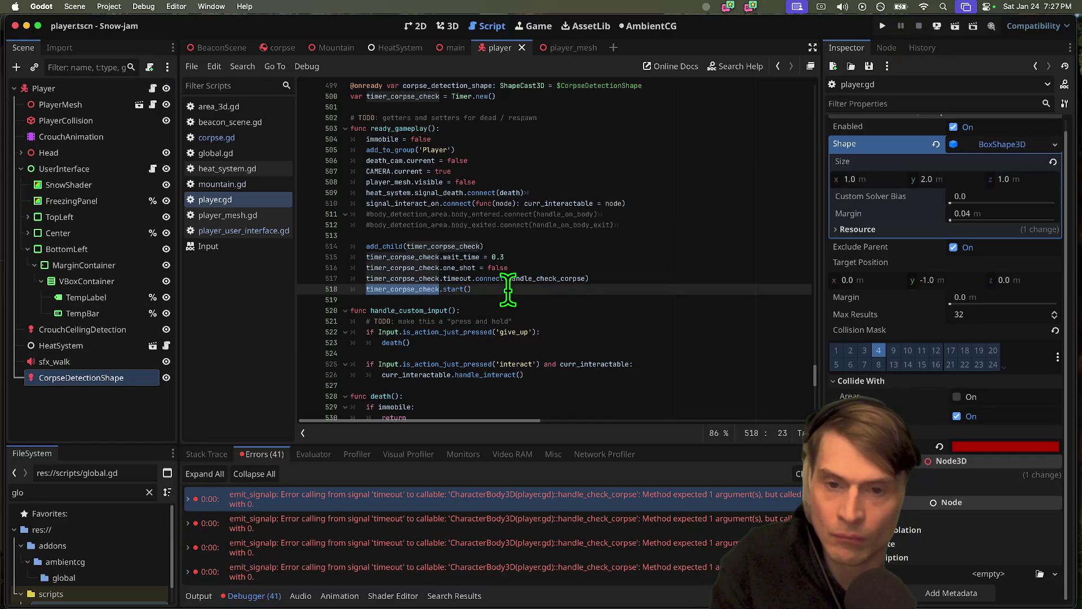
pyautogui.hotkey('ctrl', 'shift', 'k')
pyautogui.click(572, 257)
pyautogui.press('Return')
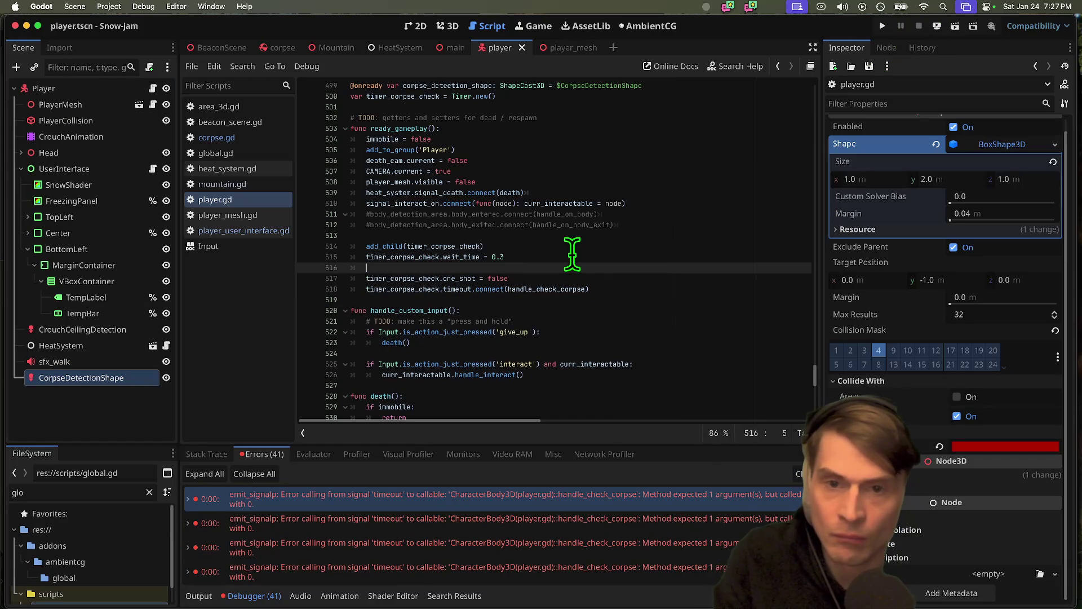
pyautogui.press('Return')
pyautogui.write('.s')
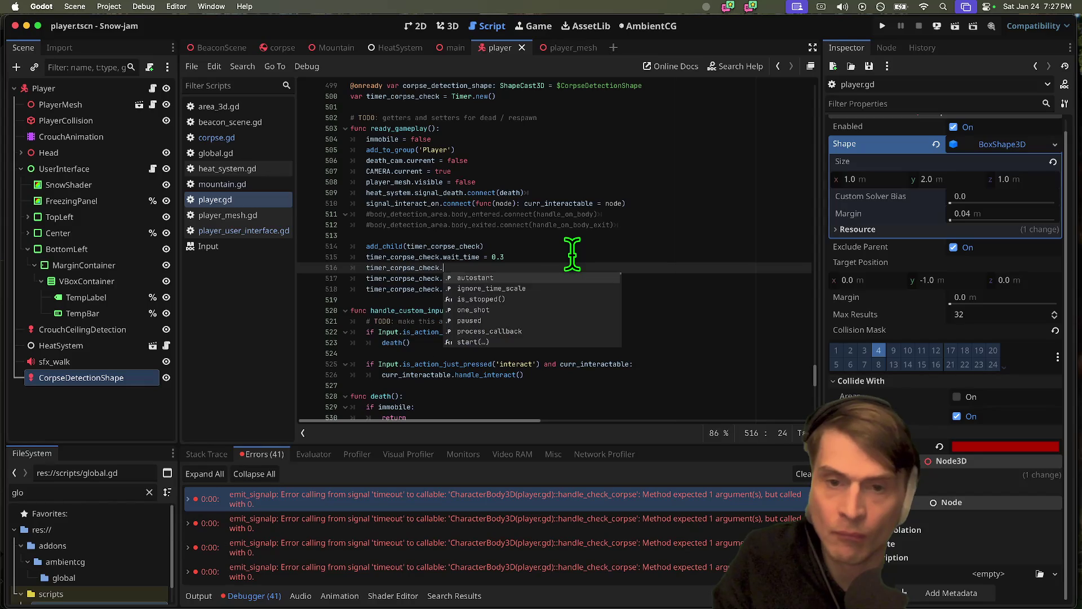
pyautogui.press('Return')
# Re-read the corpse-check error and jump to the handle_check_corpse definition
pyautogui.click(505, 529)
pyautogui.click(508, 505)
pyautogui.click(708, 278)
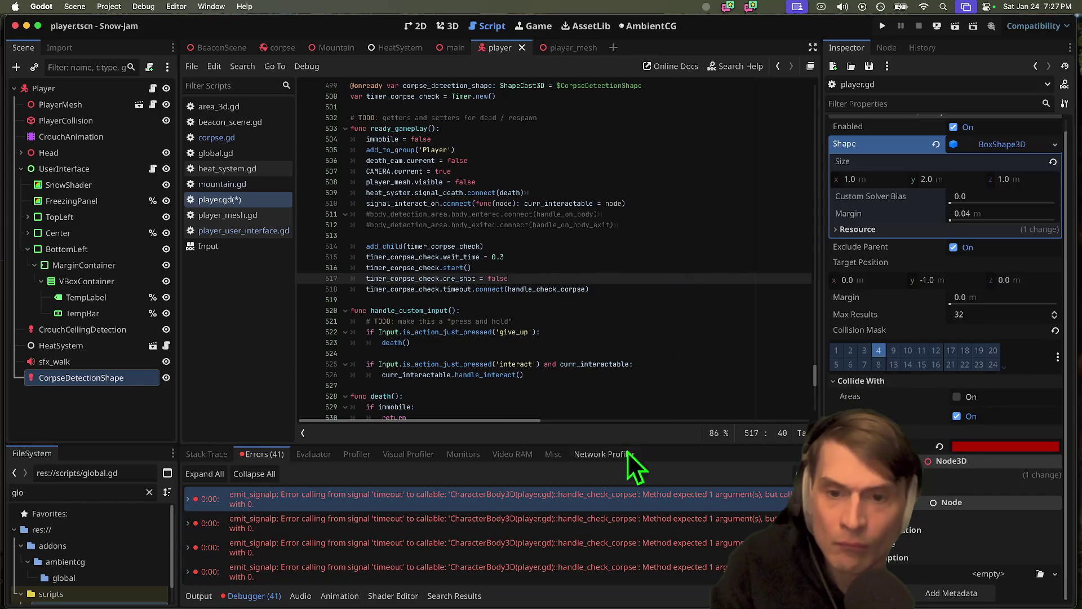
pyautogui.doubleClick(536, 290)
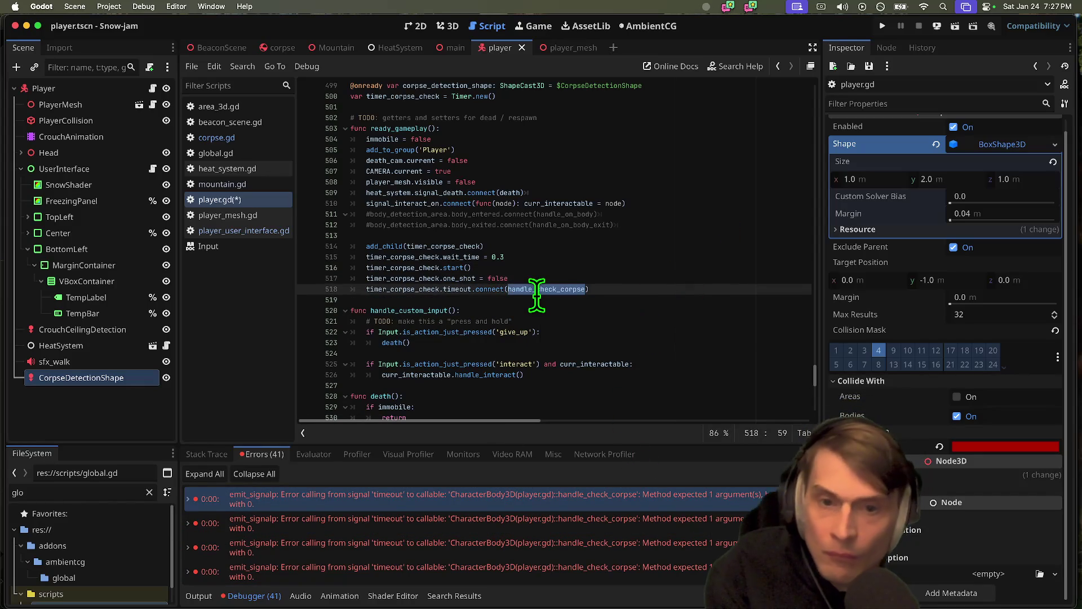
pyautogui.keyDown('super'); pyautogui.click(544, 290); pyautogui.keyUp('super')
pyautogui.click(464, 396)
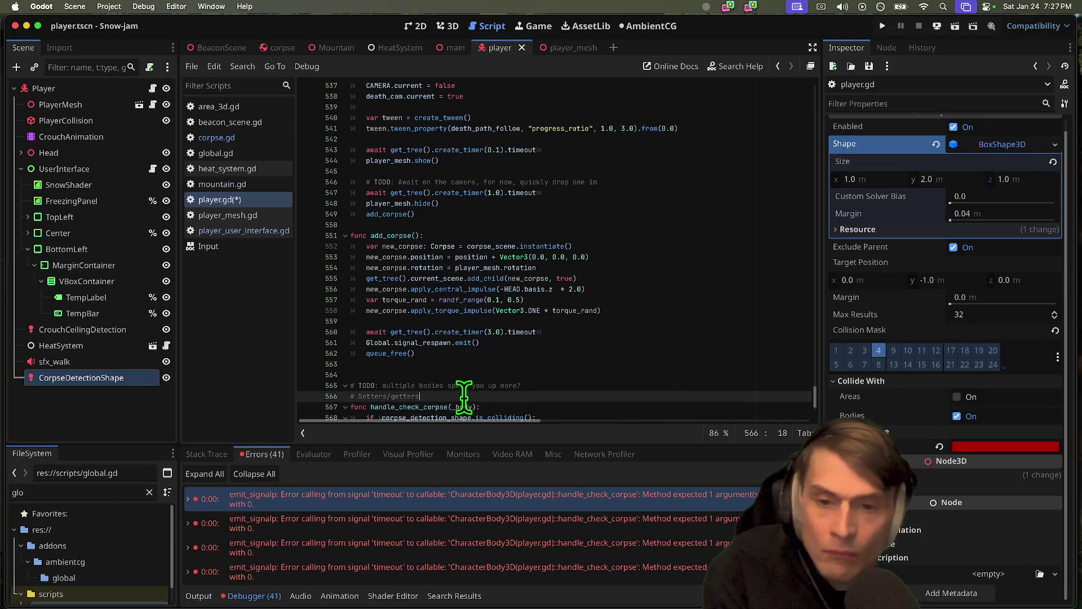
# Remove the _body parameter from handle_check_corpse and open a blank line above sprint_proxy = true
pyautogui.doubleClick(463, 406)
pyautogui.scroll(-2, 463, 407)
pyautogui.press('BackSpace')
pyautogui.press('Down')
pyautogui.press('Down')
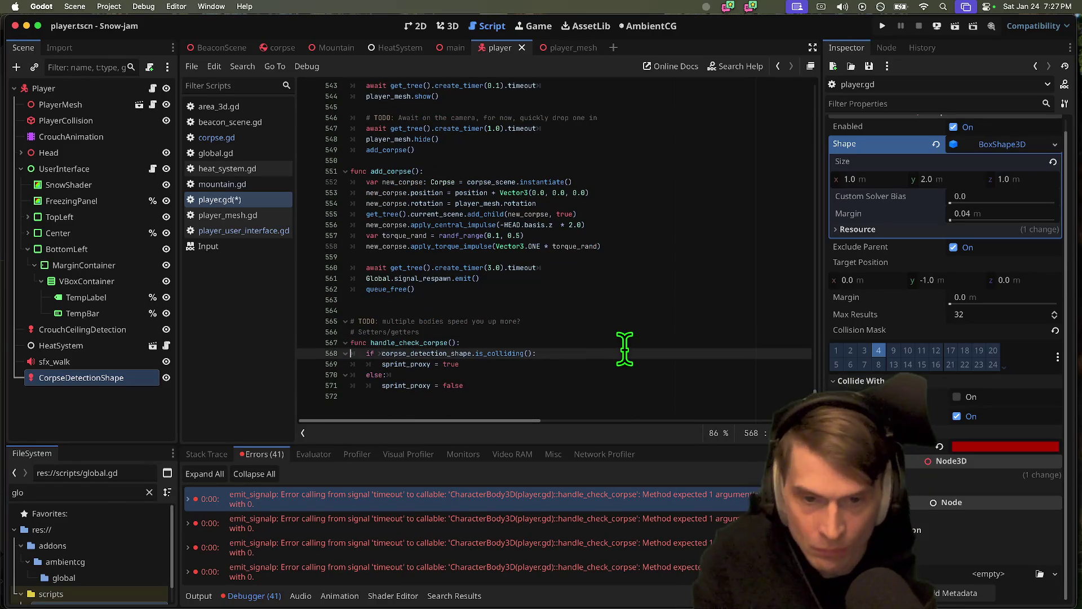
pyautogui.press('Home')
pyautogui.press('Return')
pyautogui.press('BackSpace')
pyautogui.press('Return')
pyautogui.press('Up')
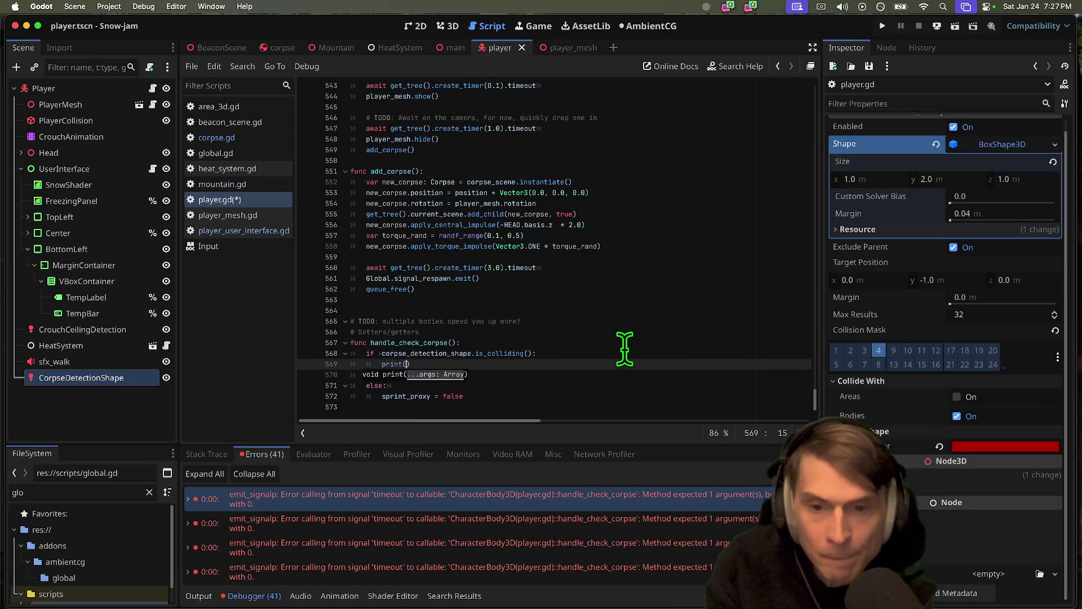
# Add print(corpse_detection_shape.is_colliding()) inside the if branch
pyautogui.doubleClick(442, 354)
pyautogui.press('Down')
pyautogui.press('Left')
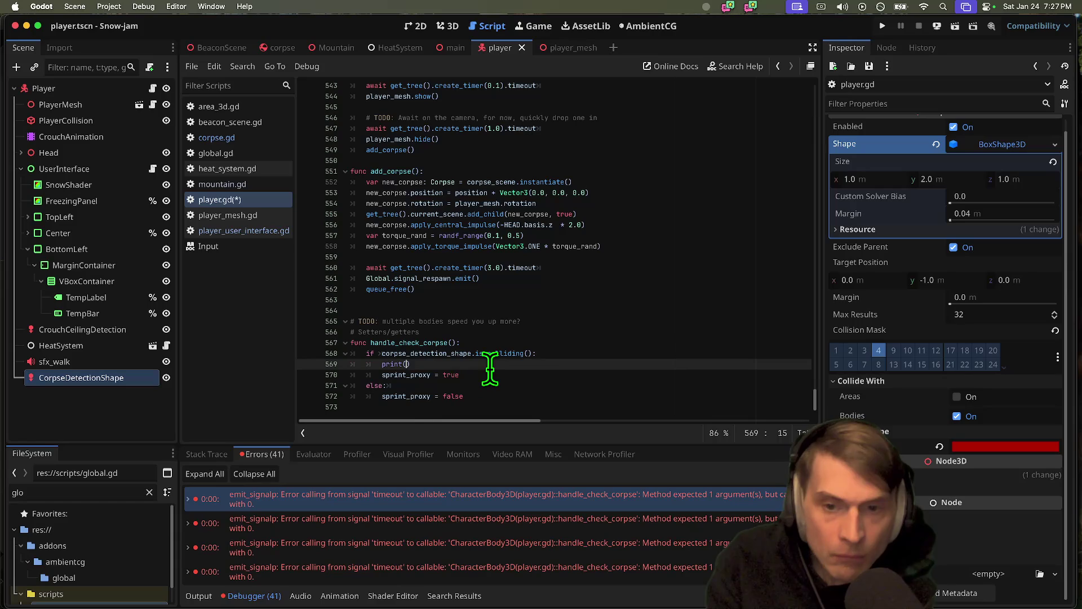
pyautogui.write('ion_shape.is_colliding(')
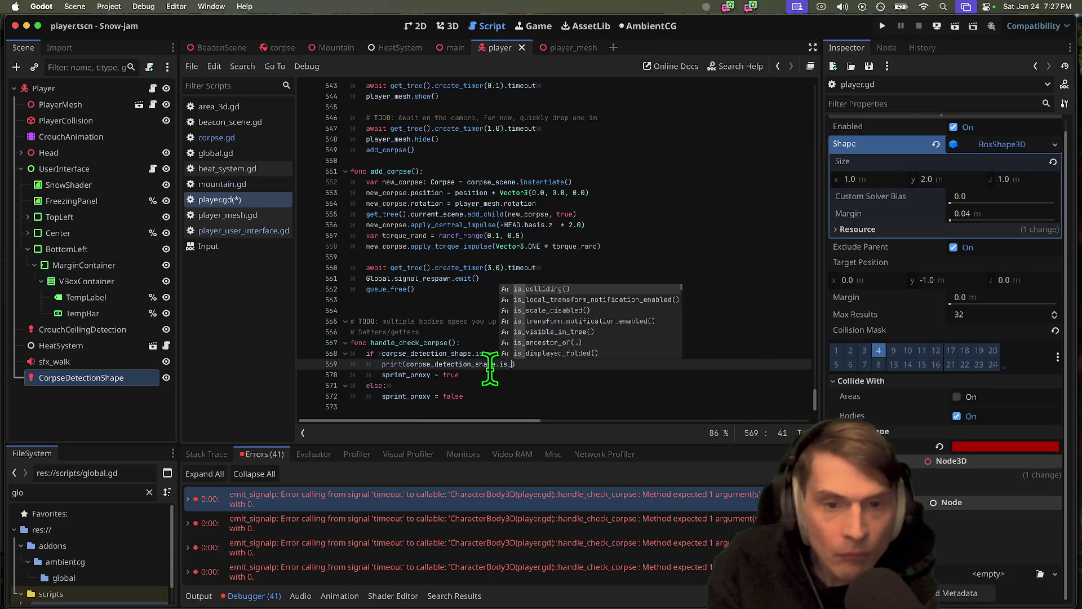
pyautogui.press('Return')
# Test-run the game twice, seeing true logged repeatedly, then stop it
pyautogui.press('super+b')
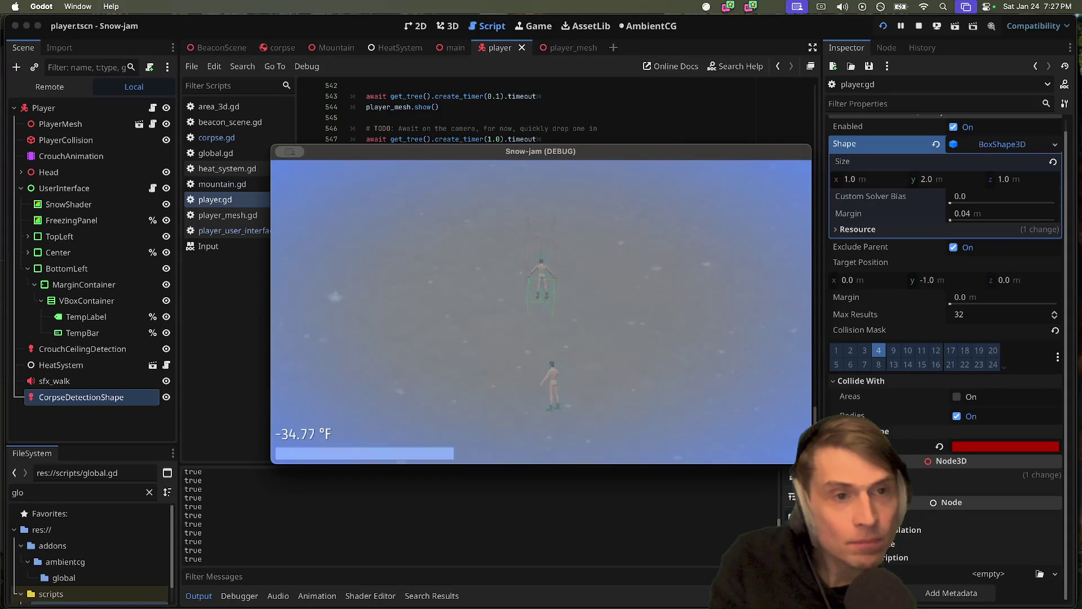
pyautogui.press('super+q')
pyautogui.press('super+b')
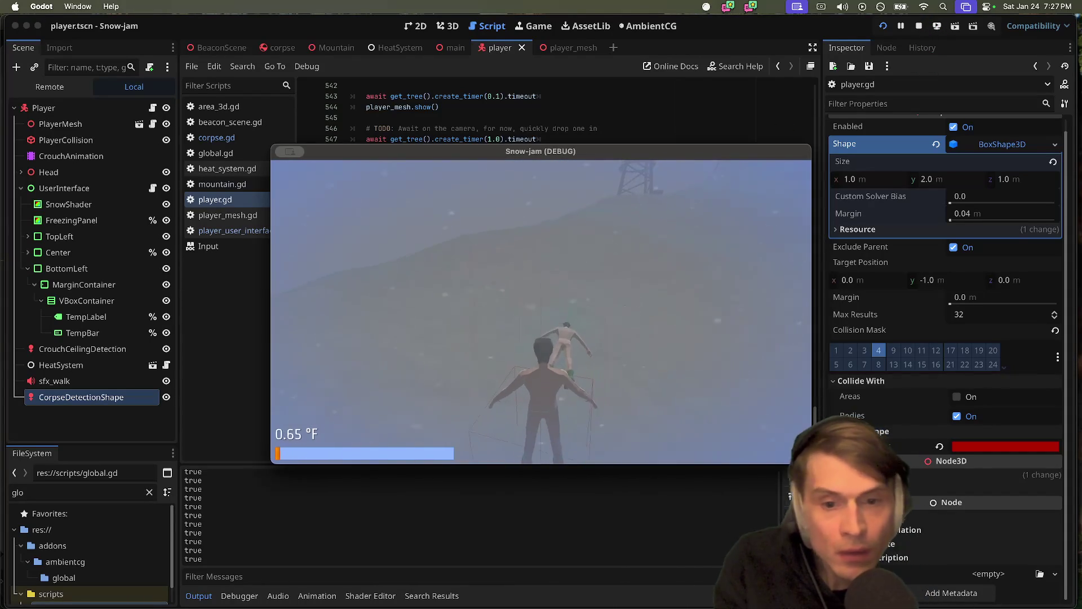
pyautogui.click(864, 269)
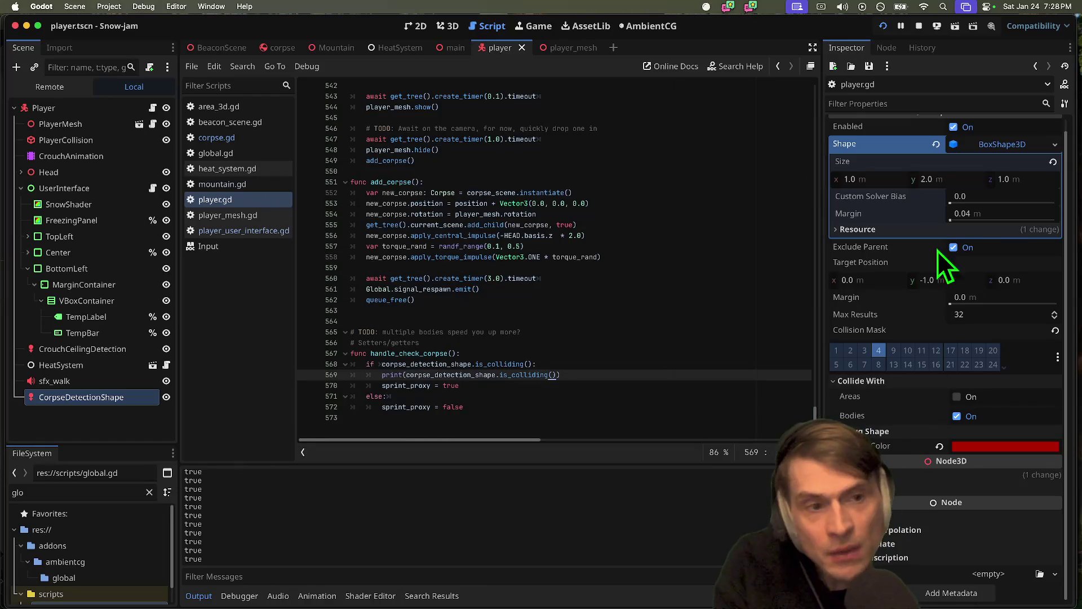
pyautogui.click(918, 27)
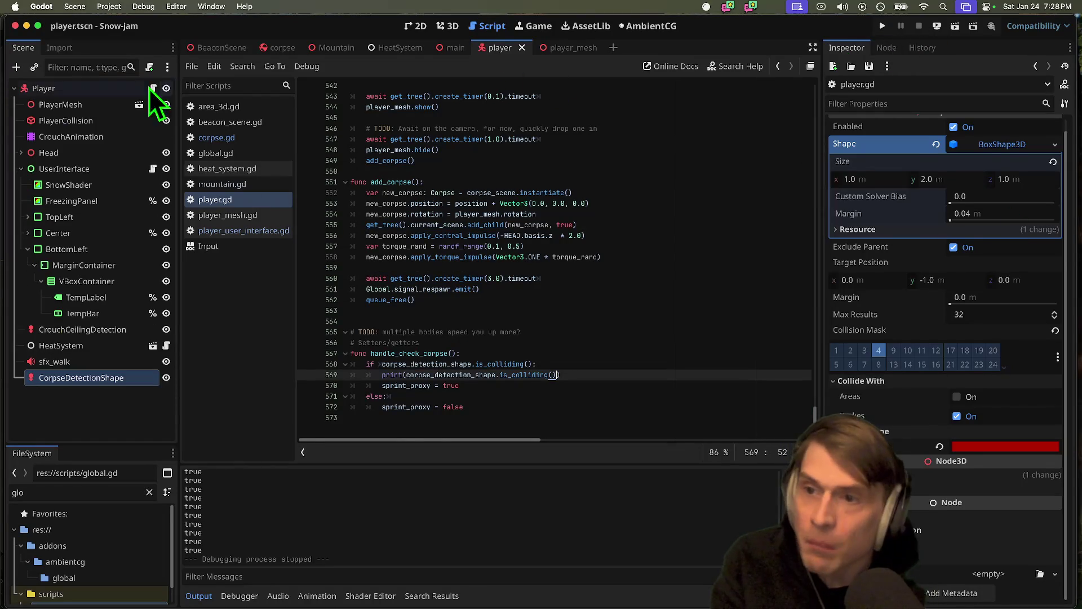
# Change the Player node's Sprint Speed from 5.0 to 3.0, then save and run the game
pyautogui.click(128, 92)
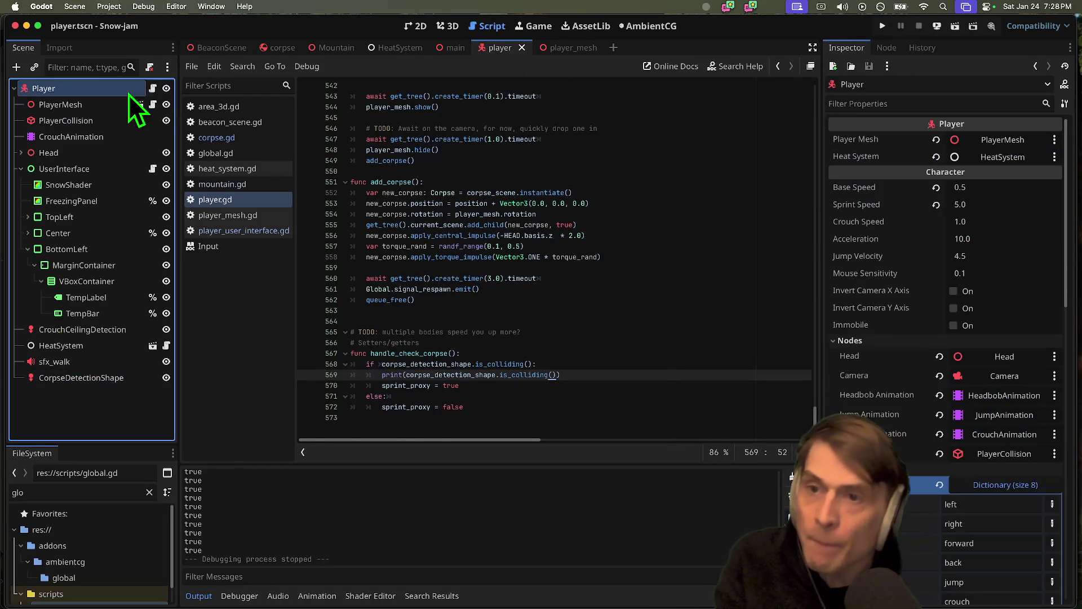
pyautogui.click(1017, 201)
pyautogui.write('3')
pyautogui.press('Return')
pyautogui.press('super+b')
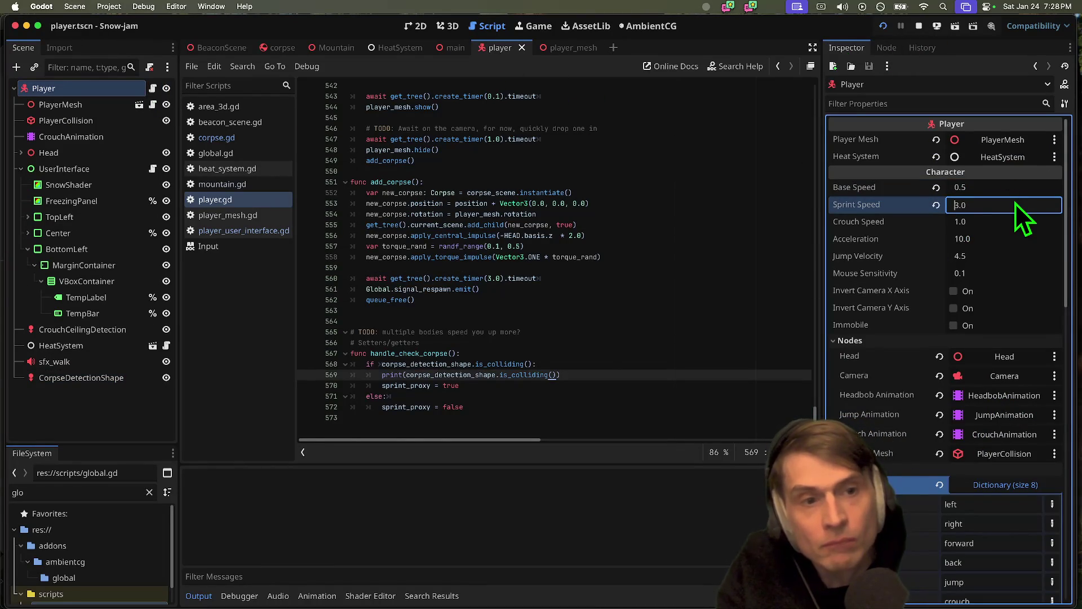
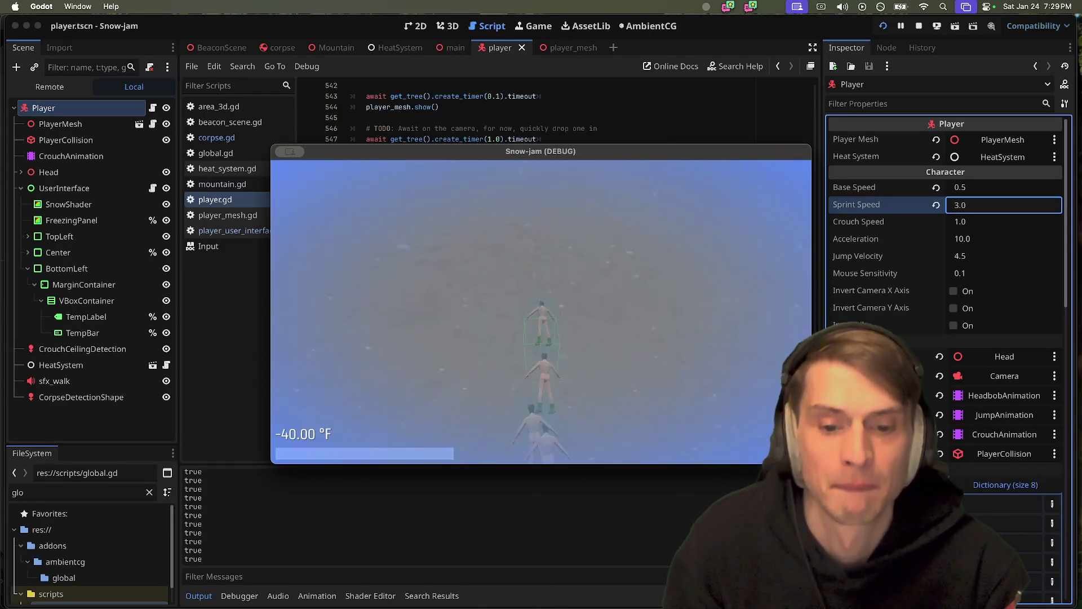
# Stop the test run, save the scene, and inspect the corpse's FreezeArea and SpeedArea nodes
pyautogui.press('Escape')
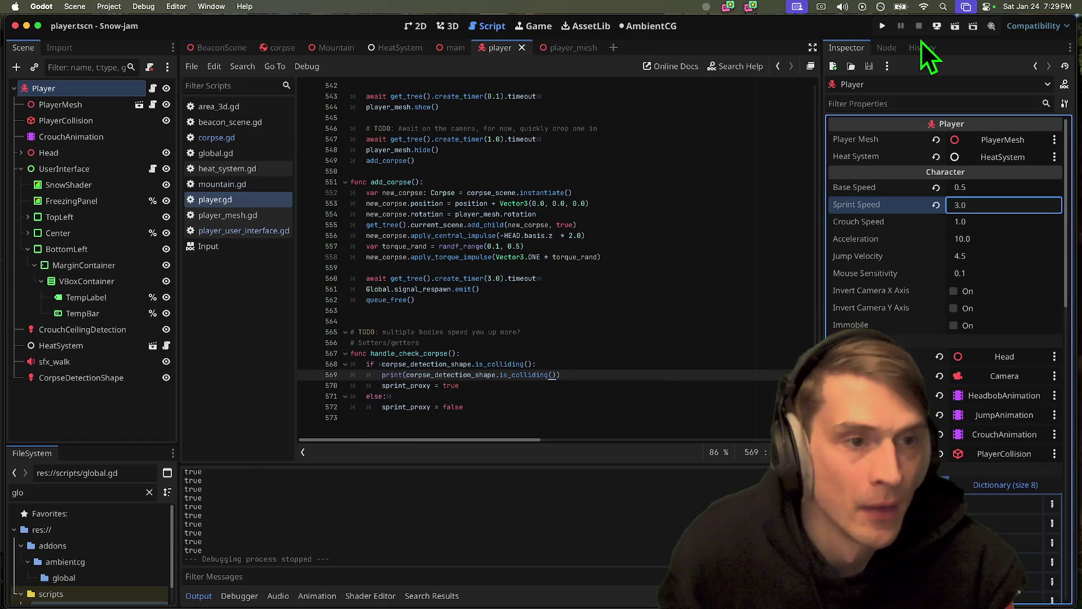
pyautogui.press('super+s')
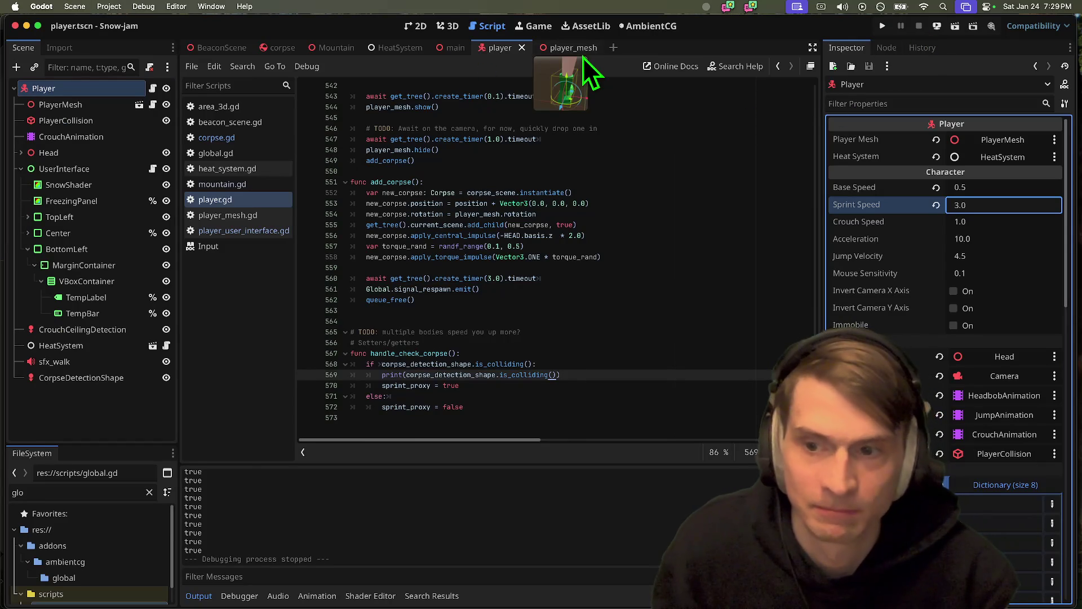
pyautogui.click(242, 48)
pyautogui.click(279, 47)
pyautogui.click(70, 153)
pyautogui.click(74, 168)
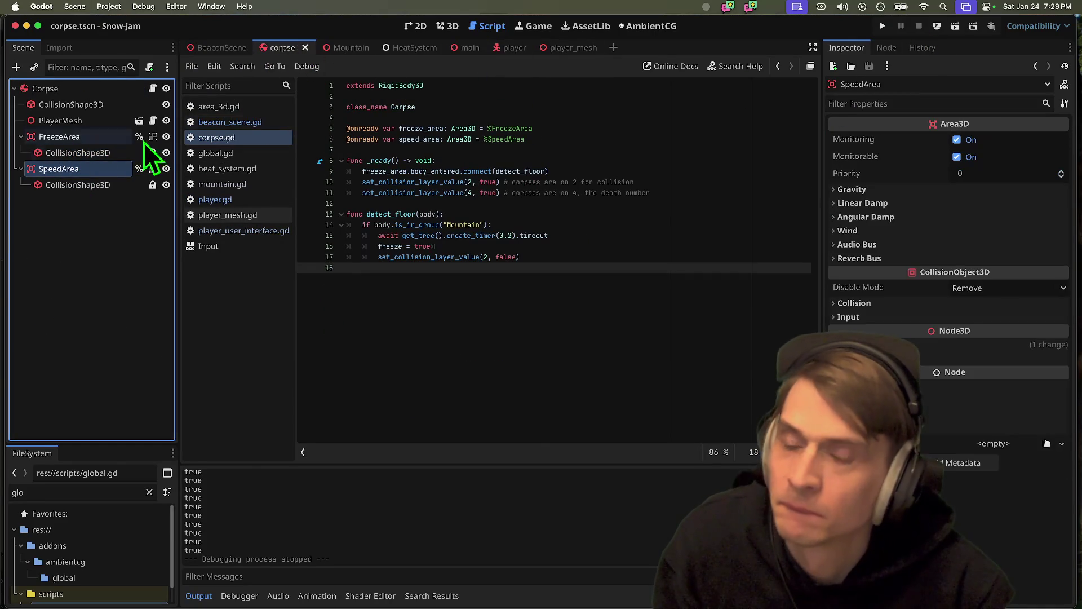
# Give SpeedArea's capsule collision shape a 2.8 m height and test it in a game run
pyautogui.click(445, 26)
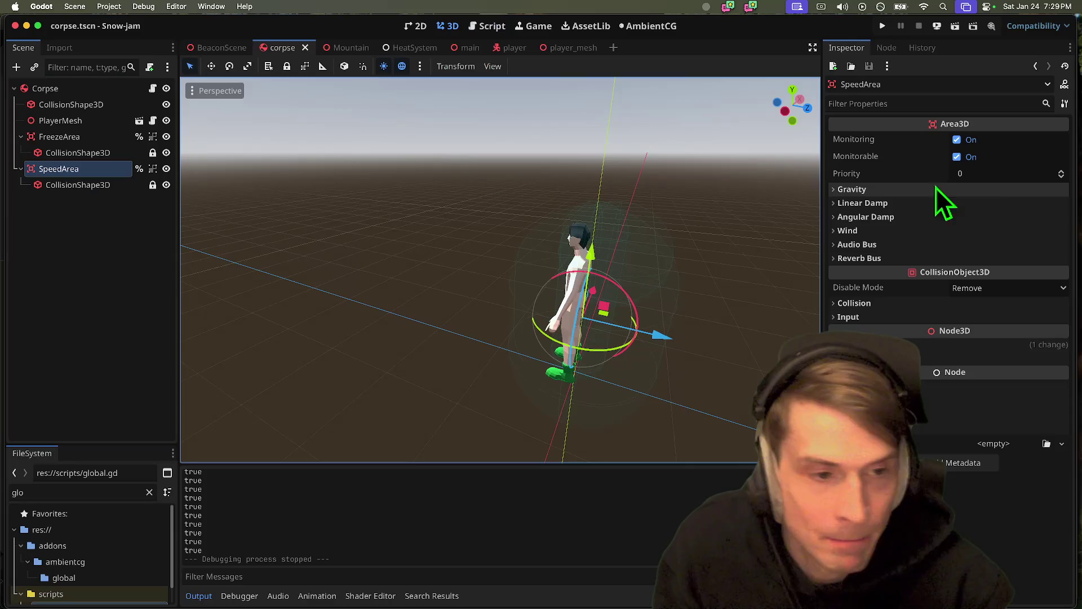
pyautogui.click(113, 189)
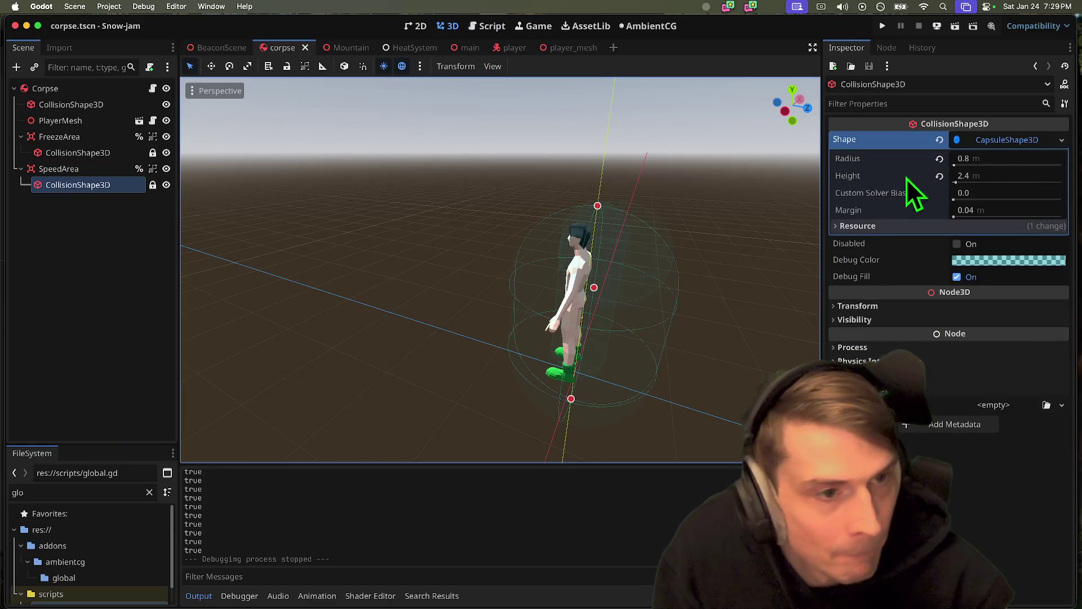
pyautogui.click(998, 178)
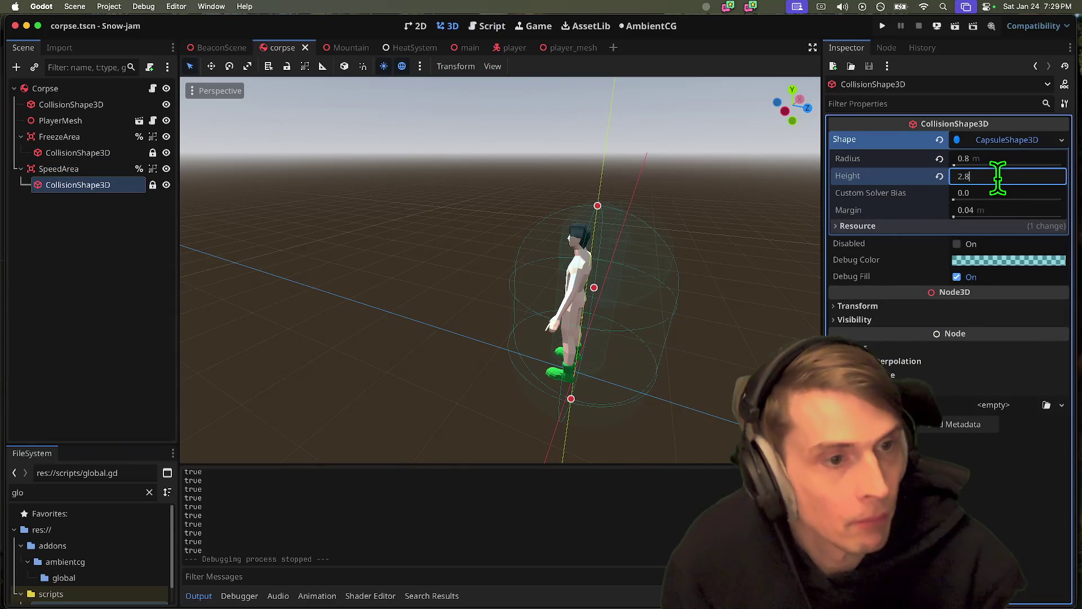
pyautogui.press('Return')
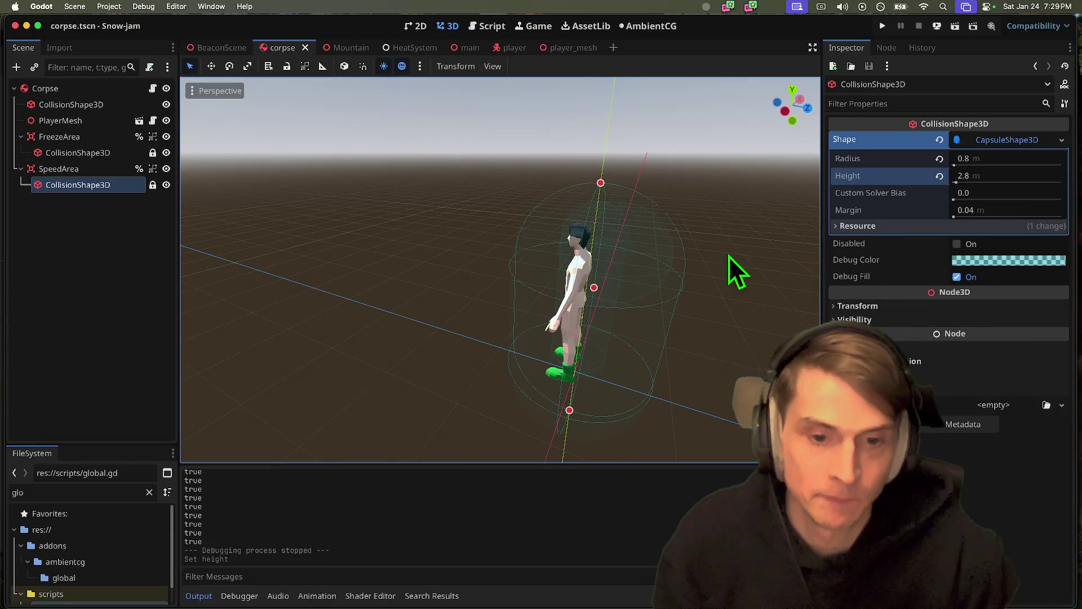
pyautogui.press('super+b')
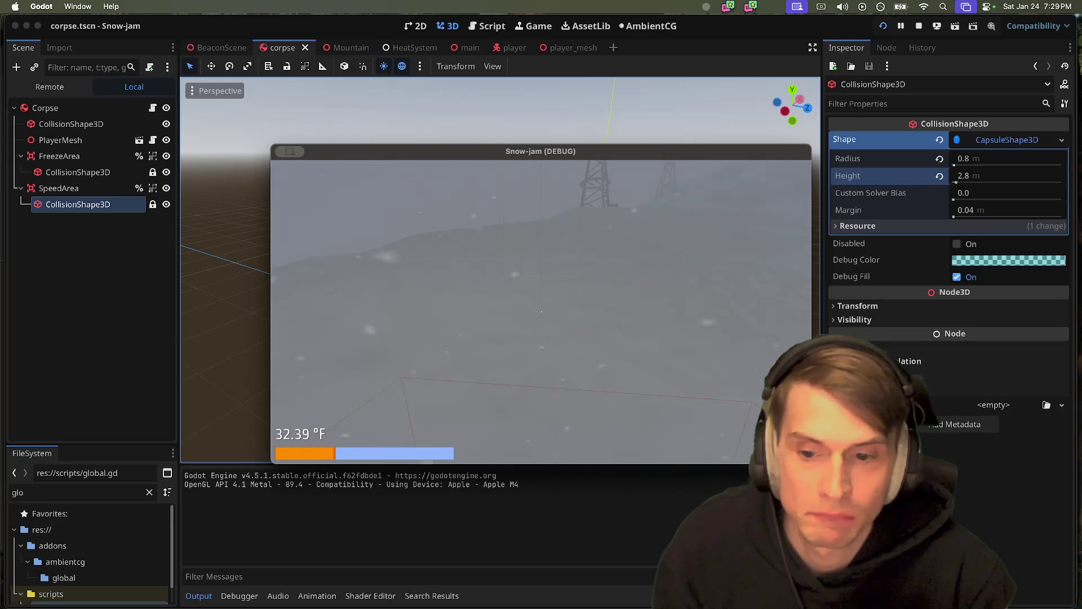
pyautogui.press('super+q')
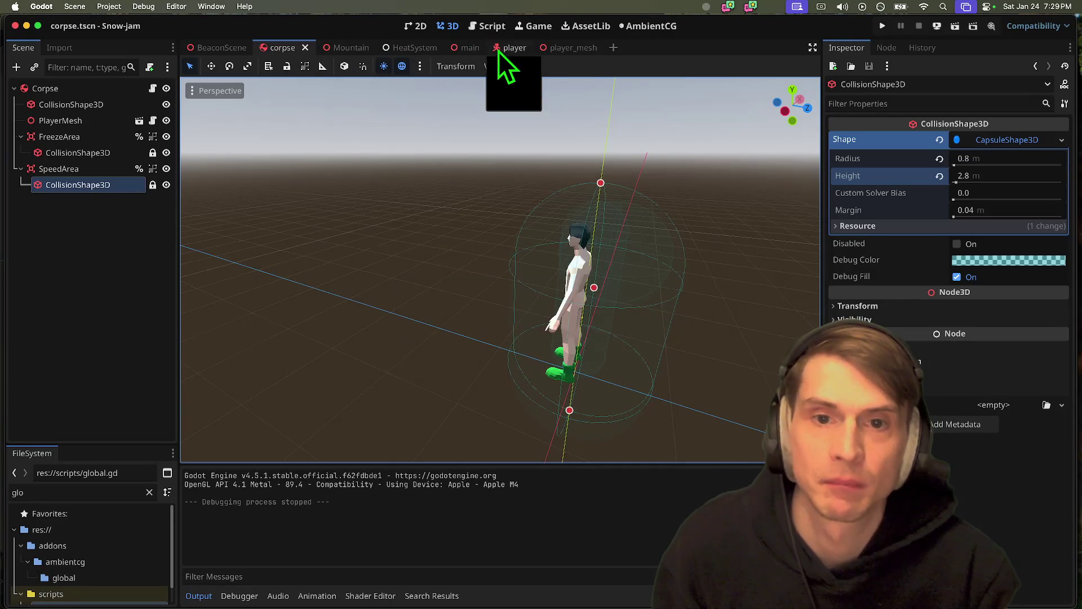
# In the player scene, enter Base Speed 0.8 and Sprint Speed 2.7, save, then run and stop the game
pyautogui.click(498, 49)
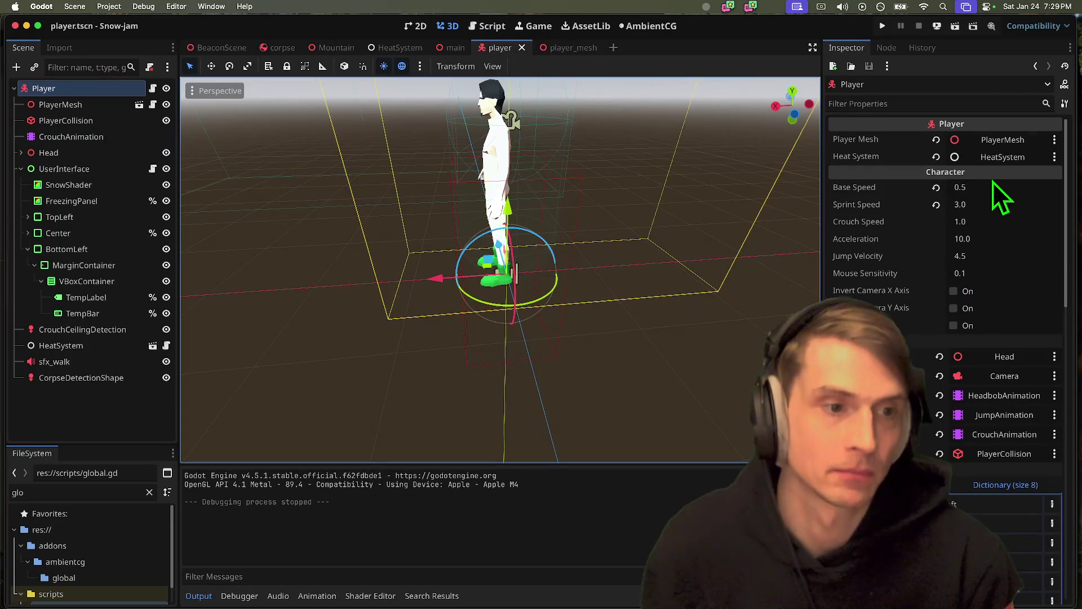
pyautogui.click(992, 184)
pyautogui.write('0.8')
pyautogui.press('Tab')
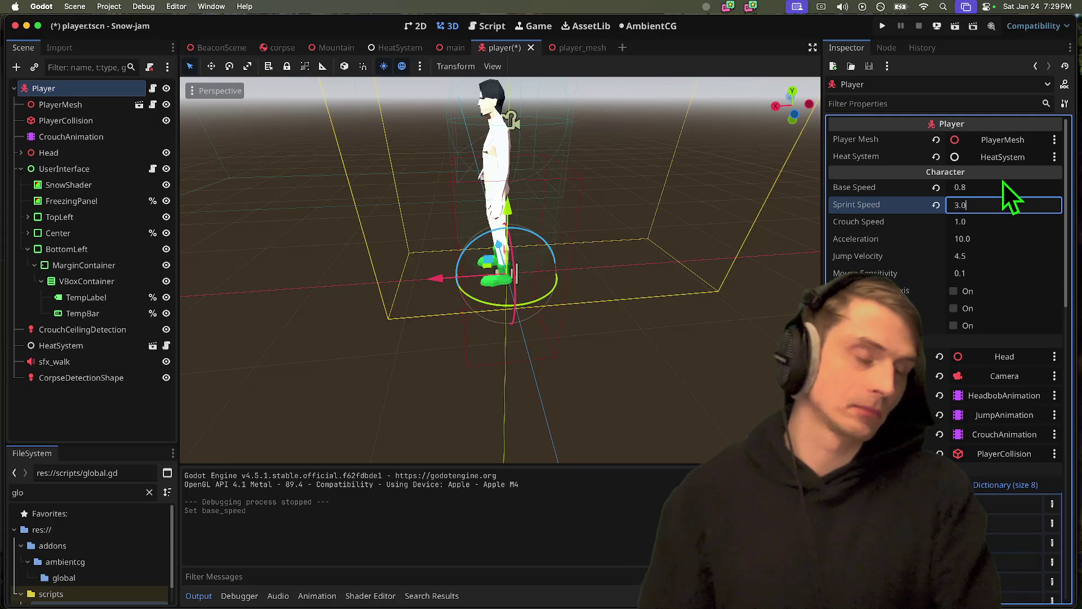
pyautogui.write('2.')
pyautogui.write('7')
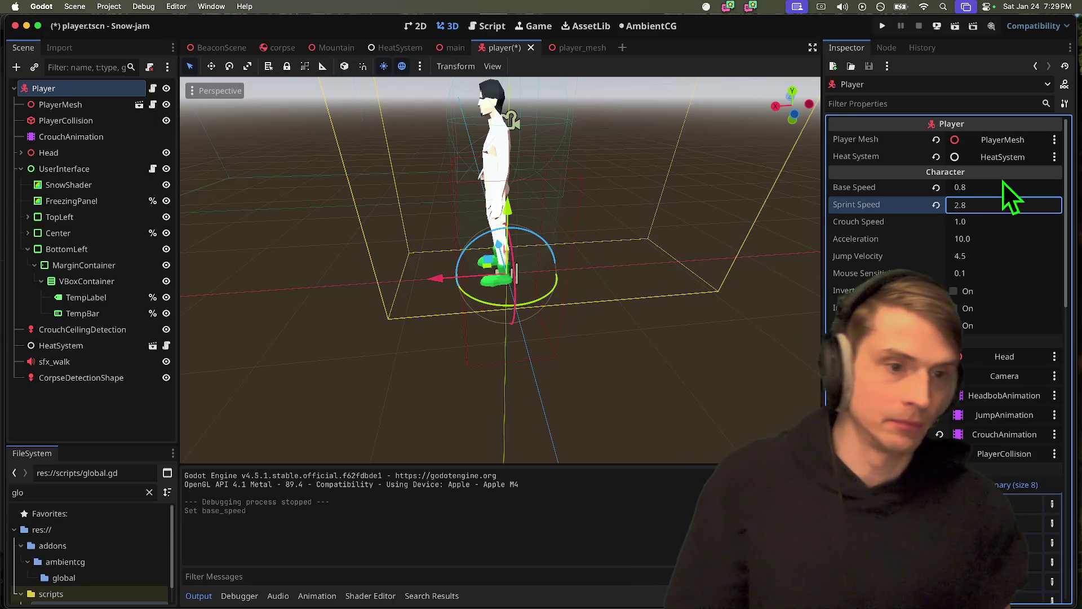
pyautogui.press('super+s')
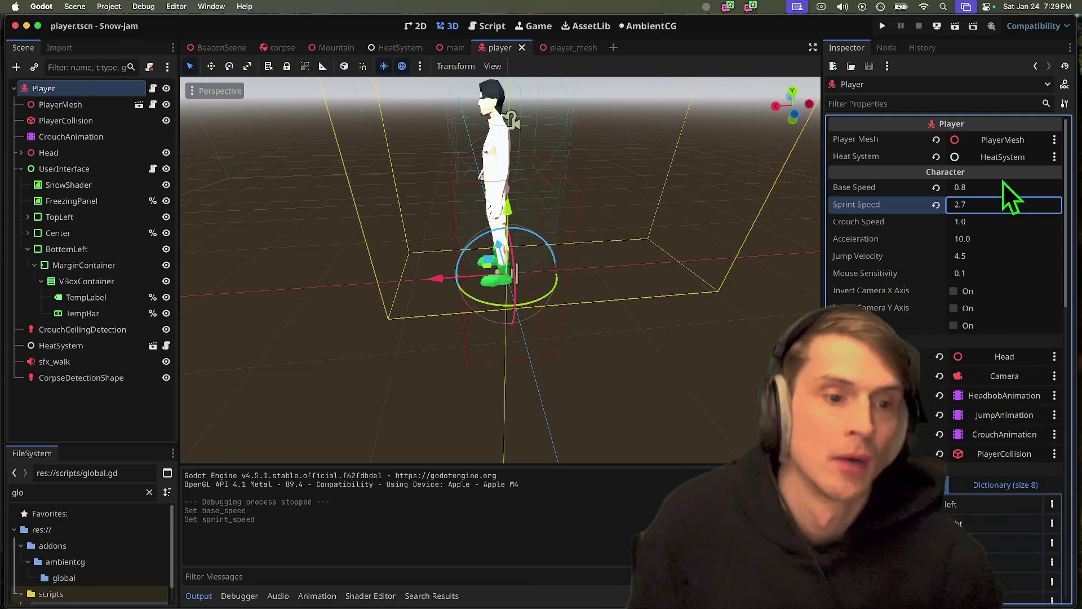
pyautogui.press('super+b')
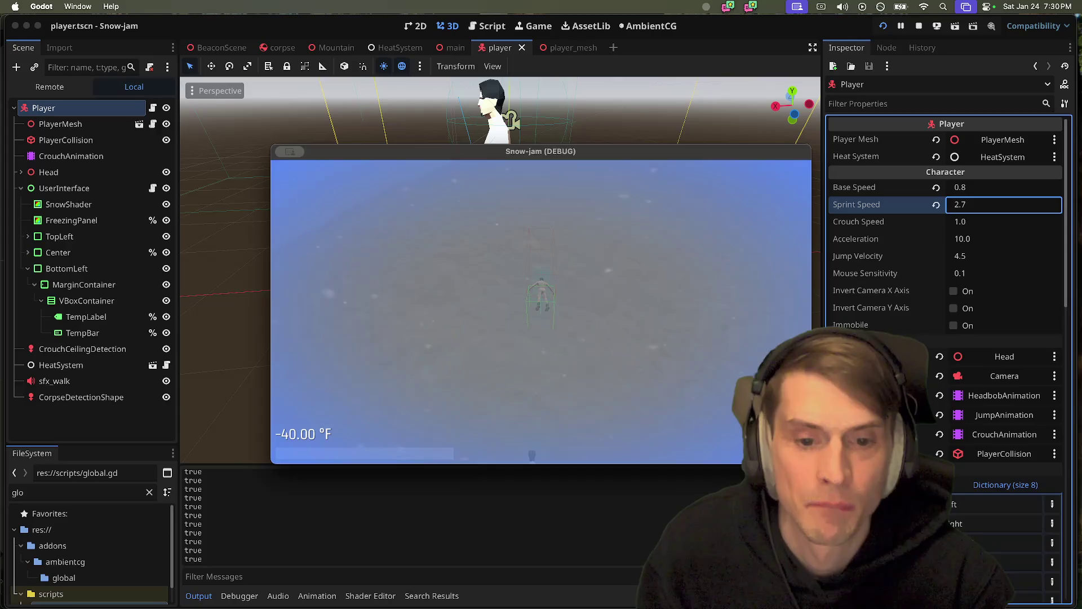
pyautogui.press('super+q')
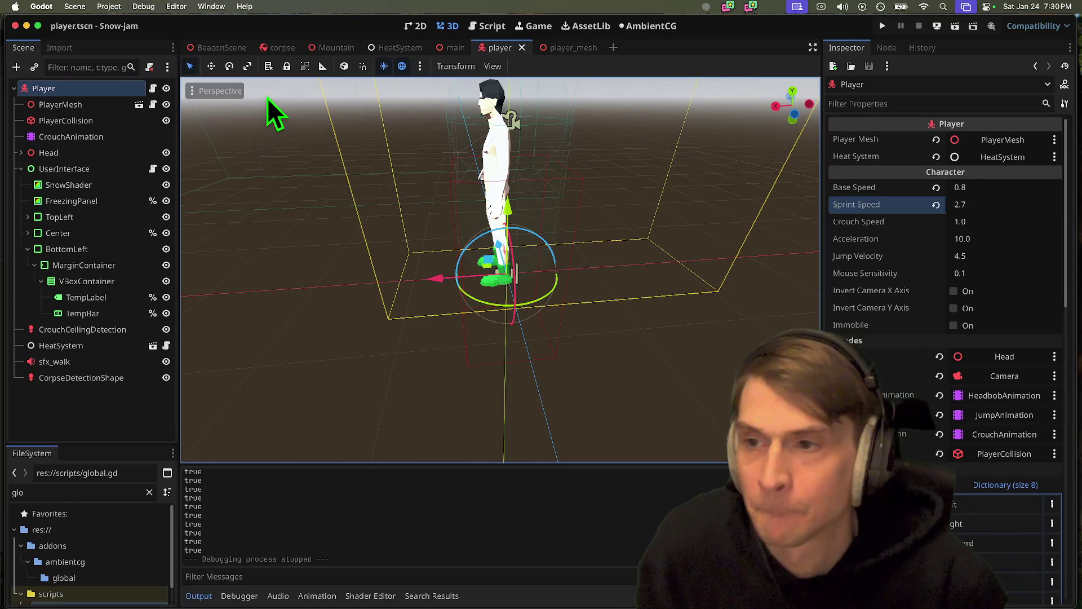
# Set the player's Base Speed to 1.2 and Sprint Speed to 3.2
pyautogui.click(1002, 210)
pyautogui.click(1000, 188)
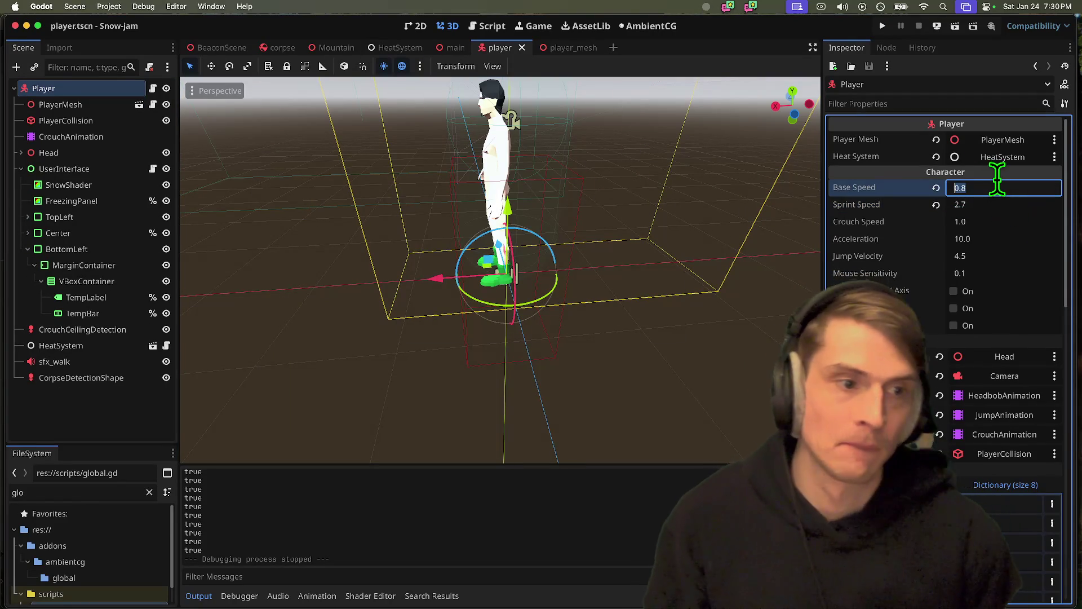
pyautogui.write('1.2')
pyautogui.press('Tab')
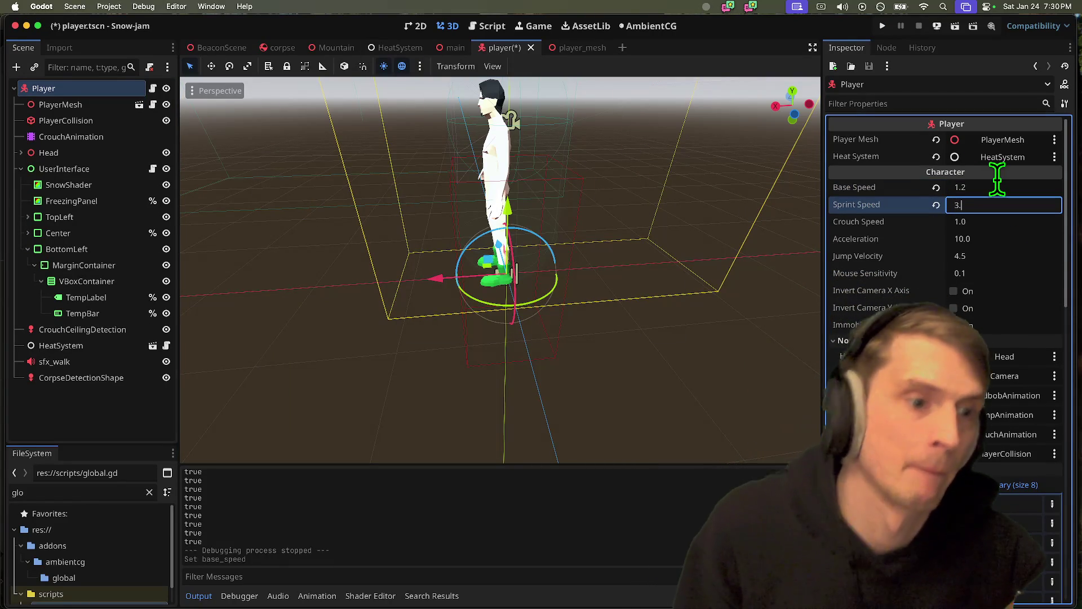
pyautogui.write('0')
pyautogui.press('Return')
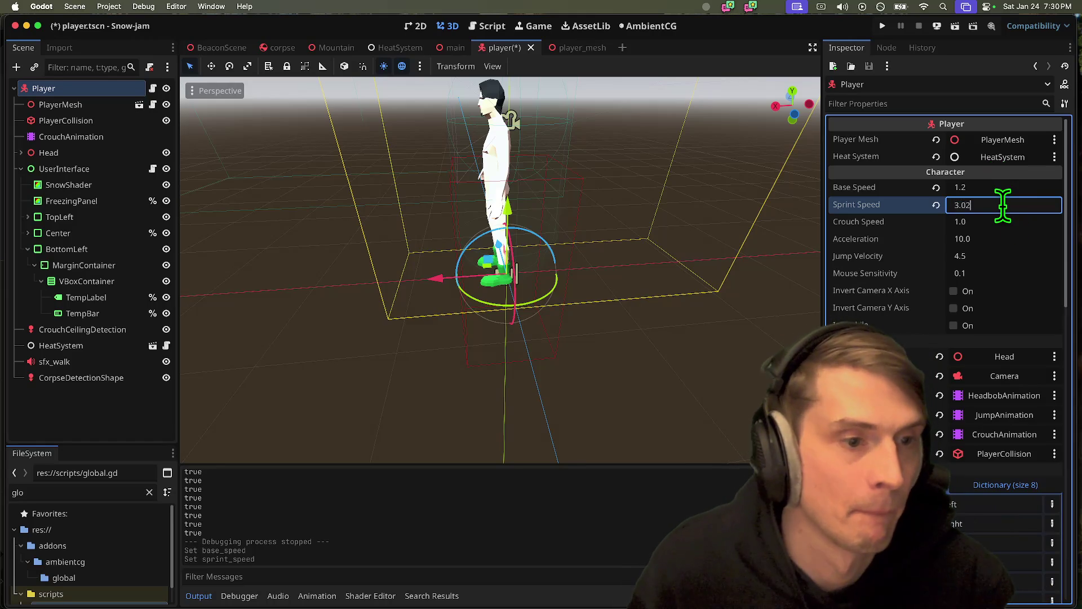
# Test-run the game with the faster speeds, then return to the corpse scene's script
pyautogui.press('super+b')
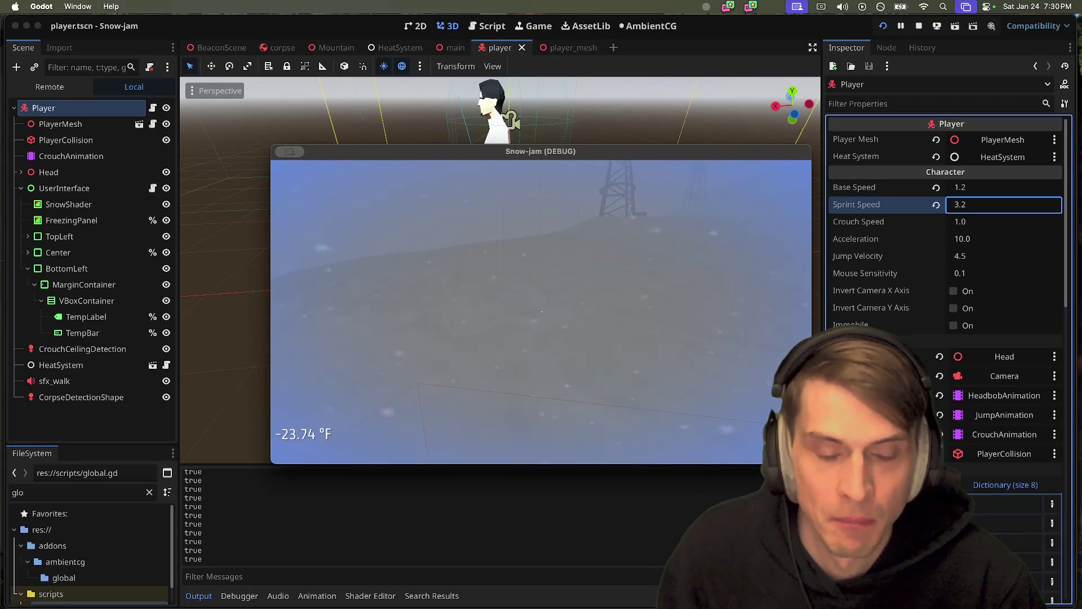
pyautogui.press('super+period')
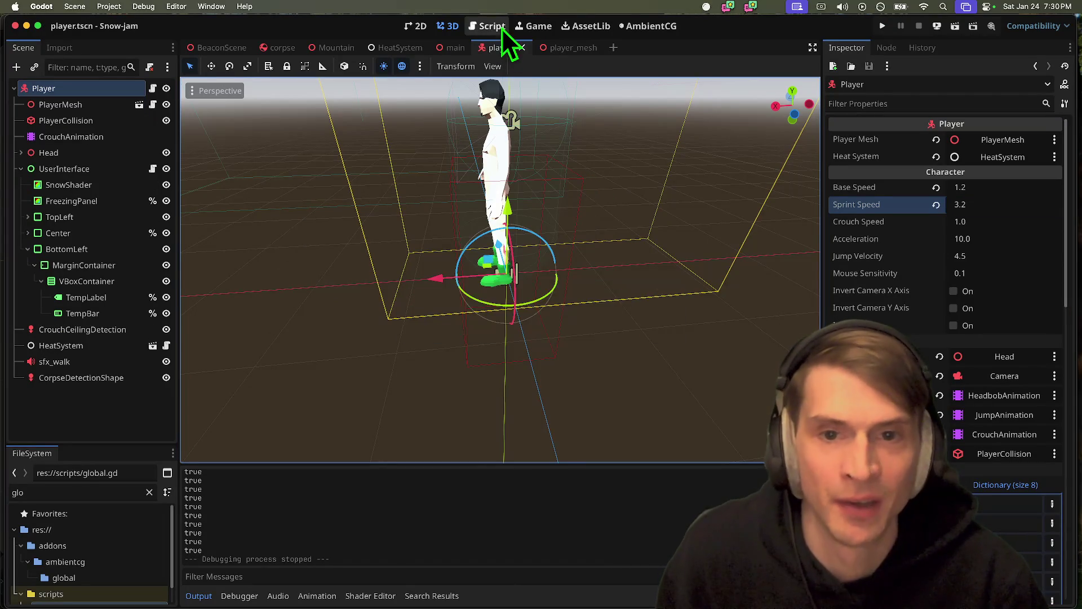
pyautogui.click(500, 29)
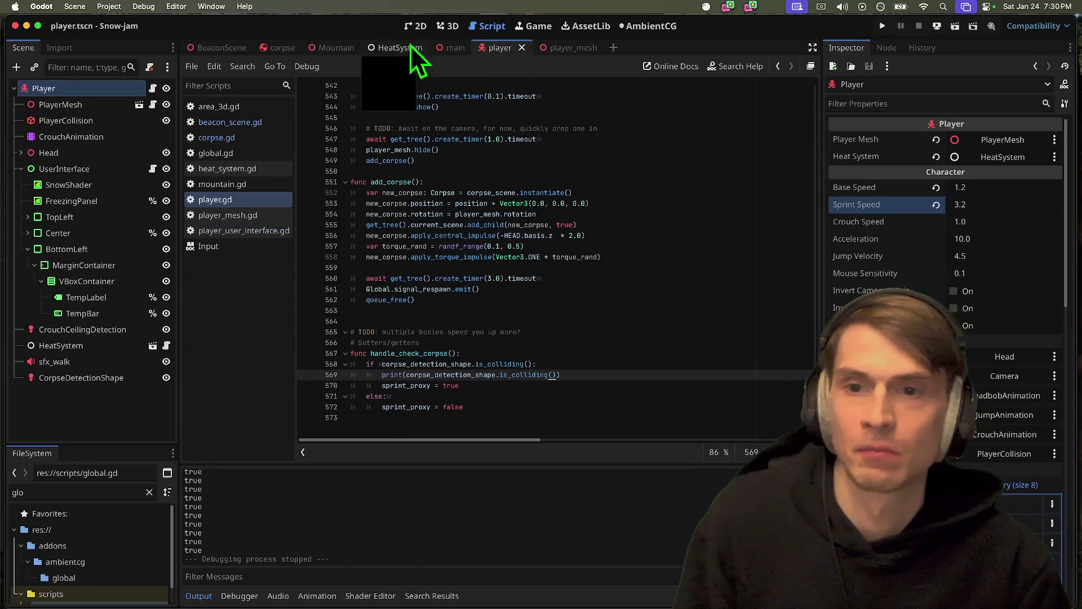
pyautogui.click(283, 50)
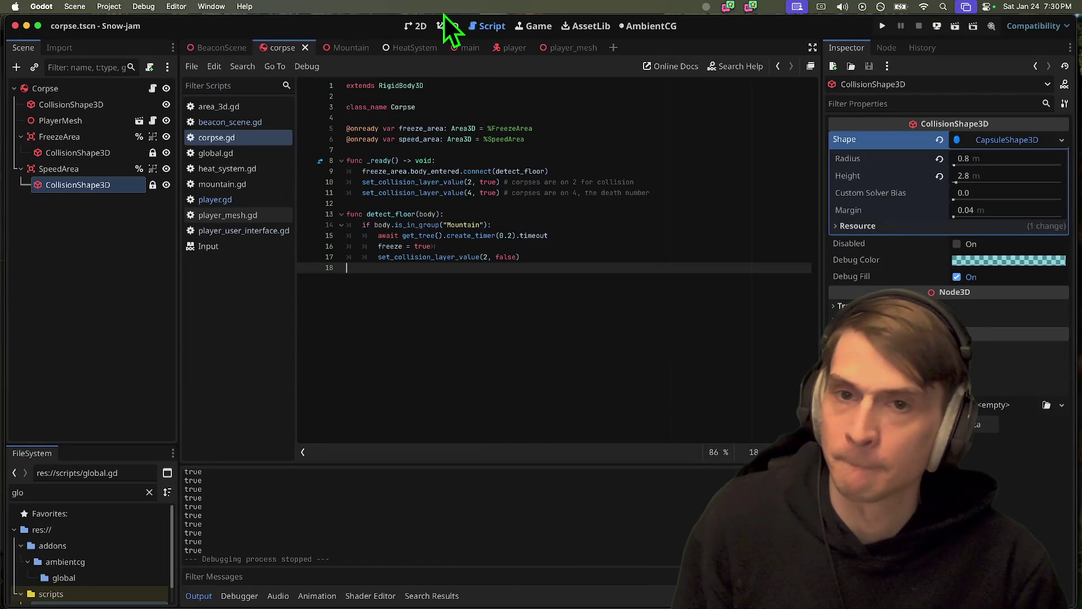
# Raise the corpse's SpeedArea higher in the 3D view, save, and test-run the game
pyautogui.click(448, 26)
pyautogui.click(92, 171)
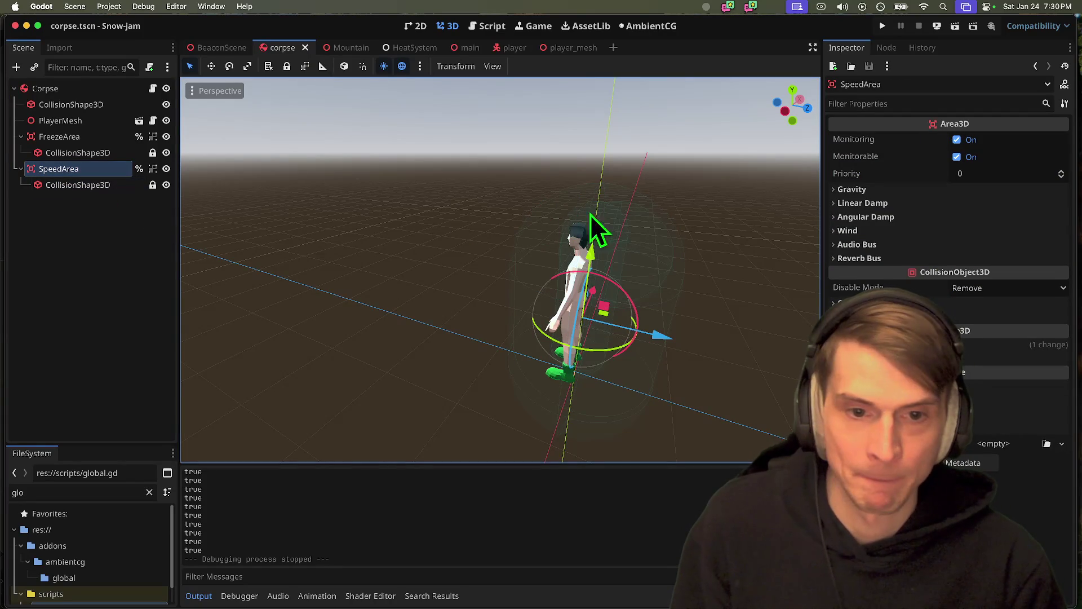
pyautogui.moveTo(590, 248); pyautogui.dragTo(601, 209)
pyautogui.press('super+s')
pyautogui.press('super+b')
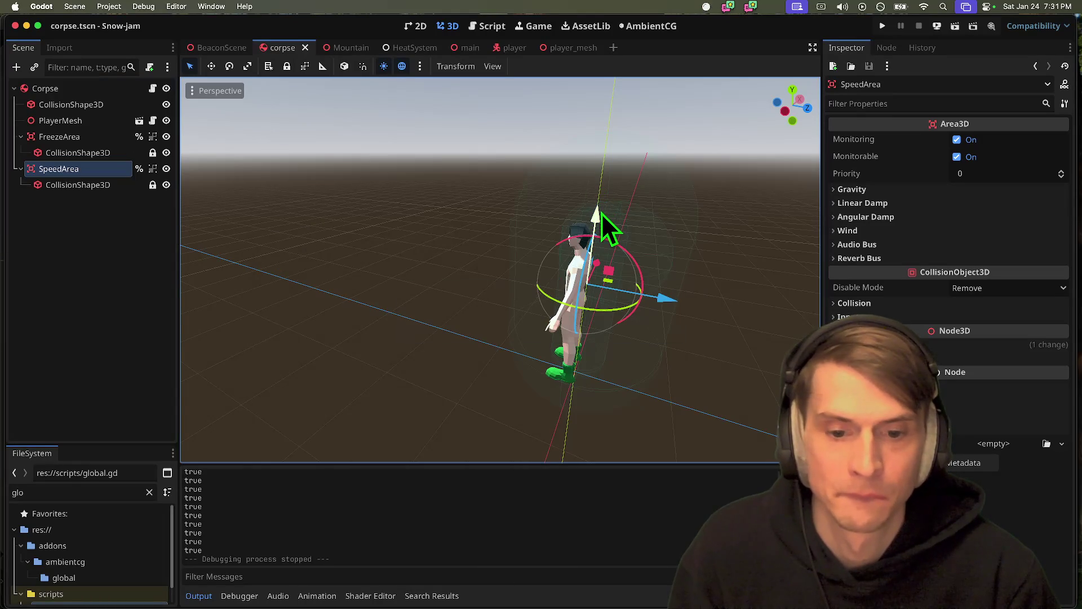
# Set SpeedArea's capsule height to 3.5 m and test it in a game run
pyautogui.click(601, 213)
pyautogui.click(62, 185)
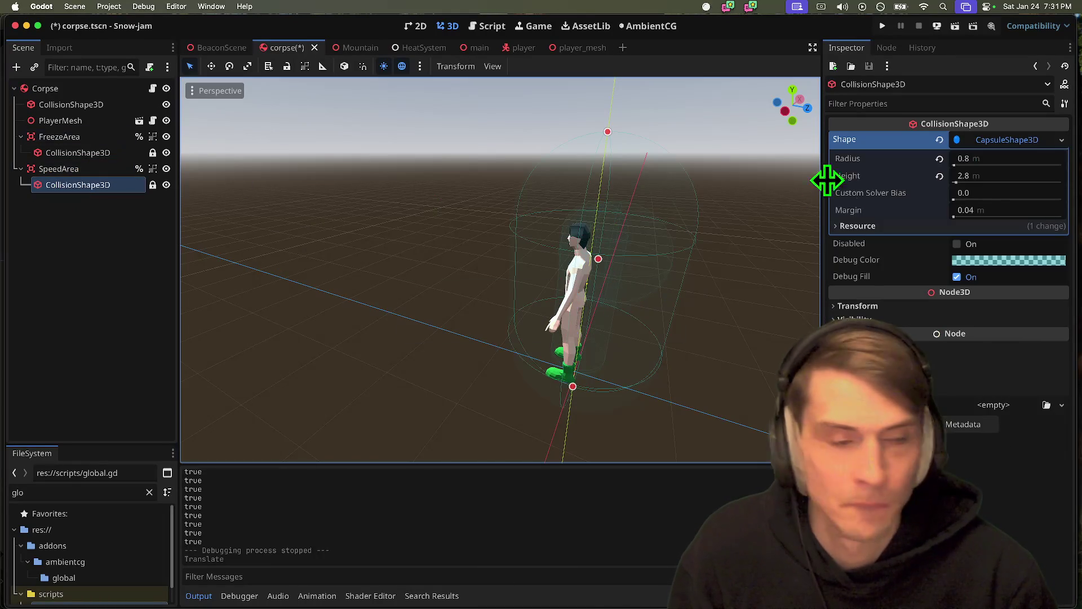
pyautogui.click(989, 177)
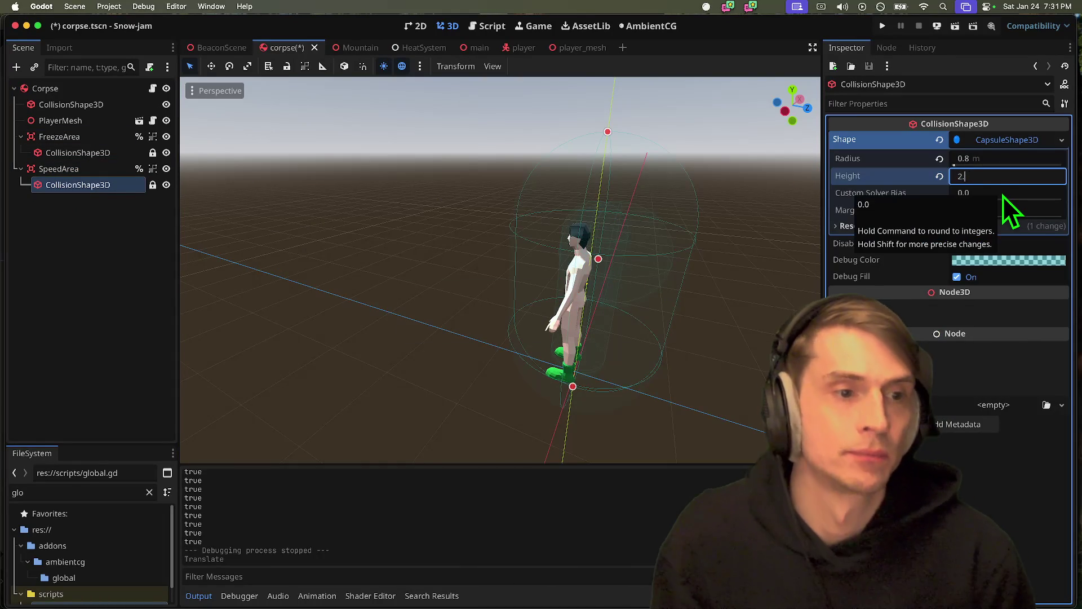
pyautogui.press('BackSpace')
pyautogui.press('BackSpace')
pyautogui.press('BackSpace')
pyautogui.write('3.5')
pyautogui.press('Return')
pyautogui.press('super+b')
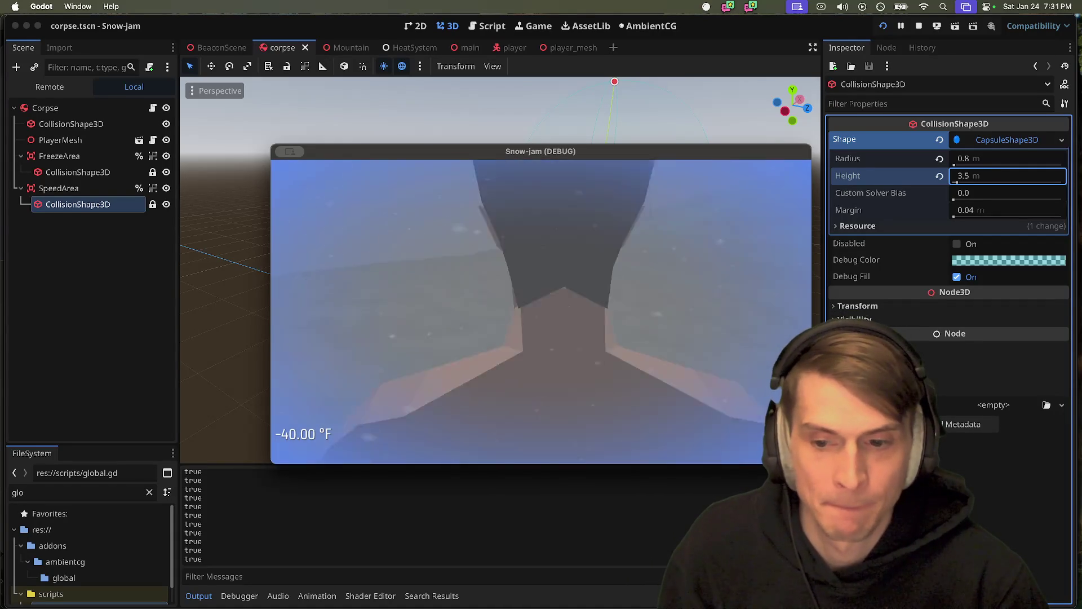
pyautogui.press('Escape')
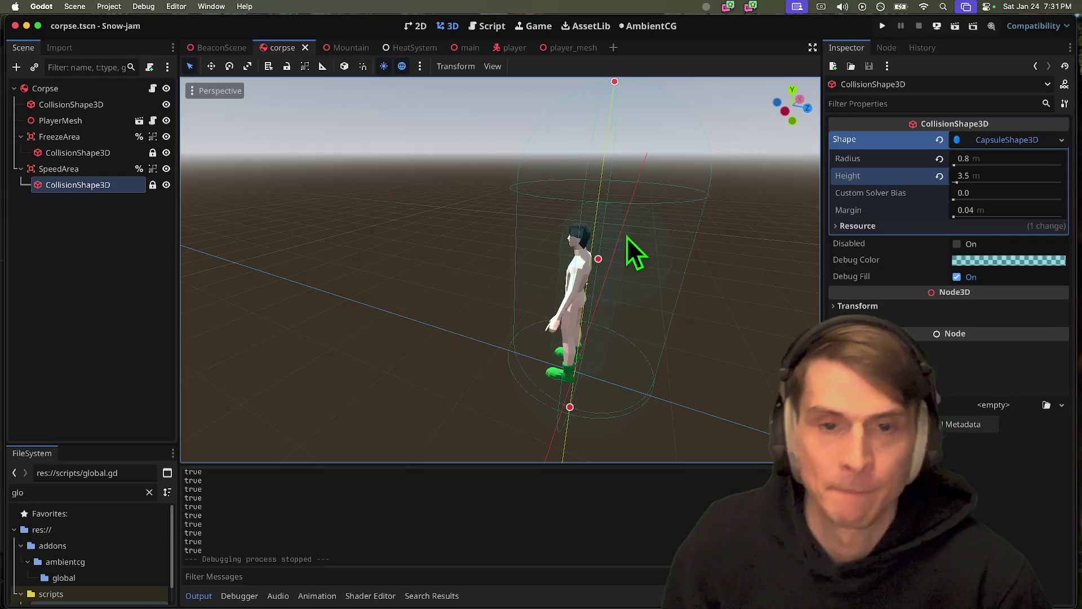
# Reselect the corpse's SpeedArea in the 3D view, then bring up the player scene
pyautogui.click(477, 25)
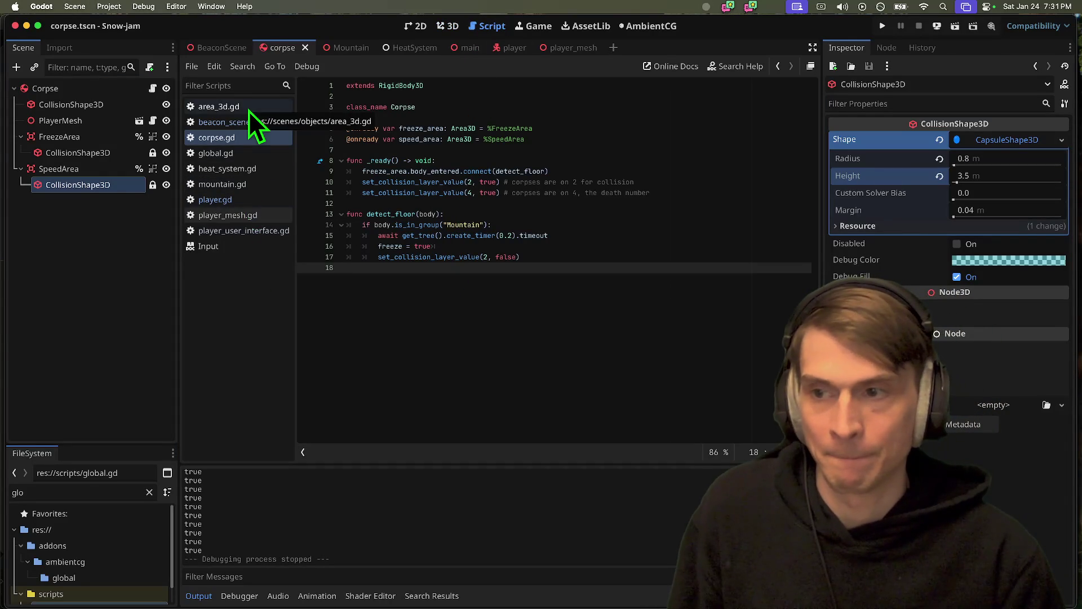
pyautogui.click(86, 168)
pyautogui.click(450, 26)
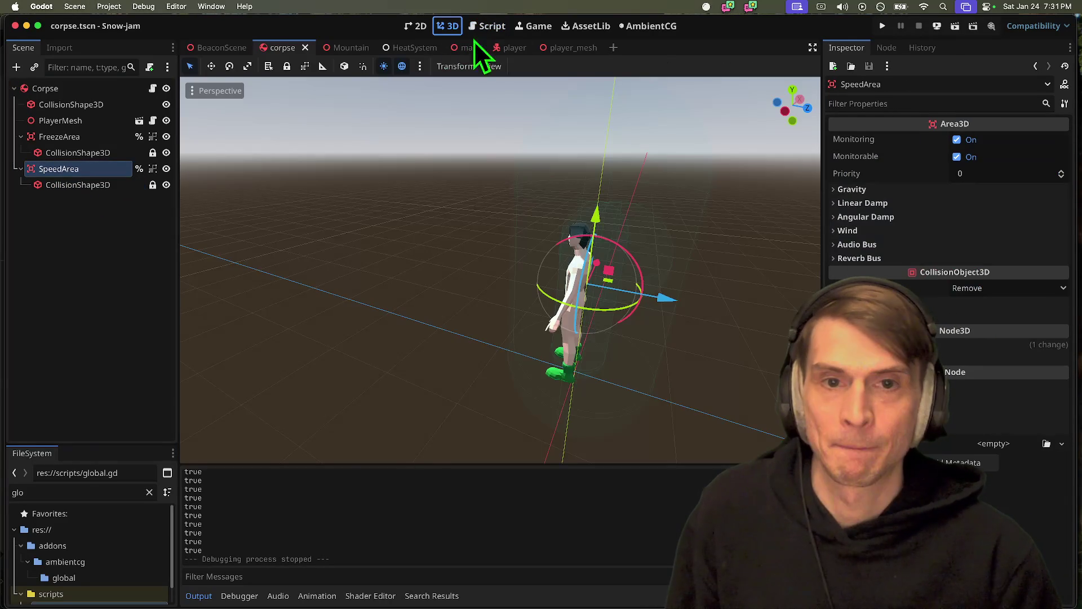
pyautogui.click(509, 47)
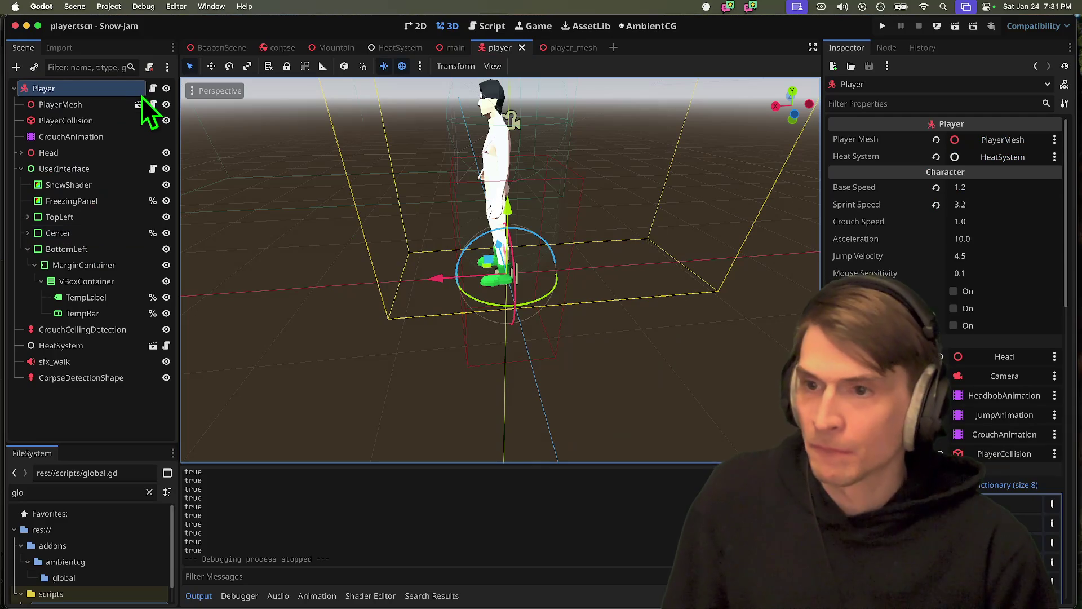
# Enlarge the scene tree panel and open the Player node's script
pyautogui.click(89, 409)
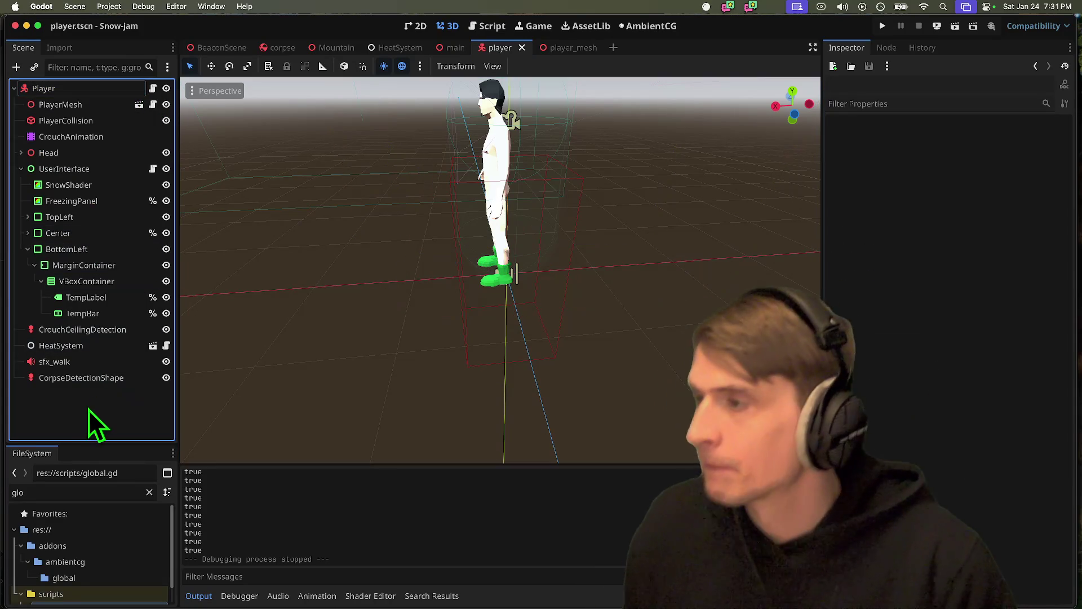
pyautogui.click(85, 376)
pyautogui.click(87, 402)
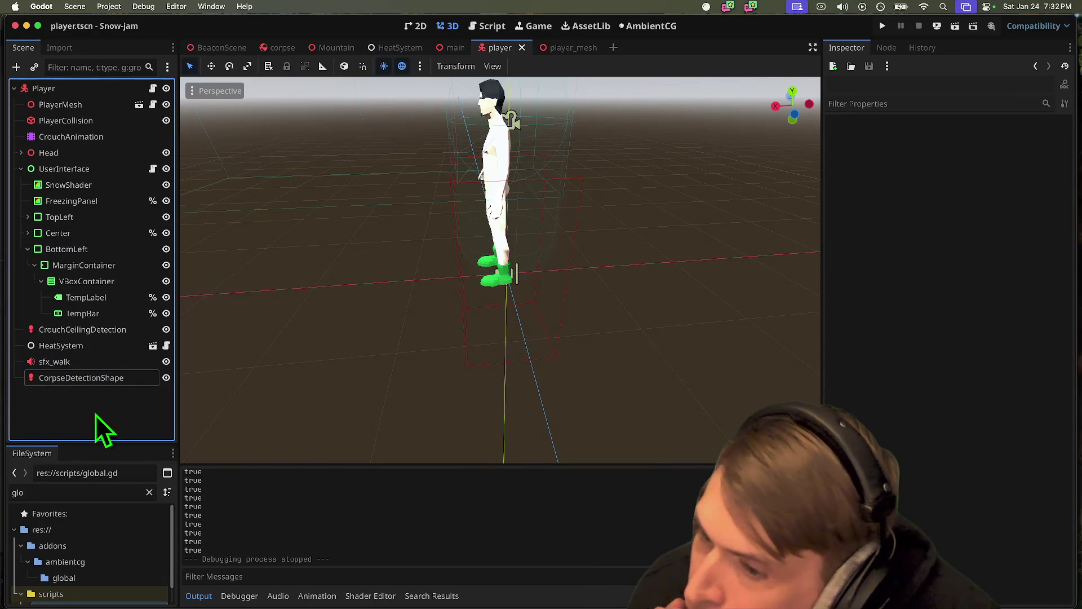
pyautogui.moveTo(89, 442); pyautogui.dragTo(90, 454)
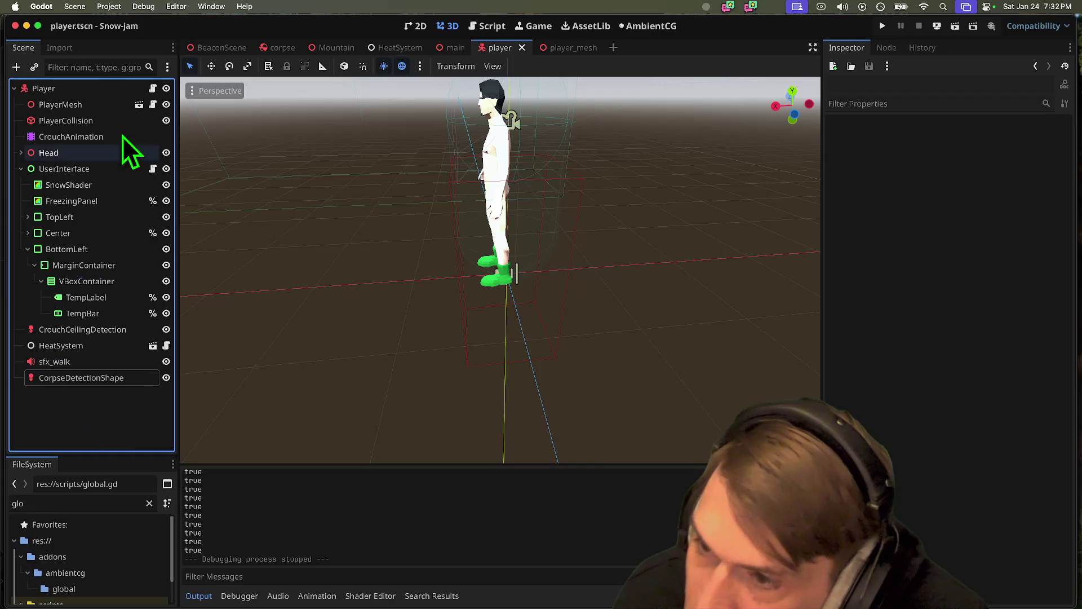
pyautogui.click(147, 92)
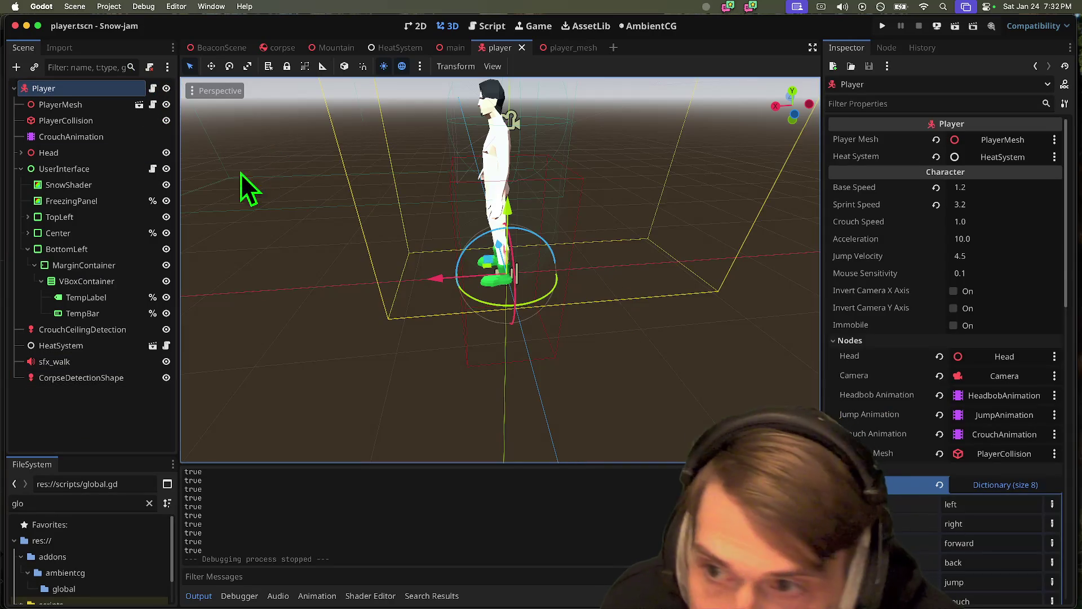
pyautogui.click(157, 88)
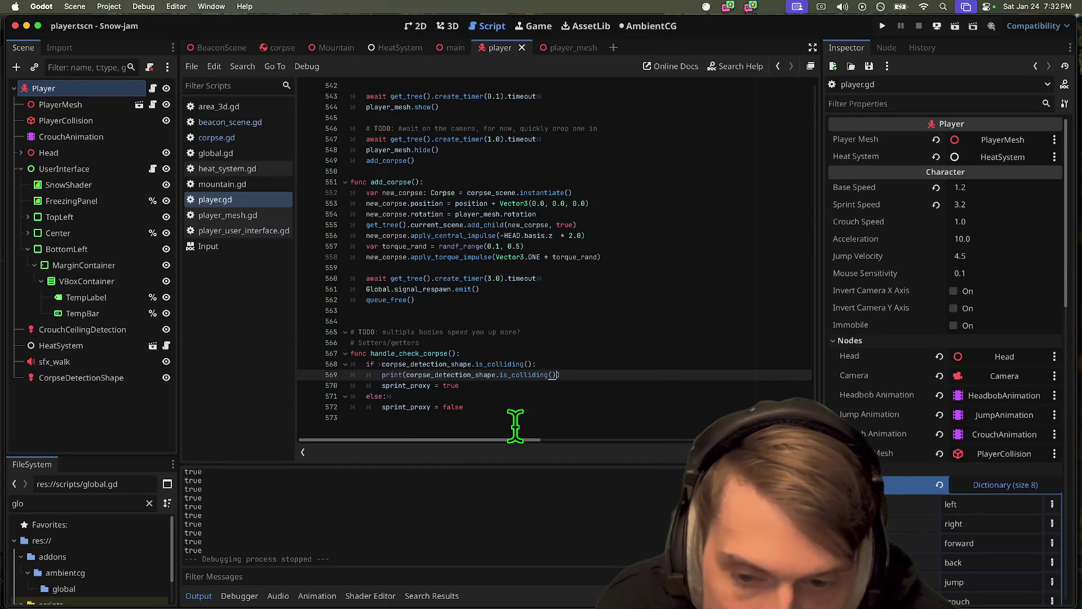
# Delete the debug print line in handle_check_corpse and save player.gd
pyautogui.tripleClick(614, 375)
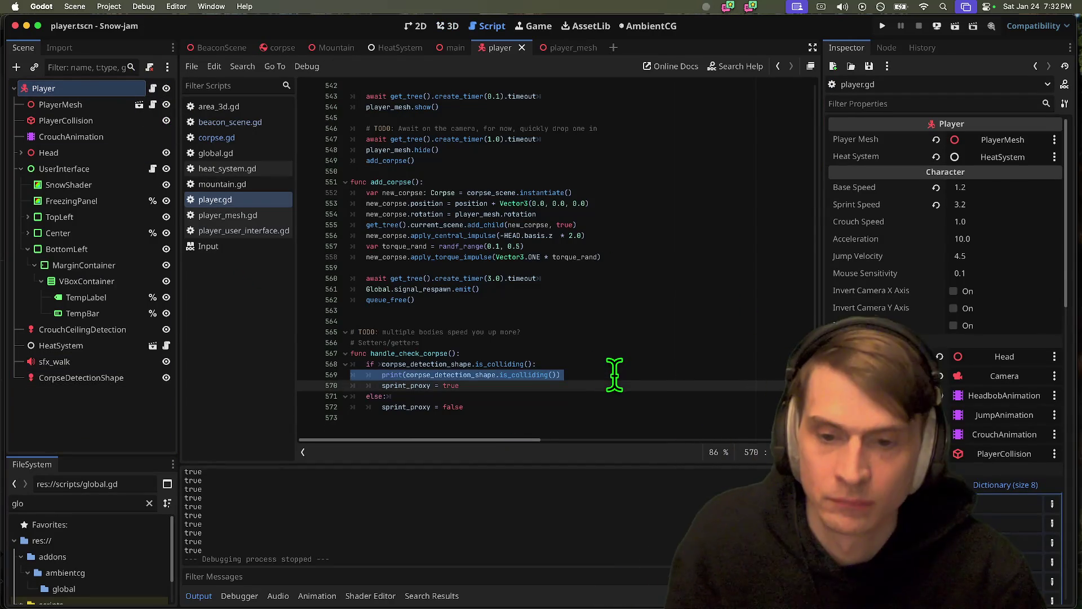
pyautogui.press('BackSpace')
pyautogui.click(619, 420)
pyautogui.hotkey('ctrl', 's')
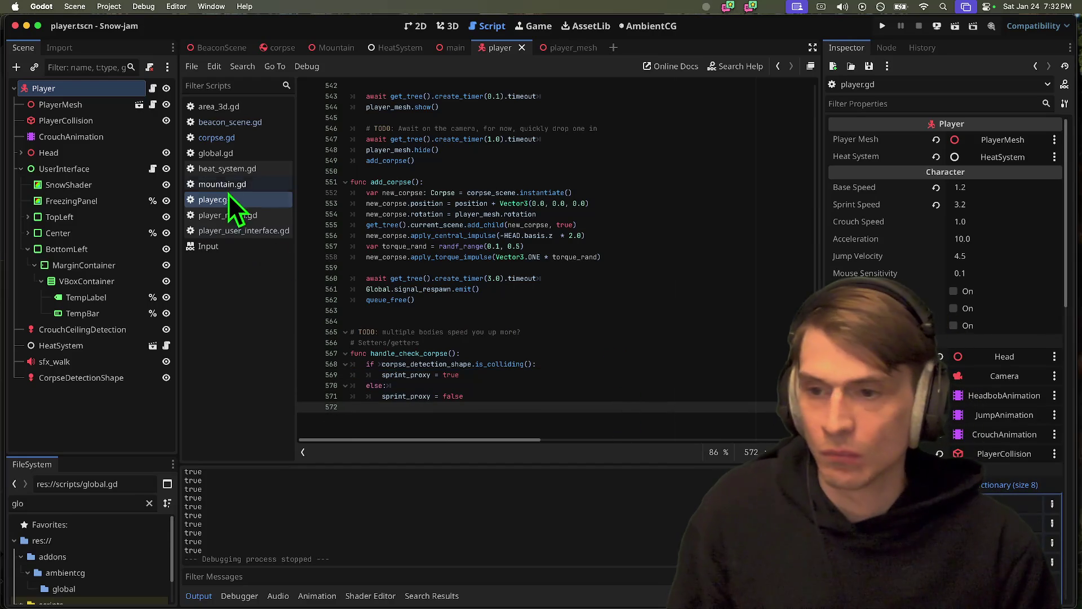
# Trace sprint_proxy usage and jump to the enter_sprint_state function definition
pyautogui.doubleClick(394, 375)
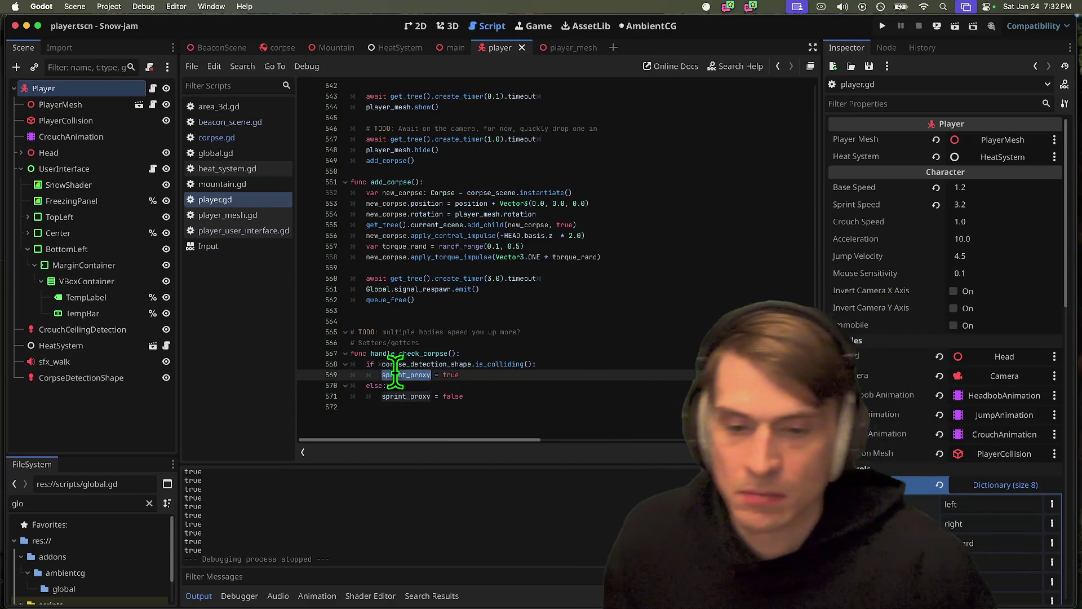
pyautogui.scroll(20, 434, 372)
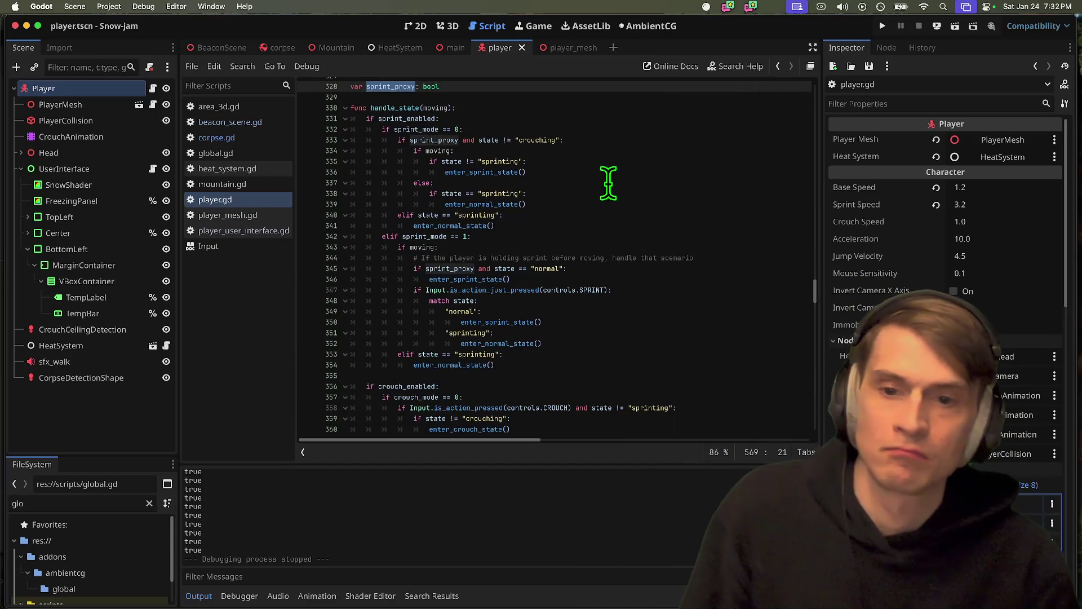
pyautogui.doubleClick(465, 173)
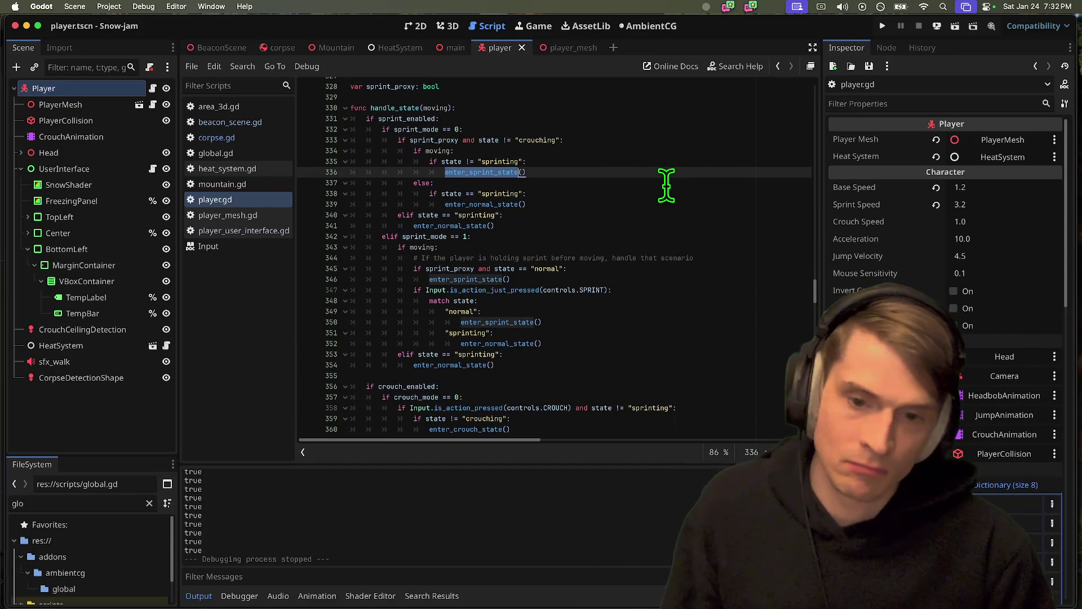
pyautogui.press('F3')
pyautogui.press('F3')
pyautogui.press('F3')
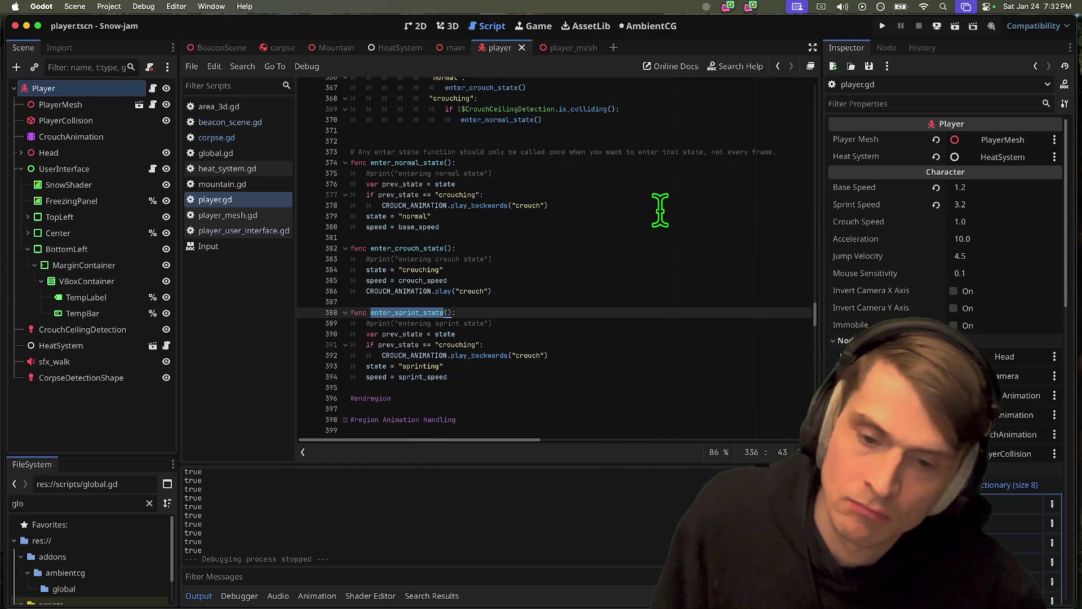
pyautogui.click(647, 345)
pyautogui.doubleClick(389, 313)
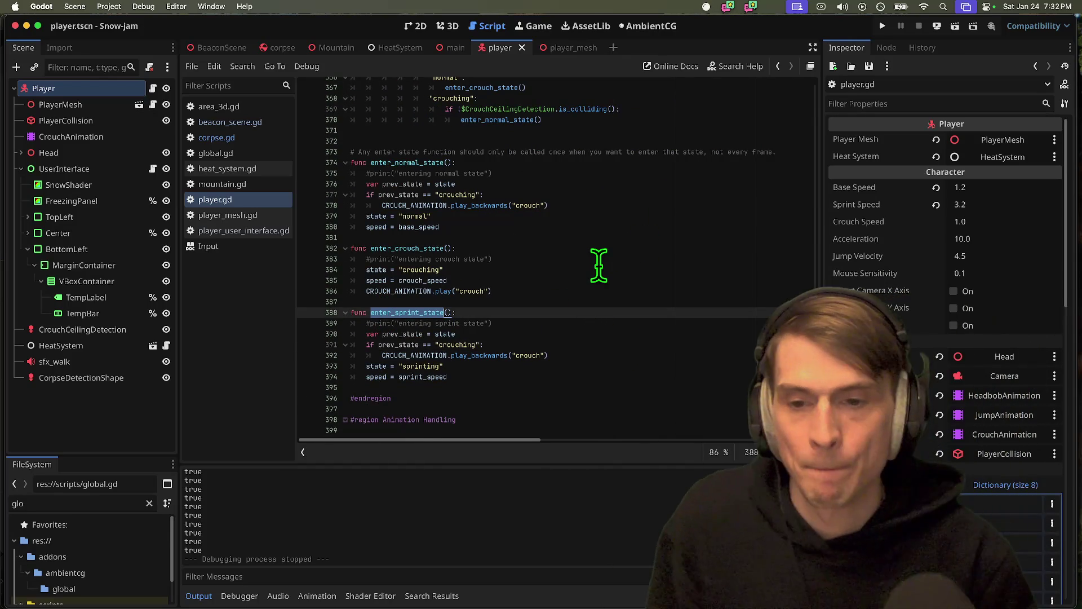
pyautogui.press('Up')
pyautogui.press('Down')
pyautogui.press('Down')
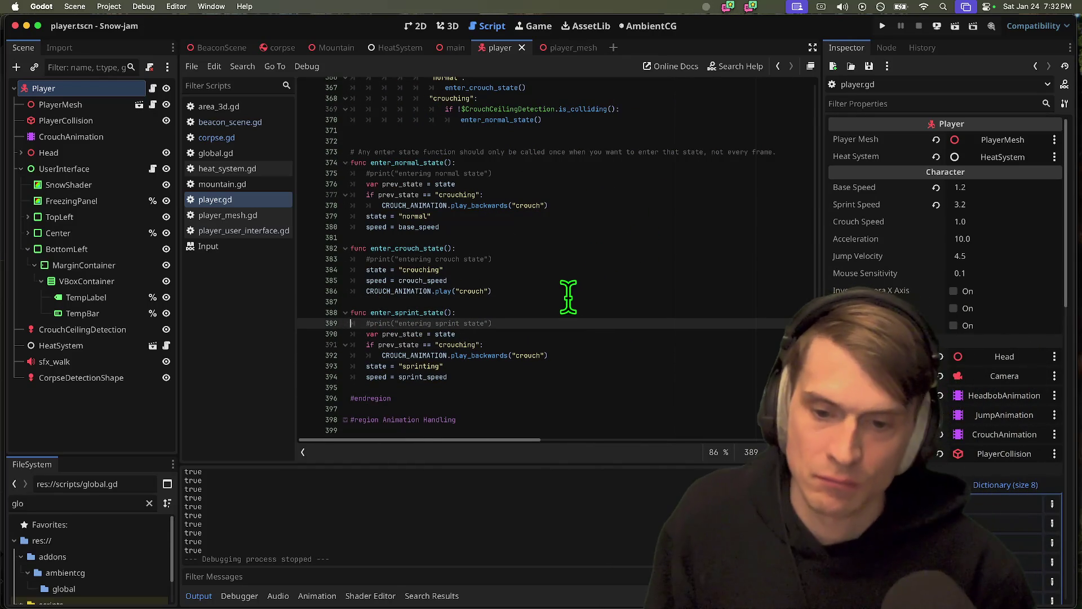
# Open a new indented line after the sprint speed line in enter_sprint_state
pyautogui.click(595, 391)
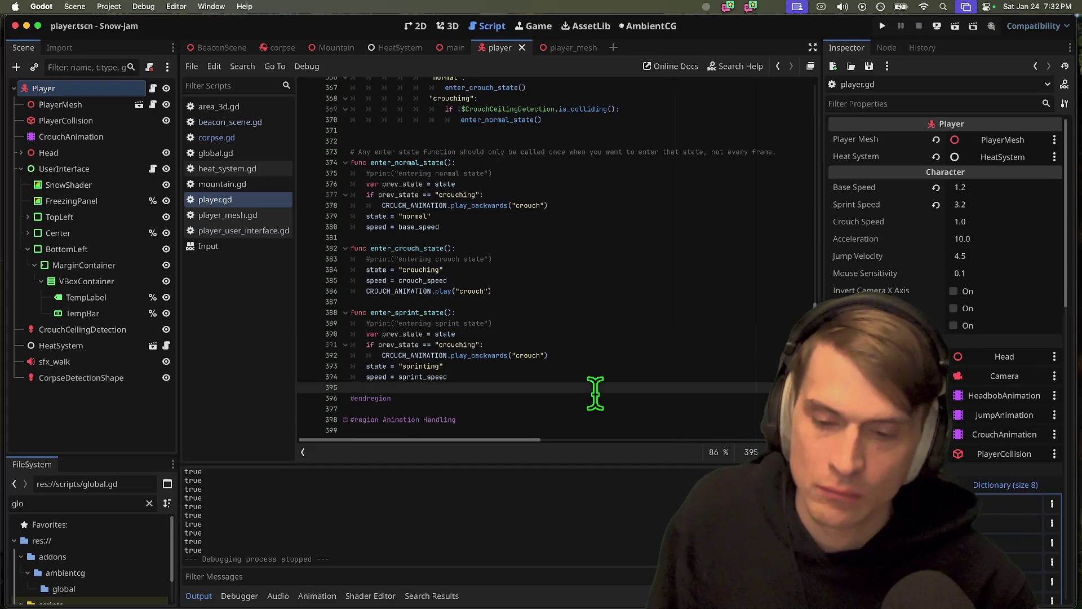
pyautogui.press('Return')
pyautogui.press('Return')
pyautogui.press('Up')
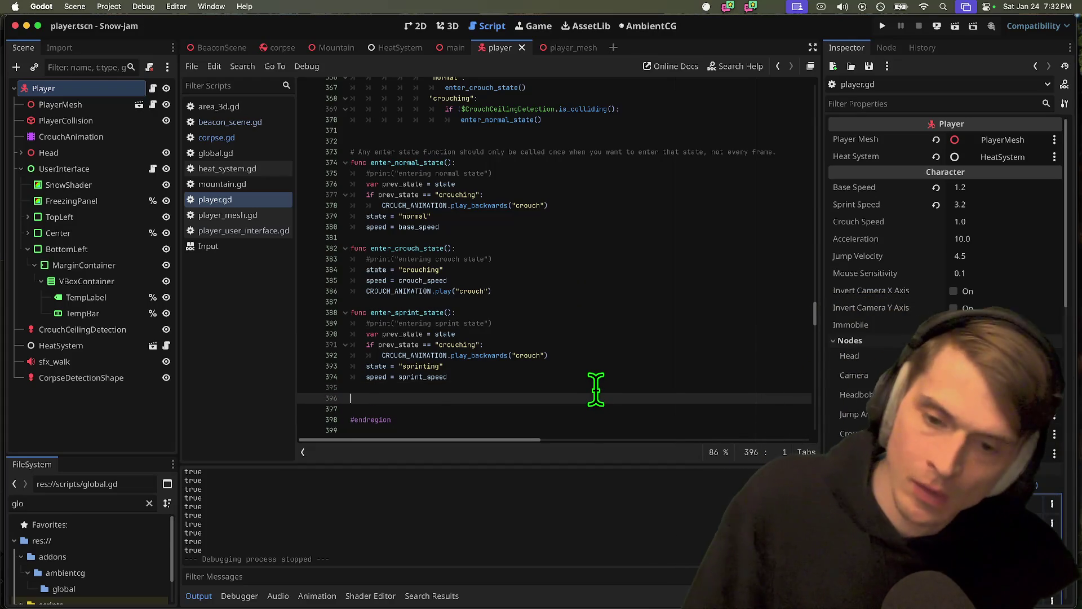
pyautogui.press('Up')
pyautogui.press('Tab')
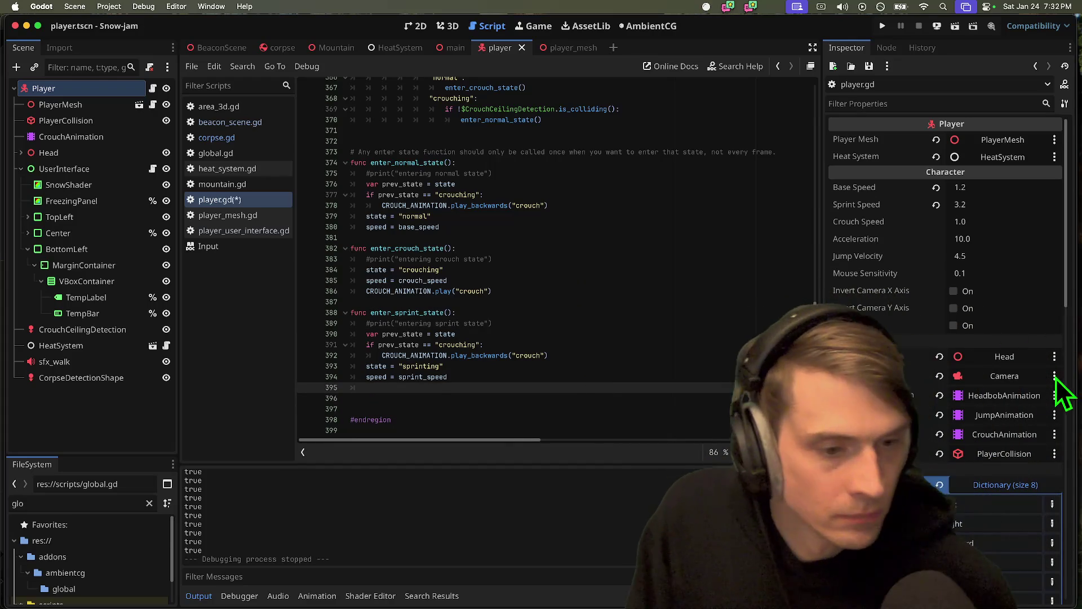
# Add 'floor_max_angle = 60' to enter_sprint_state and remove the extra blank line
pyautogui.scroll(-10, 983, 309)
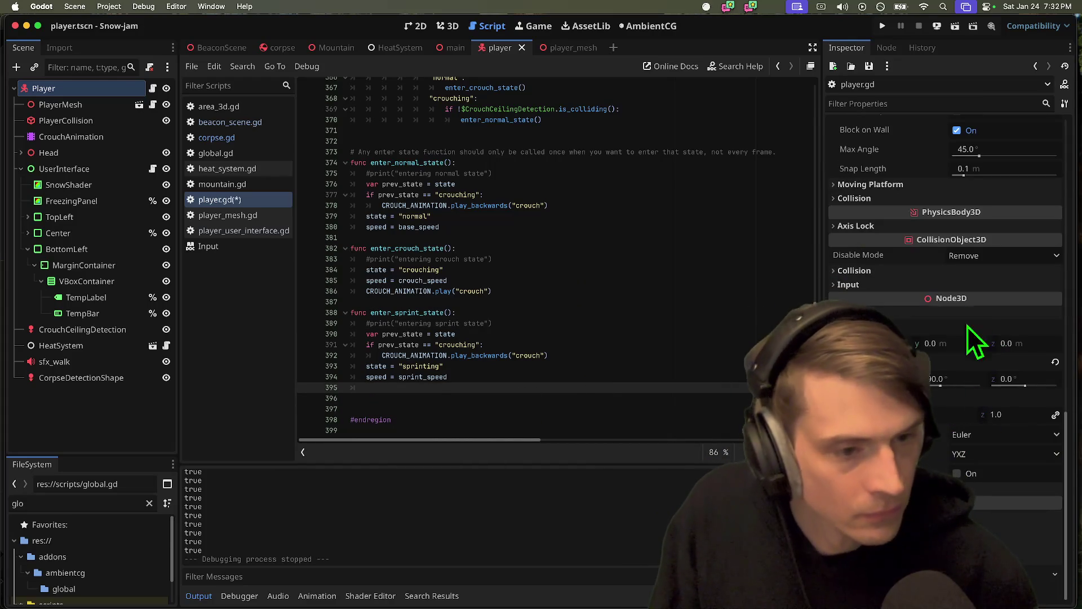
pyautogui.scroll(1, 964, 282)
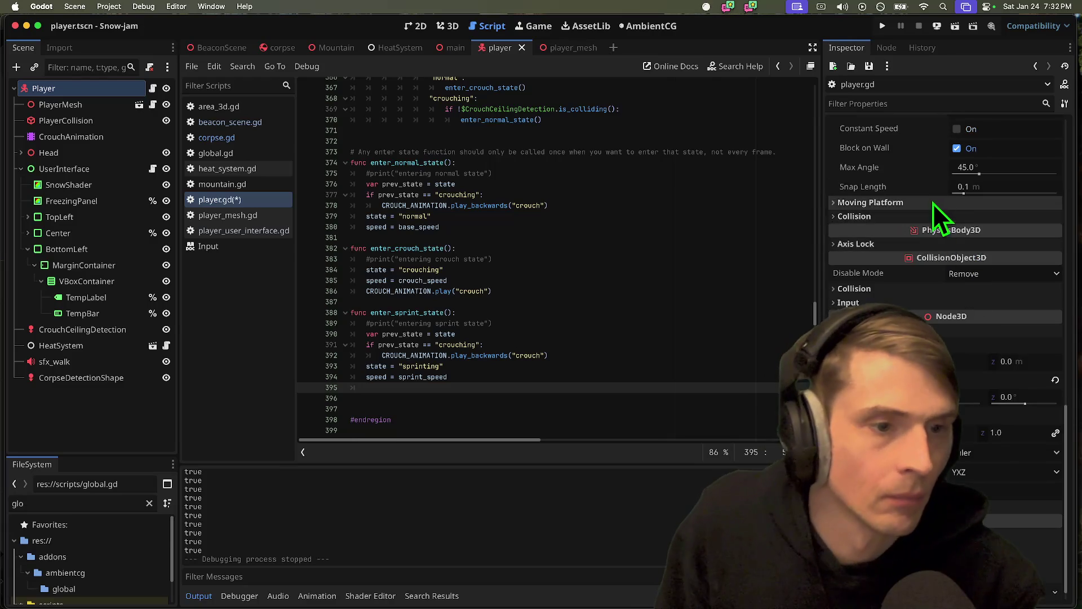
pyautogui.scroll(4, 934, 214)
pyautogui.click(875, 248)
pyautogui.moveTo(877, 248)
pyautogui.mouseDown()
pyautogui.moveTo(640, 278)
pyautogui.moveTo(512, 345)
pyautogui.moveTo(514, 388)
pyautogui.mouseUp()
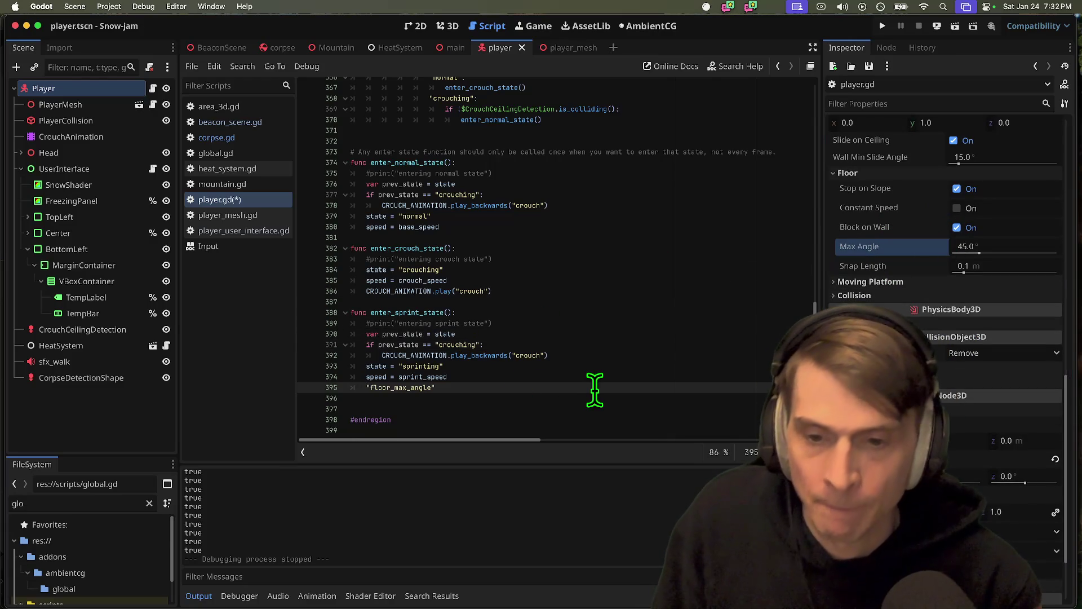
pyautogui.press('super+z')
pyautogui.write('floo')
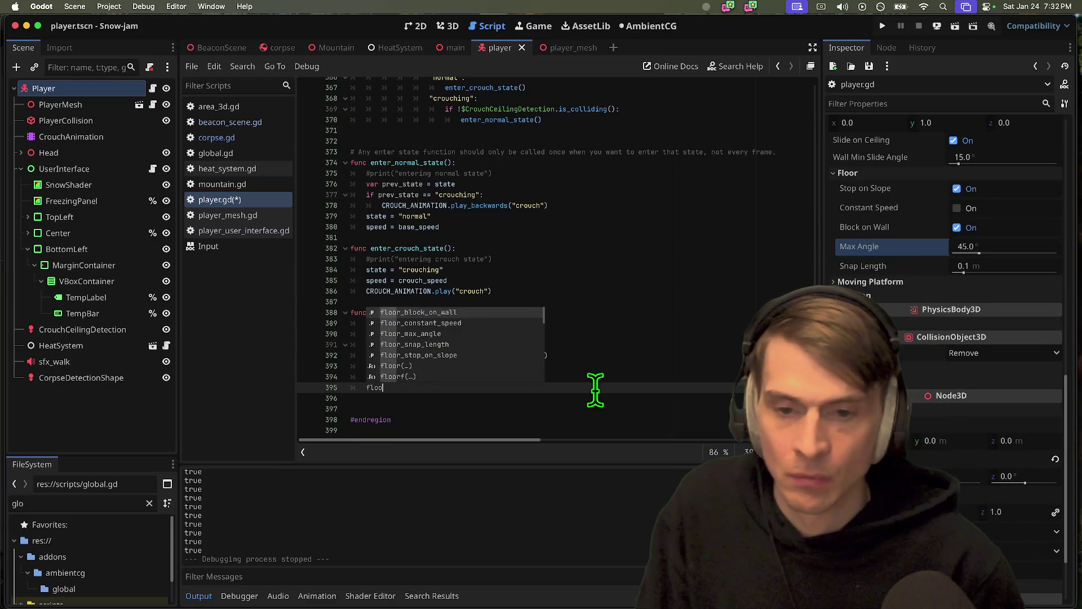
pyautogui.write('r_')
pyautogui.press('Down')
pyautogui.press('Down')
pyautogui.press('Return')
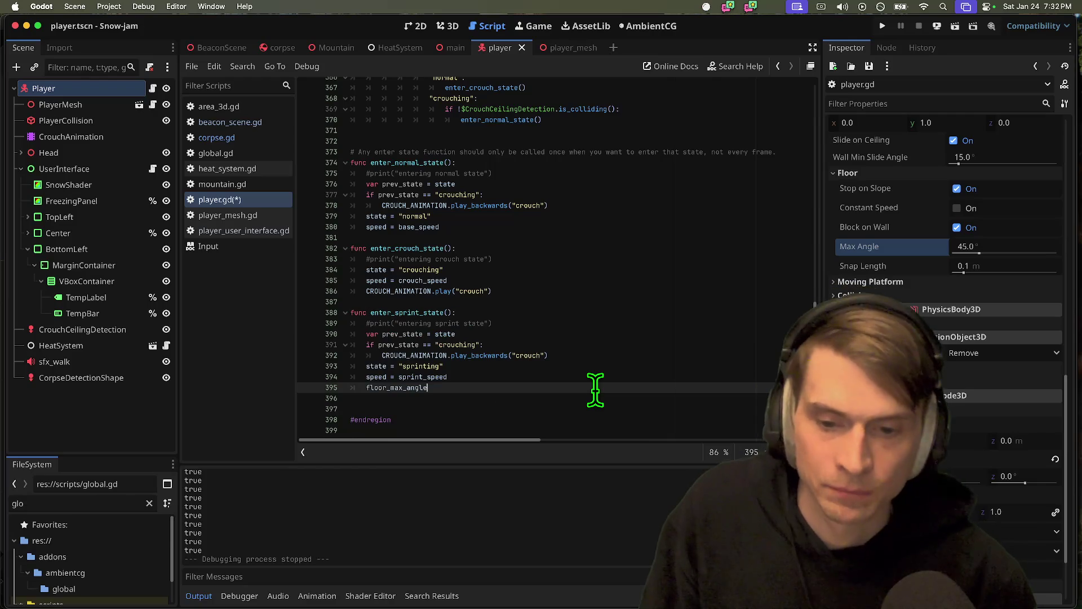
pyautogui.write('= ')
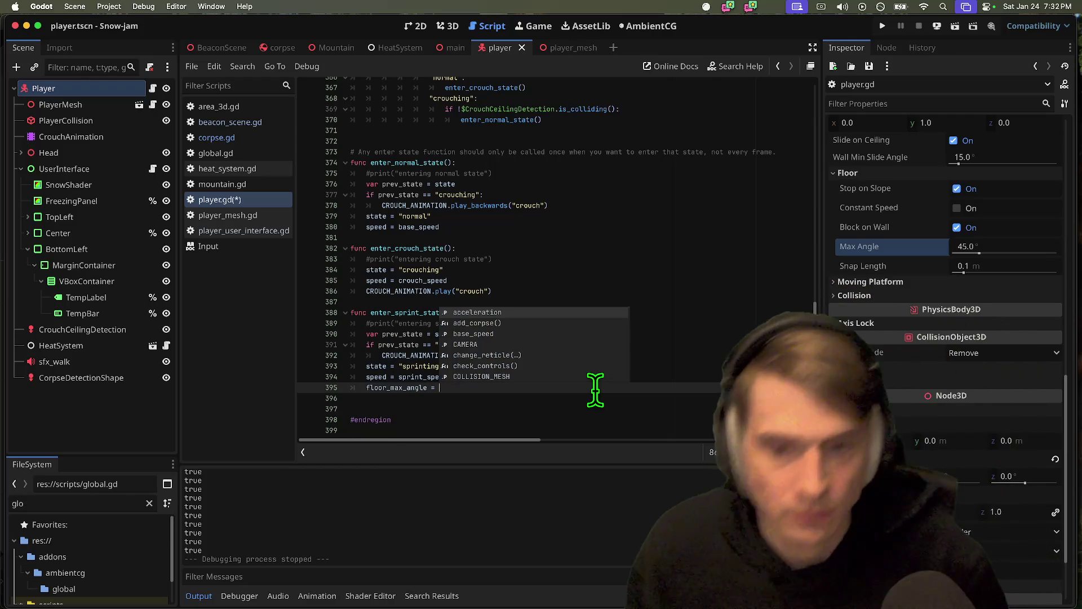
pyautogui.write('60')
pyautogui.press('Down')
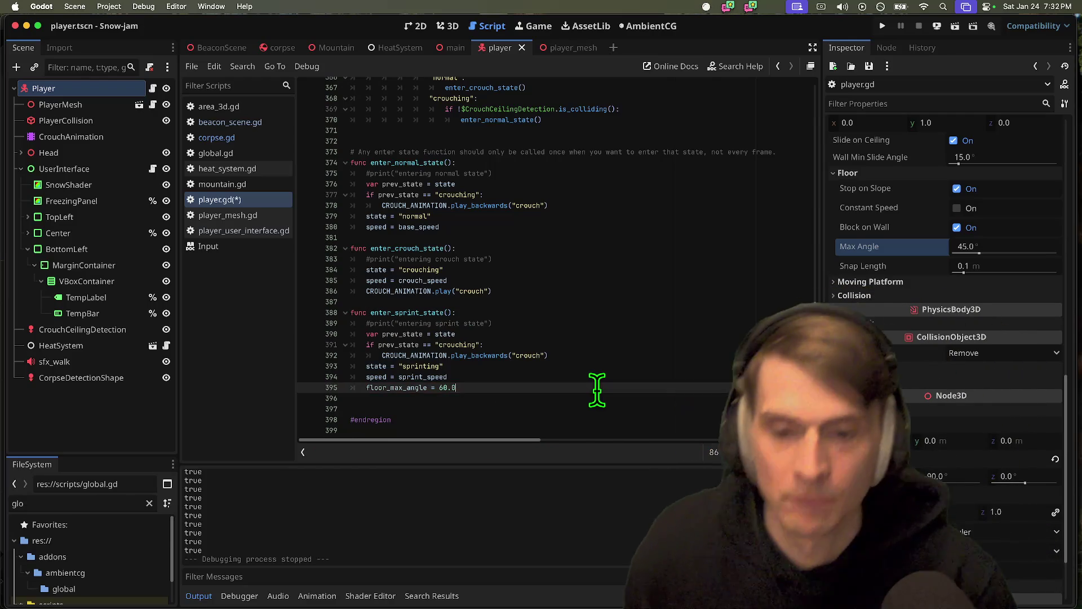
pyautogui.press('Delete')
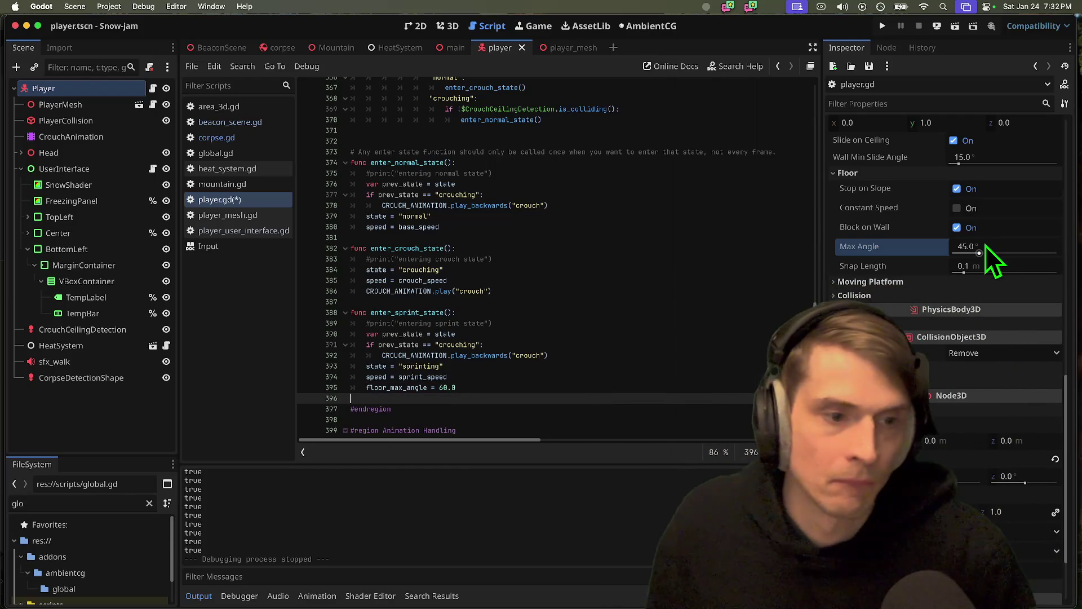
# Set the player's Floor Max Angle to 30° in the Inspector and run the game
pyautogui.moveTo(988, 249)
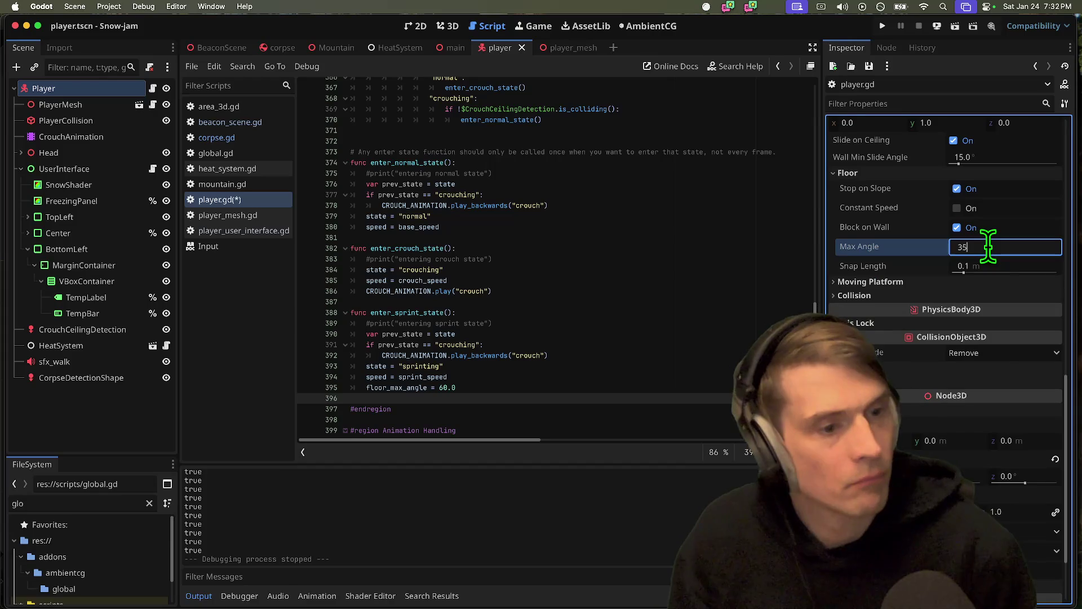
pyautogui.press('Return')
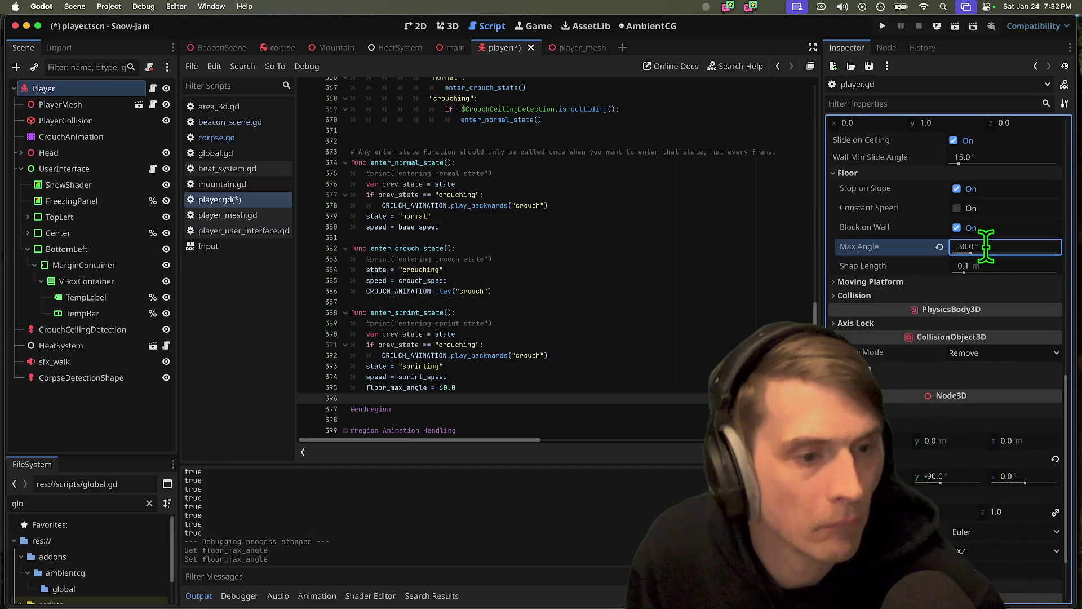
pyautogui.press('super+b')
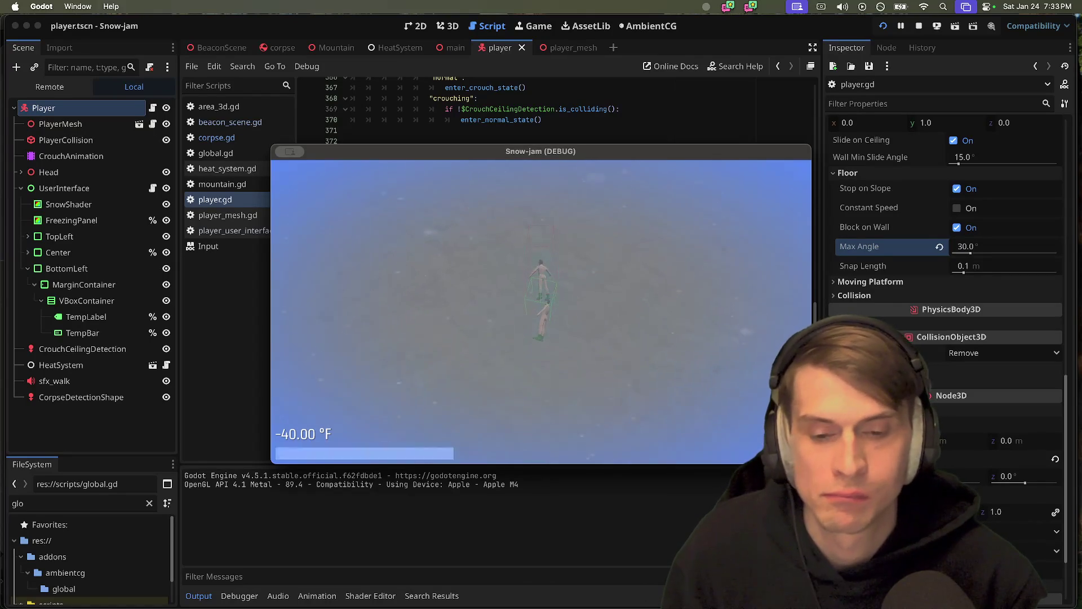
# Stop the running Snow-jam debug game
pyautogui.press('super+q')
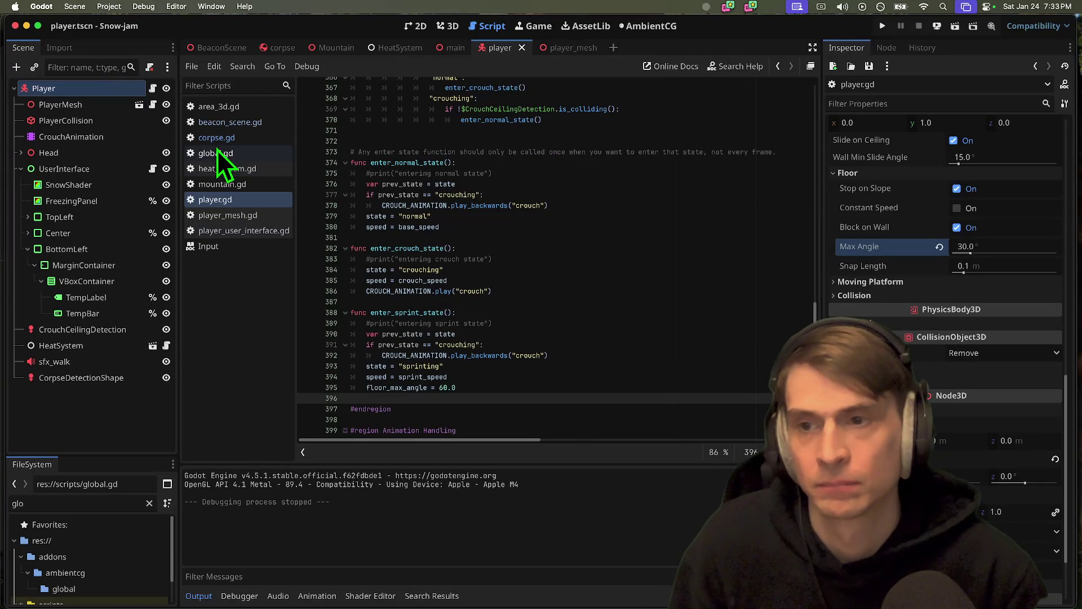
# Look through the beacon_scene.gd and corpse.gd scripts
pyautogui.click(232, 125)
pyautogui.click(232, 138)
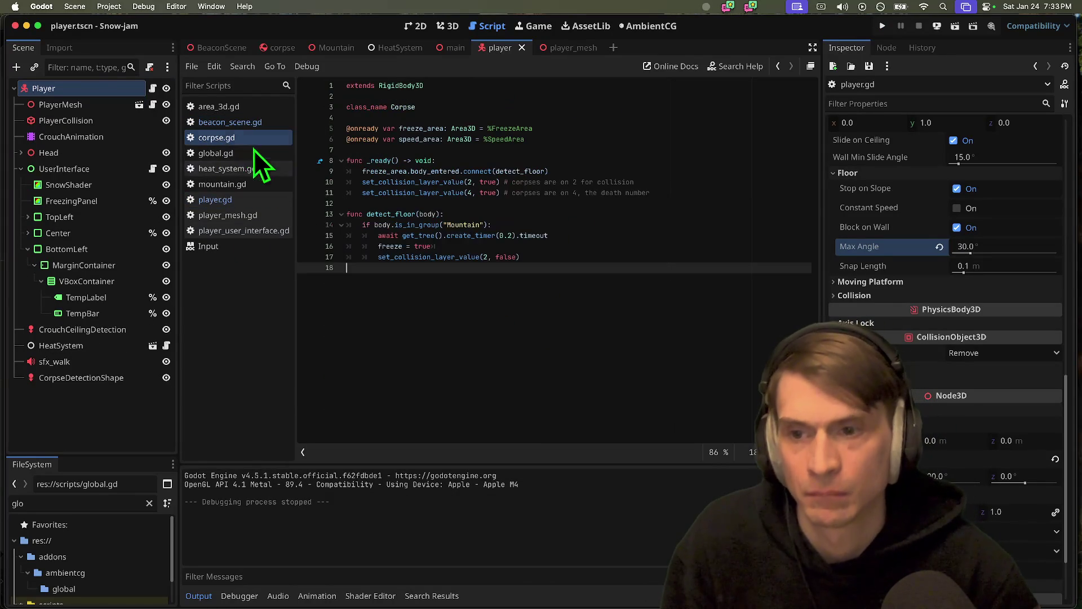
pyautogui.click(212, 123)
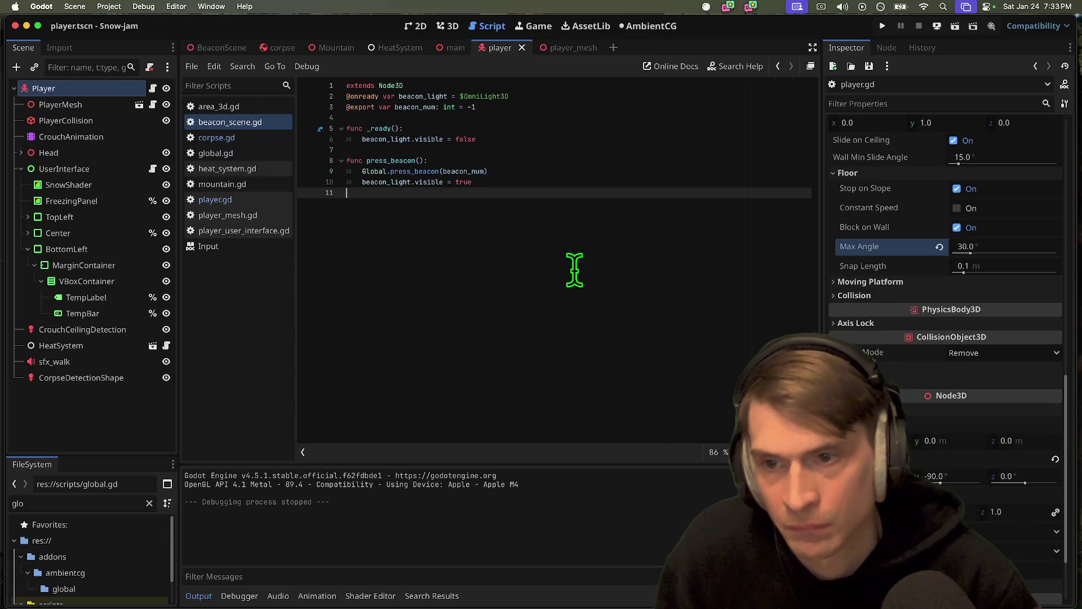
pyautogui.click(220, 138)
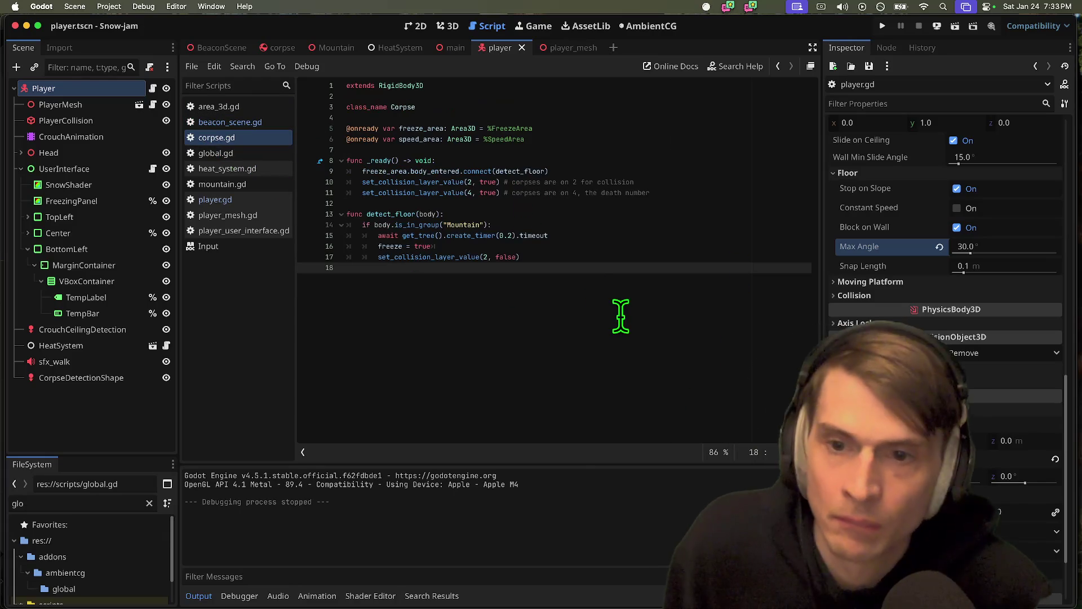
pyautogui.click(262, 125)
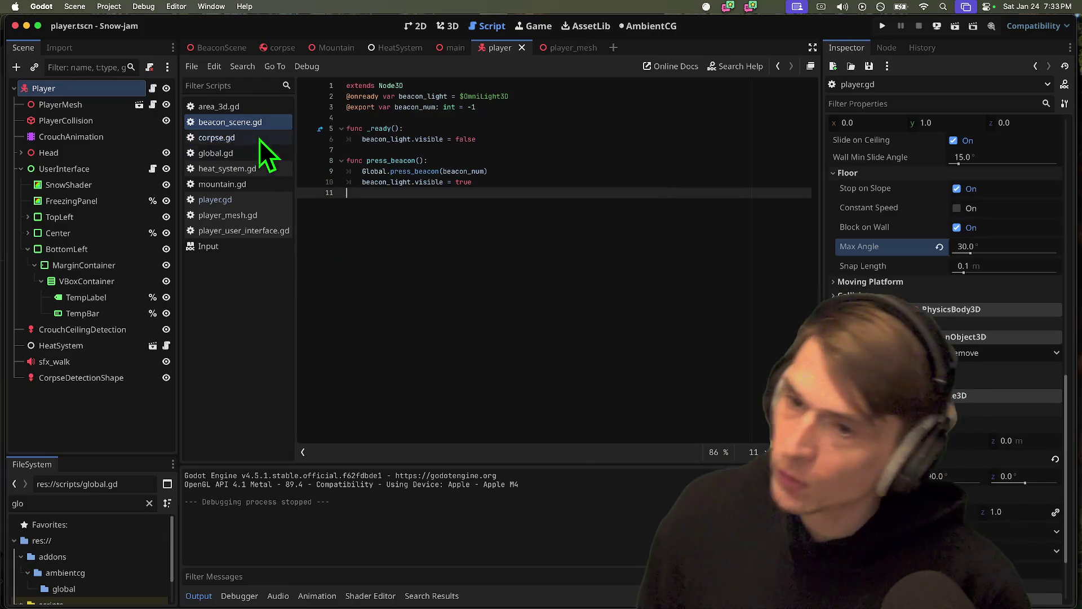
# Open player.gd and scroll to the handle_check_corpse function at the end
pyautogui.click(239, 202)
pyautogui.scroll(-15, 676, 309)
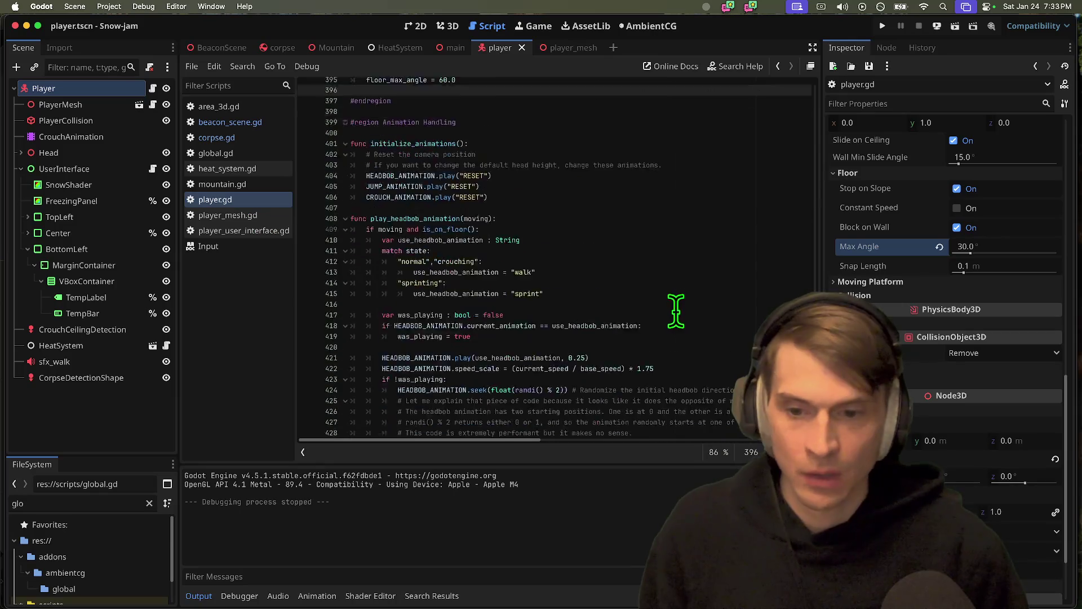
pyautogui.scroll(-15, 611, 338)
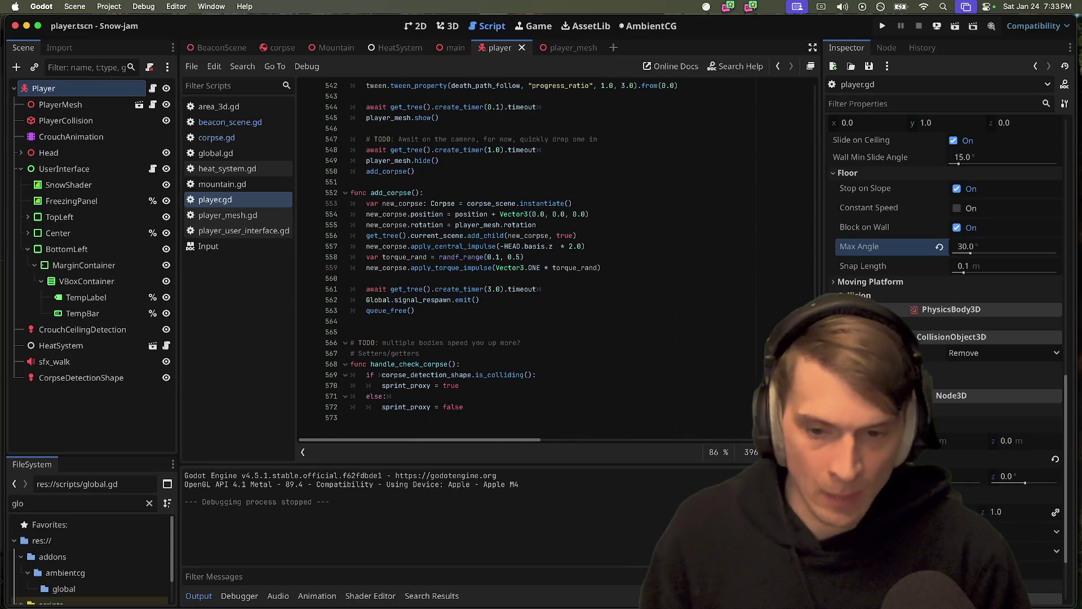
pyautogui.click(611, 417)
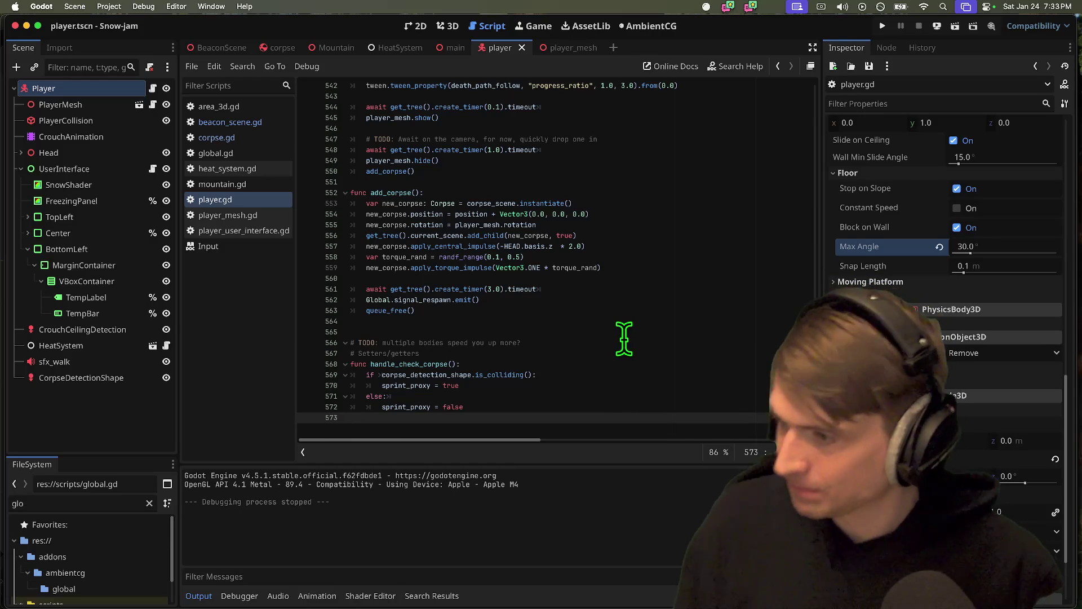
pyautogui.doubleClick(408, 364)
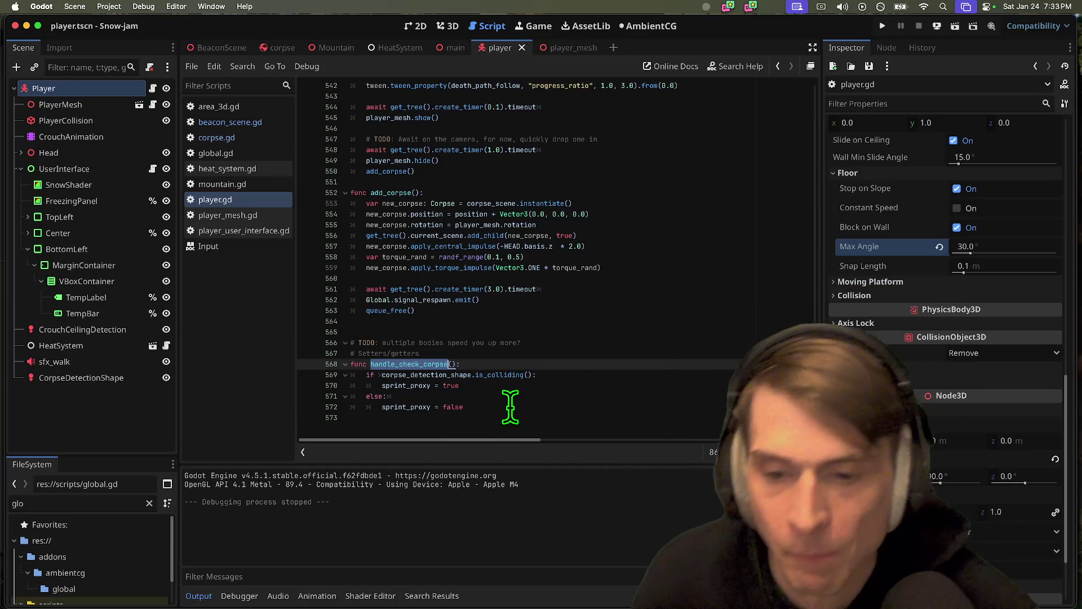
pyautogui.click(550, 370)
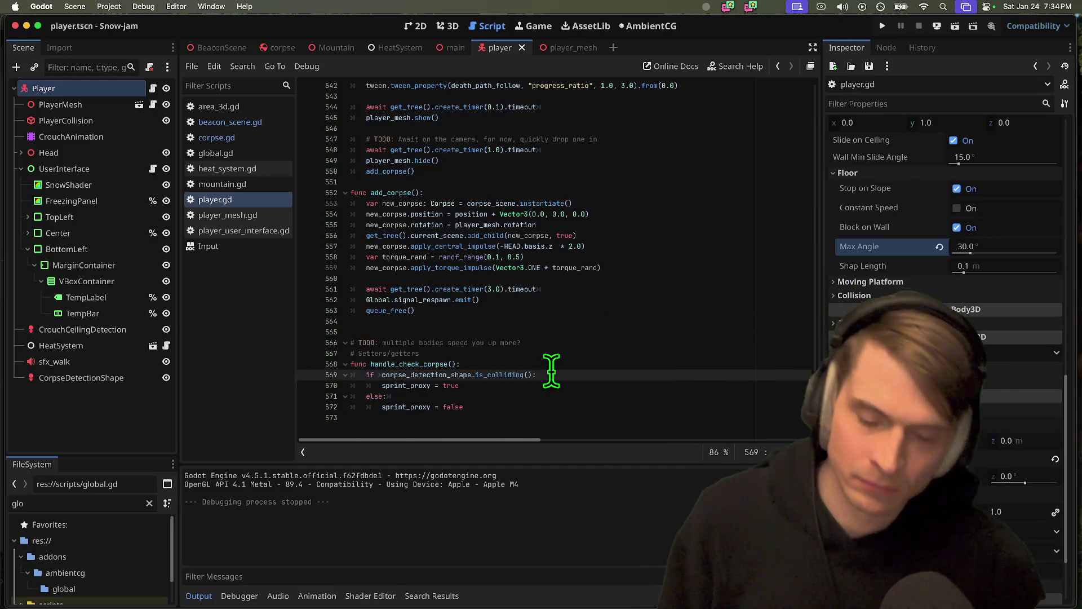
pyautogui.doubleClick(413, 363)
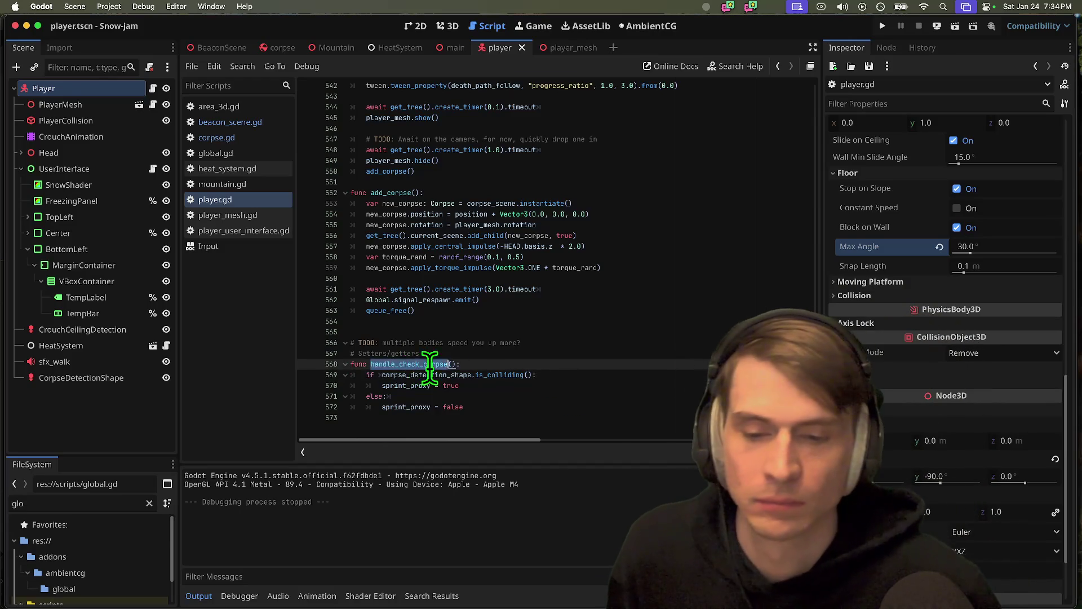
pyautogui.scroll(10, 552, 341)
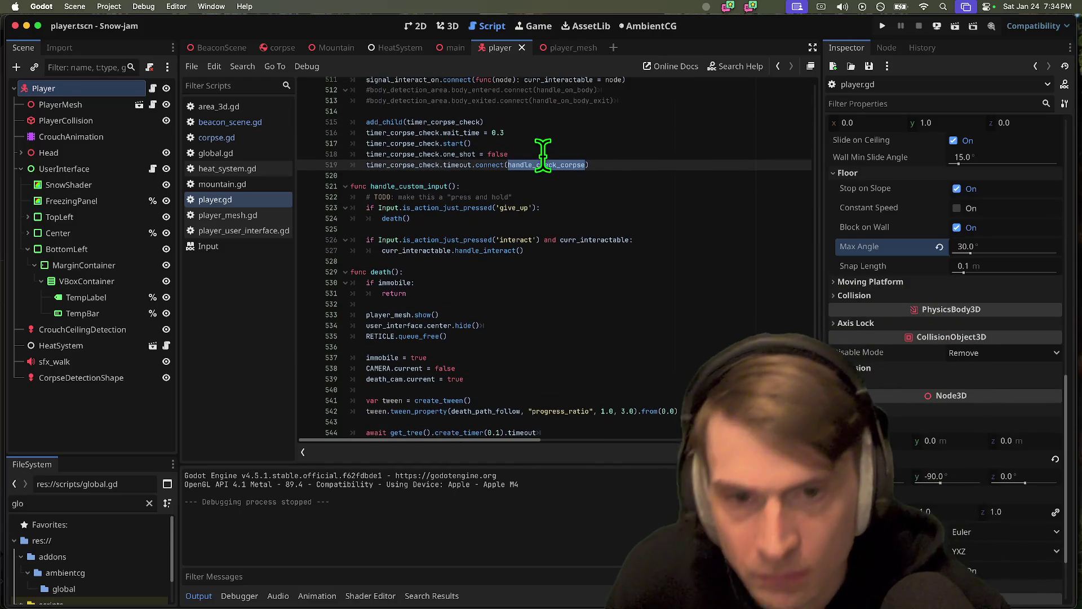
pyautogui.scroll(-10, 566, 180)
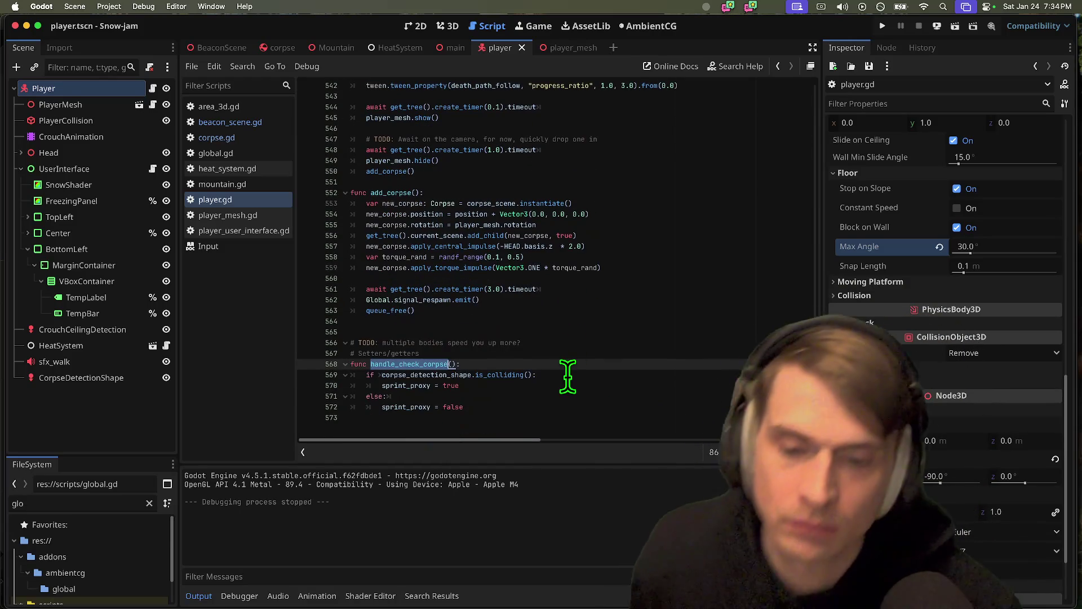
# Place the caret at the end of the handle_check_corpse header
pyautogui.rightClick(591, 363)
pyautogui.click(583, 356)
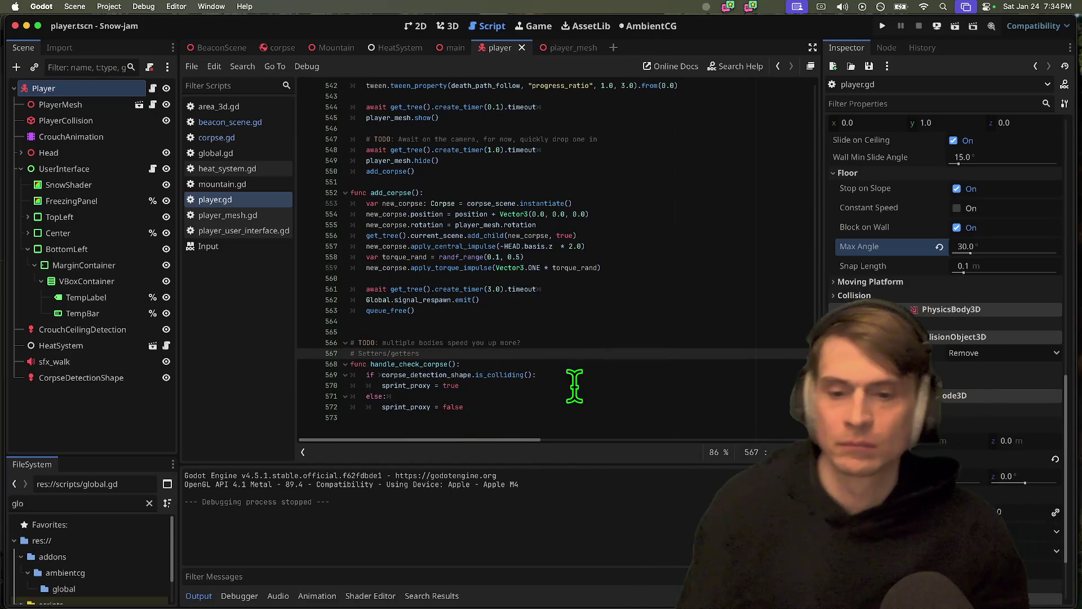
pyautogui.click(421, 363)
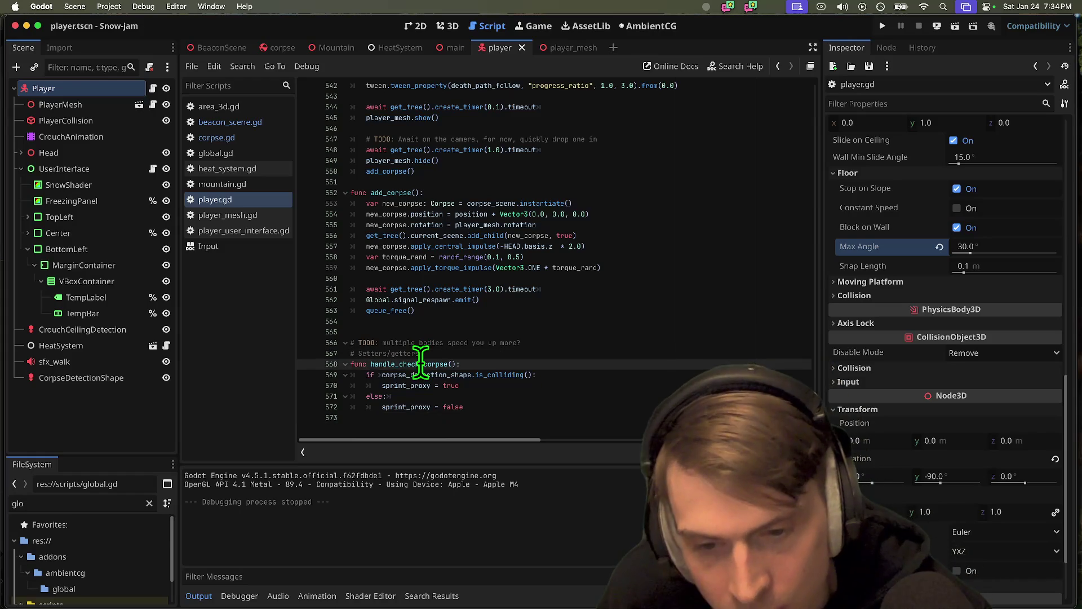
pyautogui.click(680, 366)
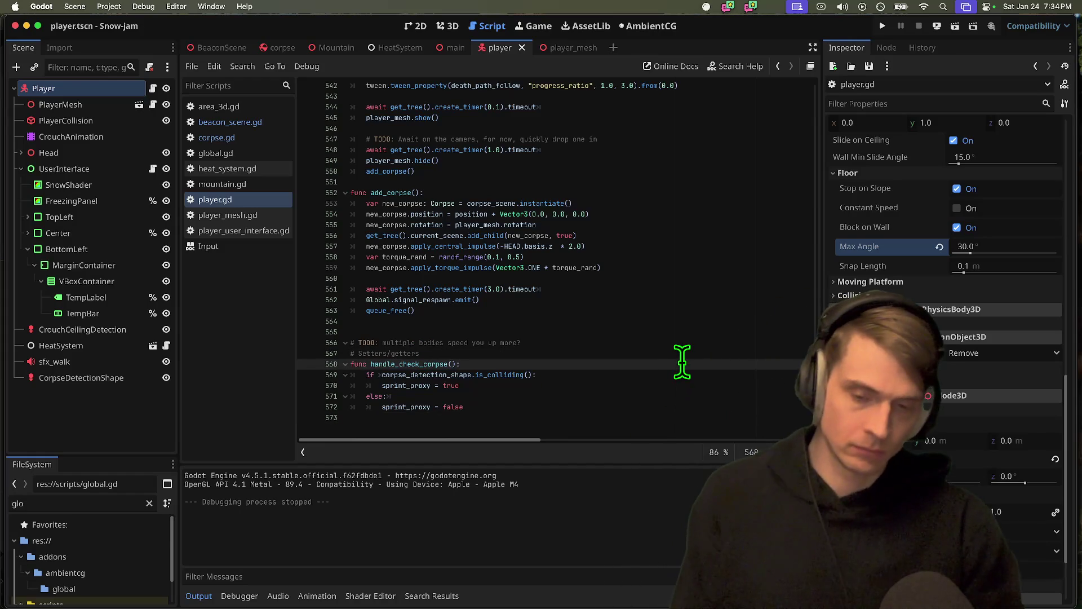
pyautogui.press('Down')
pyautogui.press('Down')
pyautogui.press('Down')
# Step the caret through the is_colliding check, sprint_proxy and else lines
pyautogui.click(665, 375)
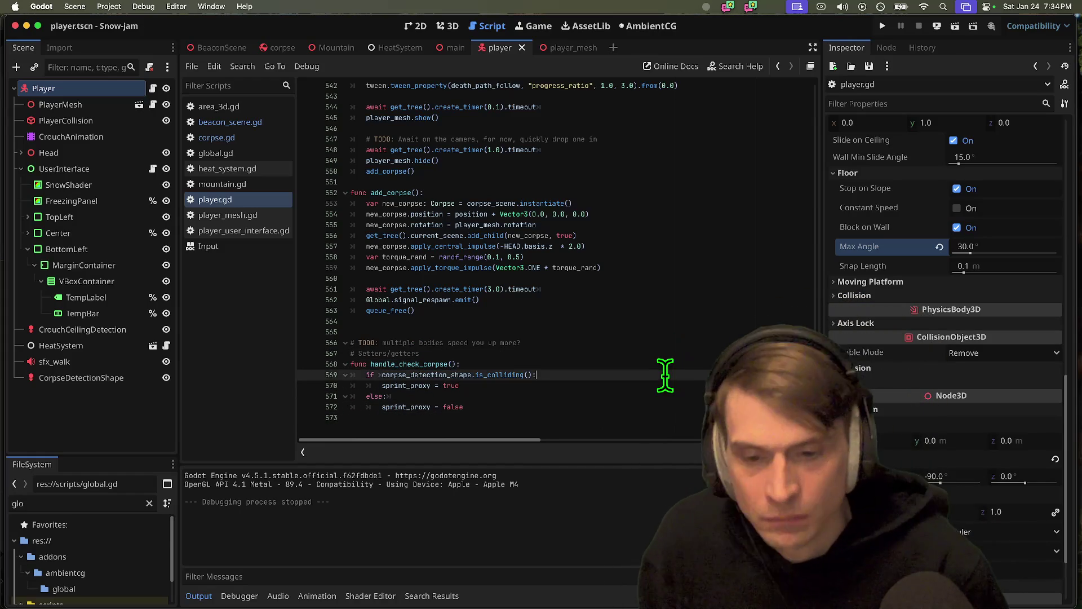
pyautogui.press('Down')
pyautogui.press('Down')
pyautogui.press('Up')
pyautogui.press('Up')
pyautogui.press('Home')
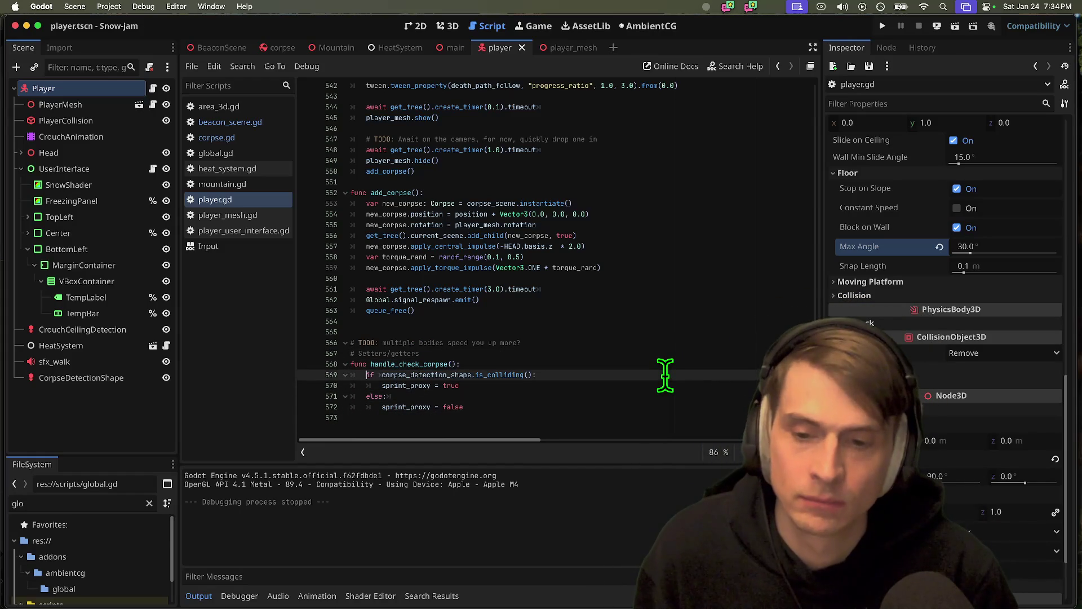
pyautogui.press('Down')
pyautogui.press('Down')
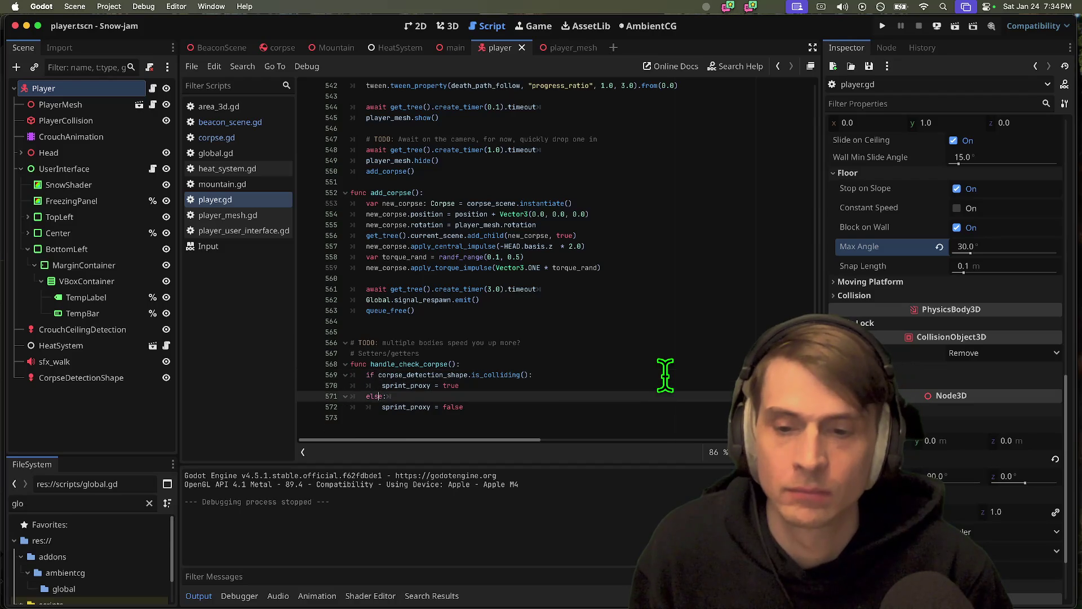
pyautogui.press('Up')
pyautogui.press('Home')
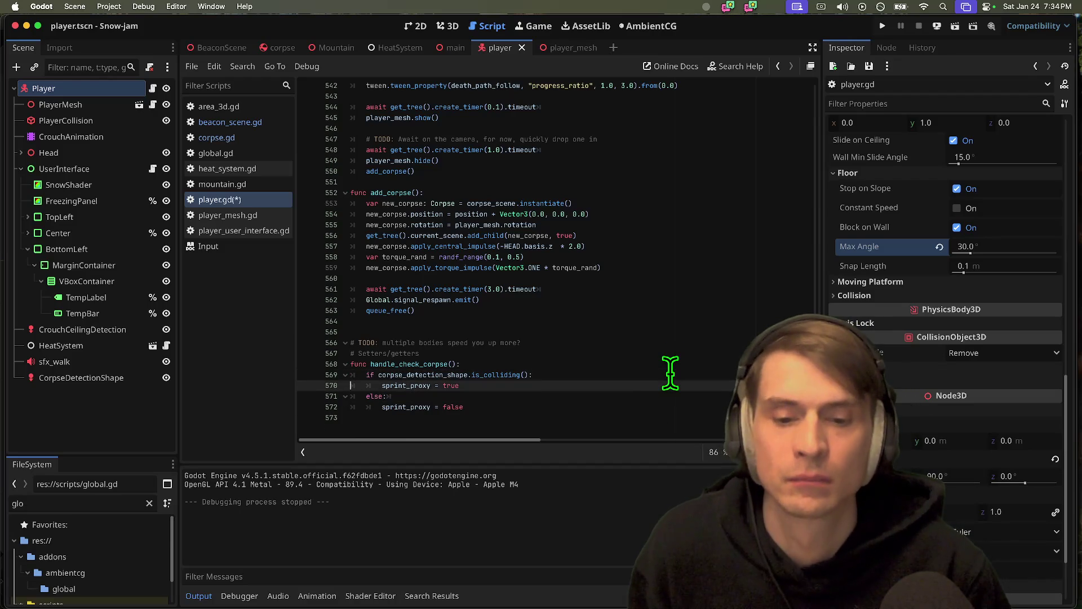
pyautogui.press('Down')
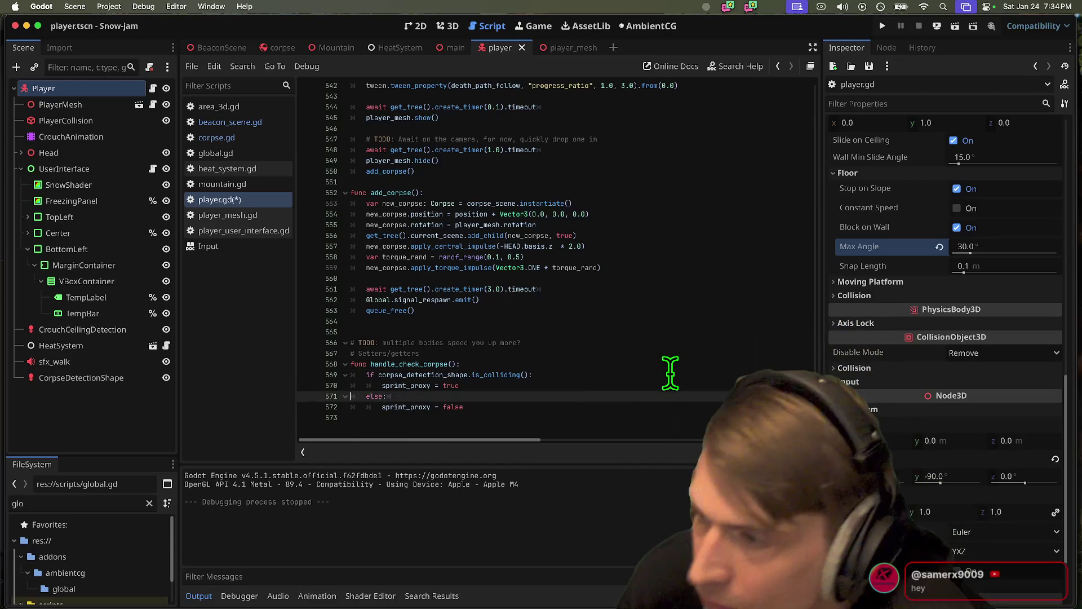
pyautogui.press('super+Tab')
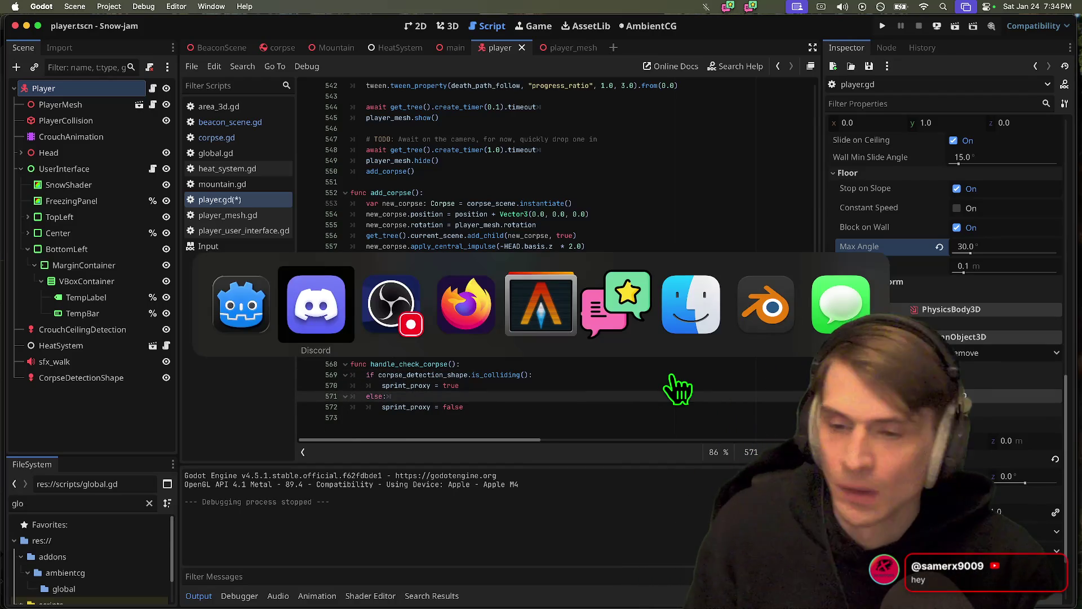
# Load twitch.tv in a new Firefox tab and go to your own channel page
pyautogui.press('super+Tab')
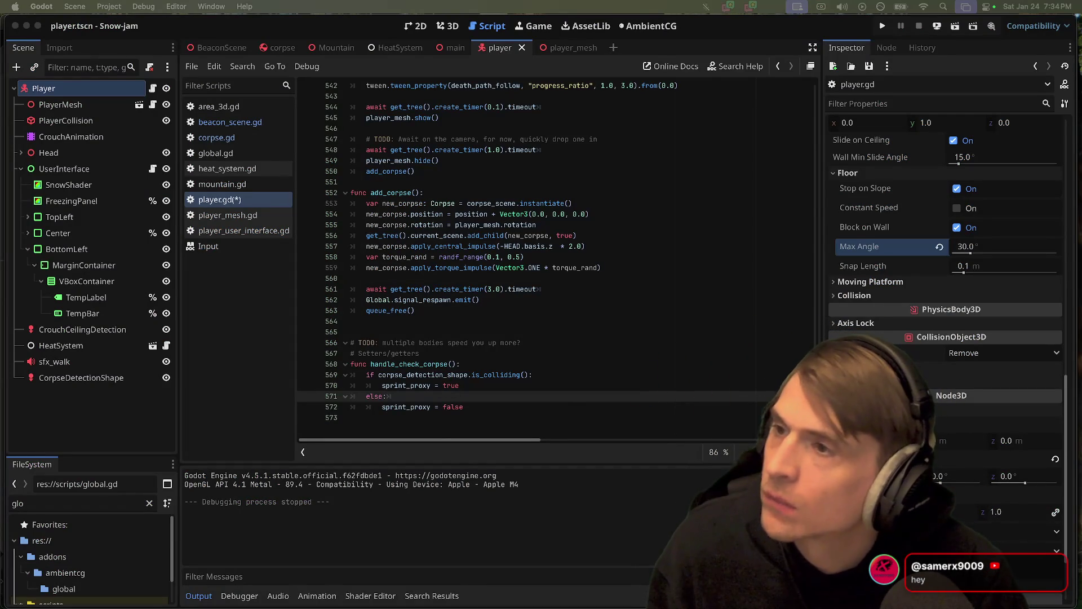
pyautogui.moveTo(196, 584)
pyautogui.click(347, 575)
pyautogui.press('super+t')
pyautogui.write('twitch.tv/')
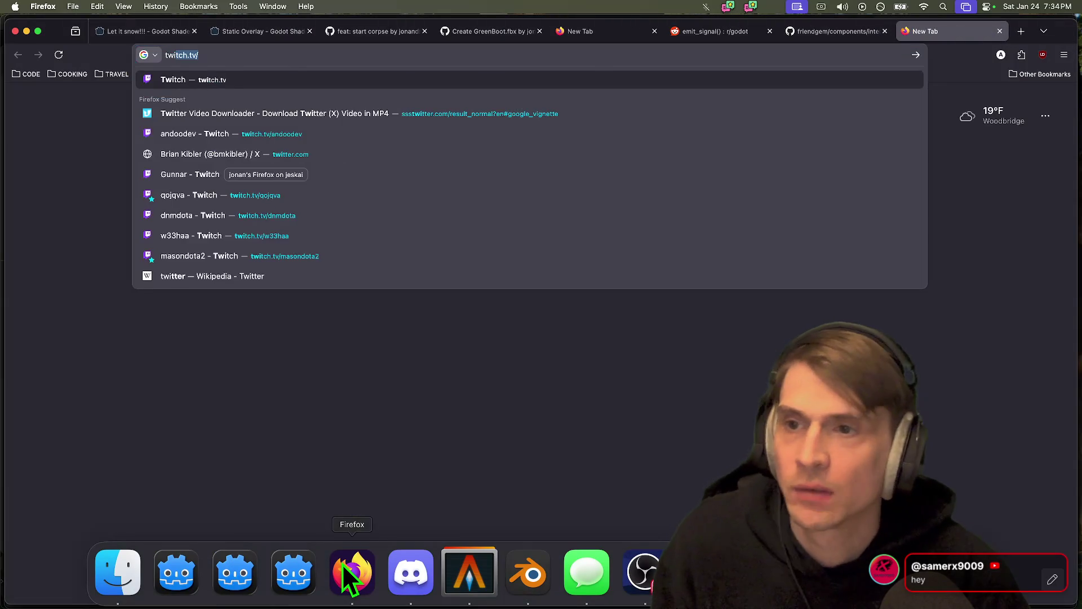
pyautogui.press('Return')
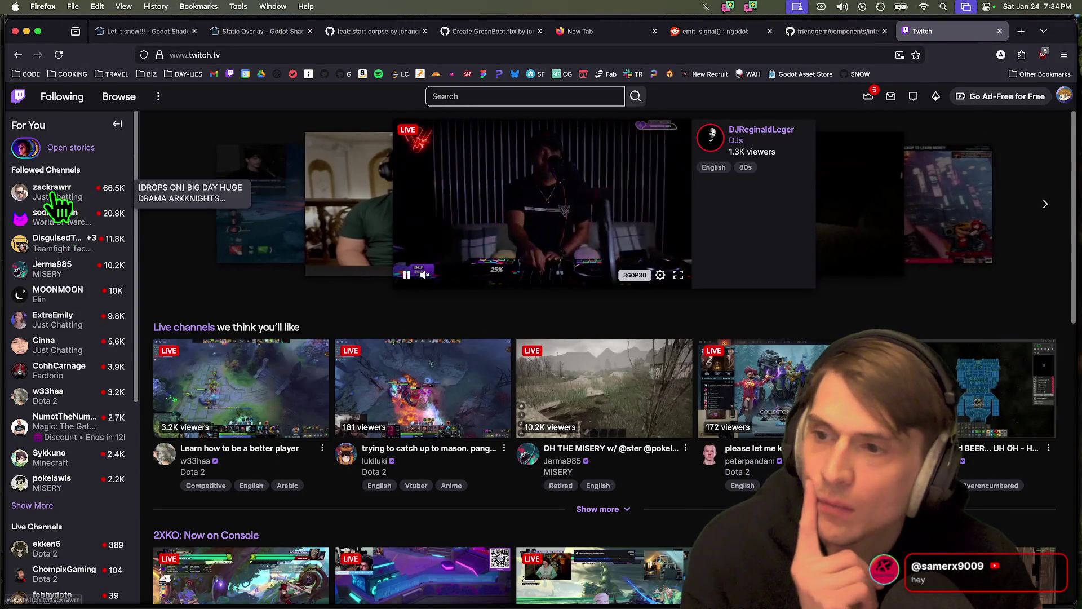
pyautogui.click(1065, 97)
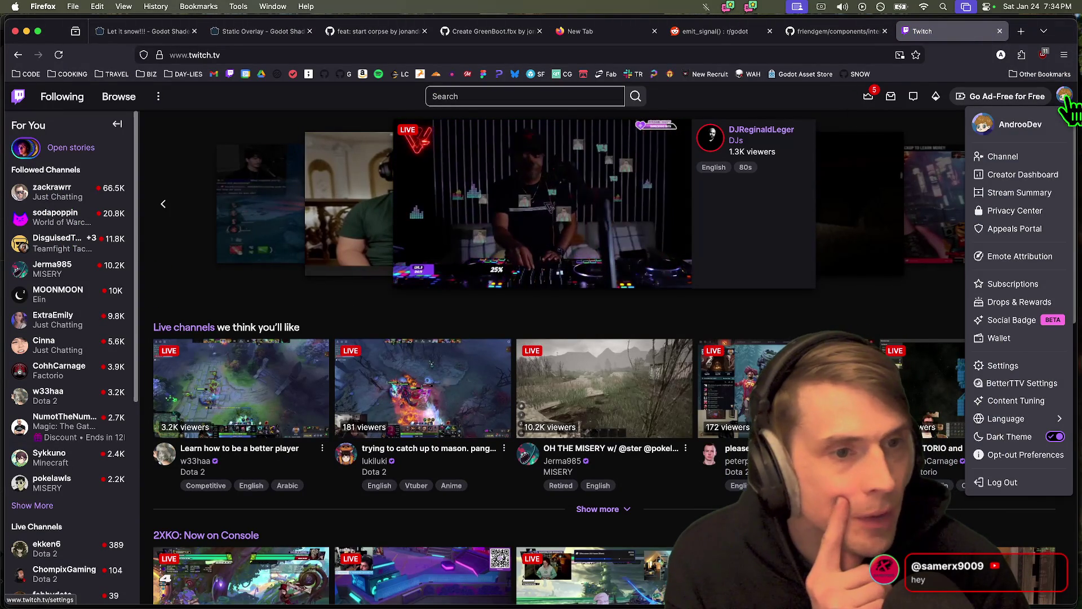
pyautogui.click(1021, 157)
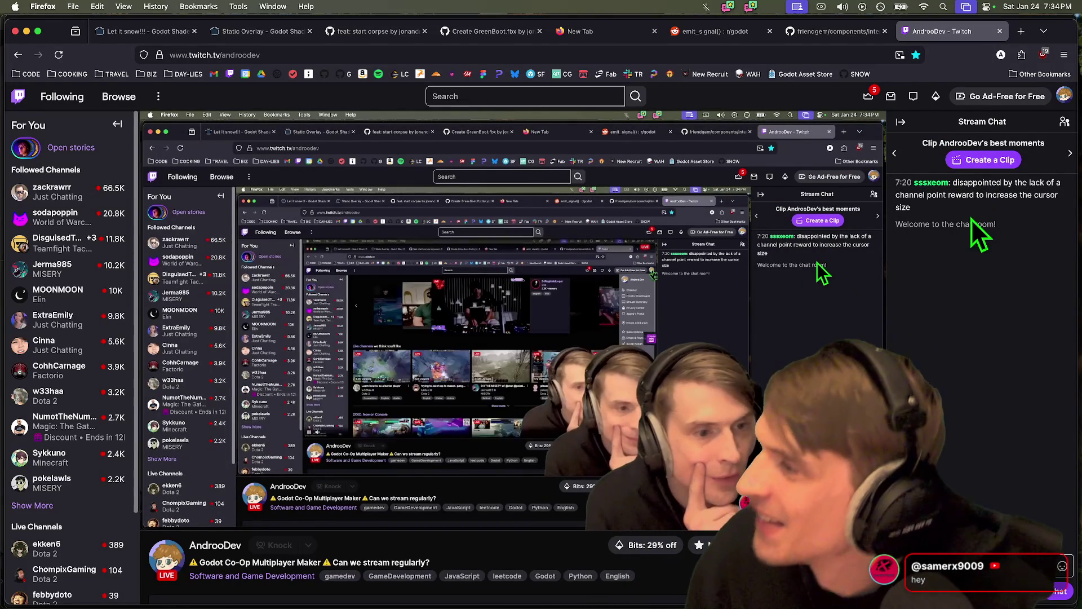
pyautogui.press('super+Tab')
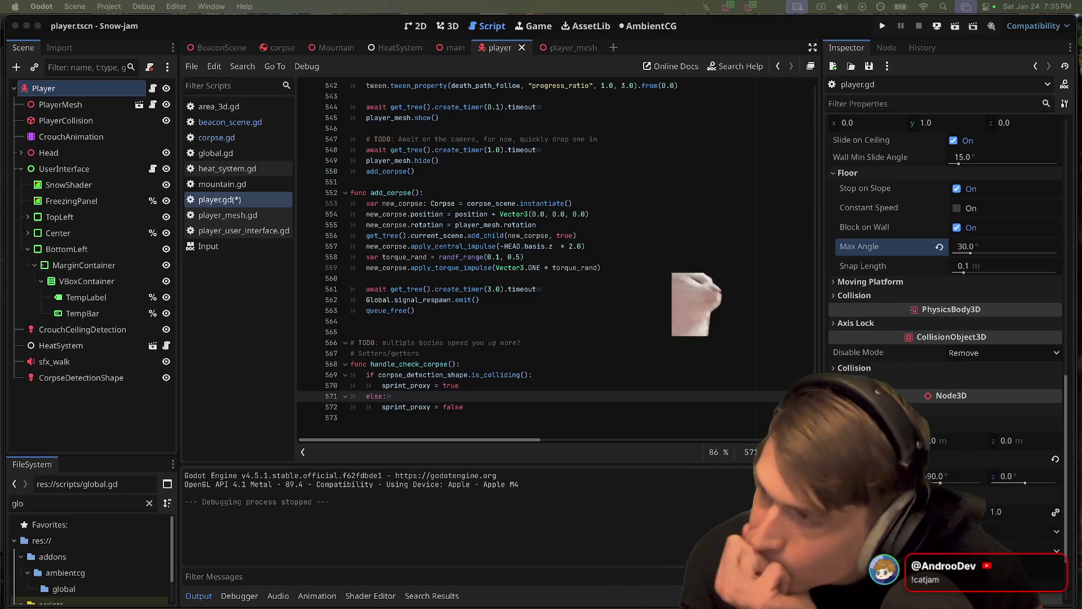
# Add the missing colon after is_colliding() in handle_check_corpse
pyautogui.click(530, 373)
pyautogui.write(':')
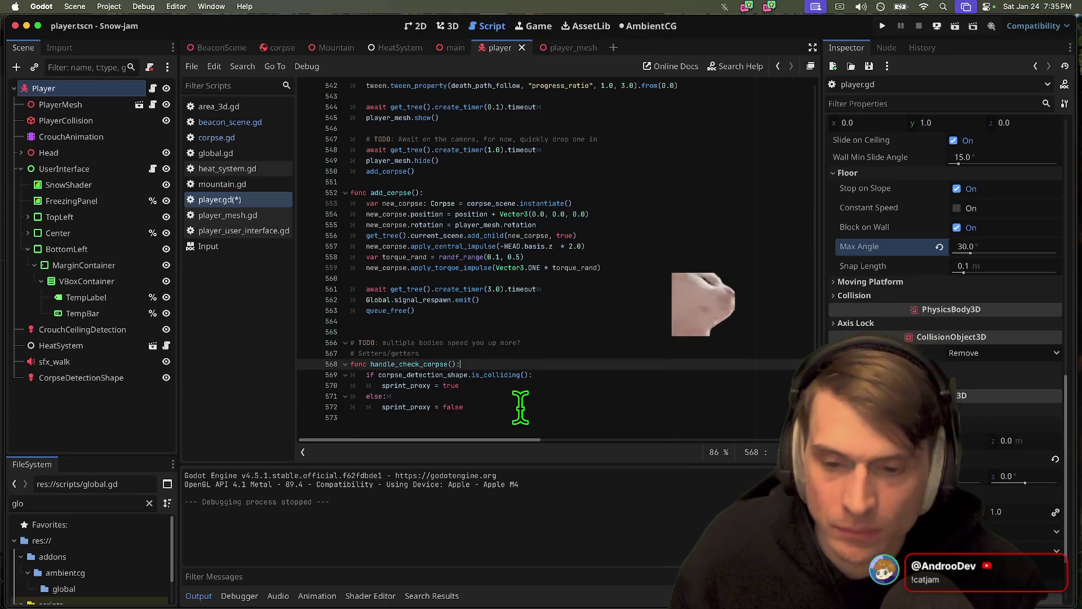
pyautogui.click(527, 425)
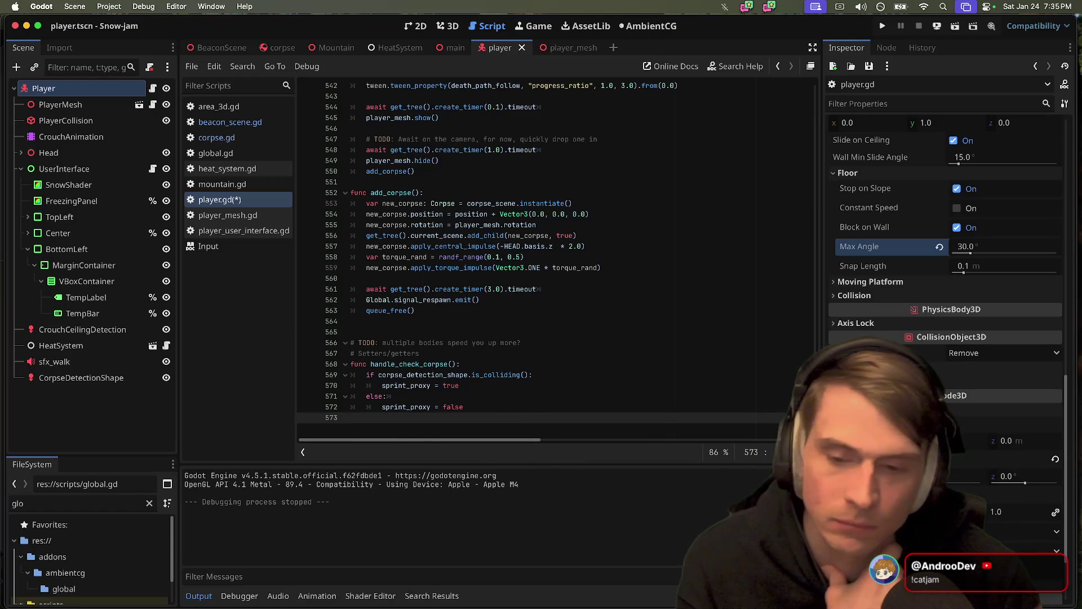
pyautogui.scroll(20, 564, 254)
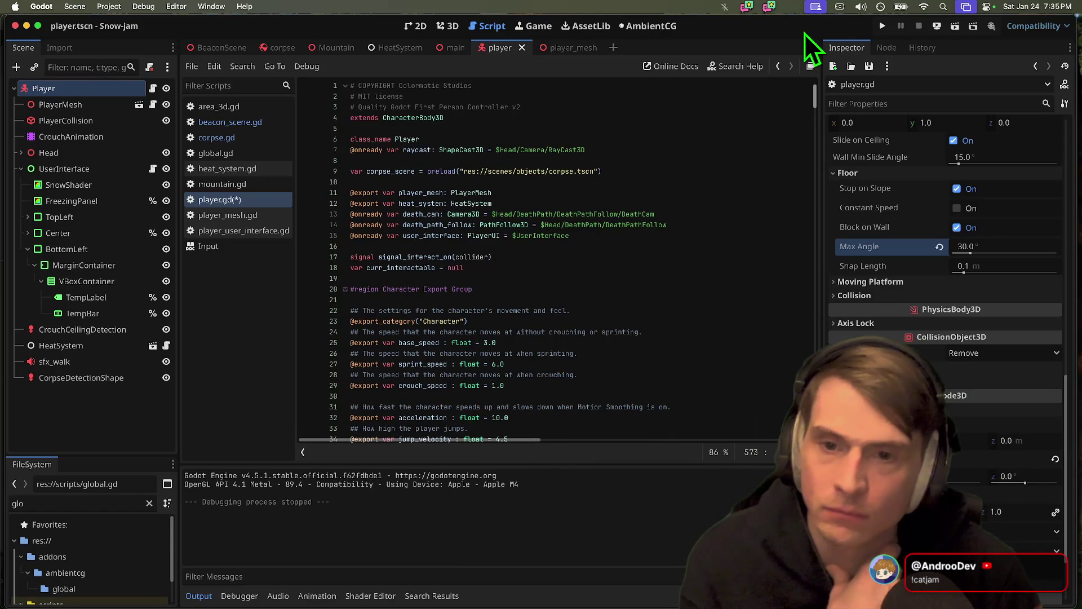
# Add an Area3D child node under Player via the 'area' node search
pyautogui.click(115, 414)
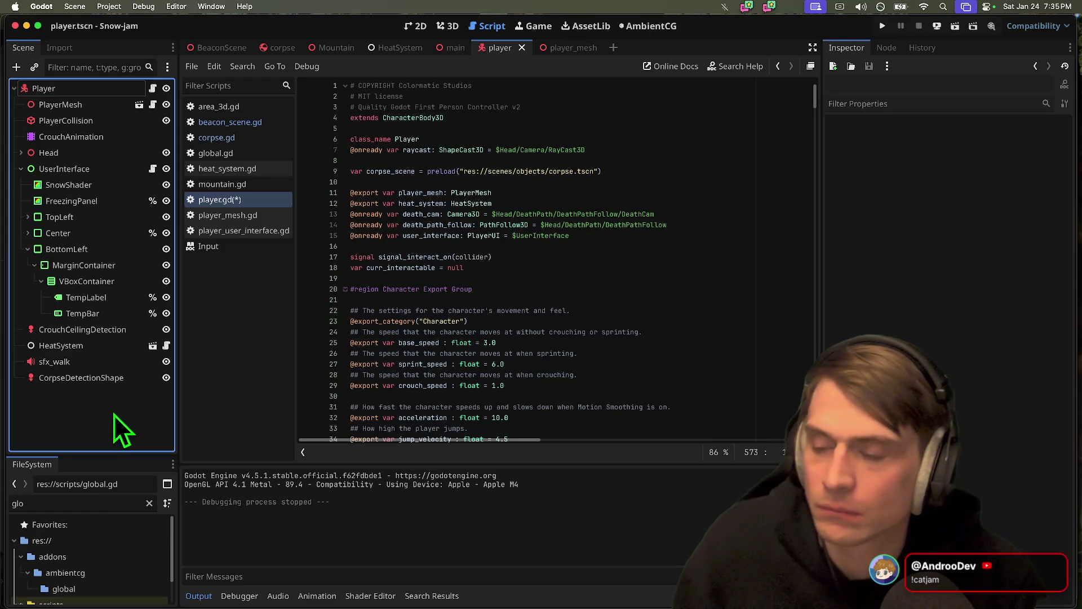
pyautogui.hotkey('ctrl', 'a')
pyautogui.write('a')
pyautogui.press('Escape')
pyautogui.hotkey('ctrl', 'a')
pyautogui.write('area')
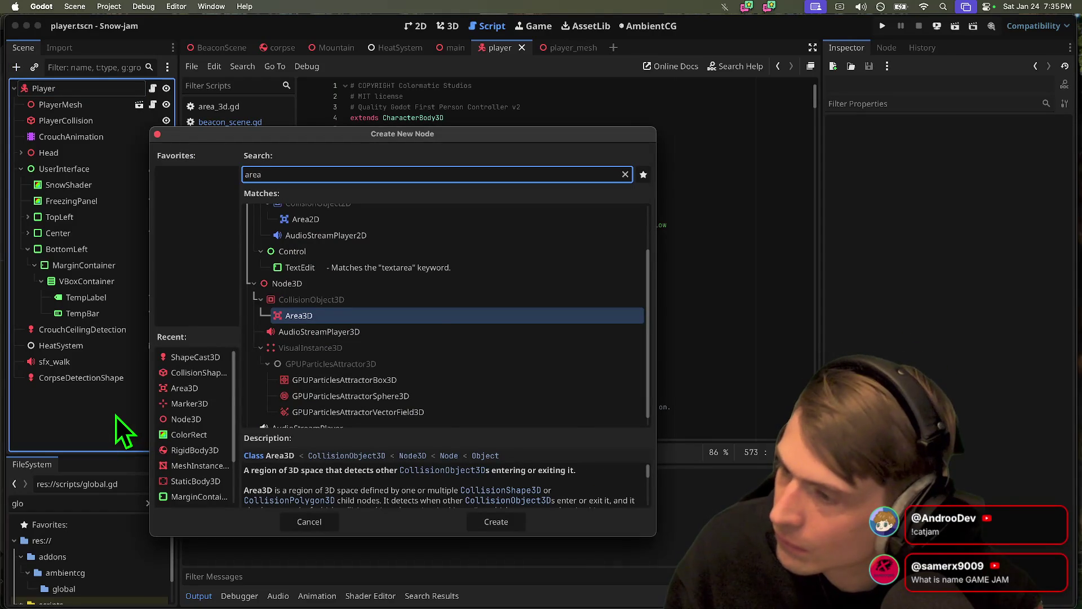
pyautogui.press('Return')
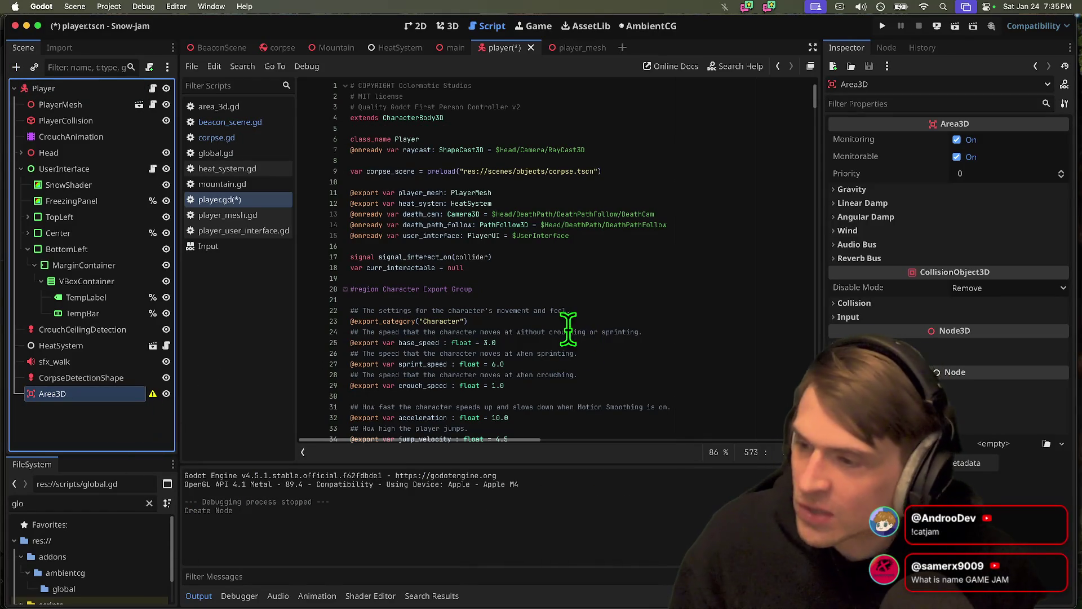
# Check the game jam event details in Discord, then return to Godot
pyautogui.press('super+Tab')
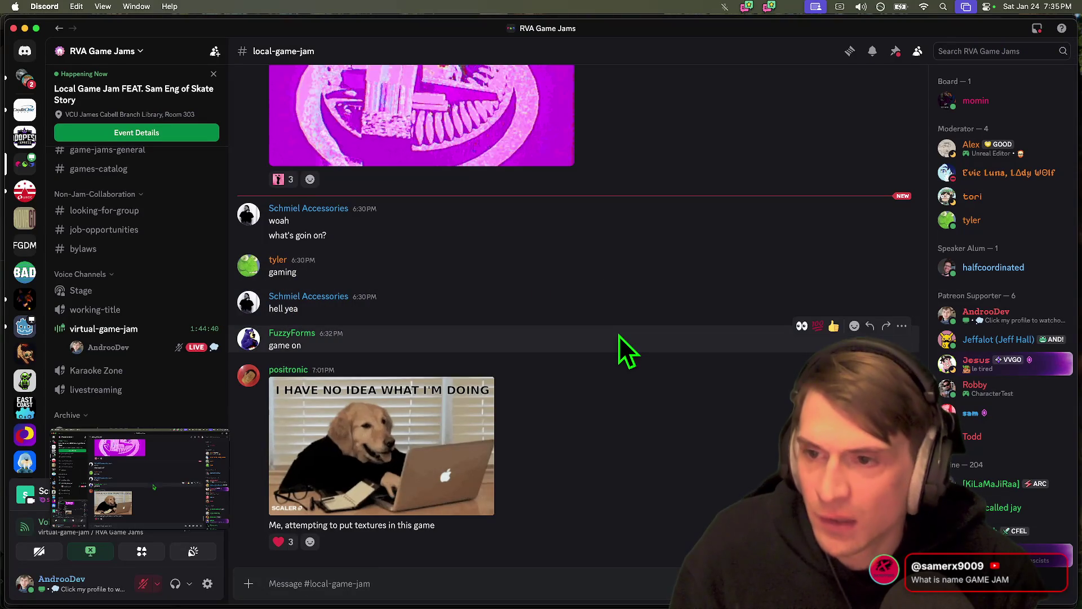
pyautogui.scroll(10, 620, 344)
pyautogui.scroll(5, 174, 178)
pyautogui.click(164, 129)
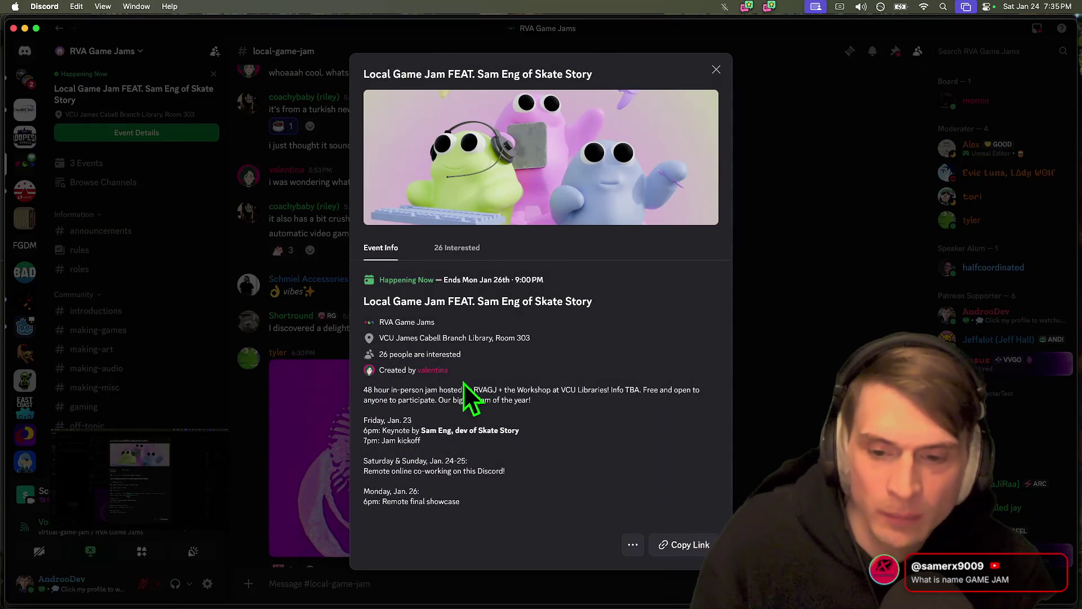
pyautogui.press('Escape')
pyautogui.press('super+Tab')
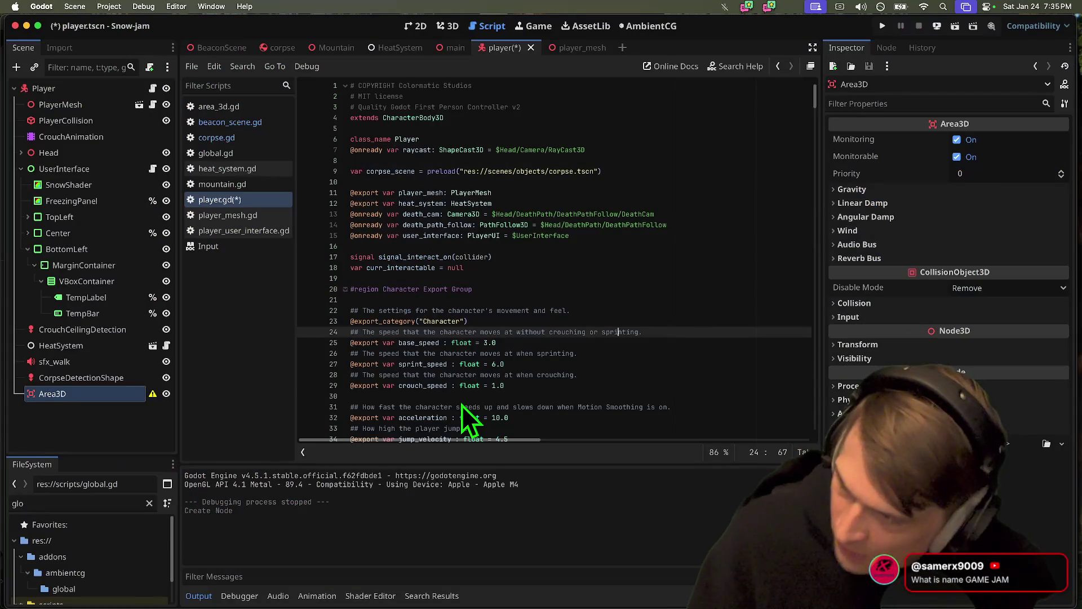
# Delete the duplicate blank line above the multiple-bodies TODO in handle_check_corpse, then save, test-run and stop the game
pyautogui.scroll(-1, 465, 373)
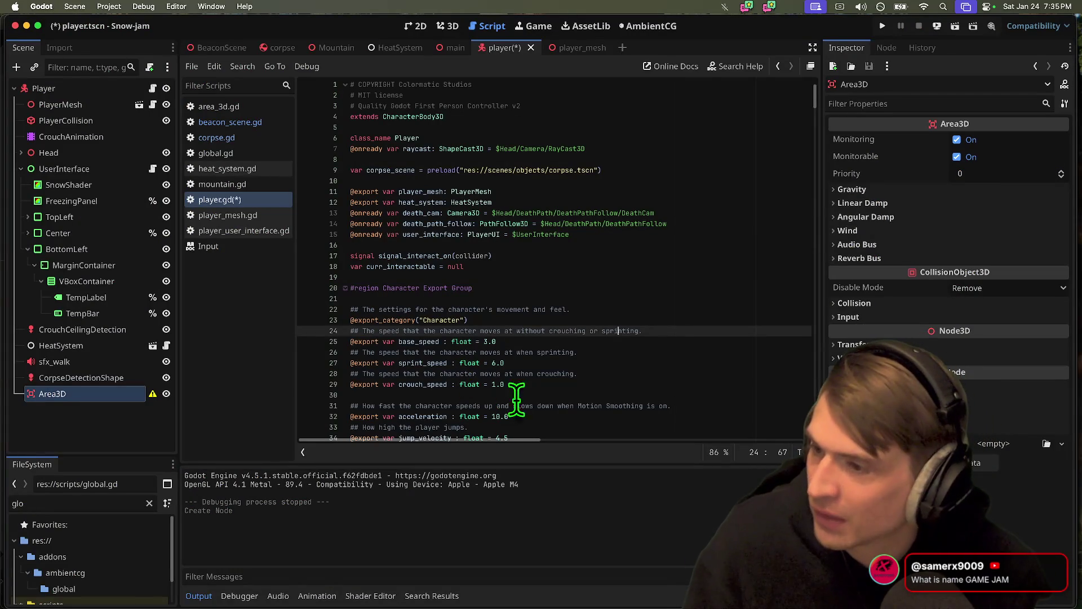
pyautogui.scroll(-20, 601, 308)
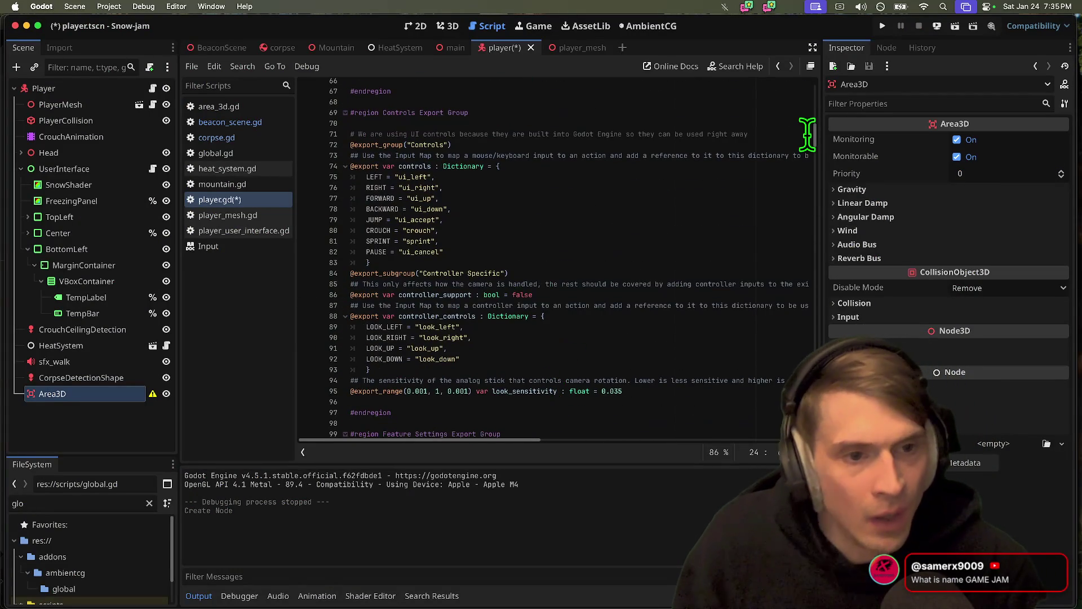
pyautogui.moveTo(814, 137); pyautogui.dragTo(815, 394)
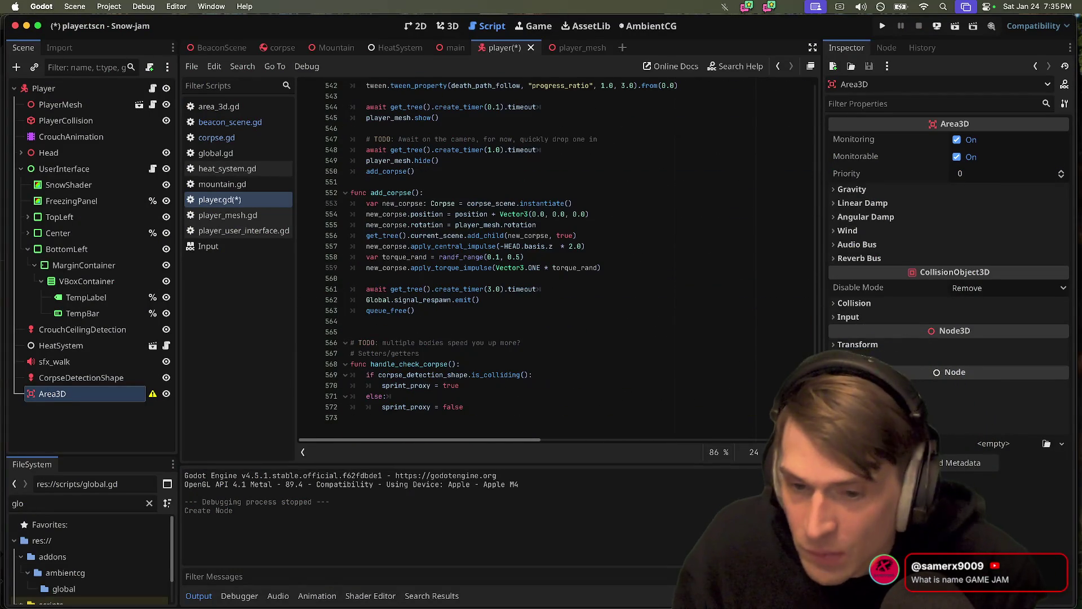
pyautogui.click(749, 385)
pyautogui.press('Down')
pyautogui.press('Down')
pyautogui.press('End')
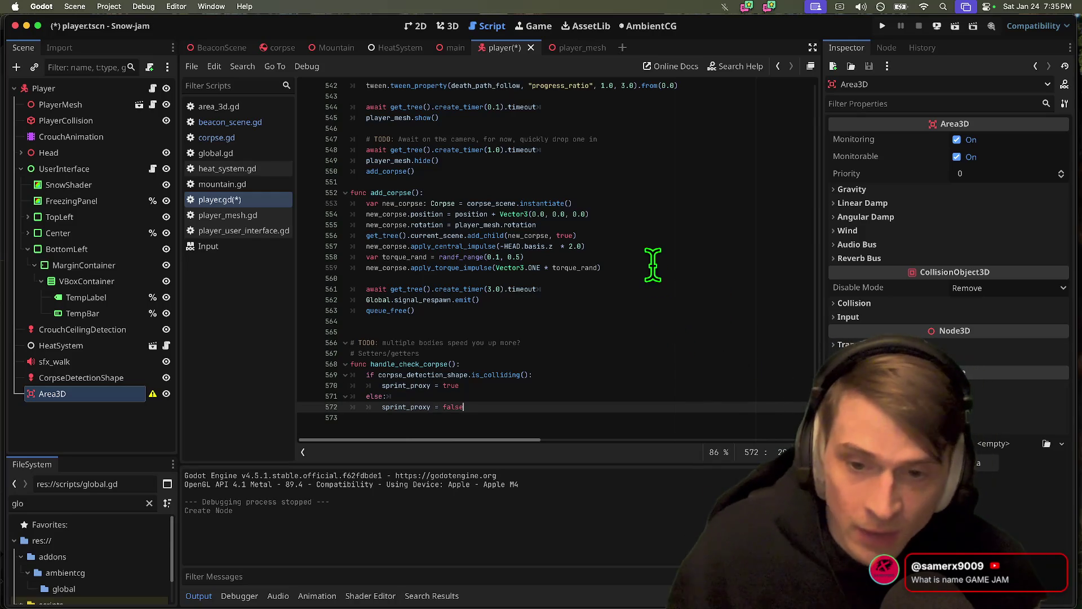
pyautogui.click(609, 354)
pyautogui.press('Up')
pyautogui.press('Up')
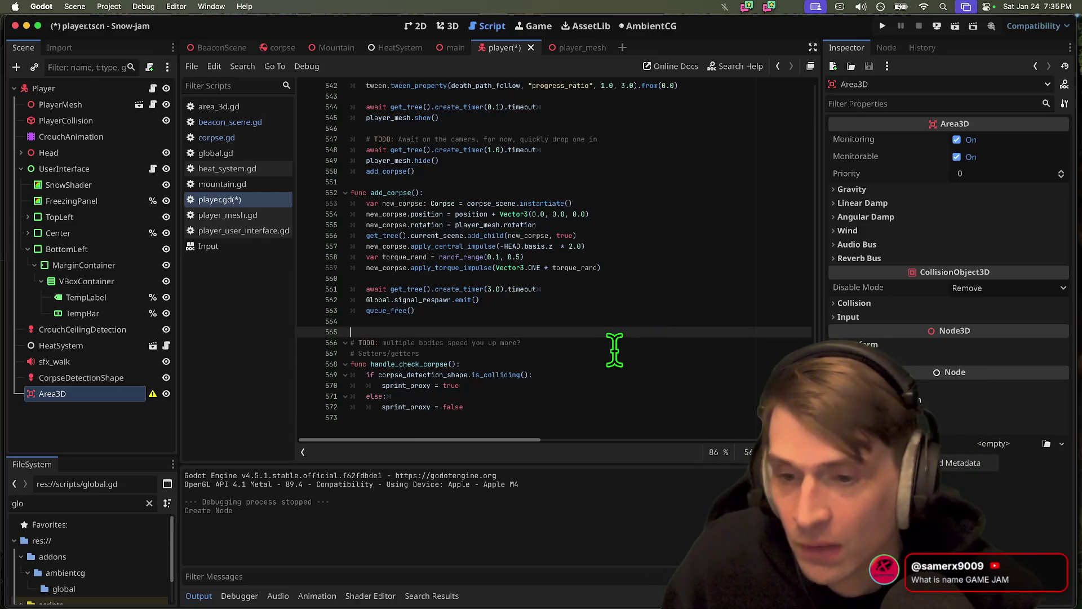
pyautogui.press('Delete')
pyautogui.press('Down')
pyautogui.press('Down')
pyautogui.press('Down')
pyautogui.press('super+b')
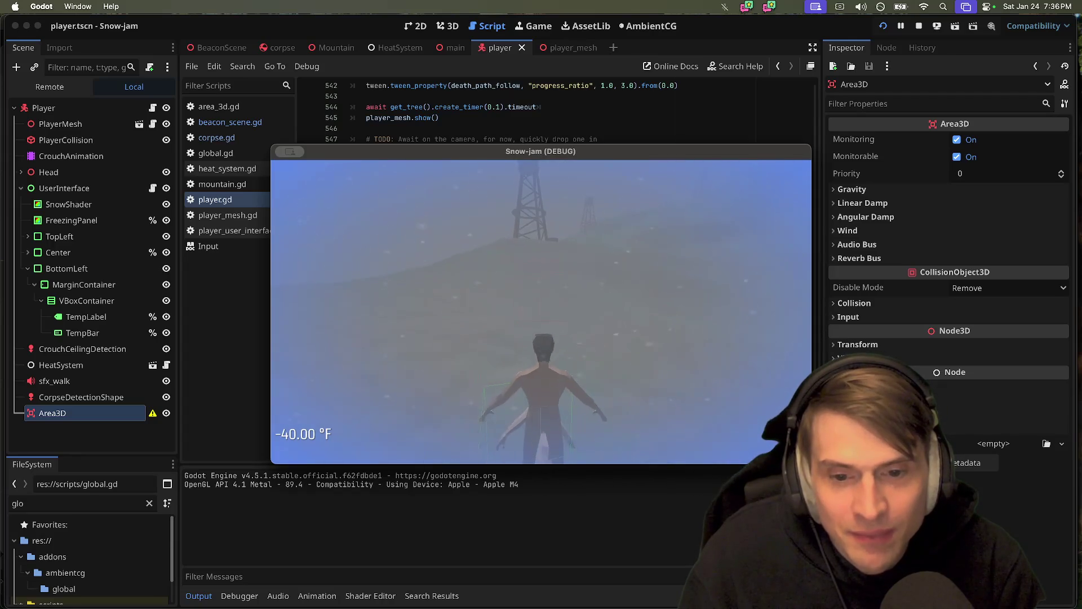
pyautogui.press('Escape')
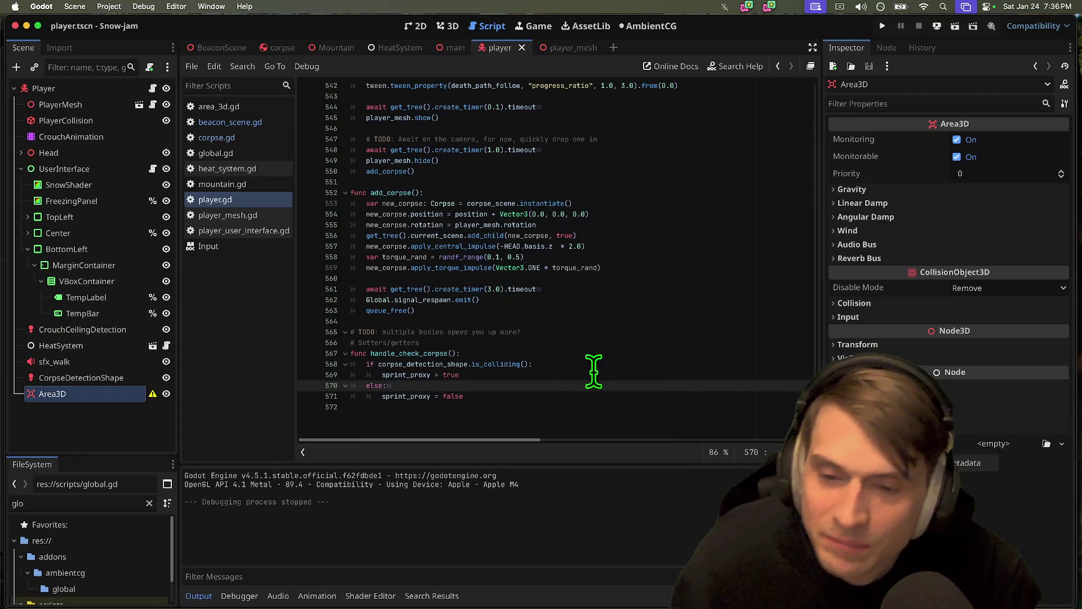
# Rename the Area3D node to CorpseDetectionArea
pyautogui.click(112, 394)
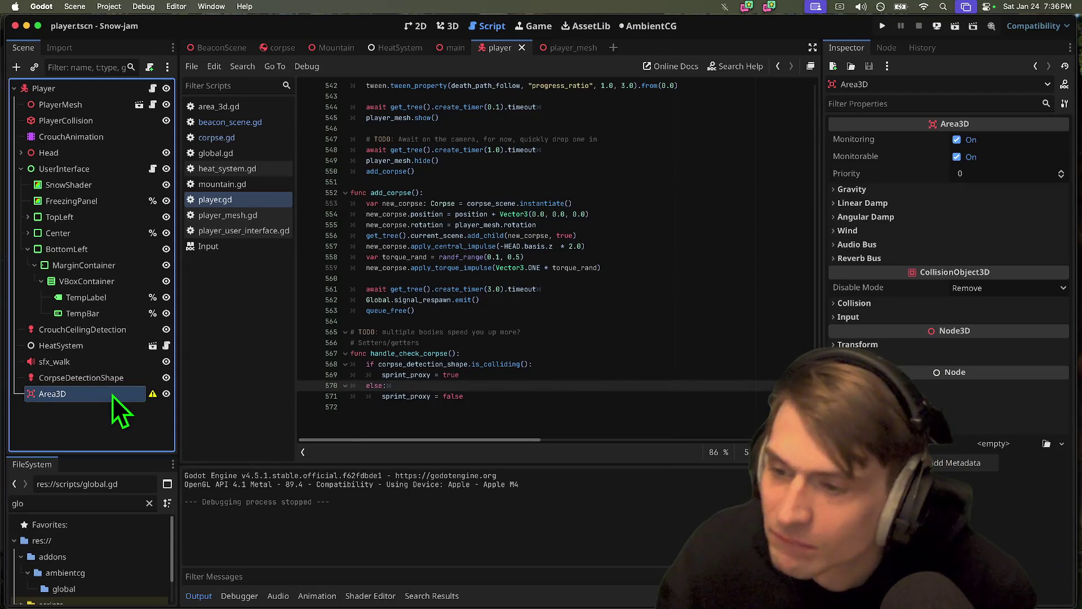
pyautogui.press('Escape')
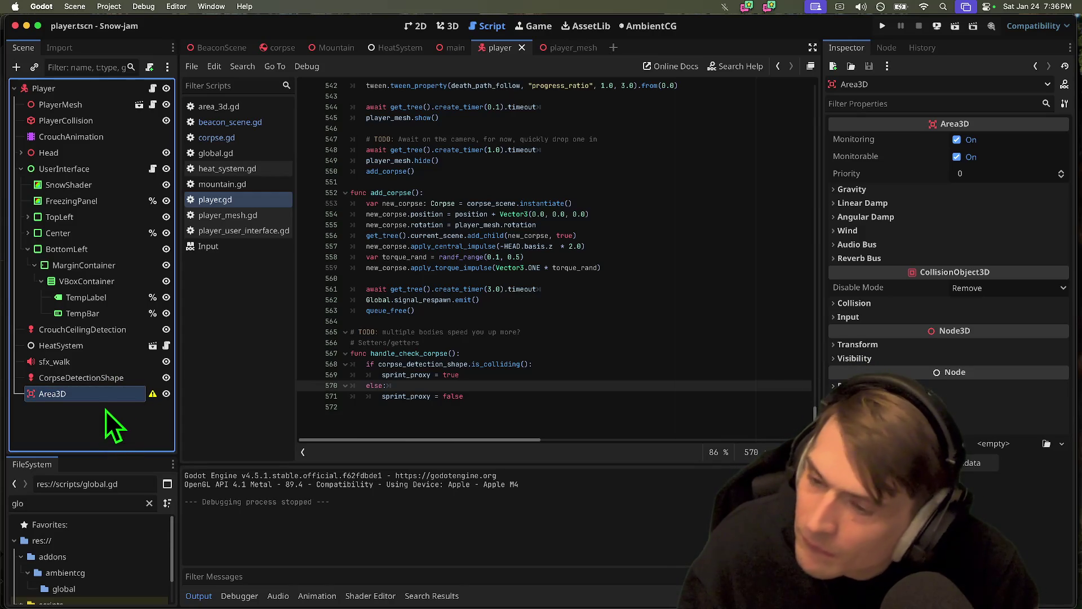
pyautogui.rightClick(106, 403)
pyautogui.click(106, 394)
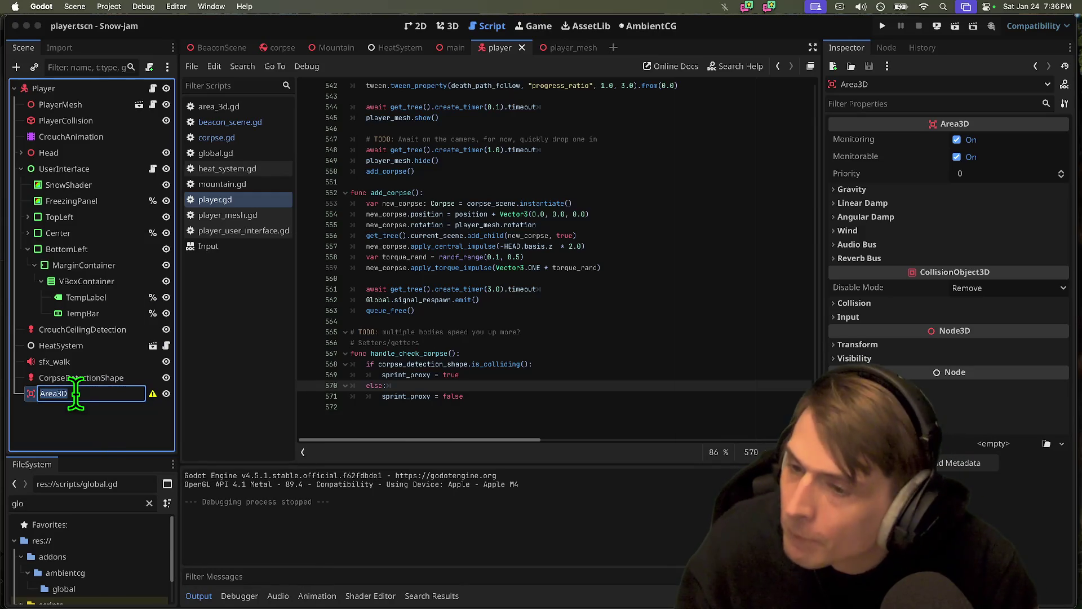
pyautogui.write('Corpse')
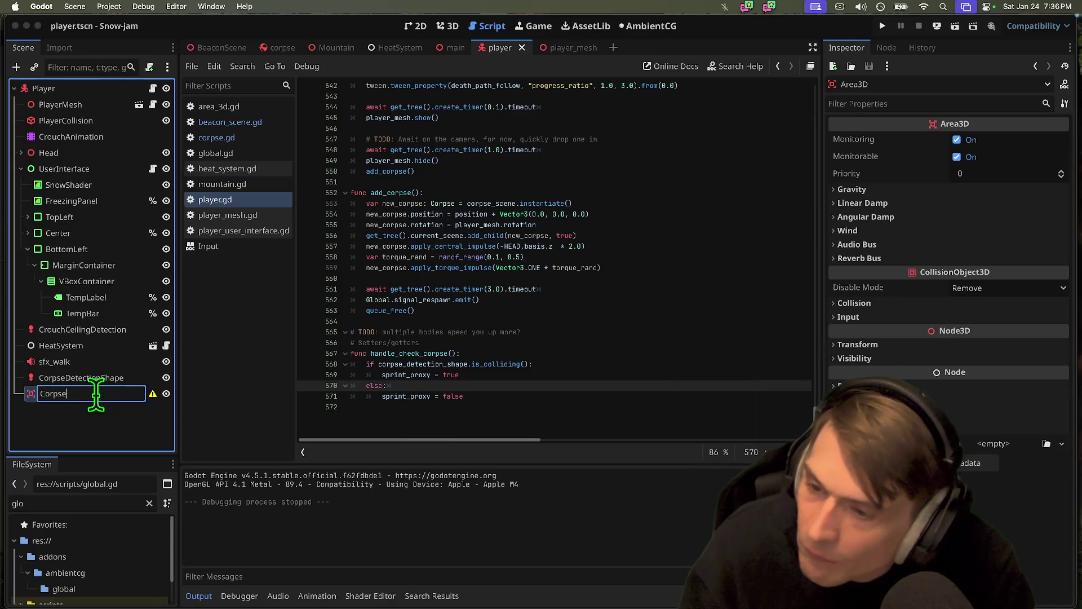
pyautogui.write('rea')
pyautogui.press('Return')
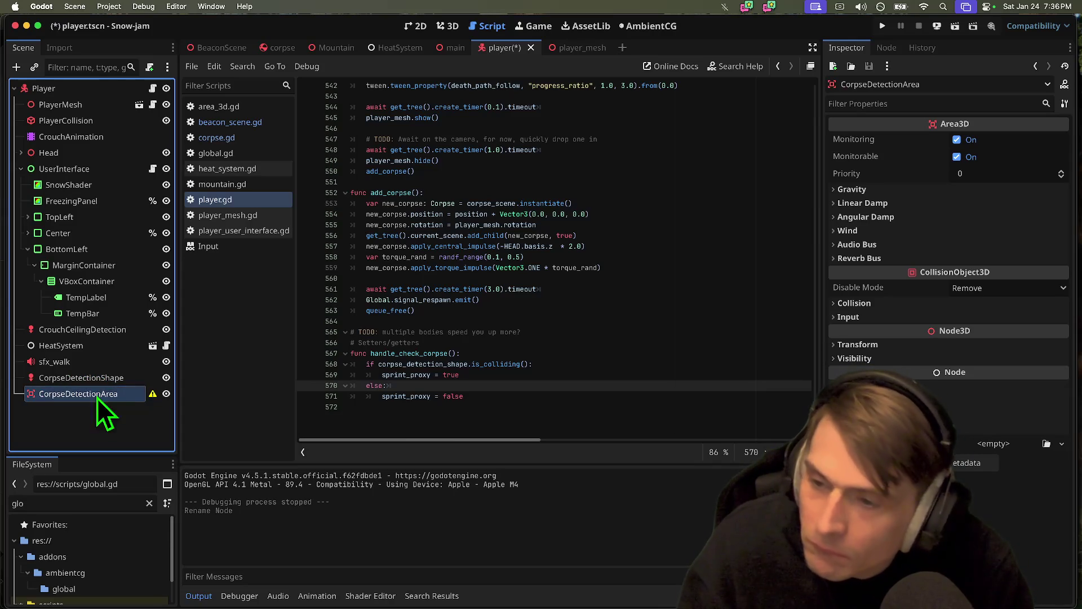
pyautogui.scroll(2, 568, 181)
pyautogui.scroll(7, 568, 180)
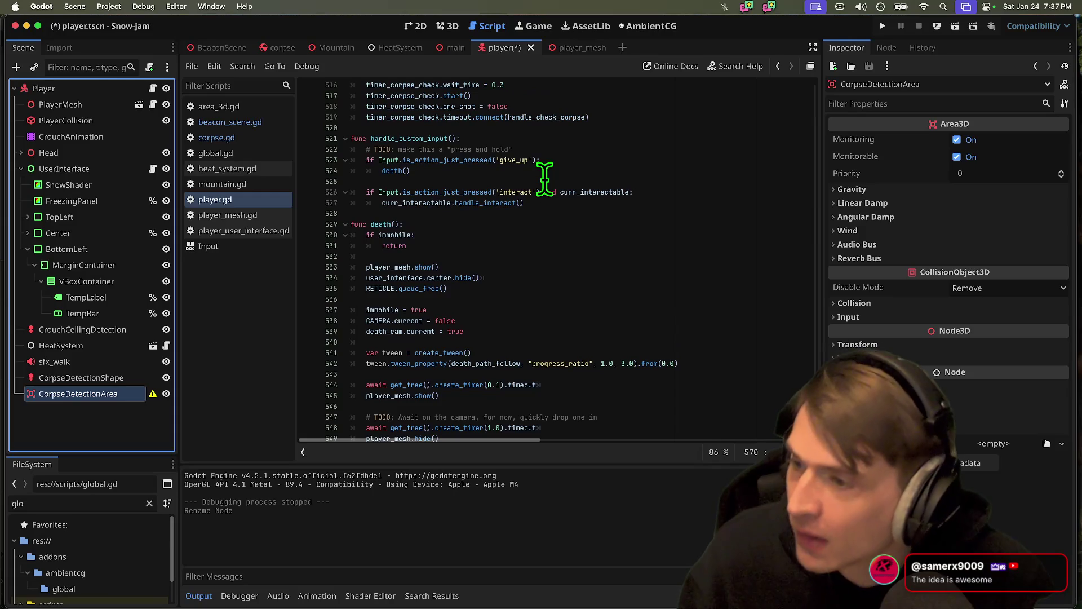
pyautogui.scroll(5, 544, 179)
pyautogui.scroll(5, 630, 220)
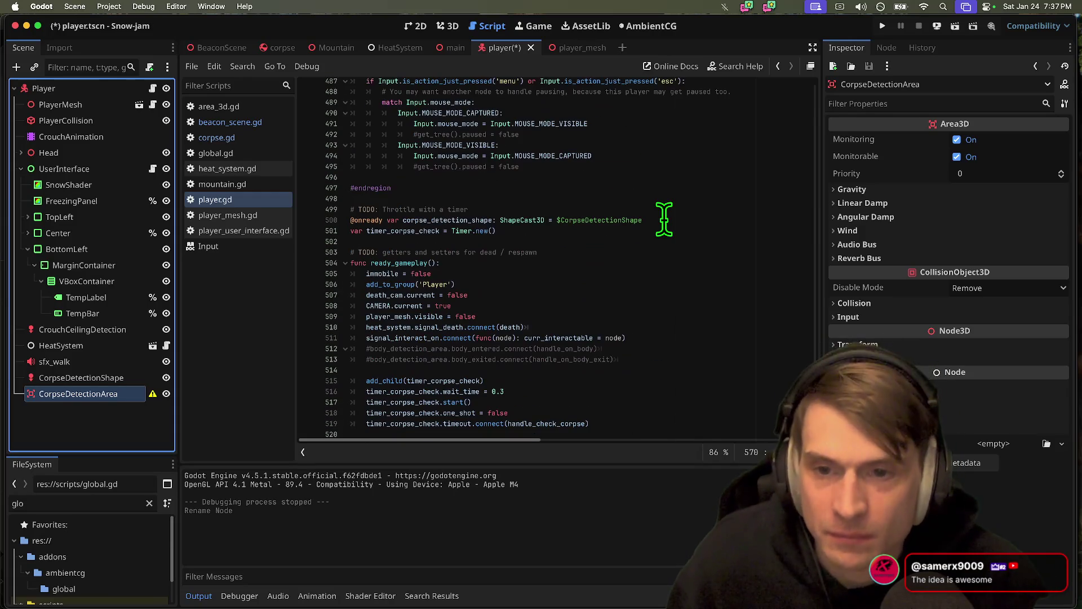
pyautogui.click(94, 391)
pyautogui.moveTo(106, 393); pyautogui.dragTo(589, 204)
pyautogui.press('super+x')
pyautogui.press('Down')
pyautogui.press('Down')
pyautogui.press('Down')
pyautogui.press('super+v')
pyautogui.press('super+s')
# Switch to the Player scene's 3D view with CorpseDetectionArea selected
pyautogui.click(450, 27)
pyautogui.click(80, 418)
pyautogui.click(88, 395)
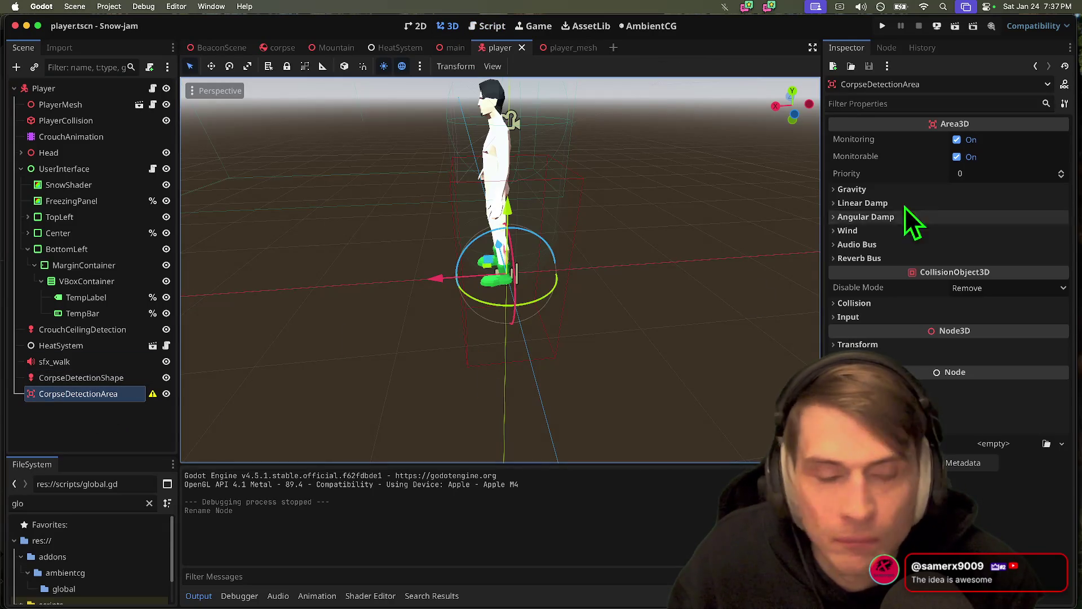
# Add a CollisionShape3D child under CorpseDetectionArea
pyautogui.press('super+a')
pyautogui.write('cooll')
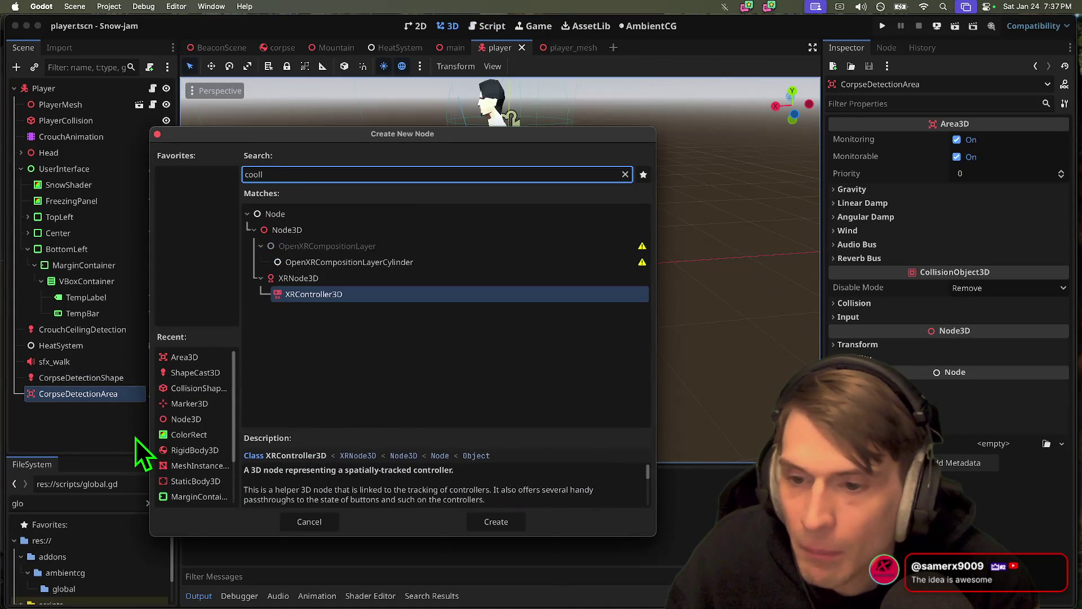
pyautogui.press('BackSpace')
pyautogui.press('BackSpace')
pyautogui.press('BackSpace')
pyautogui.write('ll')
pyautogui.press('Return')
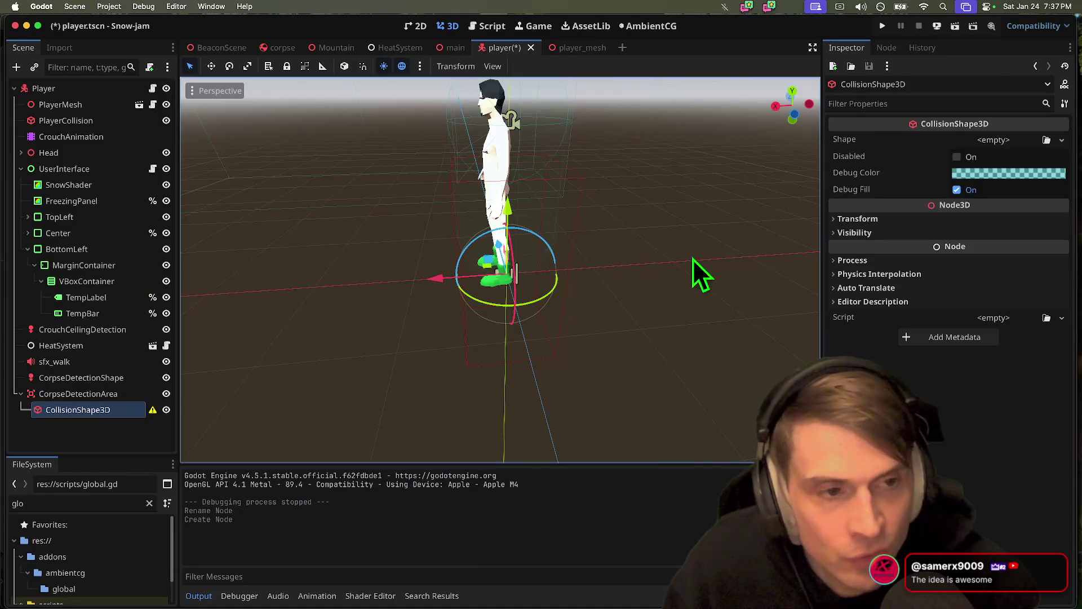
# Give the collision shape a SphereShape3D with radius 0.8 and save the scene
pyautogui.click(1008, 140)
pyautogui.click(991, 190)
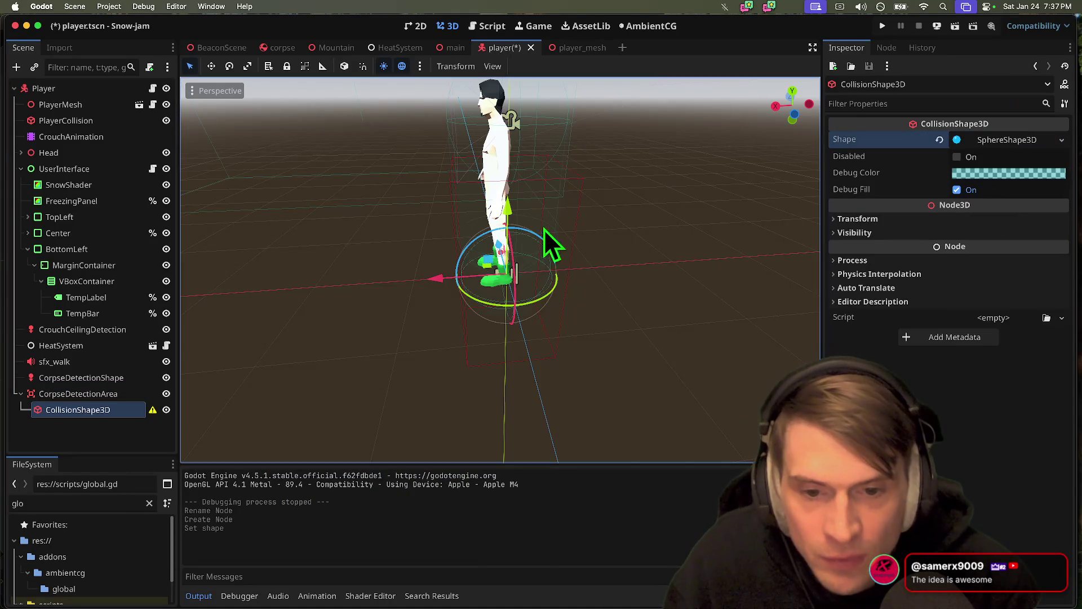
pyautogui.click(1007, 139)
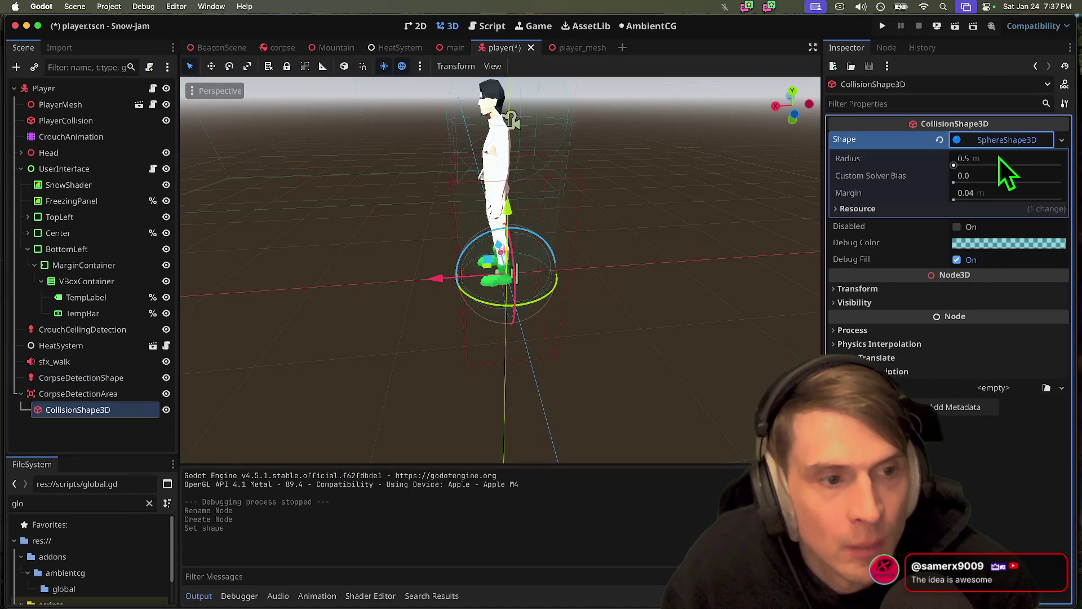
pyautogui.click(1001, 158)
pyautogui.press('Return')
pyautogui.click(1001, 154)
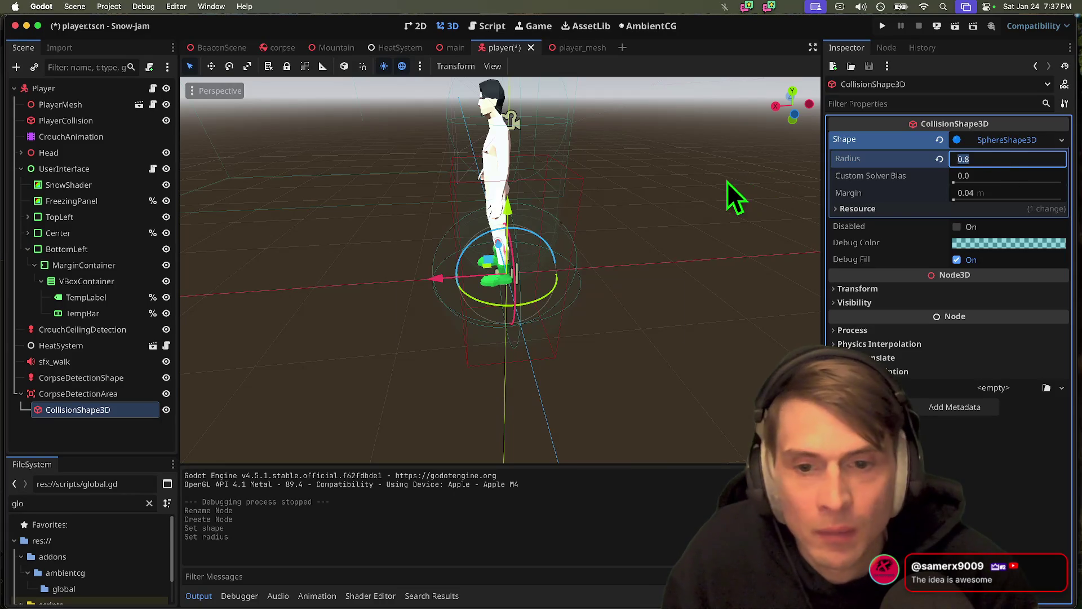
pyautogui.press('super+s')
pyautogui.click(68, 394)
pyautogui.click(95, 410)
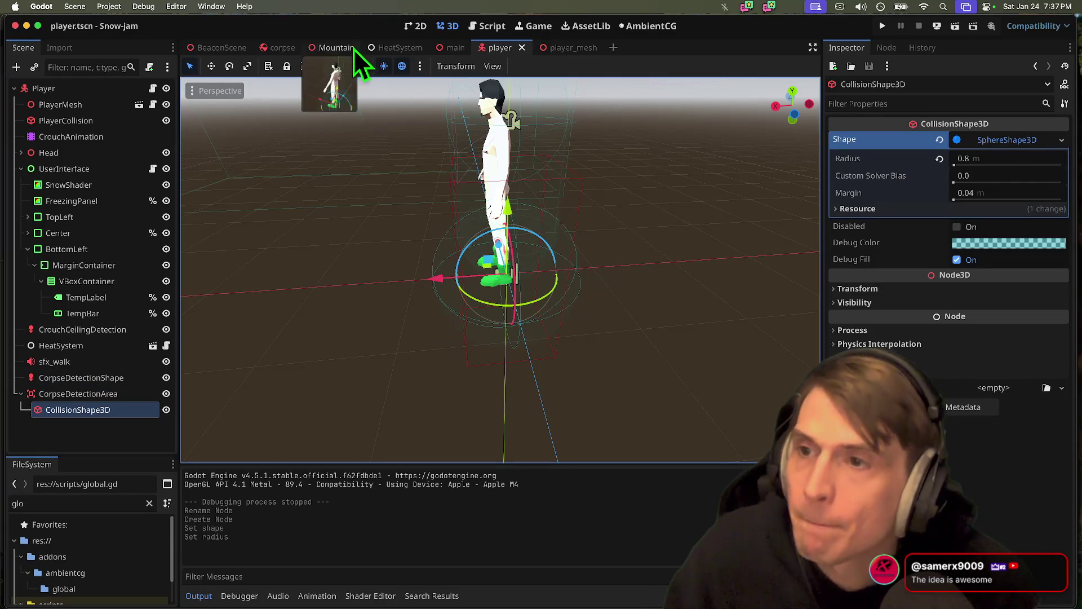
pyautogui.click(491, 25)
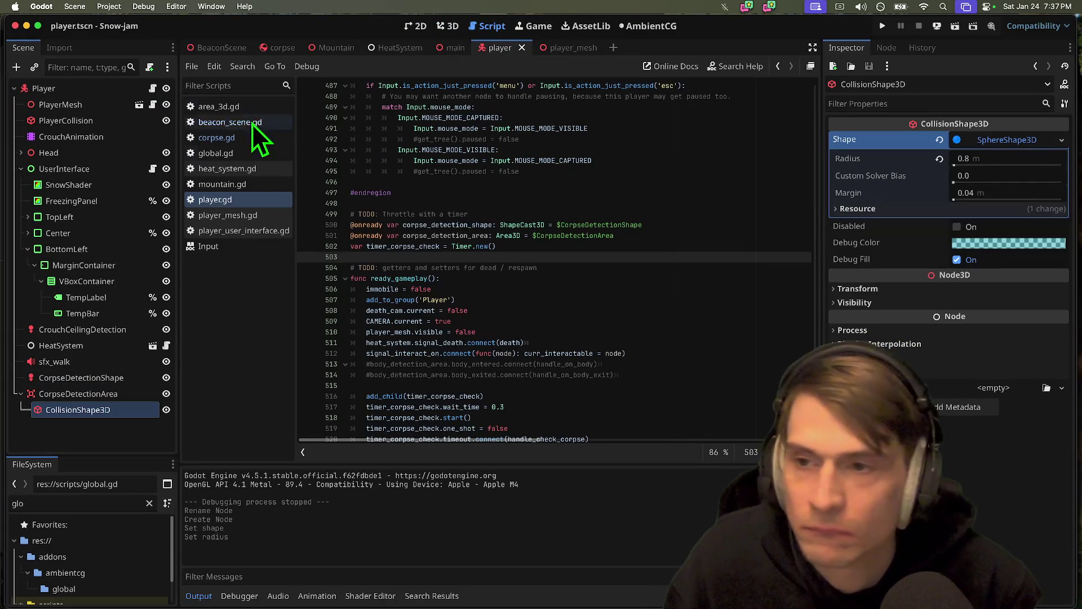
# Lock the corpse-detection CollisionShape3D in place in the 3D view
pyautogui.scroll(-10, 536, 259)
pyautogui.click(536, 364)
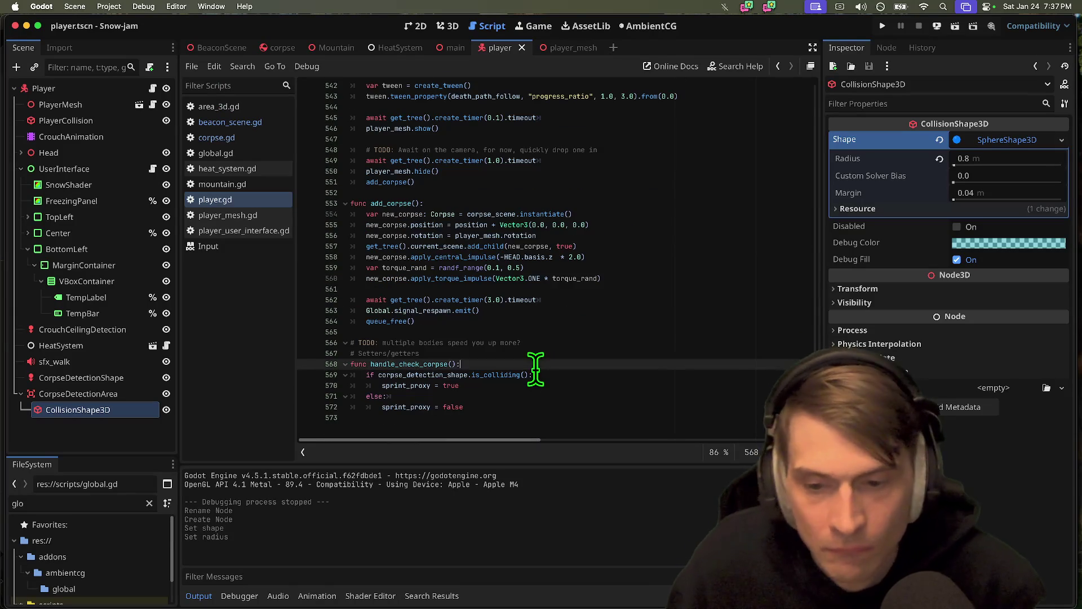
pyautogui.click(107, 393)
pyautogui.scroll(2, 502, 259)
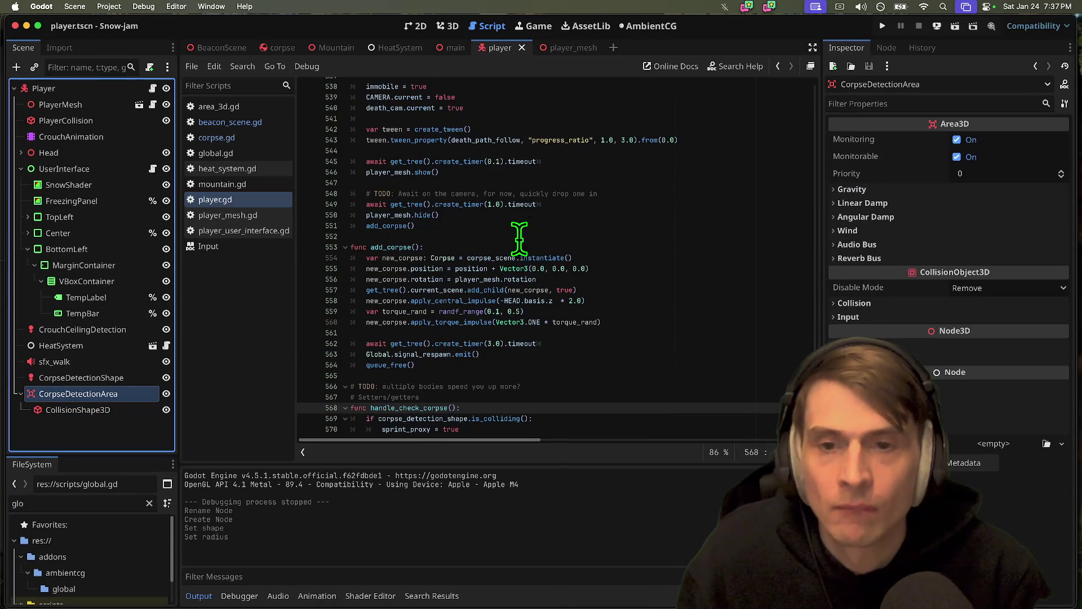
pyautogui.rightClick(111, 410)
pyautogui.press('Escape')
pyautogui.click(449, 26)
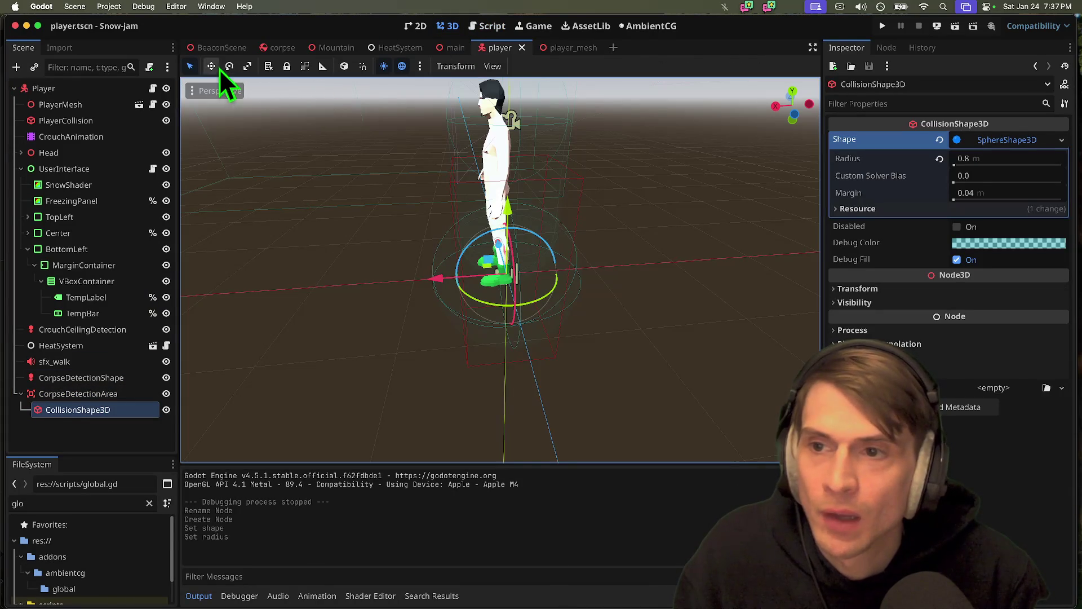
pyautogui.click(286, 66)
pyautogui.click(107, 393)
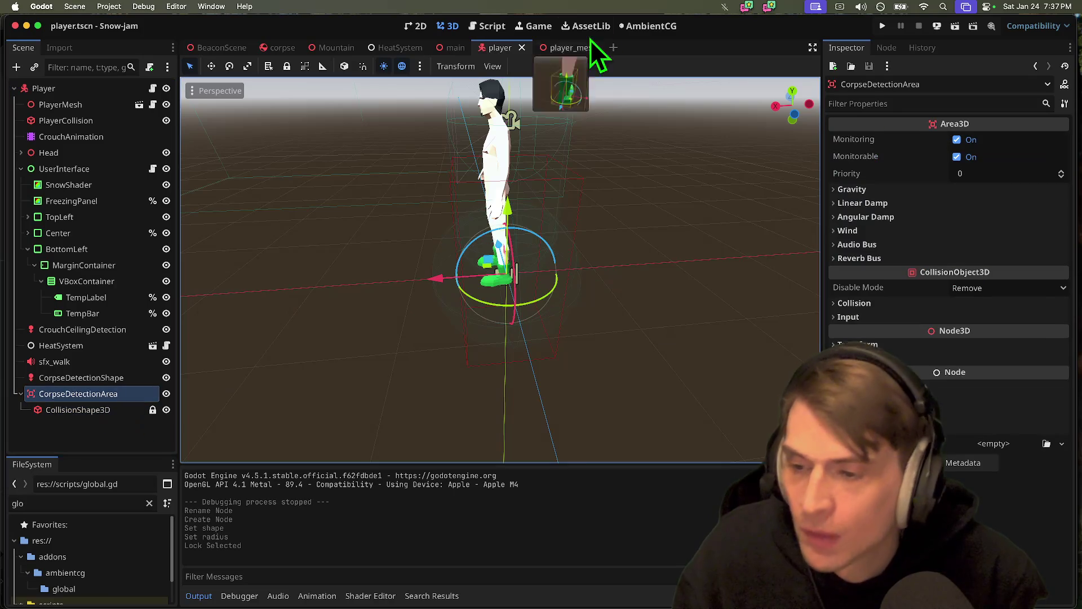
pyautogui.click(474, 27)
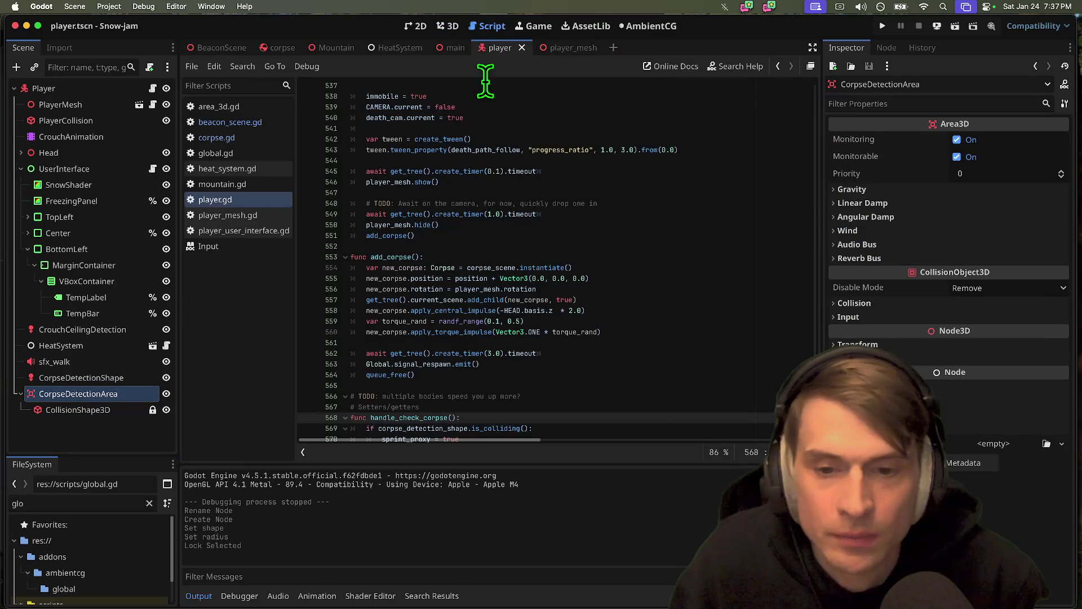
# Uncomment the body_entered connection line in ready_gameplay and delete the commented body_exited line
pyautogui.scroll(10, 466, 157)
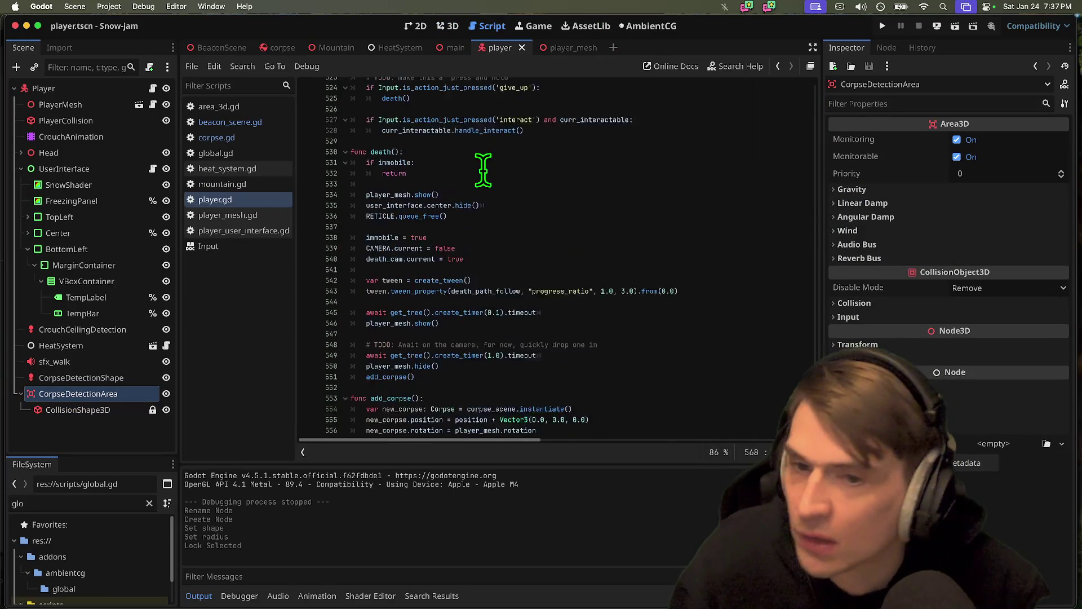
pyautogui.scroll(3, 447, 140)
pyautogui.tripleClick(679, 231)
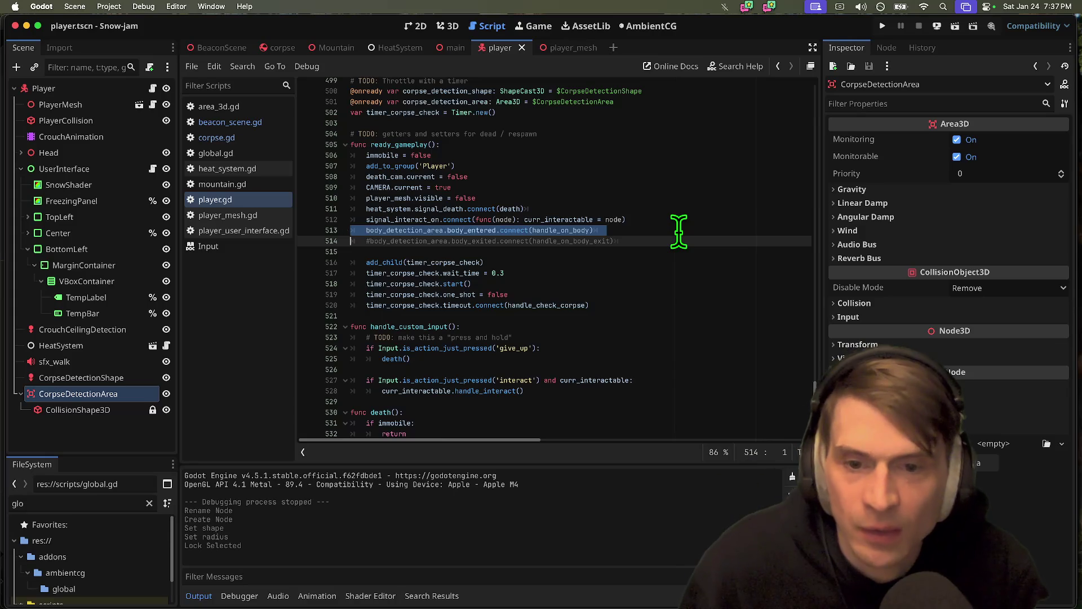
pyautogui.press('super+k')
pyautogui.press('super+shift+k')
# Replace body_detection_area with corpse_detection_area on line 513
pyautogui.scroll(2, 431, 194)
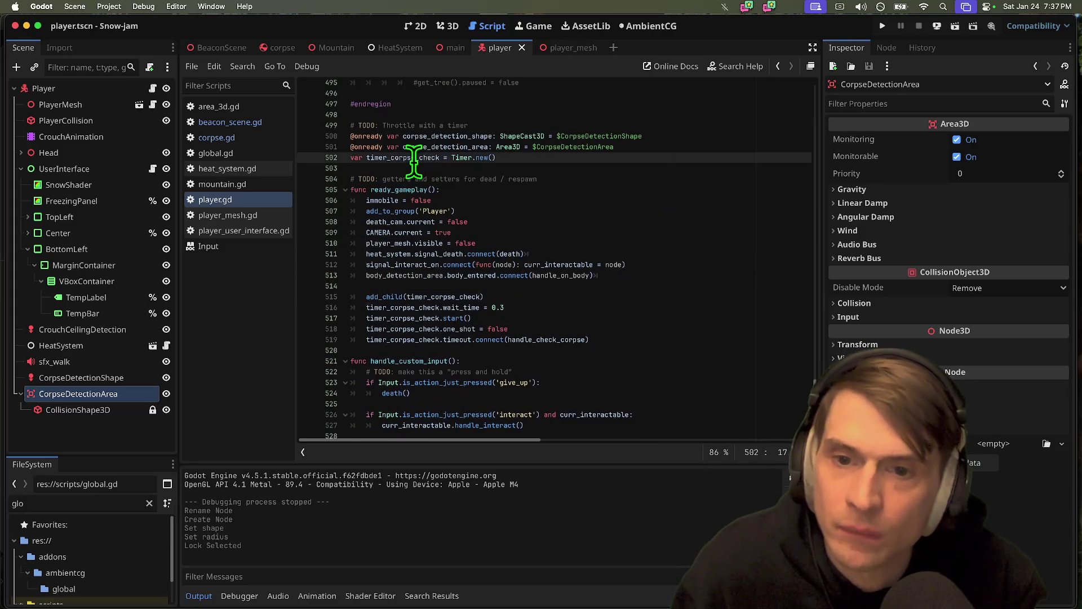
pyautogui.doubleClick(456, 150)
pyautogui.press('super+c')
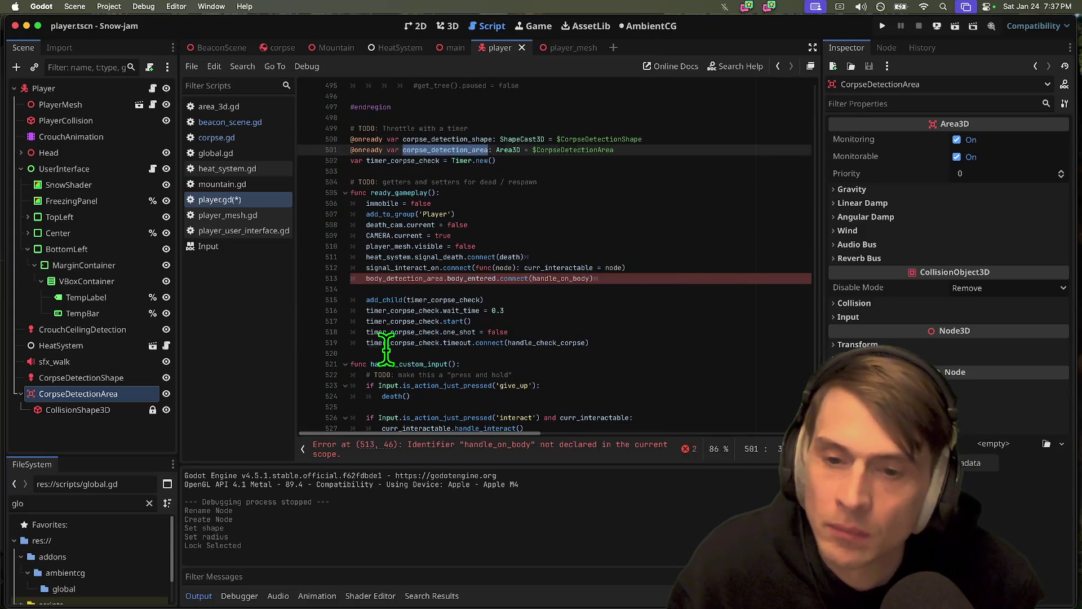
pyautogui.doubleClick(389, 342)
pyautogui.press('super+v')
pyautogui.press('super+z')
pyautogui.press('super+z')
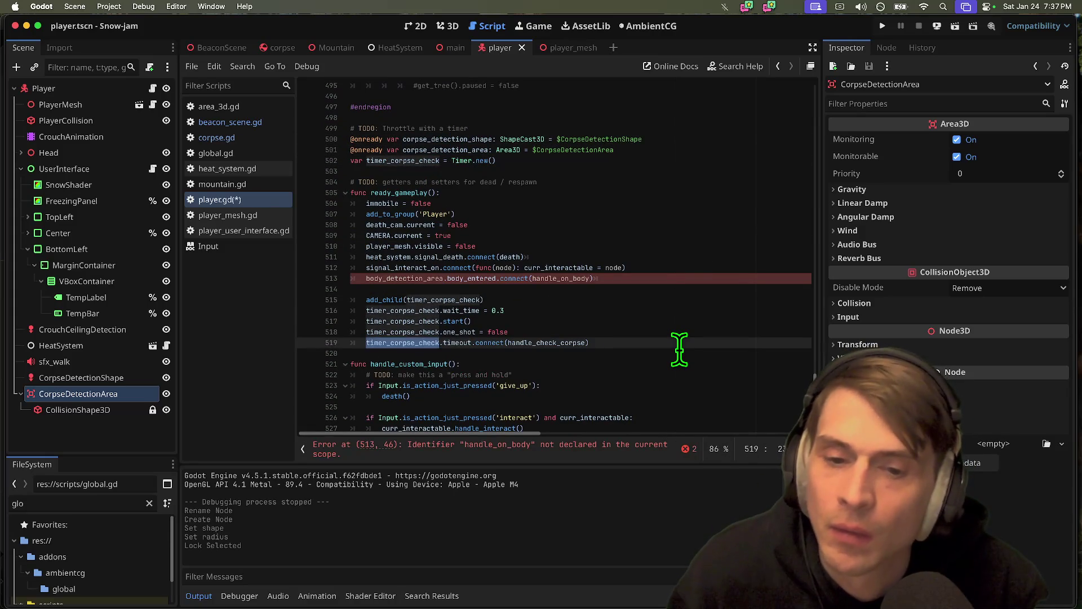
pyautogui.doubleClick(386, 278)
pyautogui.press('super+v')
# Change the connected callback from handle_on_body to handle_on_corpse
pyautogui.tripleClick(664, 278)
pyautogui.doubleClick(570, 278)
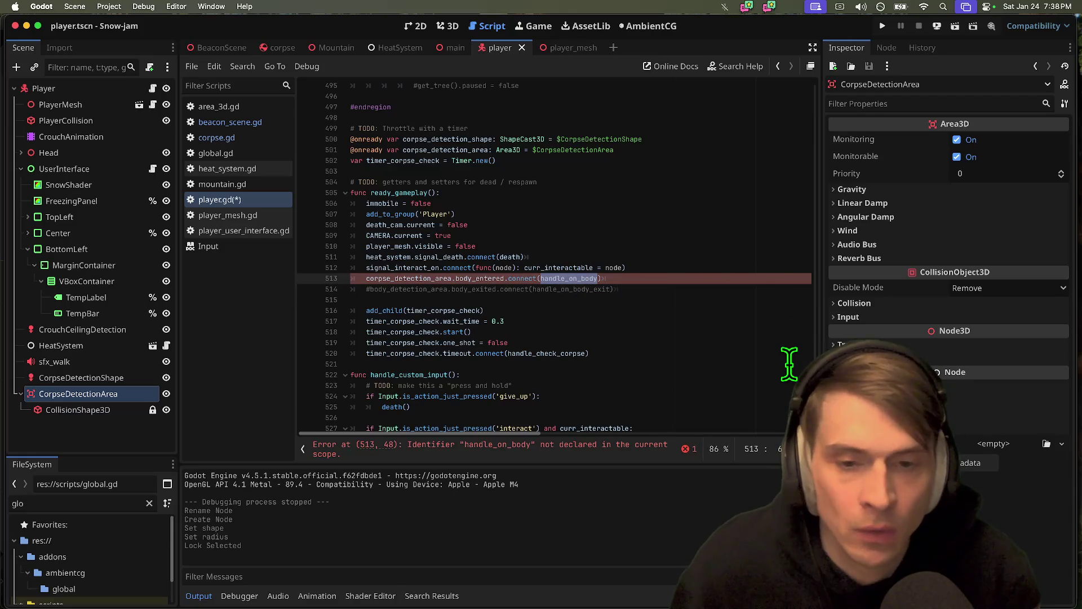
pyautogui.write('ha')
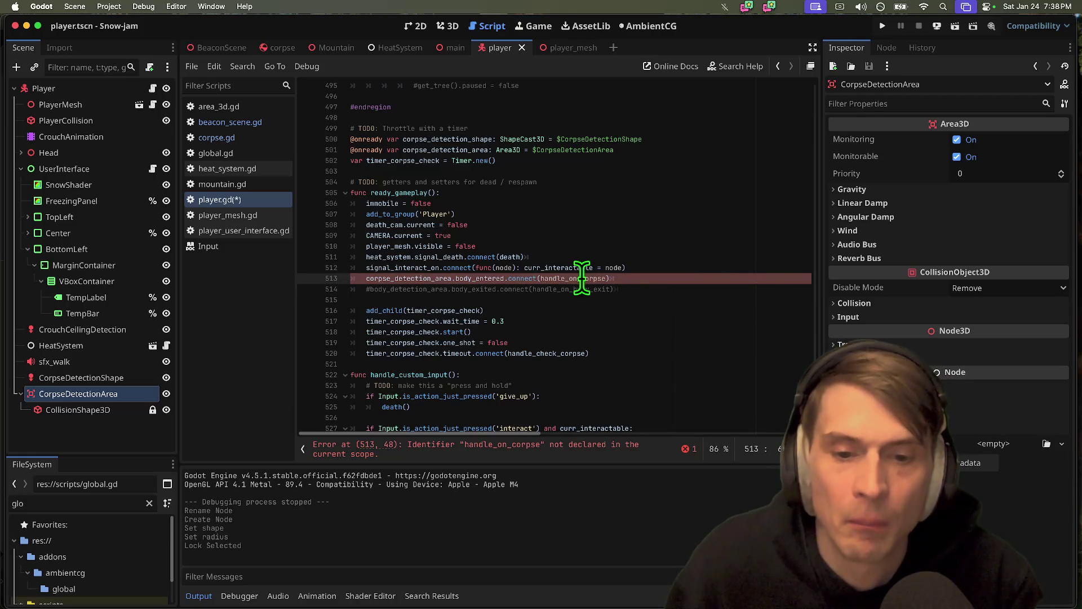
pyautogui.tripleClick(574, 278)
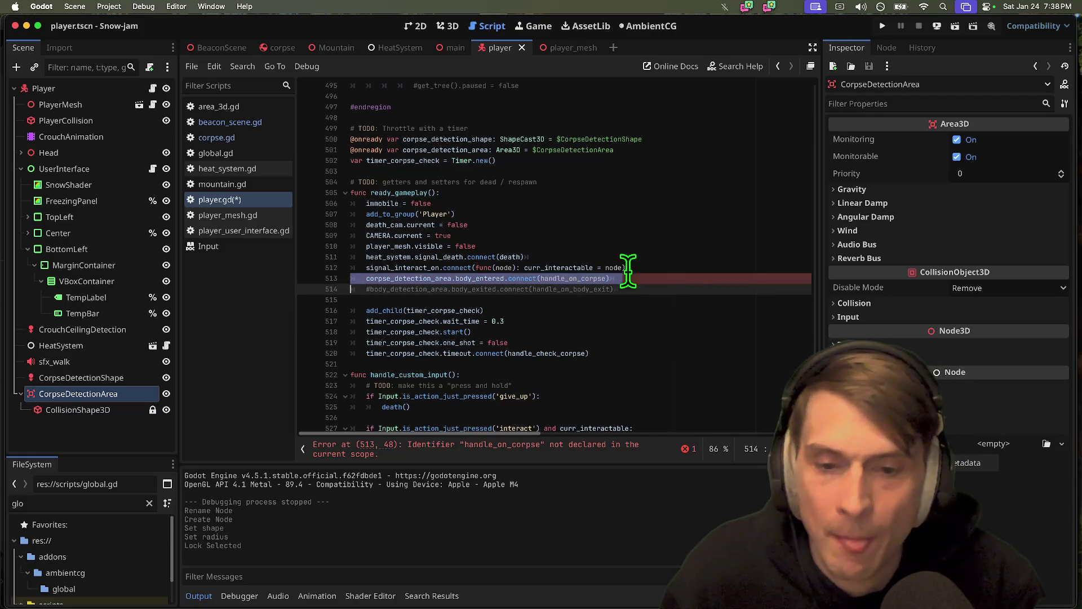
pyautogui.doubleClick(558, 279)
pyautogui.scroll(-15, 657, 425)
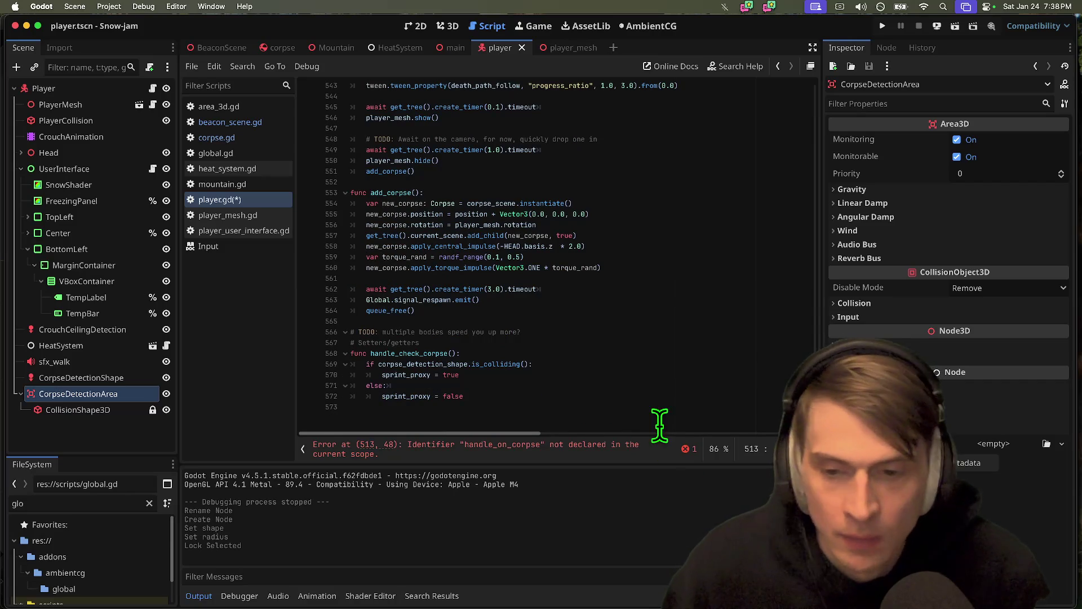
# Declare handle_on_corpse at the end of player.gd with a TODO comment above it
pyautogui.click(665, 420)
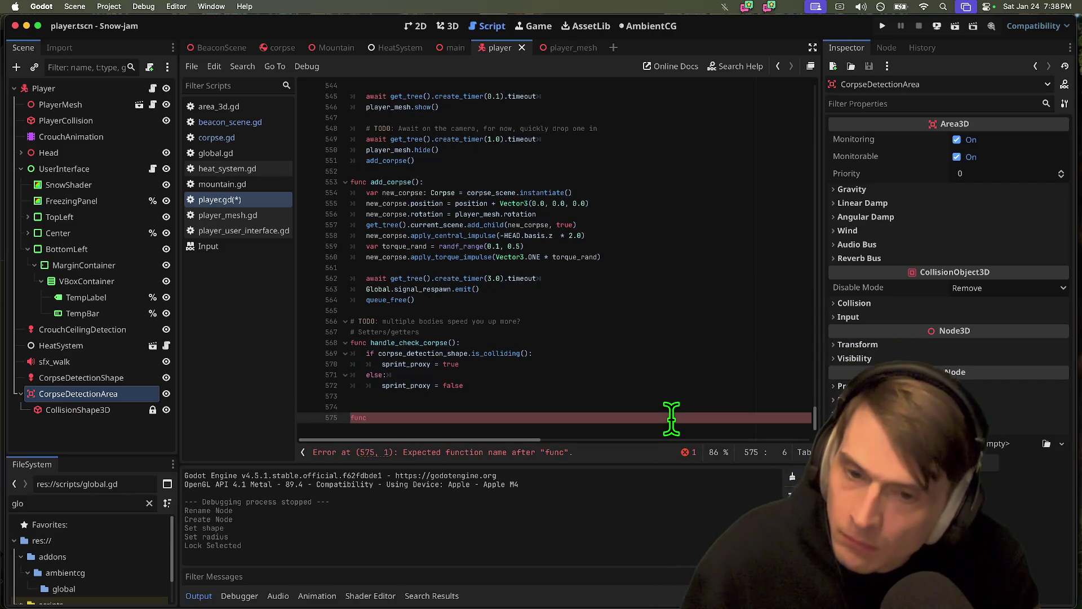
pyautogui.write('():')
pyautogui.press('Return')
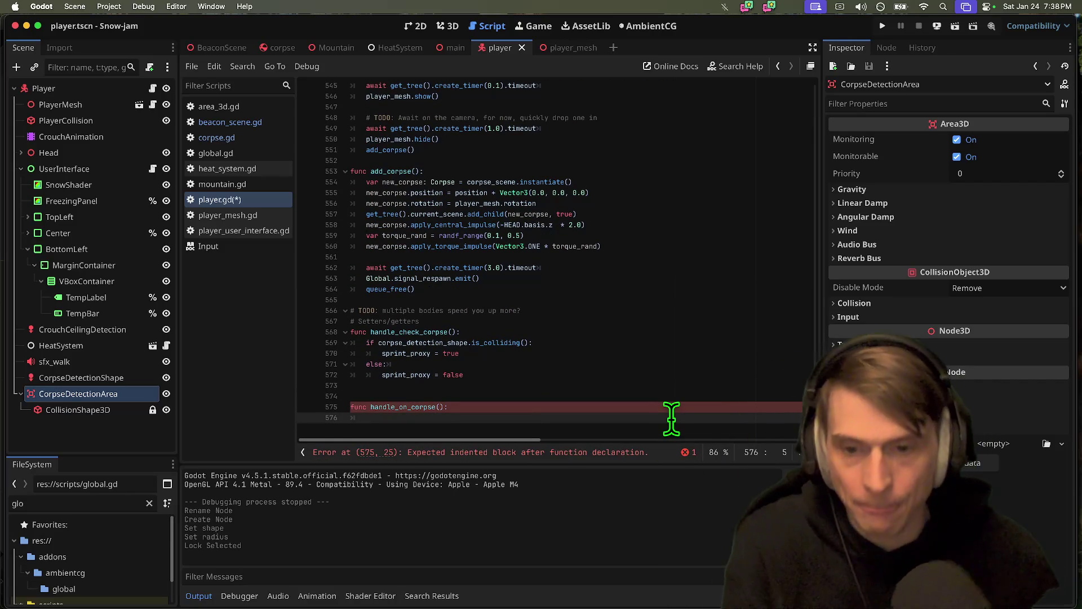
pyautogui.press('Up')
pyautogui.press('Up')
pyautogui.write('# TODO:')
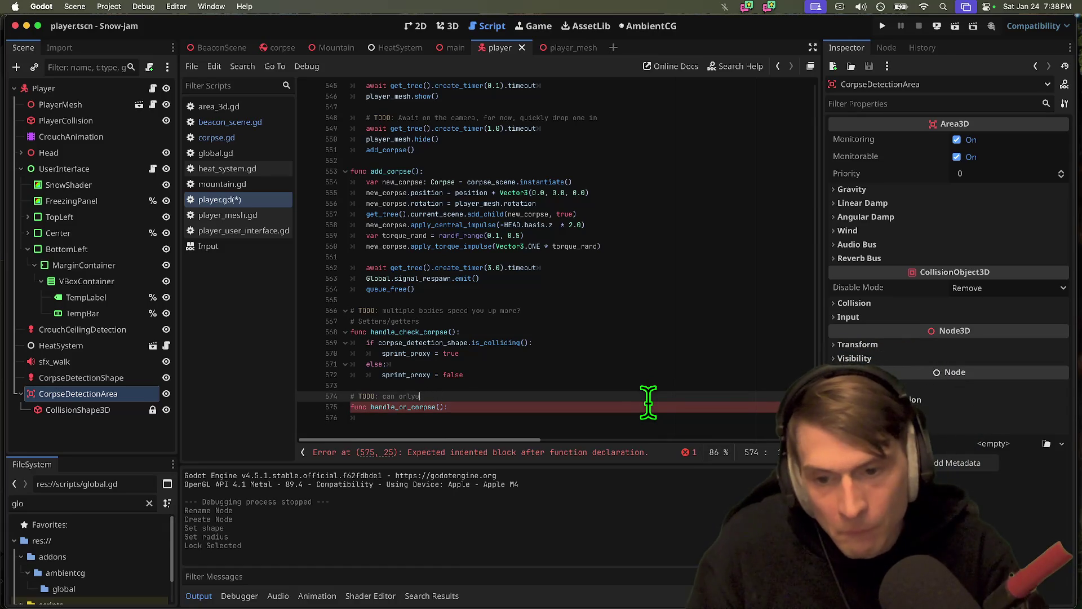
pyautogui.press('BackSpace')
pyautogui.press('BackSpace')
pyautogui.press('BackSpace')
pyautogui.write('use a corpse once')
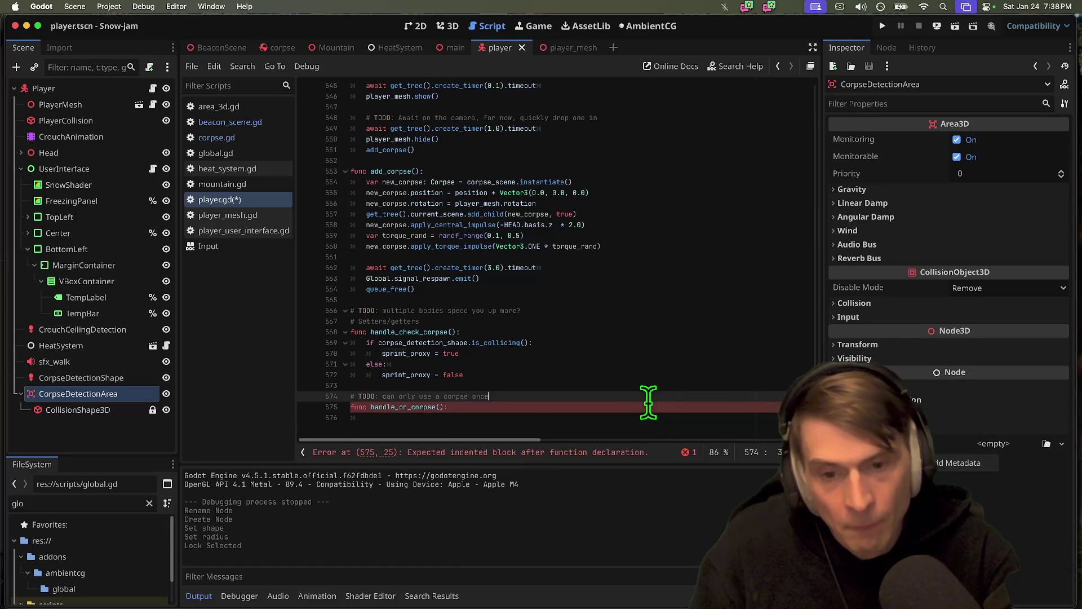
pyautogui.press('super+f')
pyautogui.press('Escape')
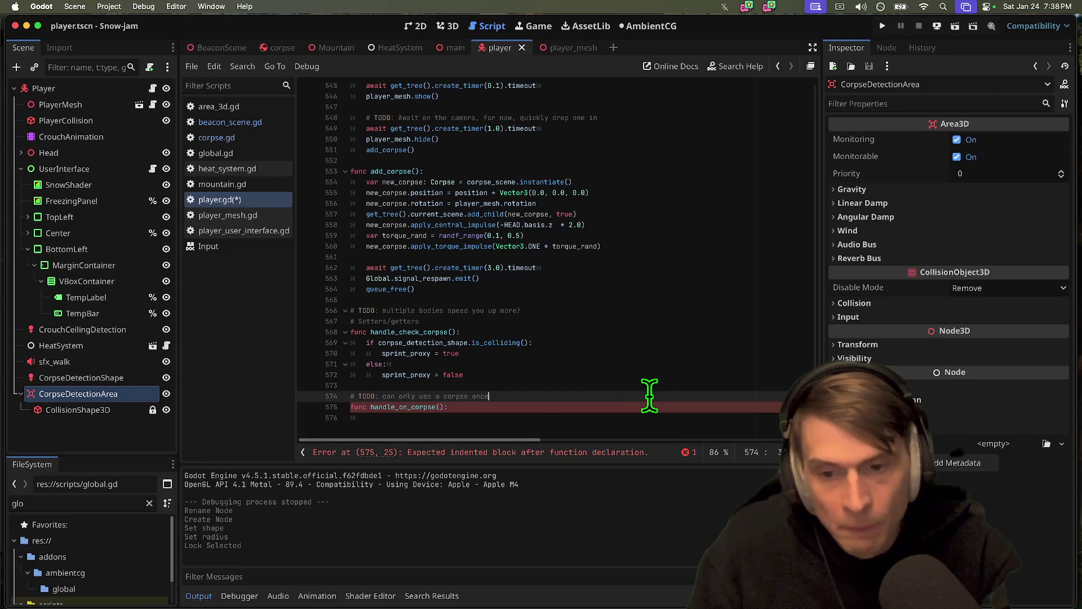
pyautogui.write('or heat')
# Make handle_on_corpse add 10.0 to heat_system.temp
pyautogui.press('Down')
pyautogui.press('Return')
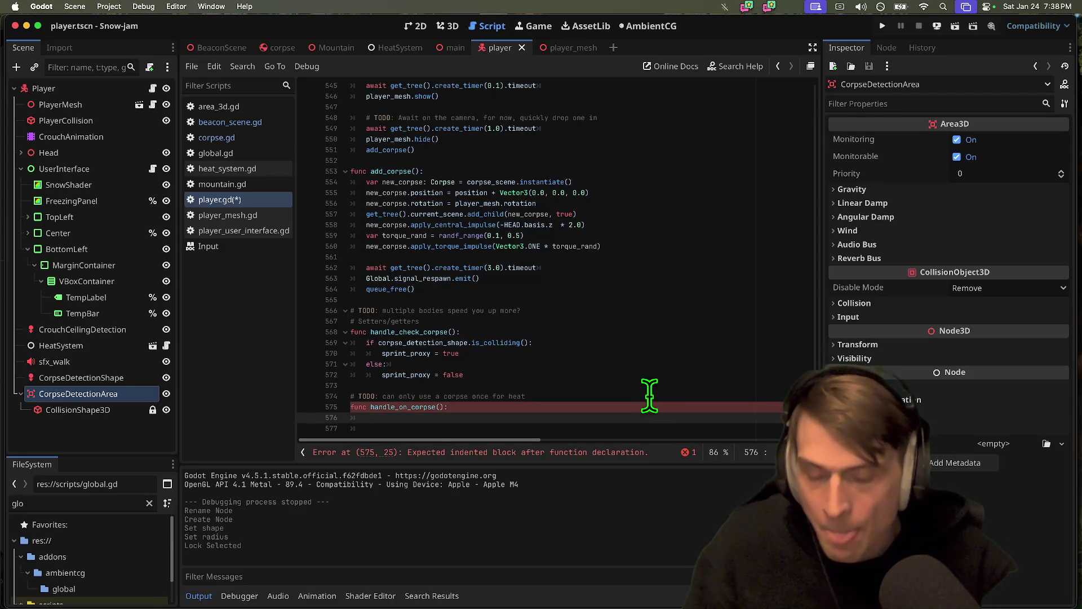
pyautogui.press('Up')
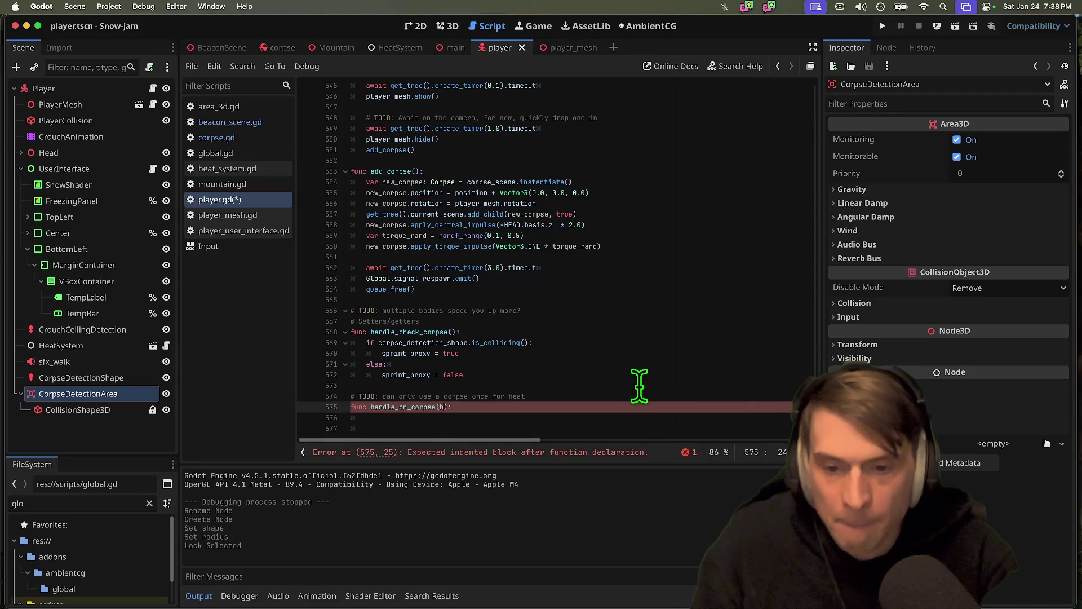
pyautogui.press('Down')
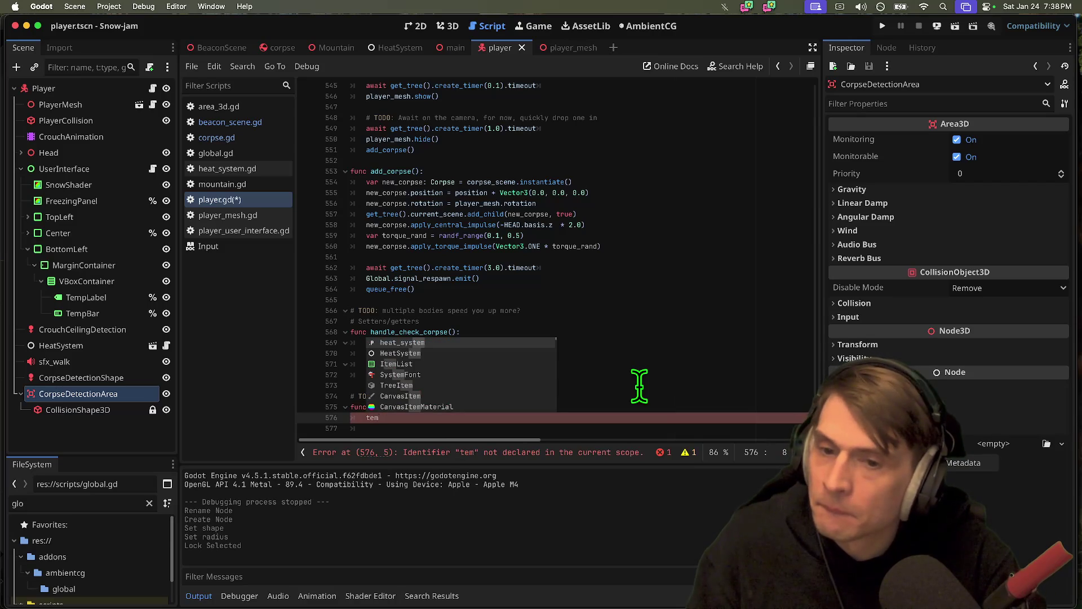
pyautogui.press('Return')
pyautogui.write('.temp')
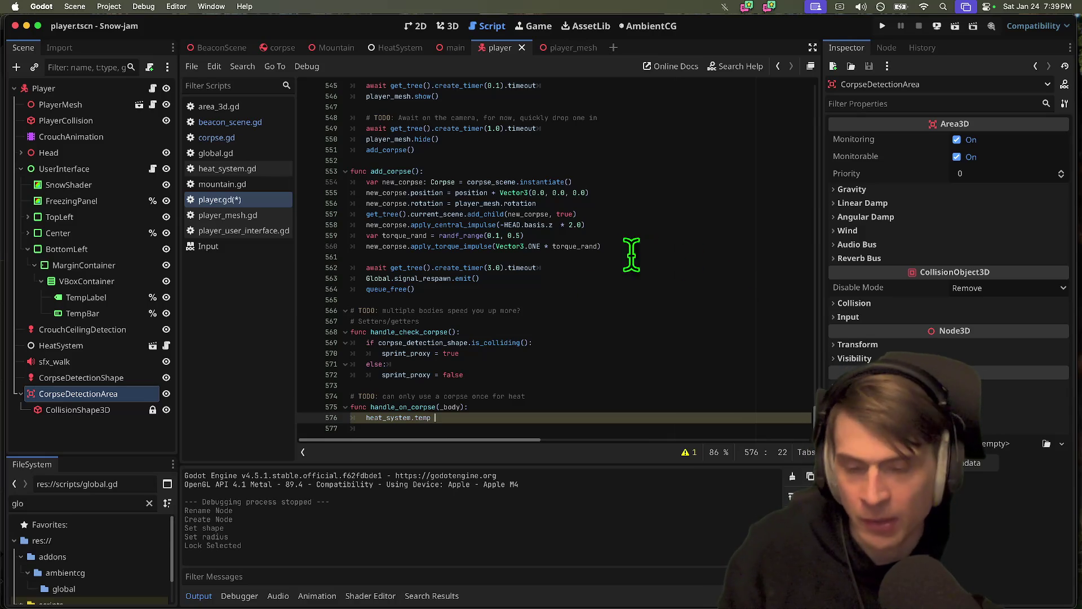
pyautogui.hotkey('ctrl', 'space')
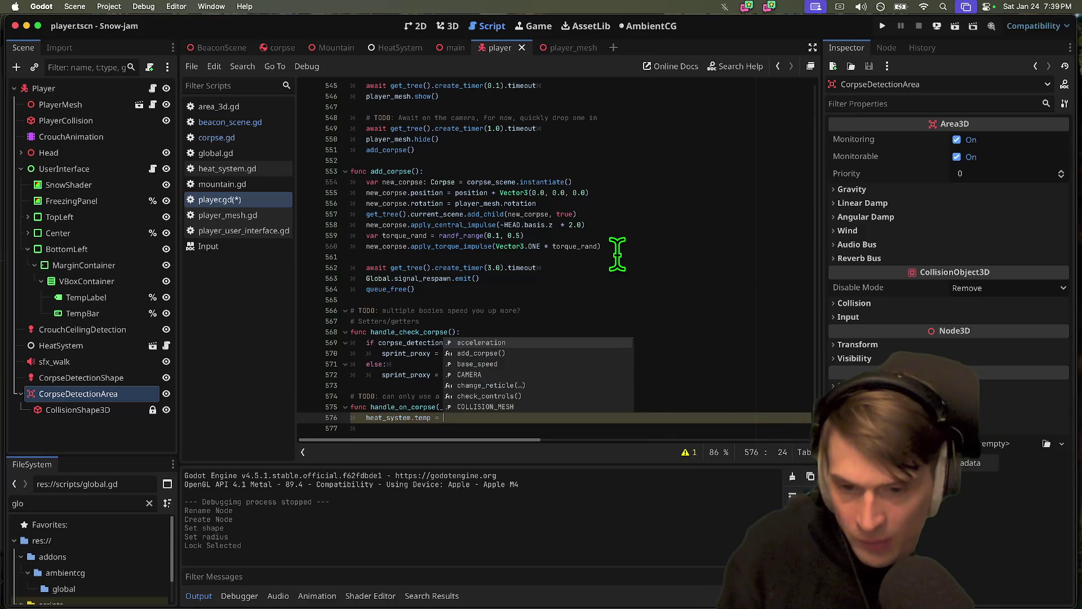
pyautogui.press('Escape')
pyautogui.write('temp =')
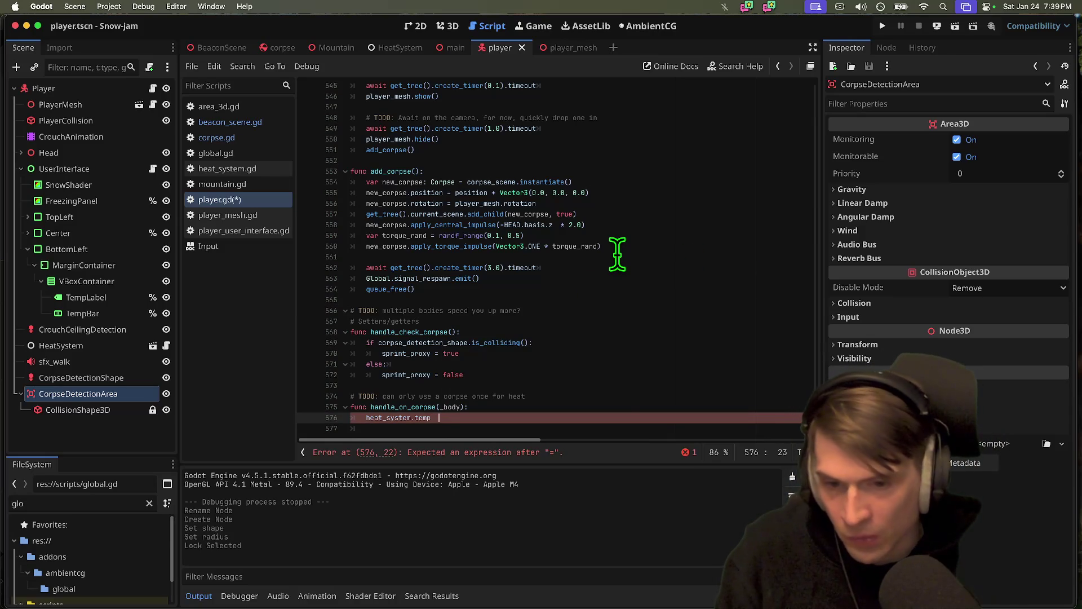
pyautogui.hotkey('ctrl', 'space')
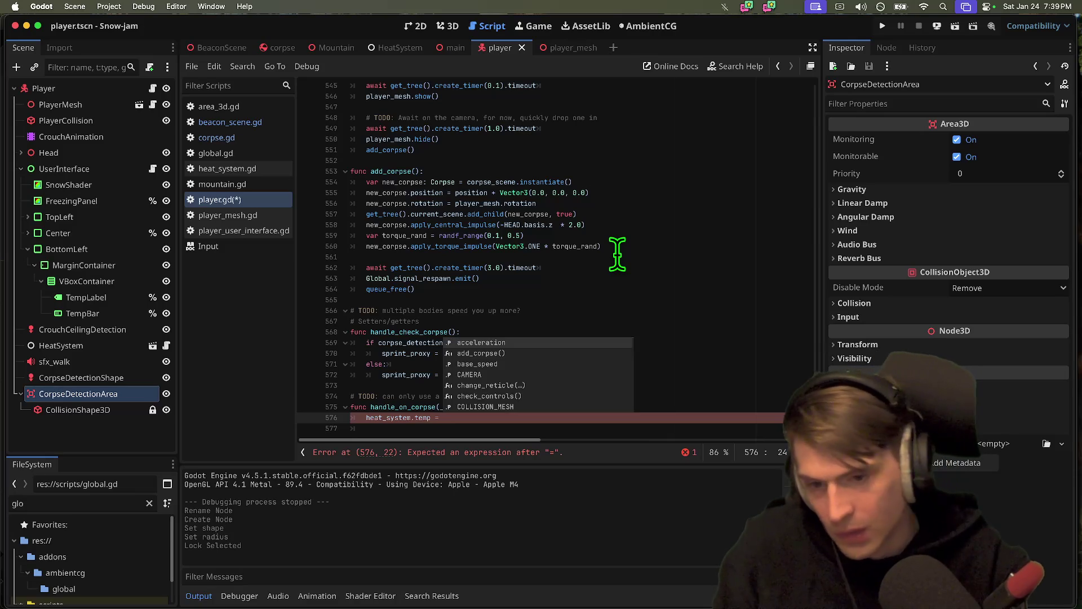
pyautogui.press('BackSpace')
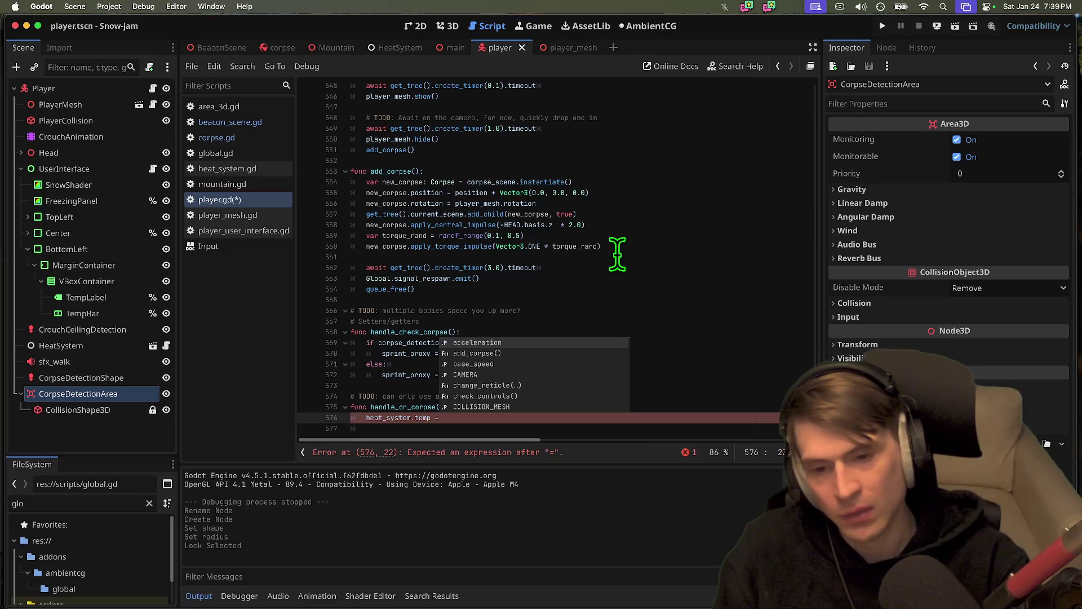
pyautogui.press('BackSpace')
pyautogui.write('+ 10')
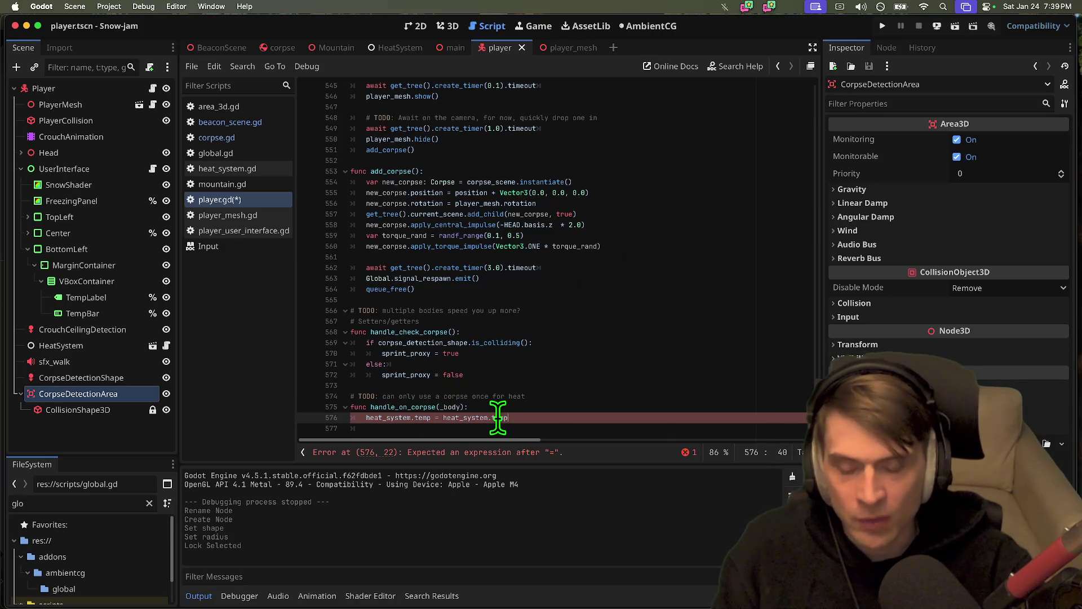
pyautogui.write('.0')
# Save player.gd, test-run the game, then stop it
pyautogui.press('super+s')
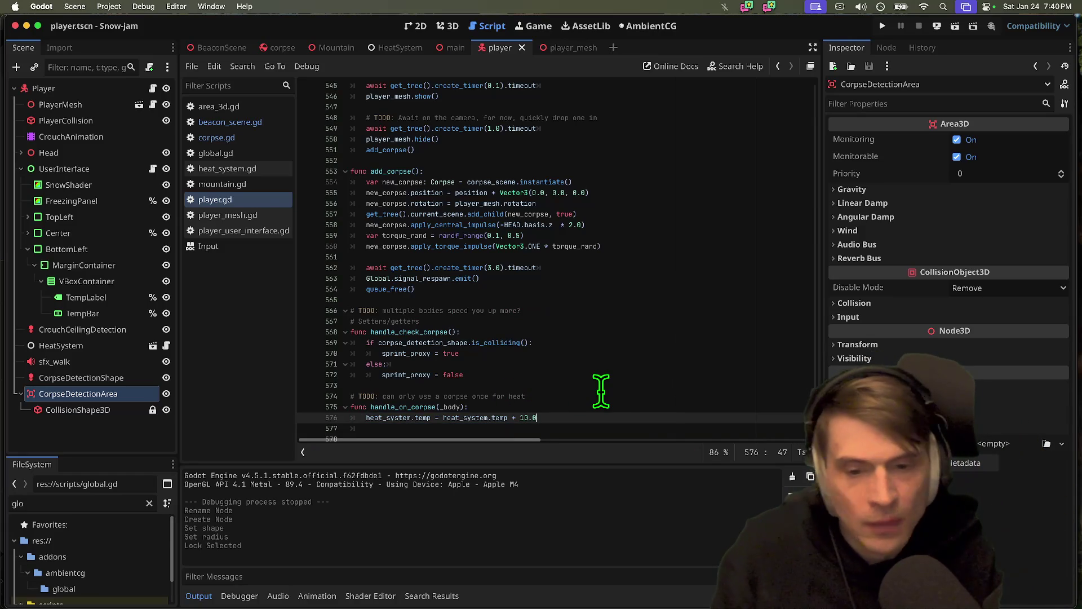
pyautogui.press('super+b')
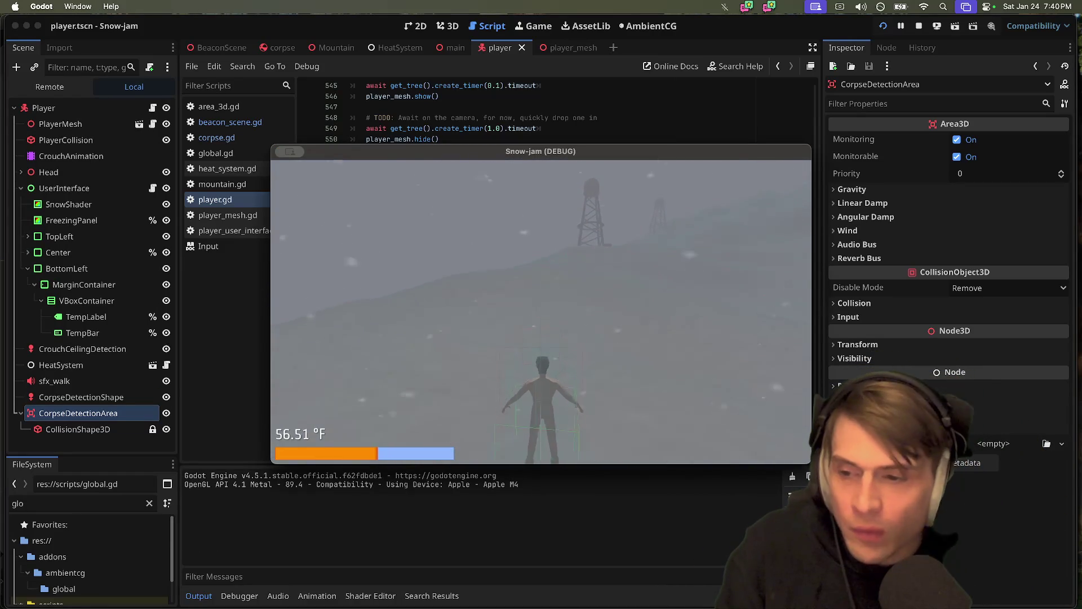
pyautogui.press('super+q')
pyautogui.click(127, 397)
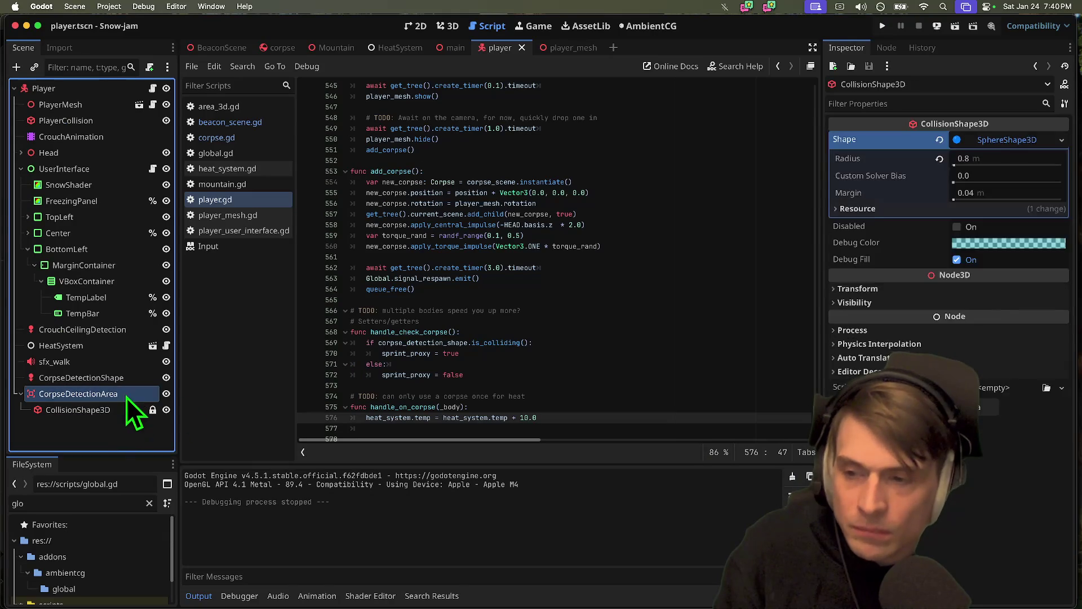
pyautogui.scroll(6, 567, 338)
pyautogui.scroll(8, 581, 337)
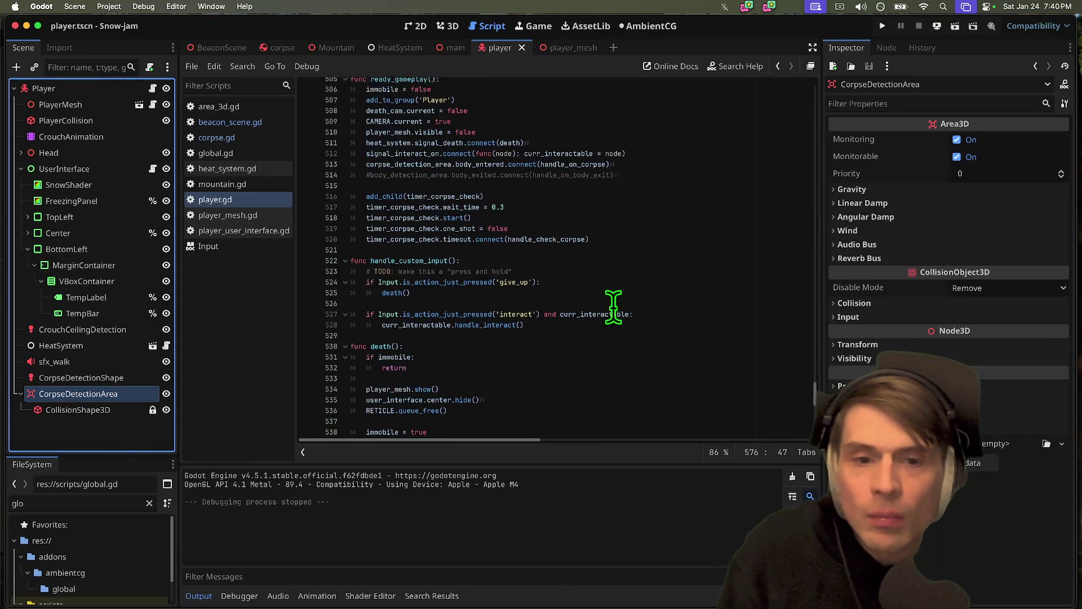
# Replace the commented body_detection_area line with corpse_detection_area.set_collision_layer_value(1, false)
pyautogui.click(718, 200)
pyautogui.press('super+shift+k')
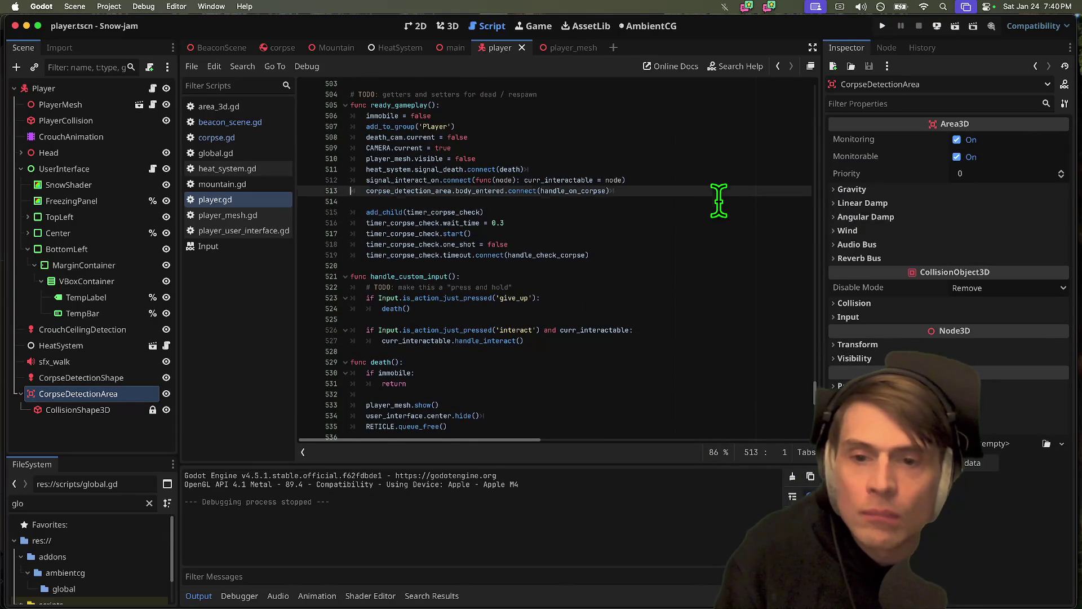
pyautogui.press('Up')
pyautogui.press('Return')
pyautogui.press('Return')
pyautogui.press('Up')
pyautogui.press('Return')
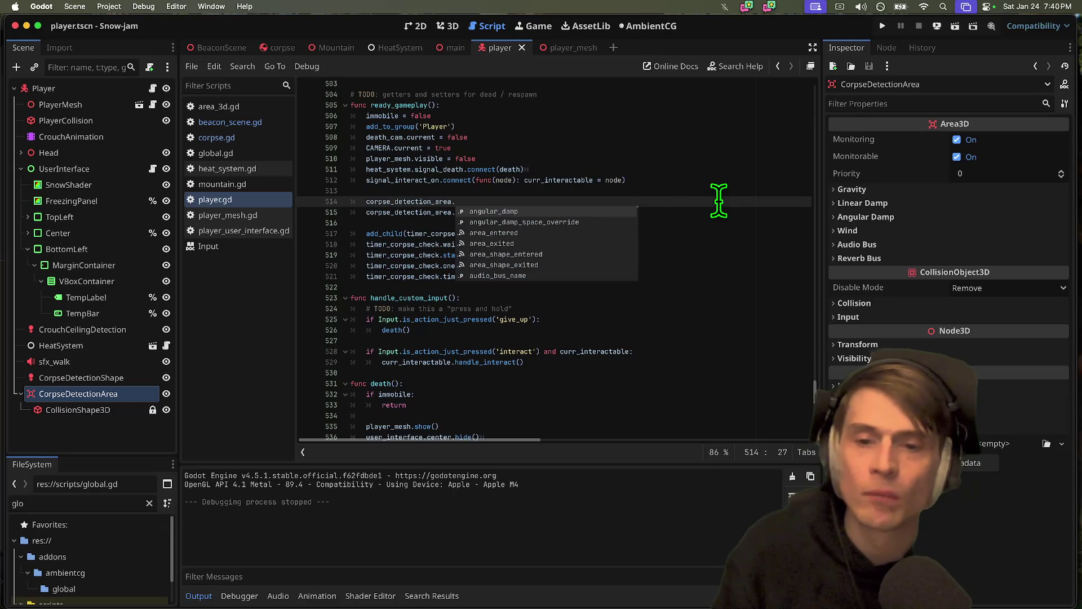
pyautogui.write('set_')
pyautogui.press('Return')
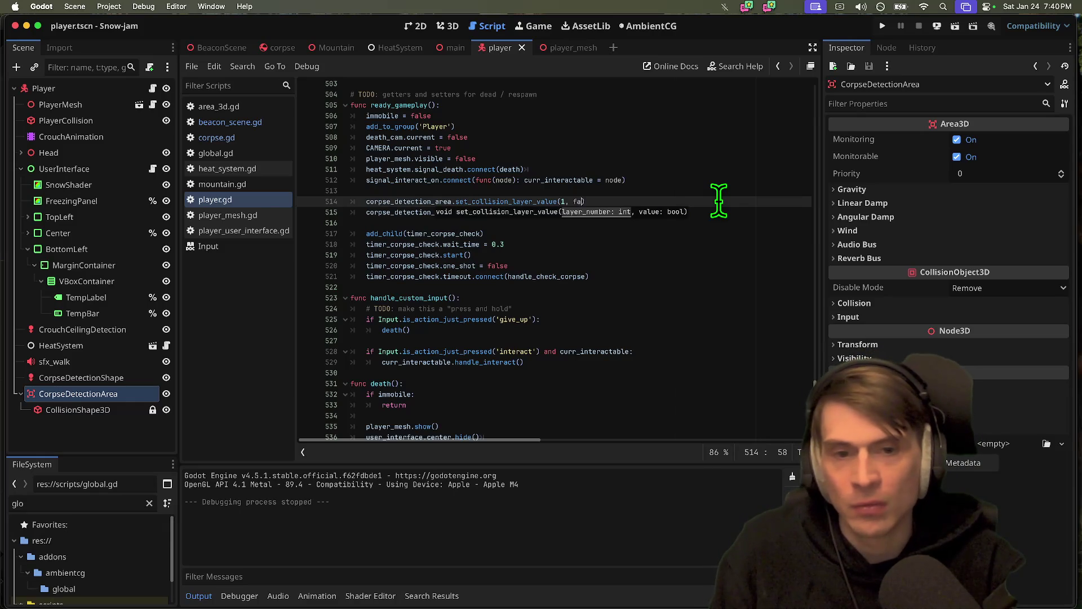
pyautogui.press('super+c')
# Duplicate the collision-layer call into two more lines, switching one copy's value to true
pyautogui.press('Down')
pyautogui.press('super+Left')
pyautogui.press('super+v')
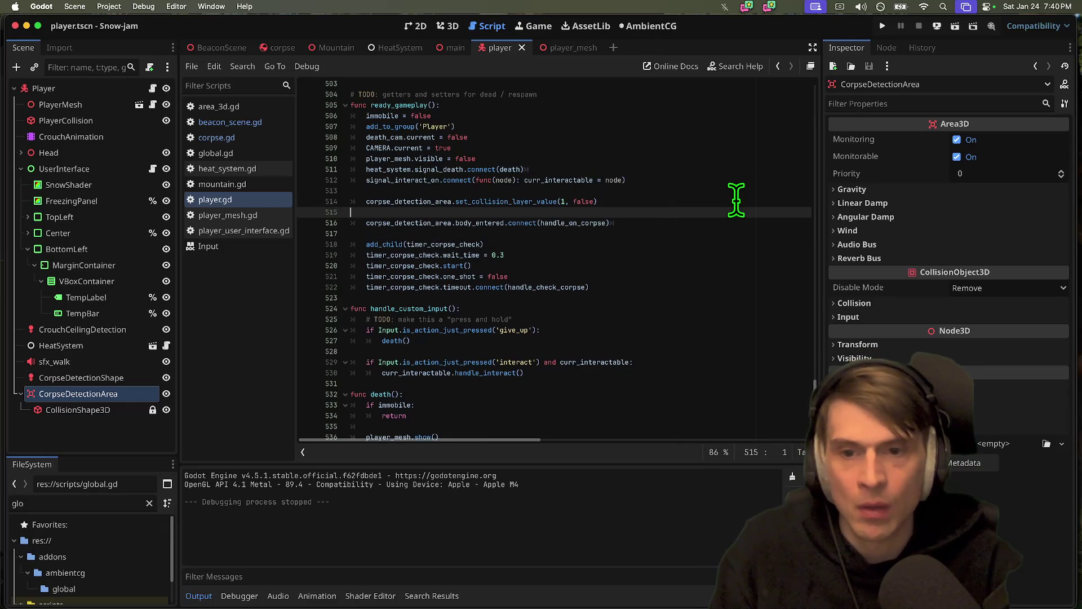
pyautogui.press('Up')
pyautogui.hotkey('alt', 'Right')
pyautogui.hotkey('alt', 'Right')
pyautogui.press('super+Right')
pyautogui.press('BackSpace')
pyautogui.write('true')
pyautogui.doubleClick(515, 203)
pyautogui.press('Down')
pyautogui.press('super+v')
pyautogui.click(566, 213)
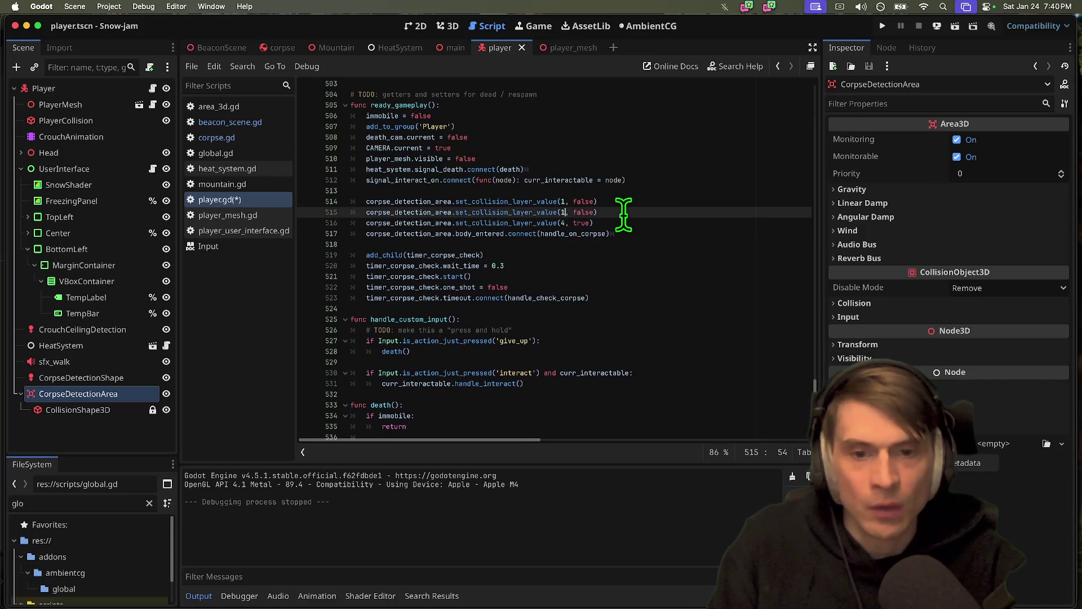
pyautogui.write('4')
pyautogui.press('super+z')
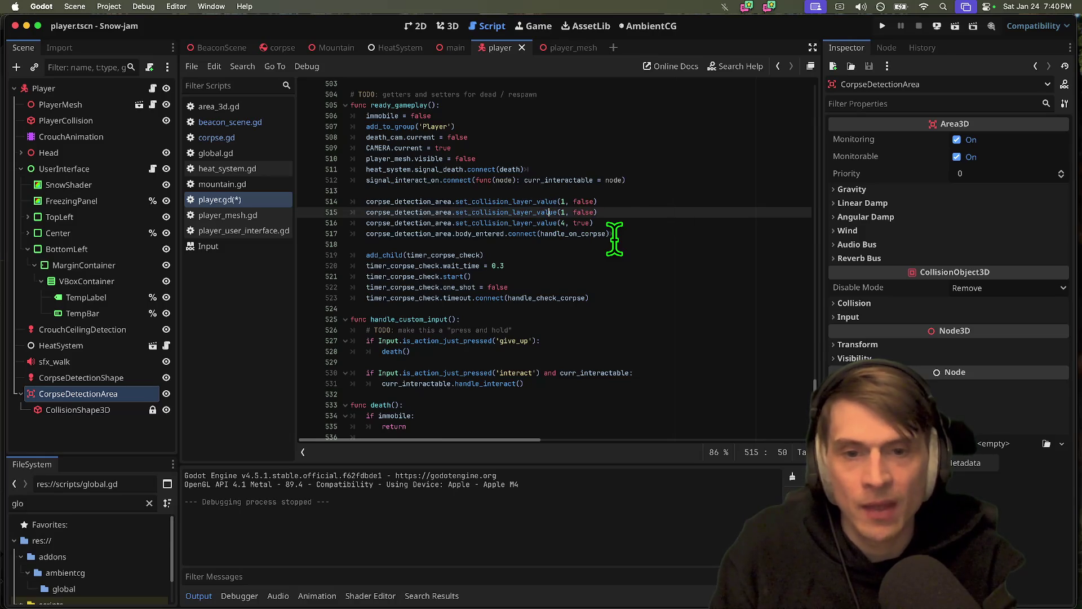
# Turn the copies into set_collision_mask_value calls disabling mask 1 and enabling mask 4
pyautogui.press('Left')
pyautogui.press('Left')
pyautogui.press('Left')
pyautogui.press('BackSpace')
pyautogui.press('BackSpace')
pyautogui.press('BackSpace')
pyautogui.write('mask')
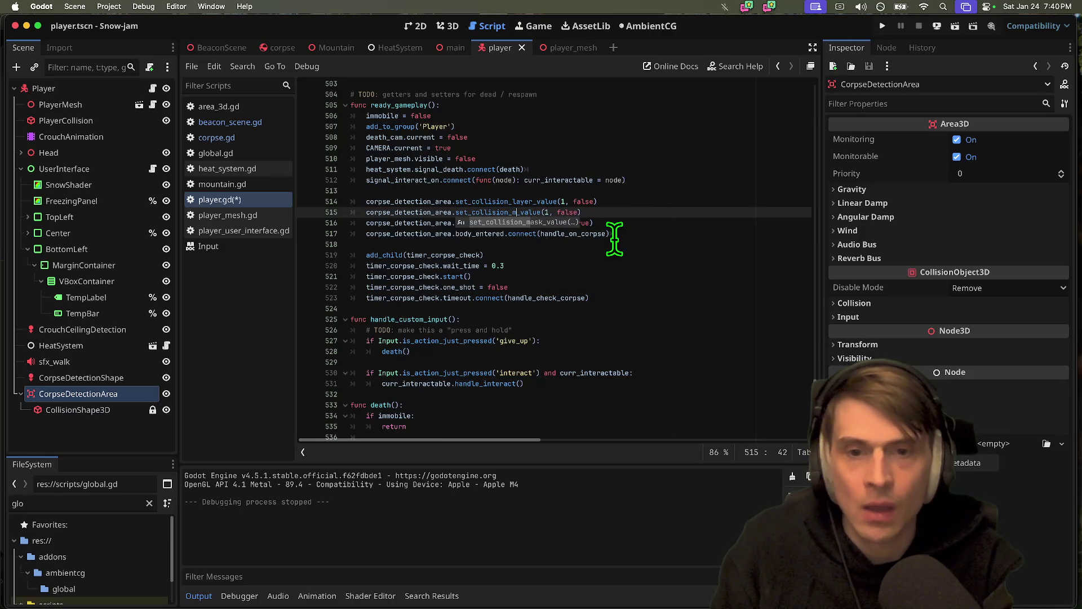
pyautogui.press('Down')
pyautogui.press('BackSpace')
pyautogui.press('BackSpace')
pyautogui.press('BackSpace')
pyautogui.press('Delete')
pyautogui.click(727, 233)
pyautogui.scroll(-10, 775, 309)
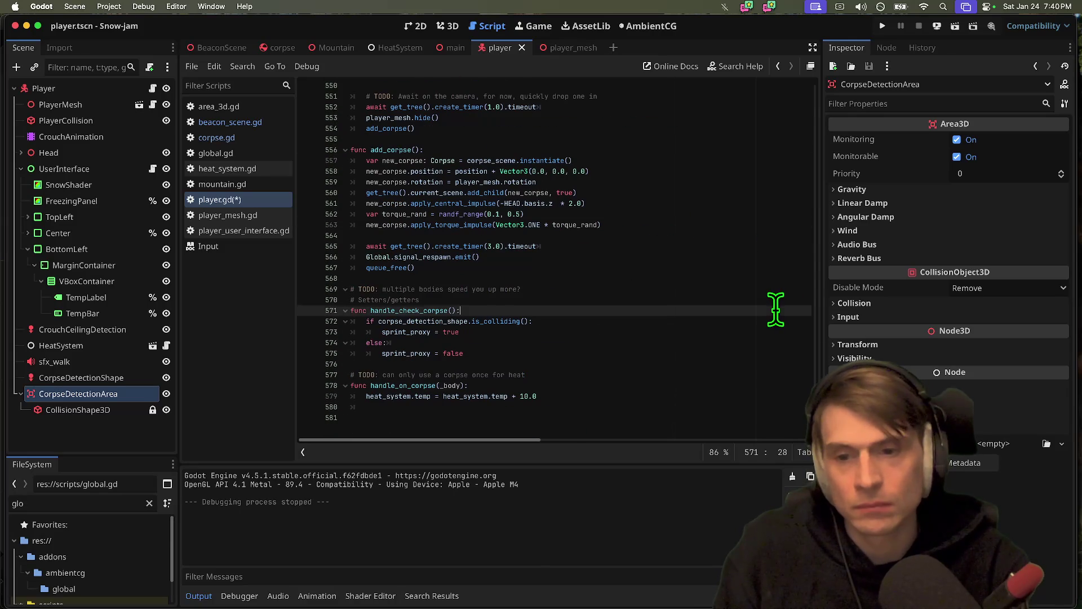
# Wrap the corpse heat line in handle_on_corpse with 'if not immobile:'
pyautogui.click(764, 374)
pyautogui.press('Down')
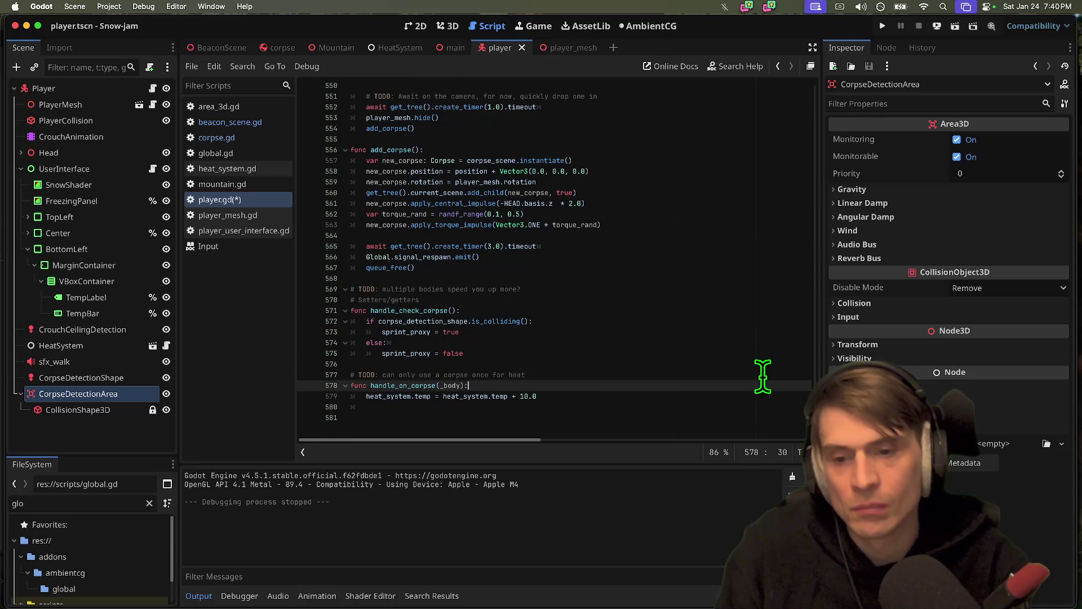
pyautogui.press('Return')
pyautogui.write('if not immobile:')
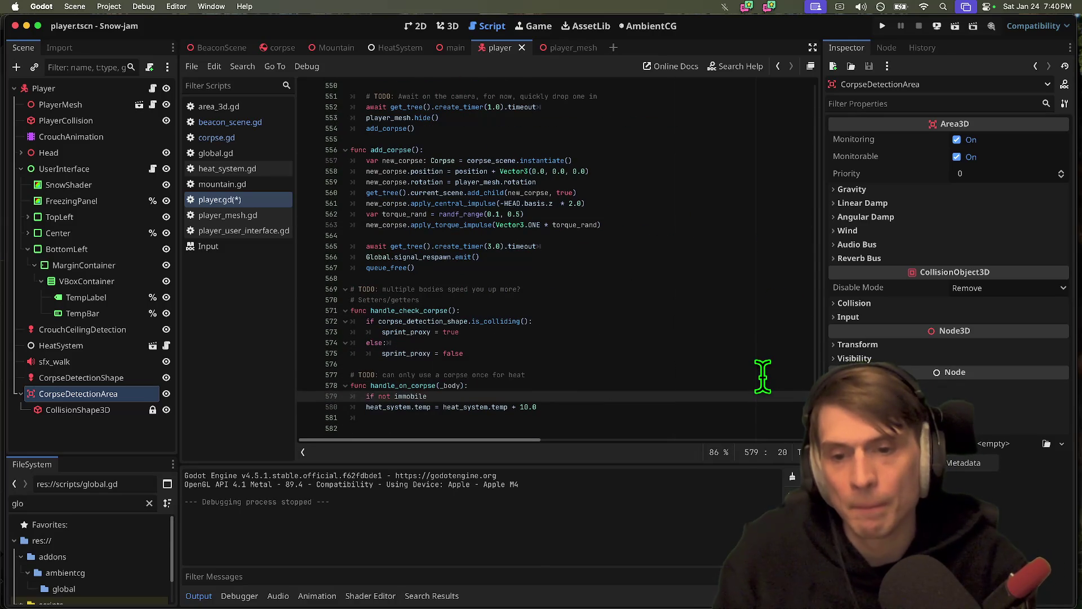
pyautogui.press('Down')
pyautogui.press('Home')
pyautogui.press('Home')
pyautogui.press('Tab')
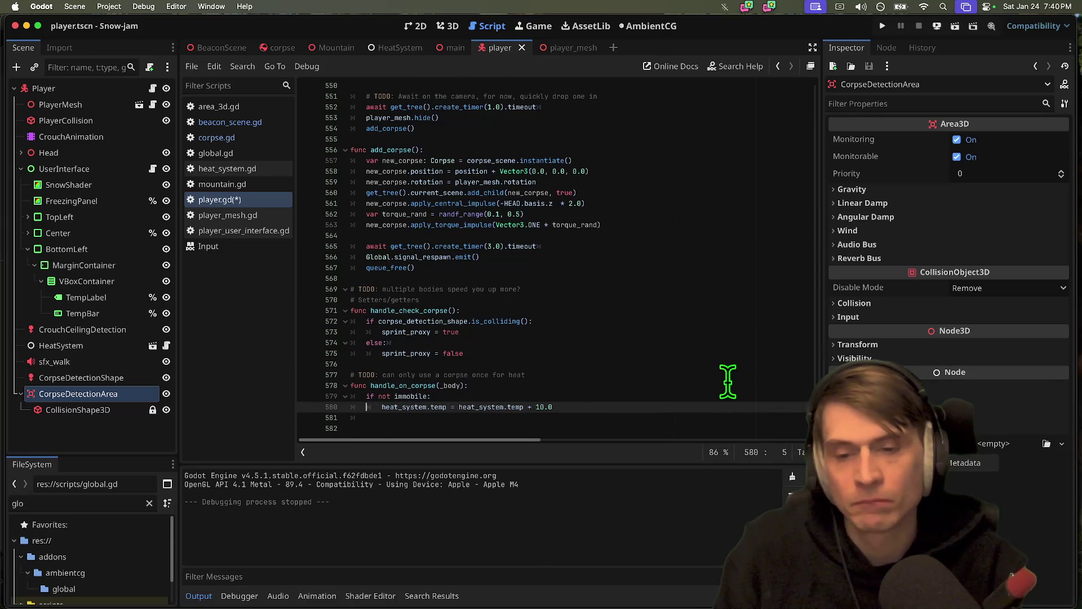
pyautogui.click(717, 351)
# Add an 'if immobile: return' guard at the top of handle_check_corpse
pyautogui.click(719, 311)
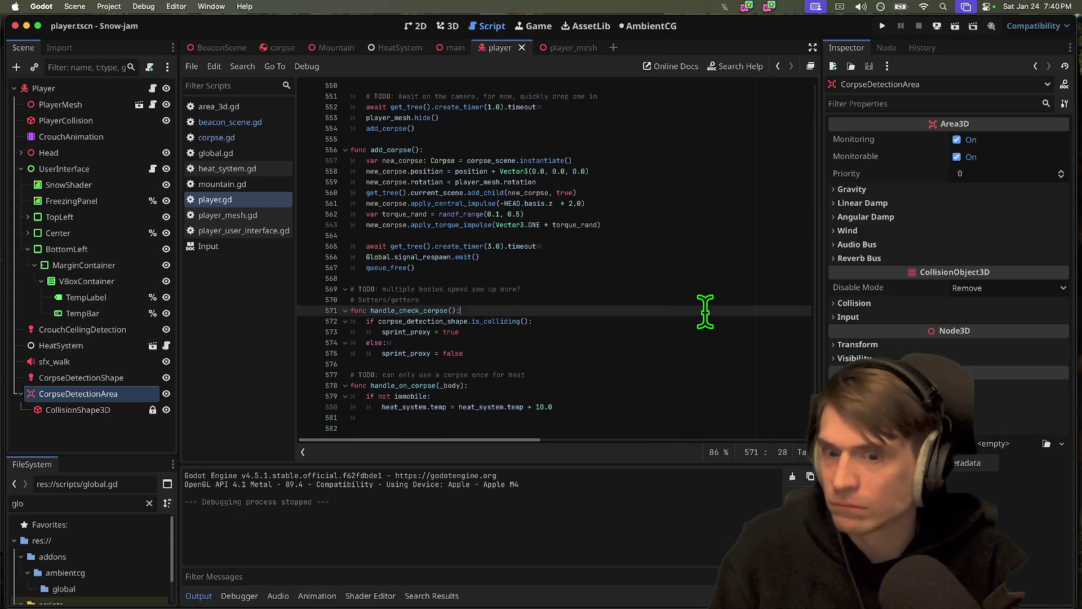
pyautogui.press('Return')
pyautogui.write('if not immobile:')
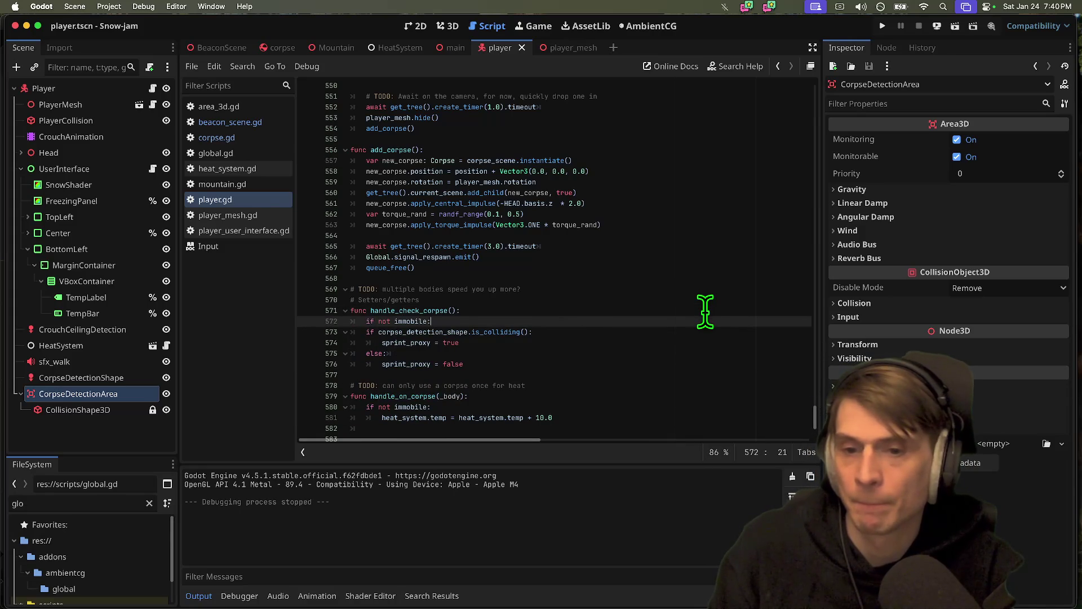
pyautogui.write('immobile:')
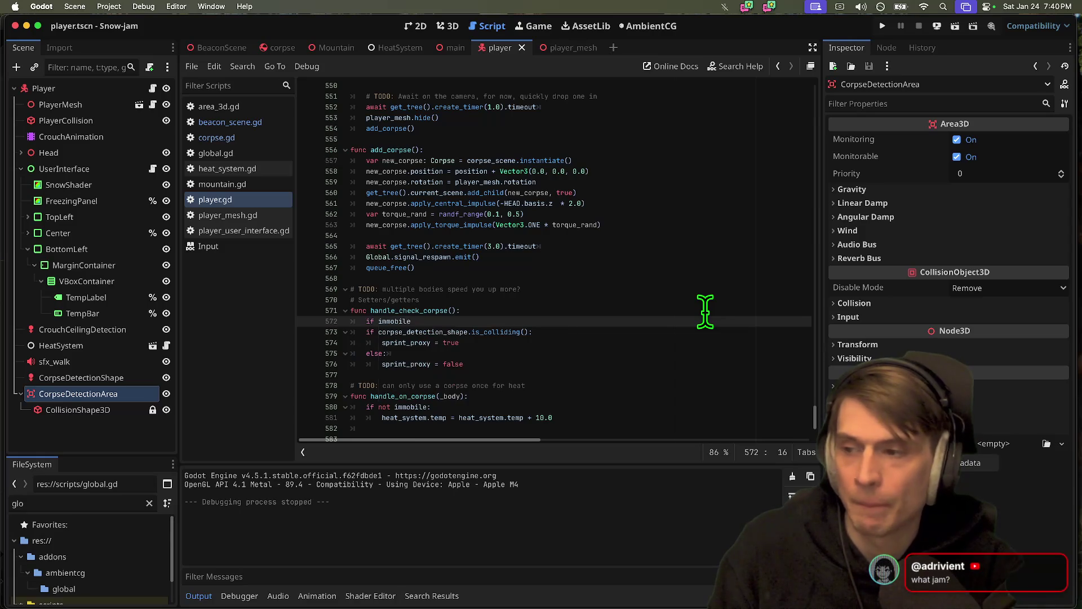
pyautogui.press('Return')
pyautogui.write('return acc')
pyautogui.press('Return')
pyautogui.hotkey('alt', 'BackSpace')
pyautogui.press('Right')
pyautogui.press('Left')
pyautogui.press('Right')
# Tidy the blank lines before the collision check, then save and run the game
pyautogui.press('Return')
pyautogui.press('Up')
pyautogui.press('Return')
pyautogui.press('Up')
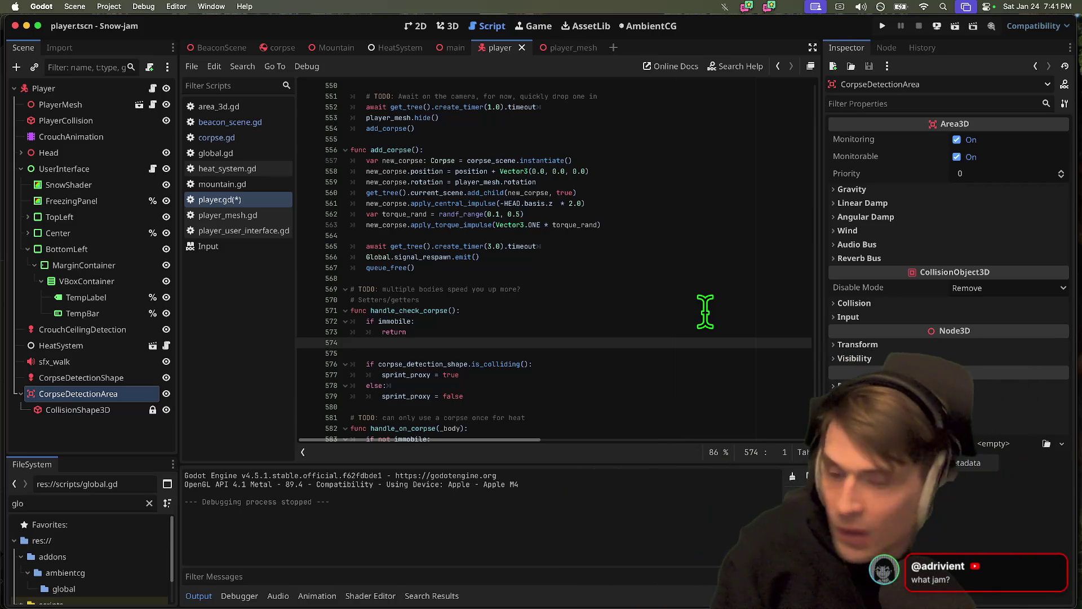
pyautogui.press('Down')
pyautogui.press('Up')
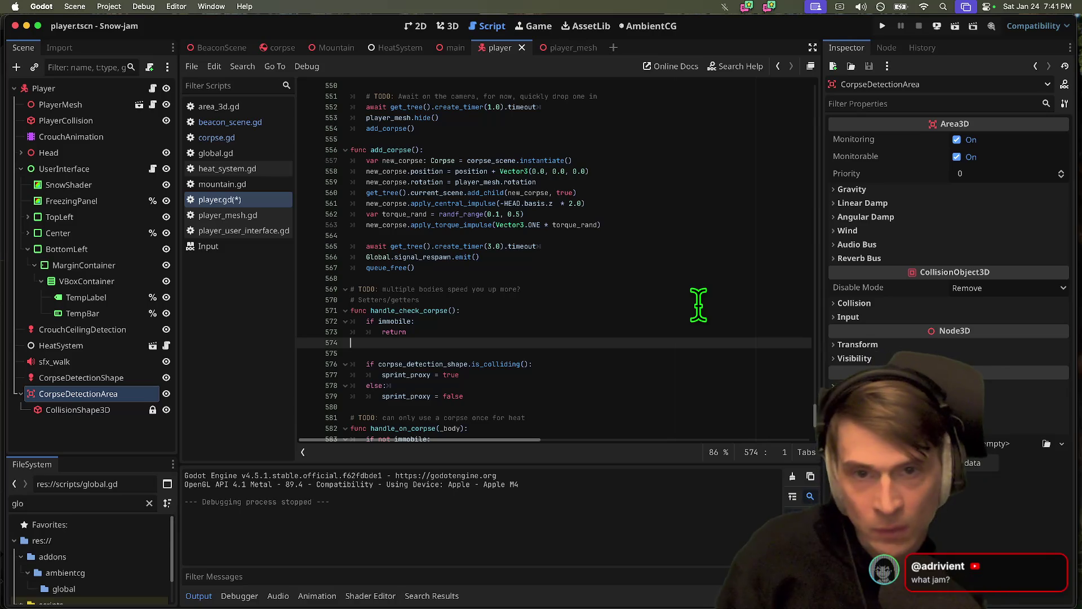
pyautogui.press('Delete')
pyautogui.press('super+b')
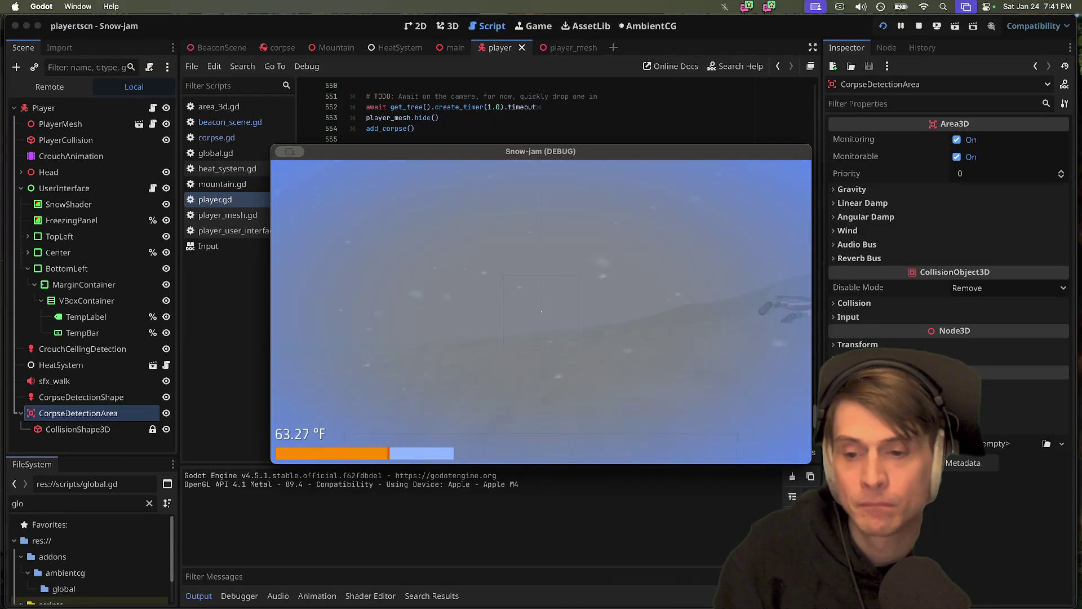
# Stop the test run and select the TempLabel node
pyautogui.press('super+q')
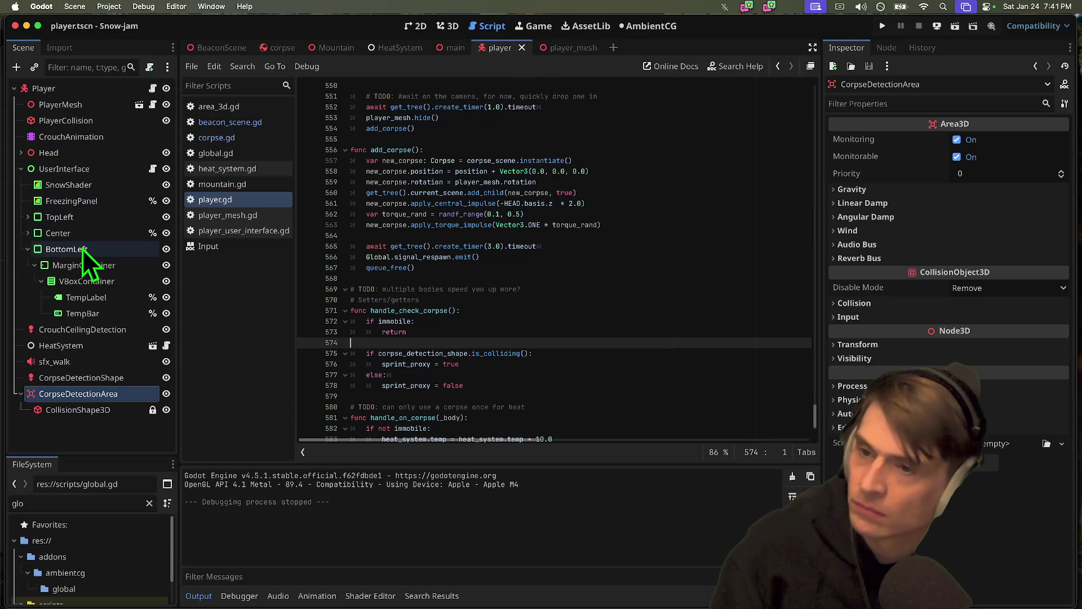
pyautogui.click(90, 299)
# Search player.gd and player_user_interface.gd for temp references
pyautogui.click(912, 189)
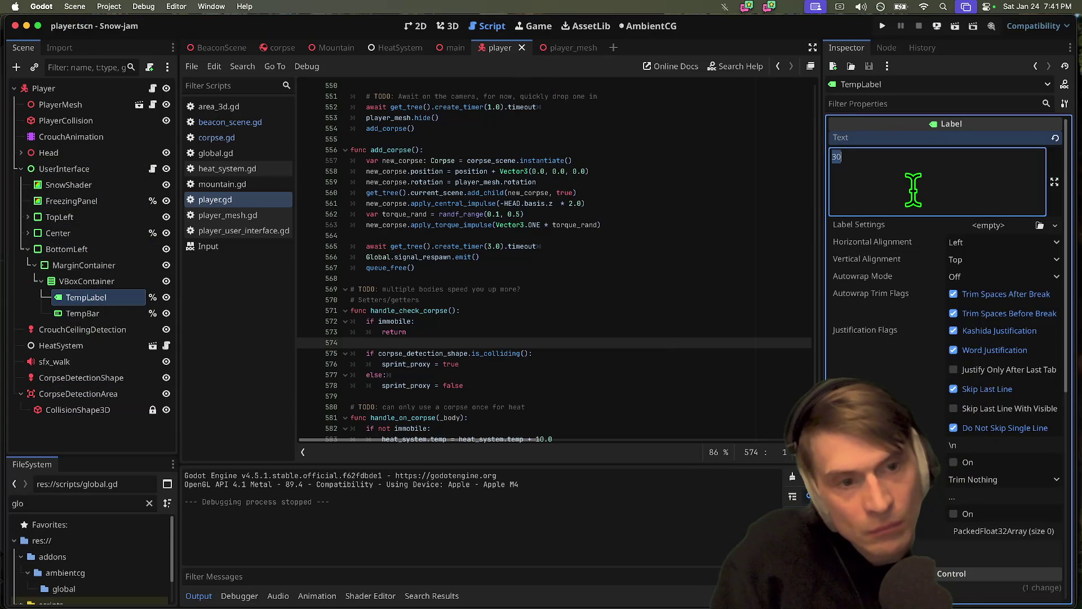
pyautogui.click(152, 88)
pyautogui.hotkey('ctrl', 'f')
pyautogui.write('temp')
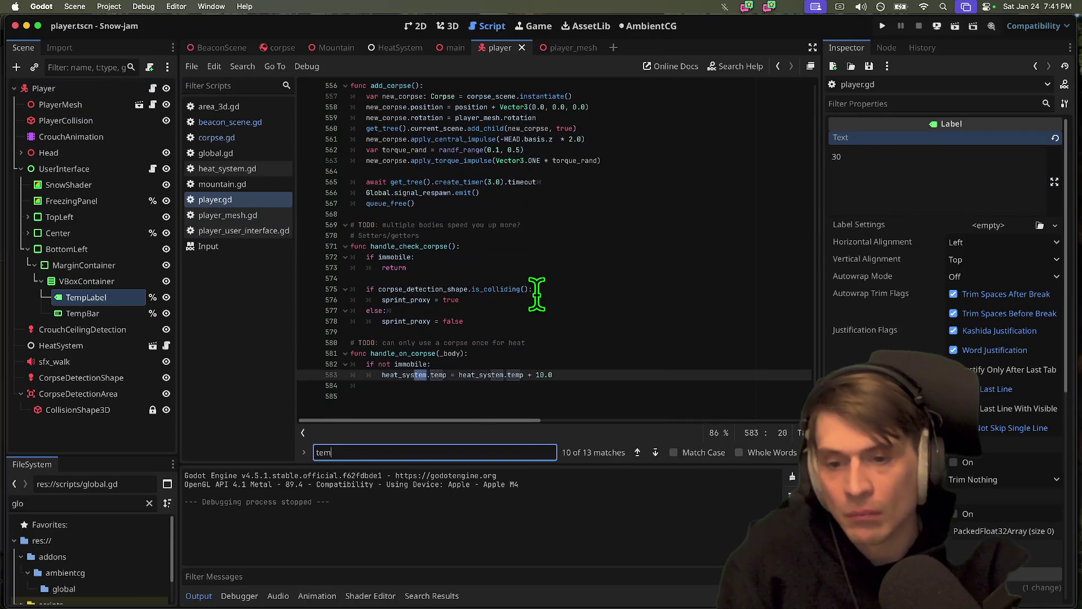
pyautogui.press('Escape')
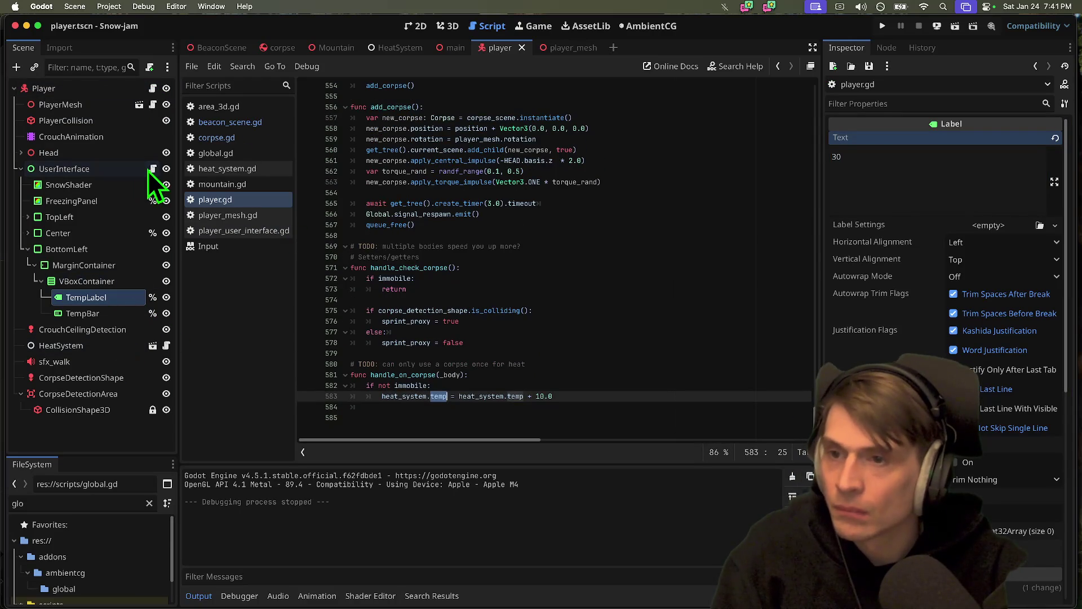
pyautogui.click(152, 169)
pyautogui.hotkey('ctrl', 'f')
pyautogui.write('temp')
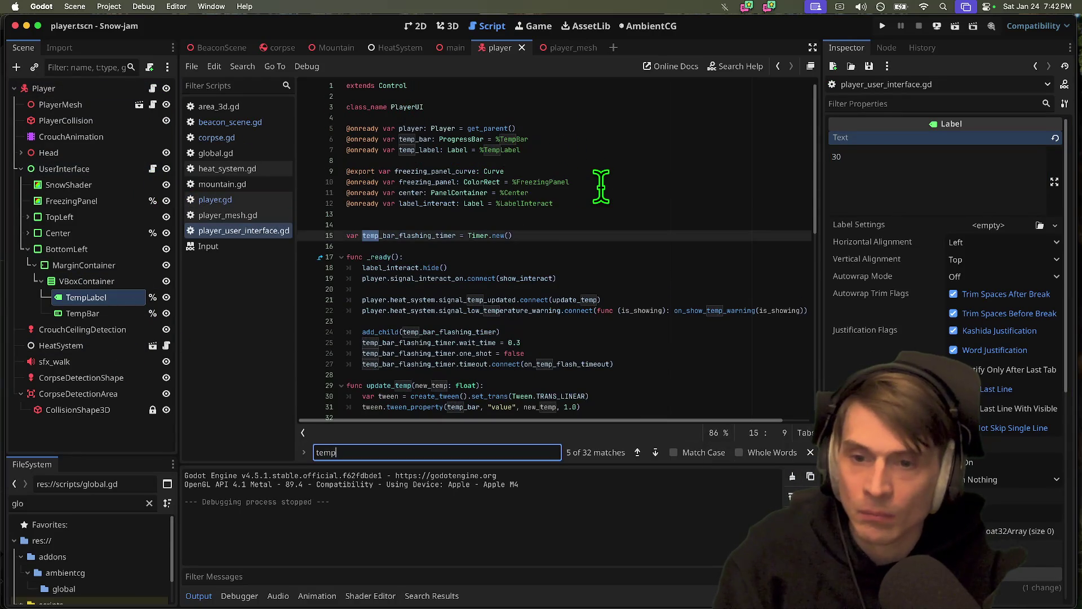
pyautogui.press('Escape')
pyautogui.hotkey('ctrl', 'f')
pyautogui.press('Escape')
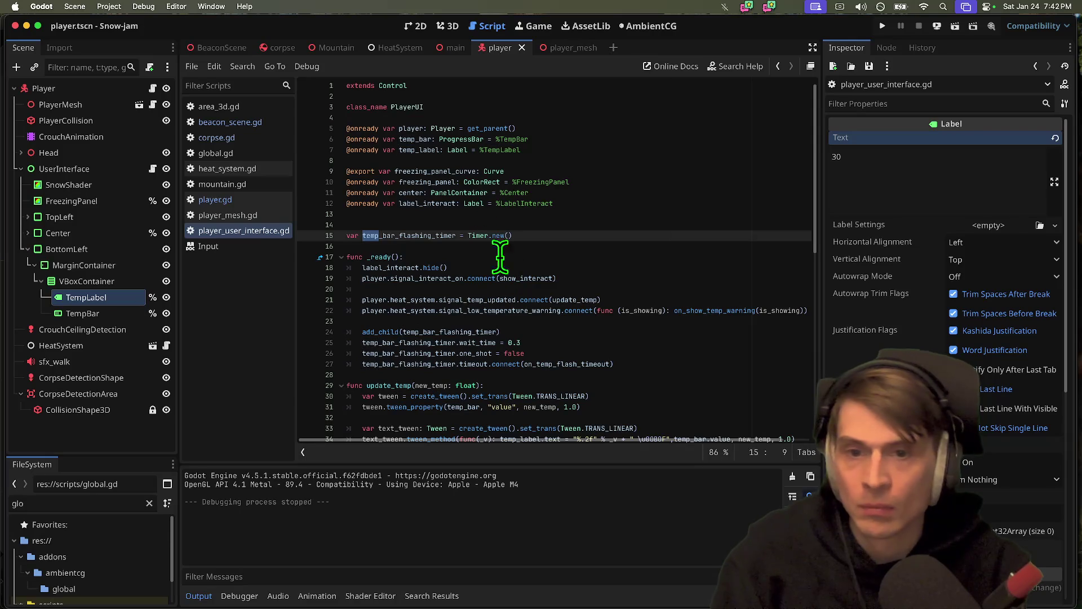
# In _ready, add temp_label.text = player.heat_system.temp and save the script
pyautogui.doubleClick(417, 149)
pyautogui.scroll(-2, 624, 169)
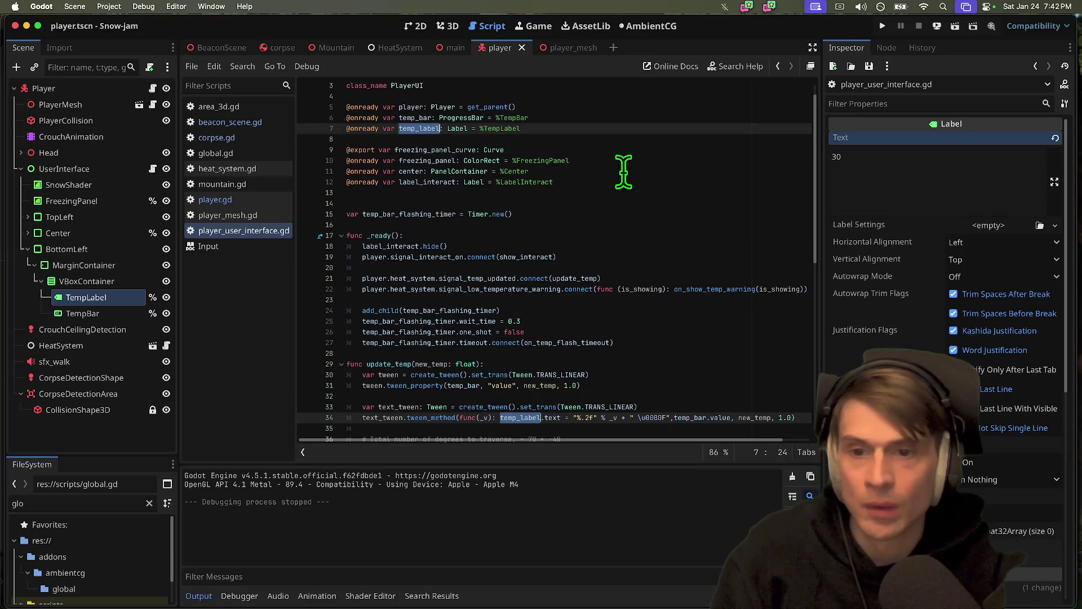
pyautogui.doubleClick(527, 410)
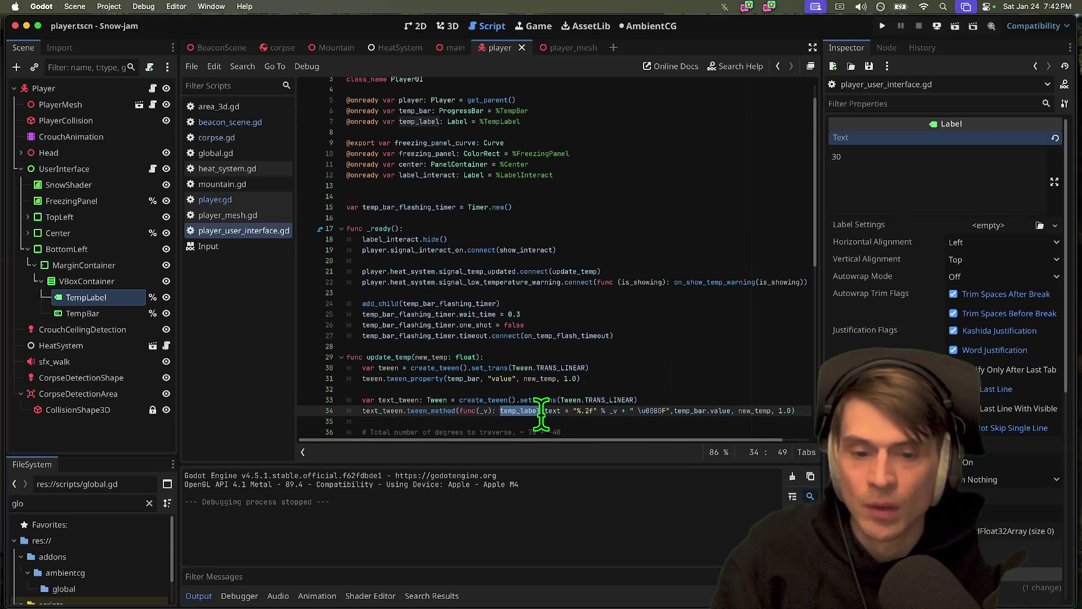
pyautogui.scroll(-1, 545, 352)
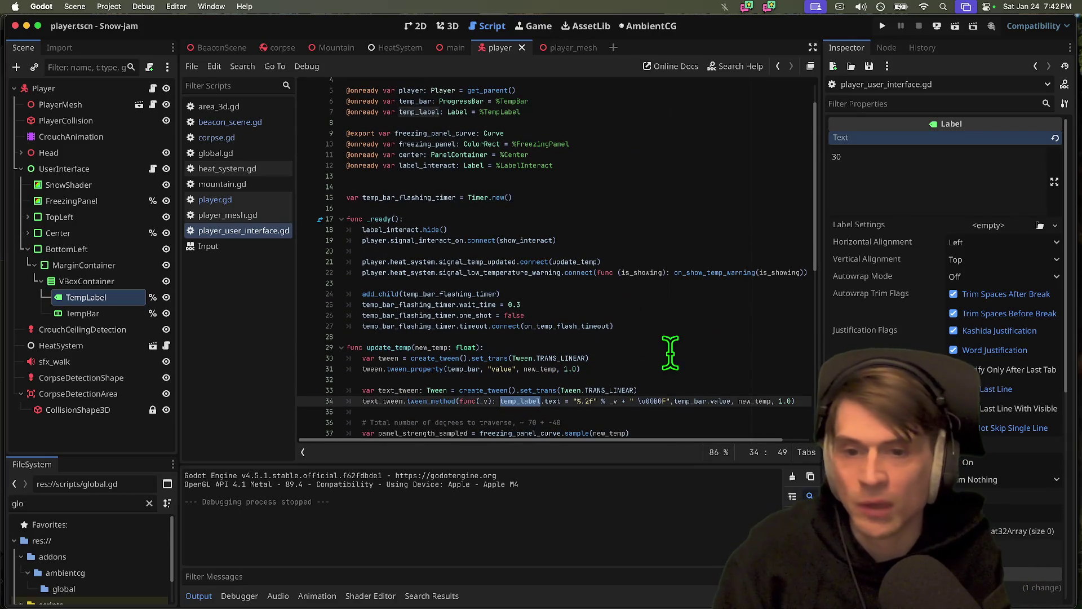
pyautogui.click(688, 337)
pyautogui.press('Return')
pyautogui.press('Return')
pyautogui.press('Up')
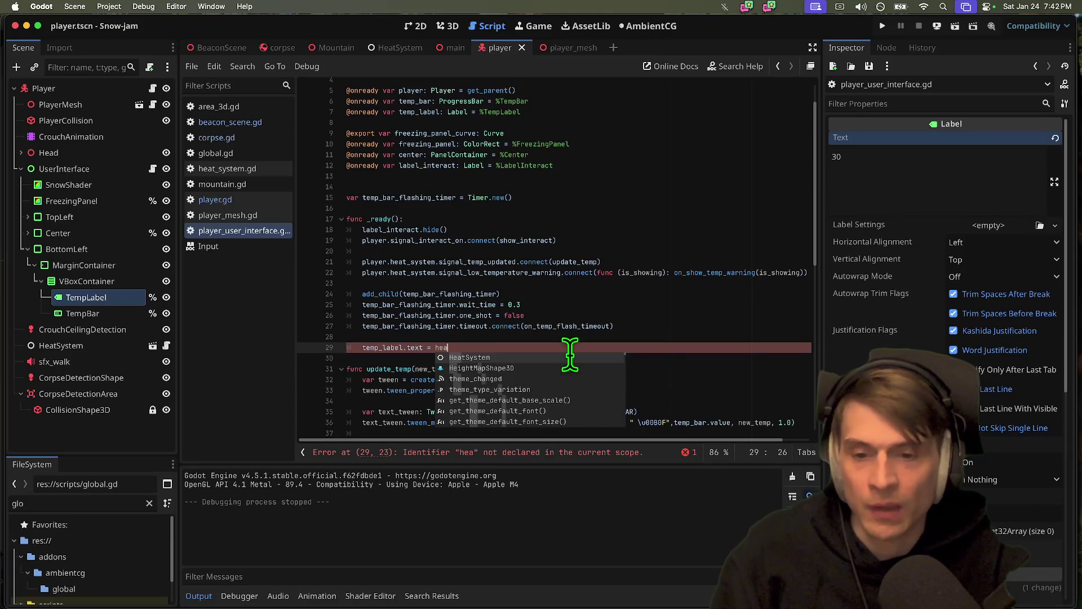
pyautogui.press('Escape')
pyautogui.press('BackSpace')
pyautogui.write('ts')
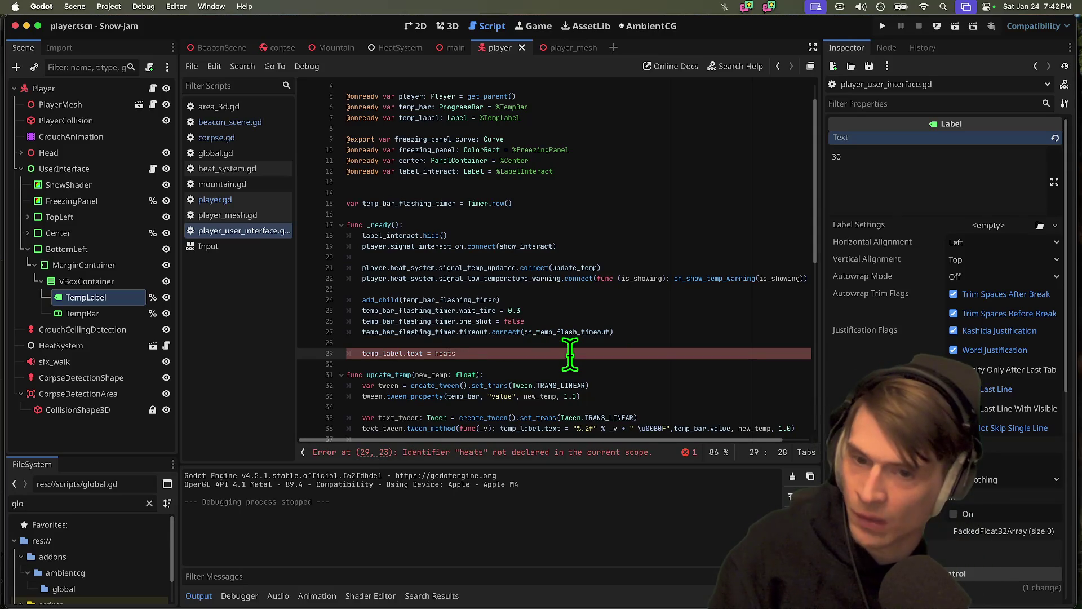
pyautogui.write('heat')
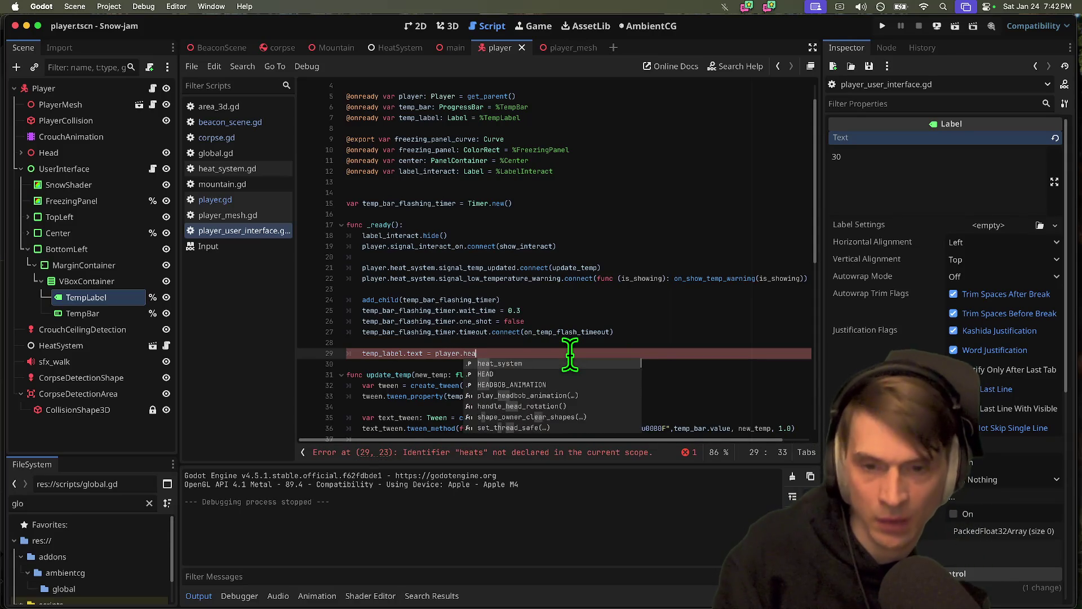
pyautogui.press('Return')
pyautogui.write('.temp')
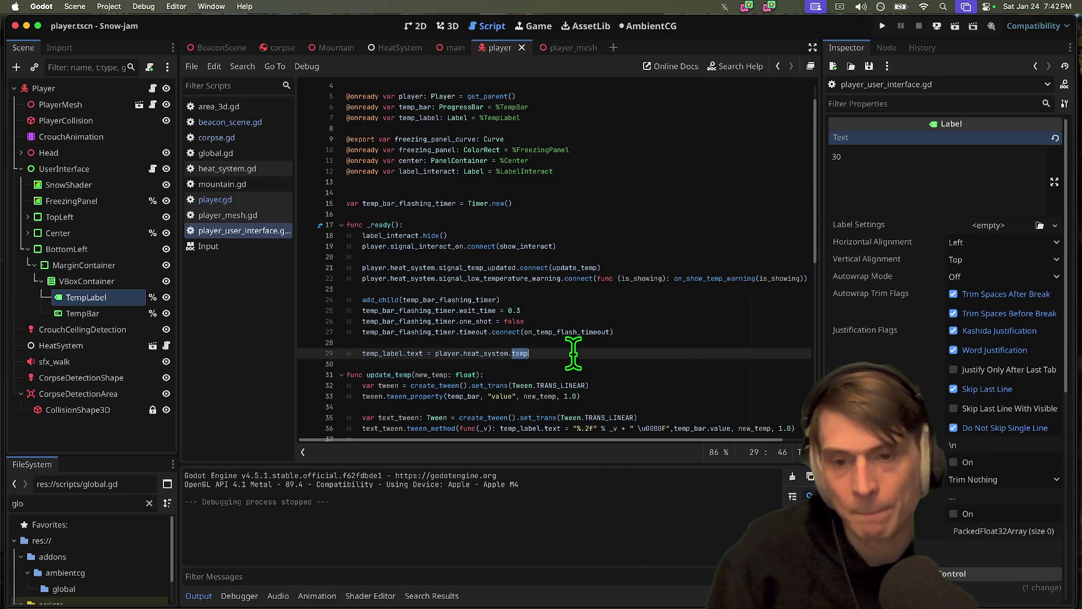
pyautogui.press('super+s')
# Clear TempLabel's placeholder Text of 30 and run the game
pyautogui.click(920, 153)
pyautogui.press('super+a')
pyautogui.press('BackSpace')
pyautogui.click(719, 311)
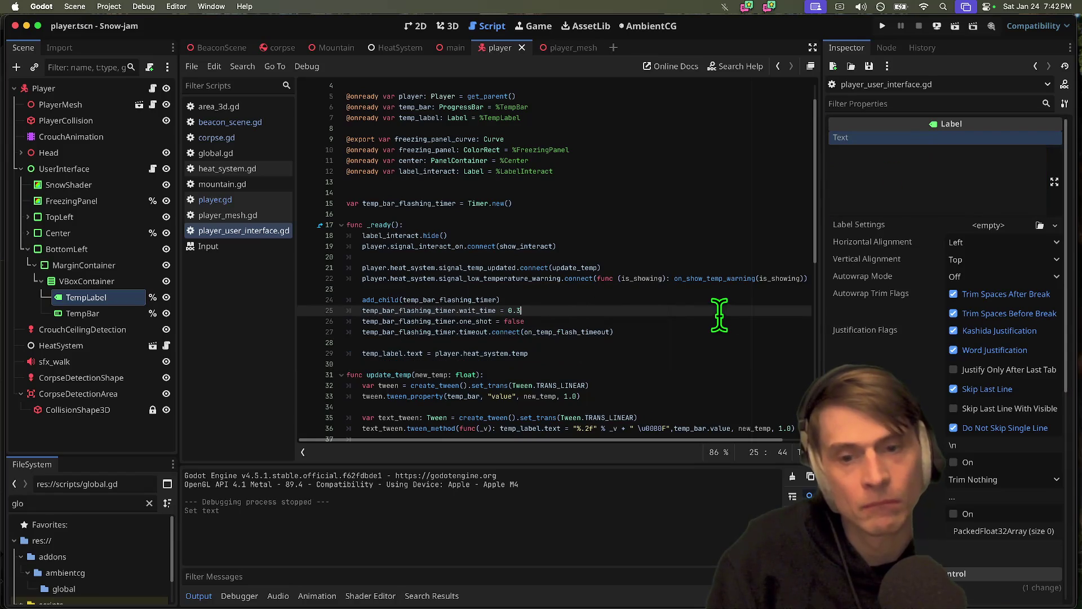
pyautogui.press('super+b')
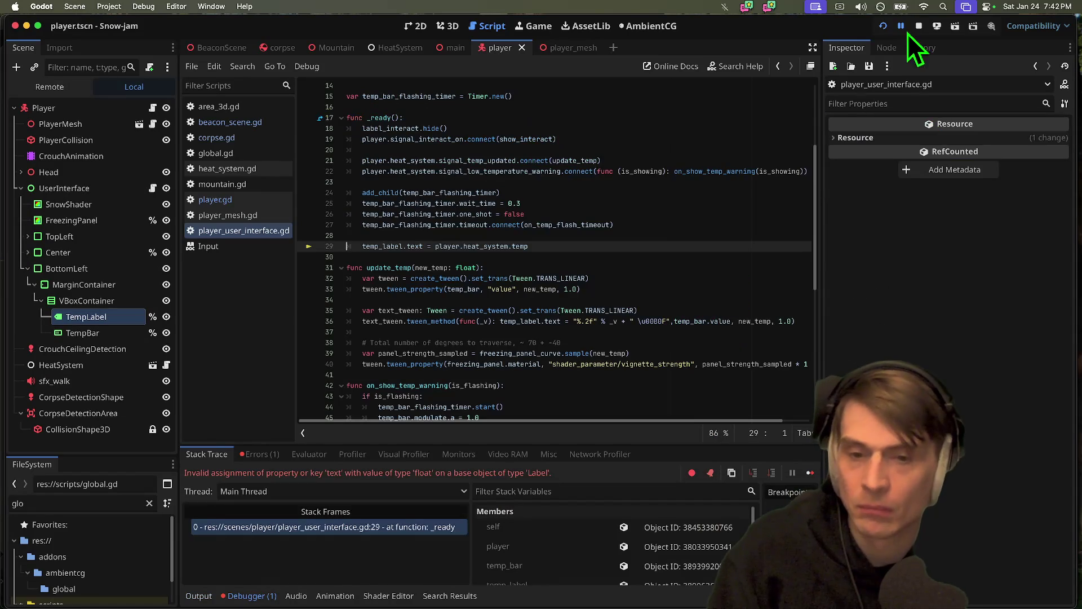
# Wrap the label value as str(player.heat_system.temp), rerun the game, then stop it
pyautogui.click(919, 26)
pyautogui.click(547, 247)
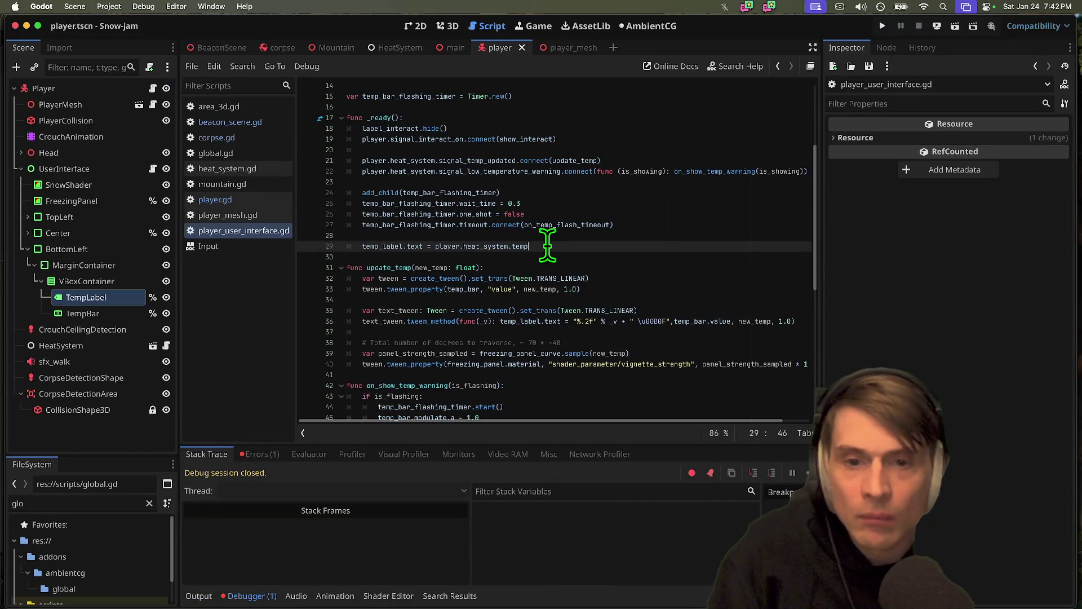
pyautogui.click(464, 246)
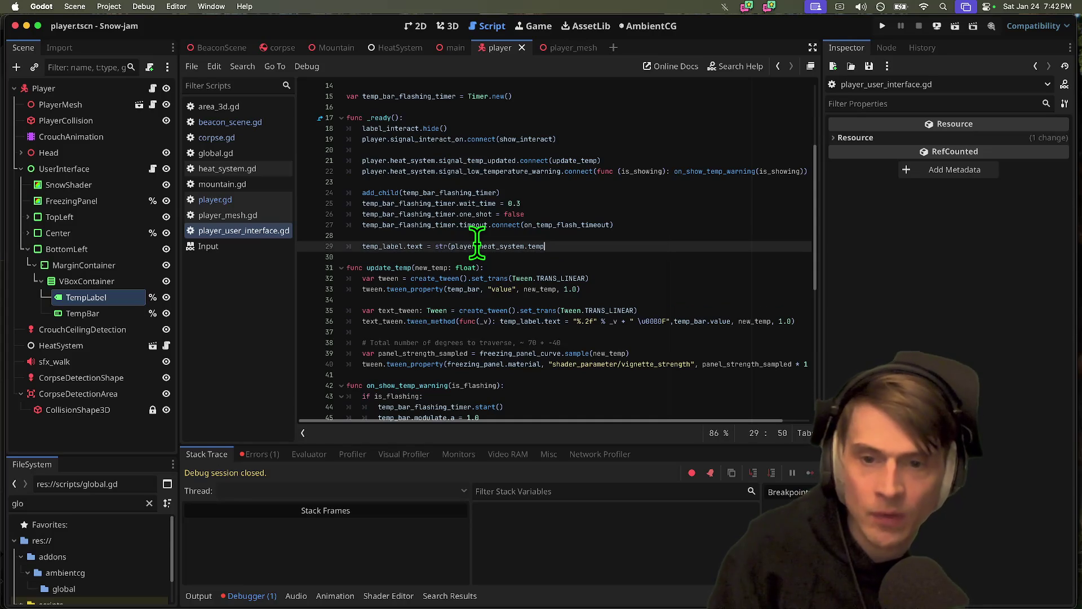
pyautogui.press('super+b')
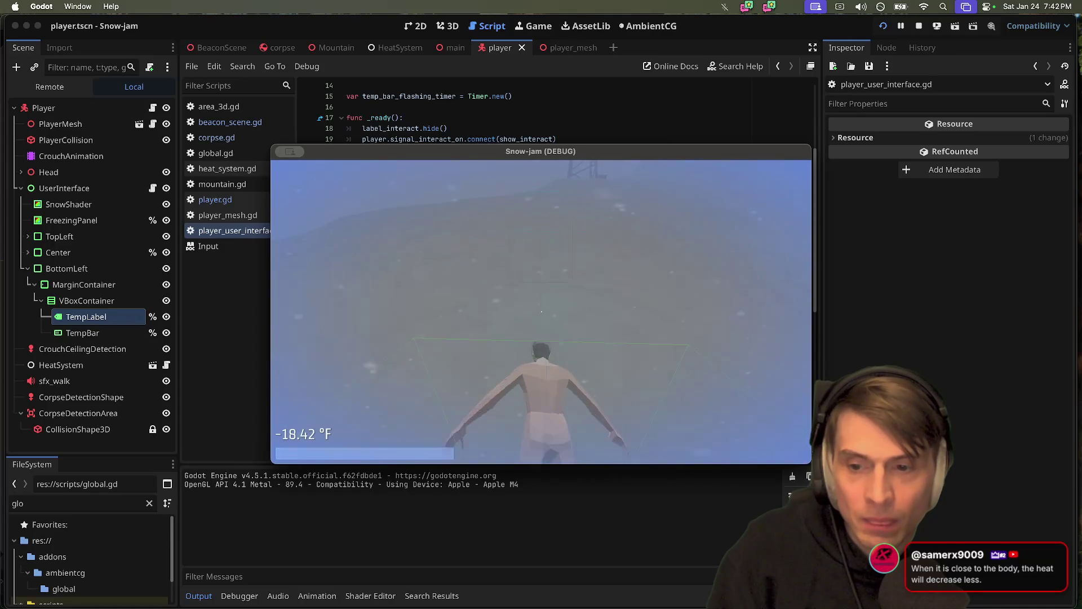
pyautogui.press('super+q')
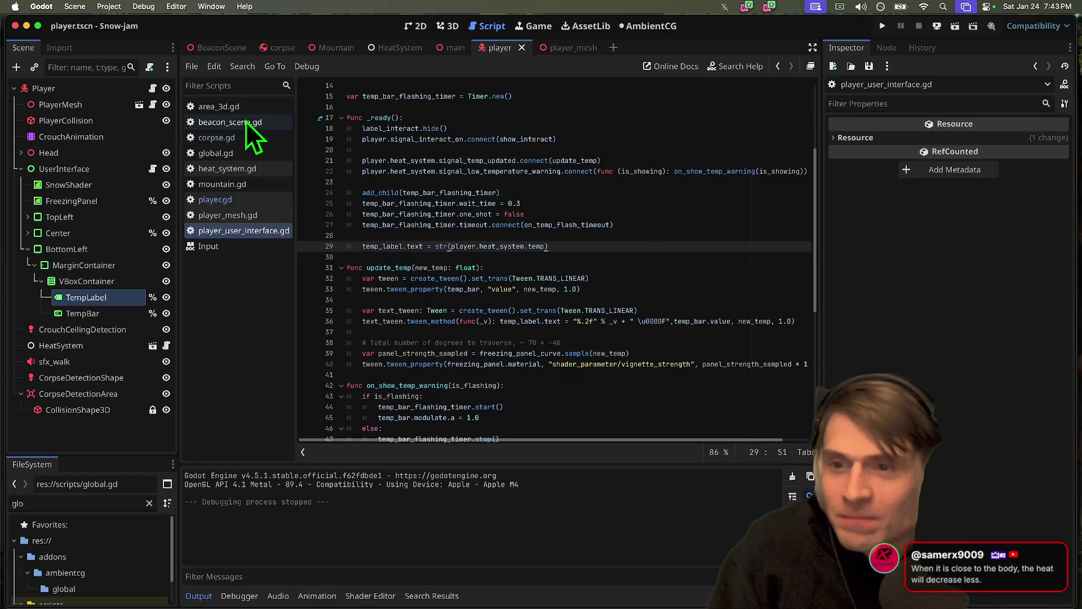
# Set the corpse heat bonus in handle_on_corpse to +30.0 and launch the game
pyautogui.click(285, 201)
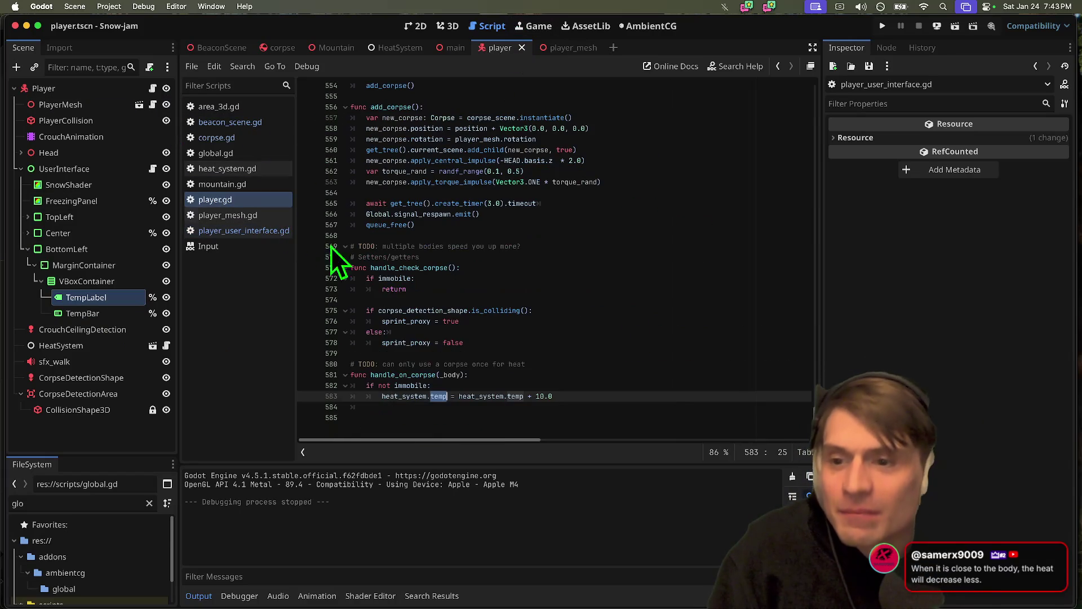
pyautogui.click(691, 407)
pyautogui.press('Up')
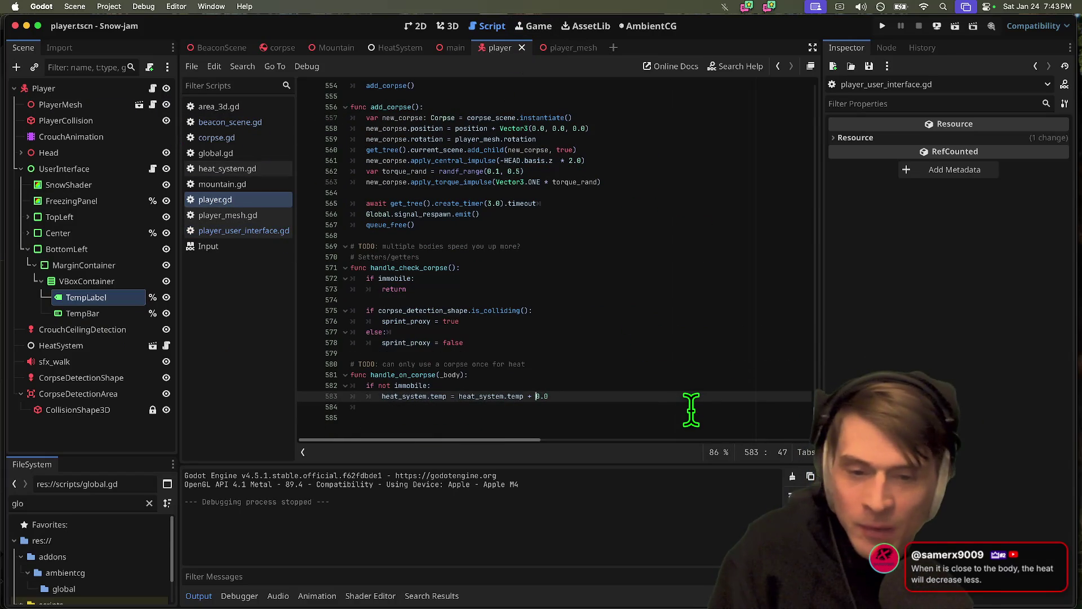
pyautogui.press('super+b')
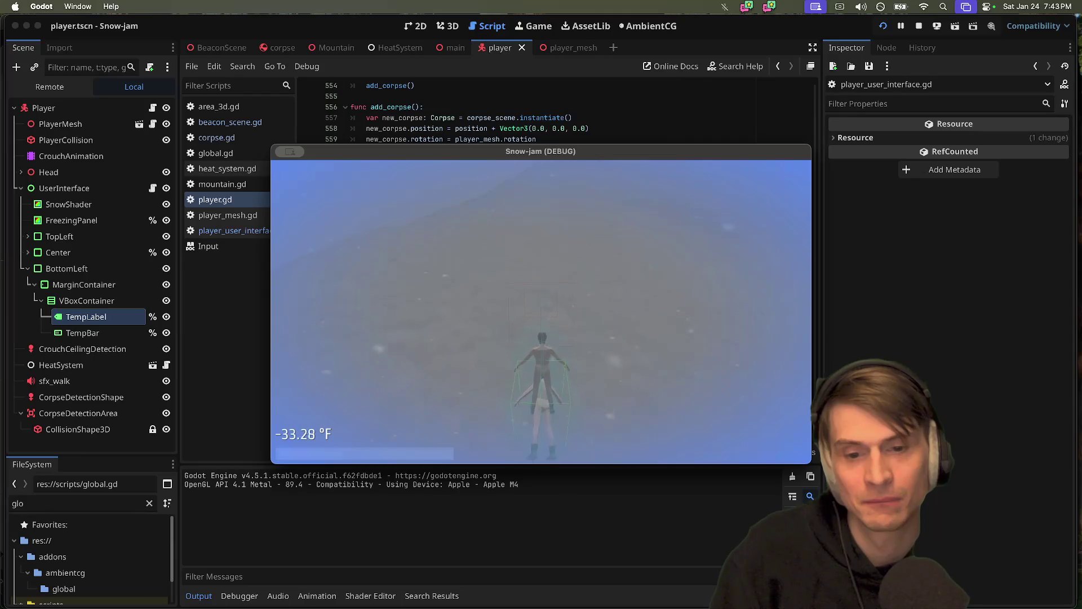
# Watch the temperature climb near a corpse, then stop the game
pyautogui.press('Escape')
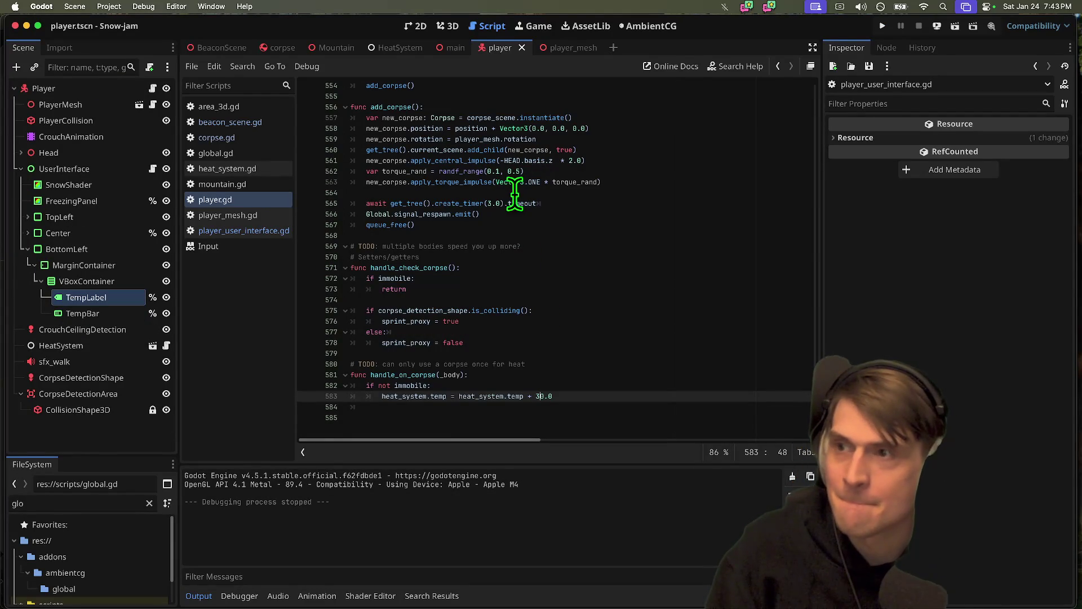
# Stop the debug run and save player.gd with the +30.0 corpse heat bonus
pyautogui.click(492, 26)
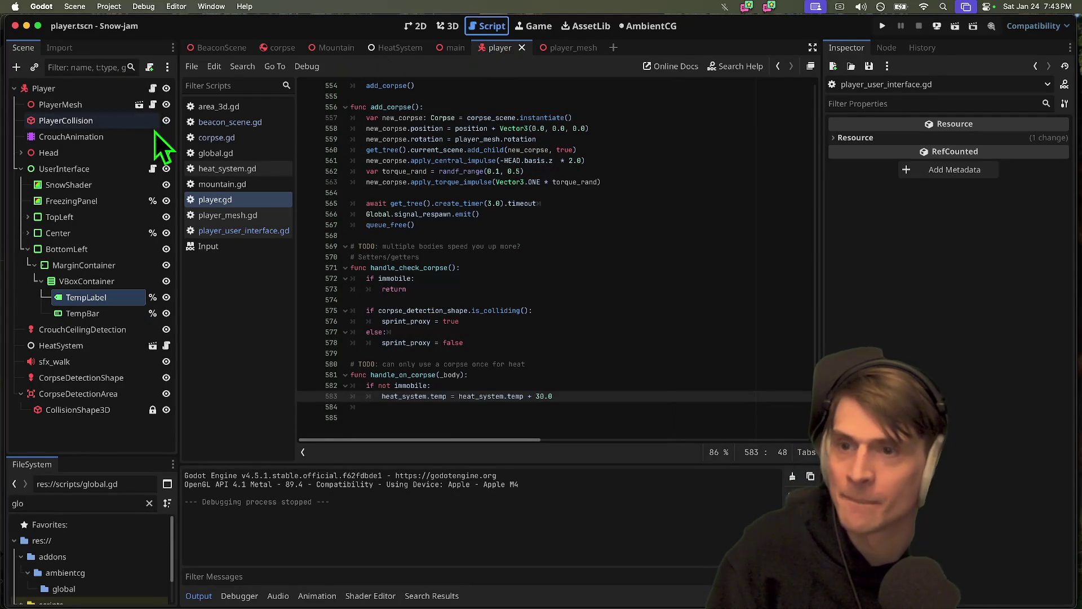
pyautogui.click(225, 107)
pyautogui.click(242, 200)
pyautogui.click(675, 407)
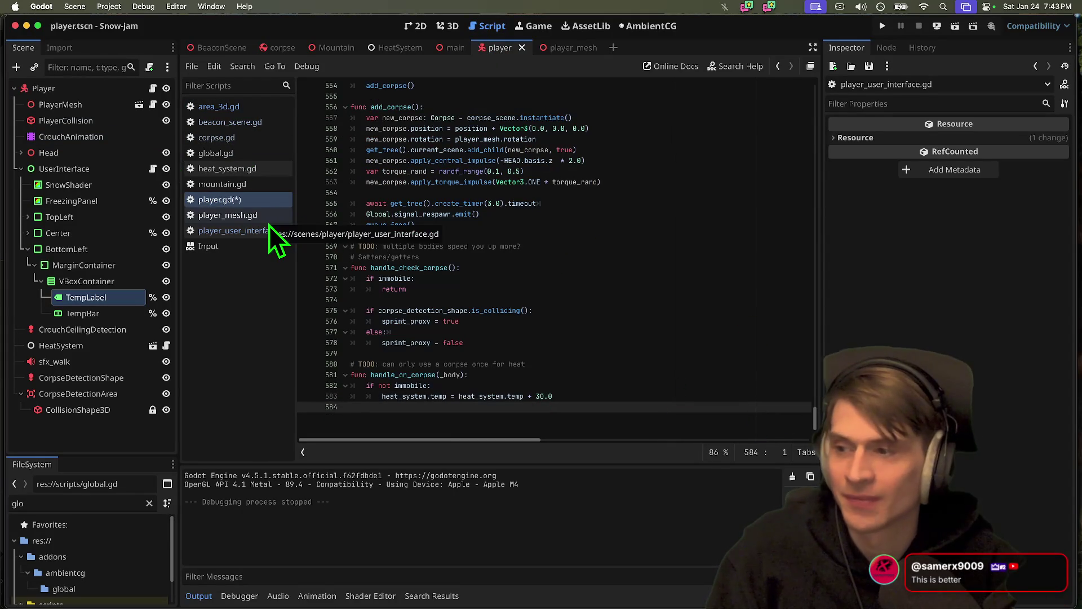
pyautogui.press('super+s')
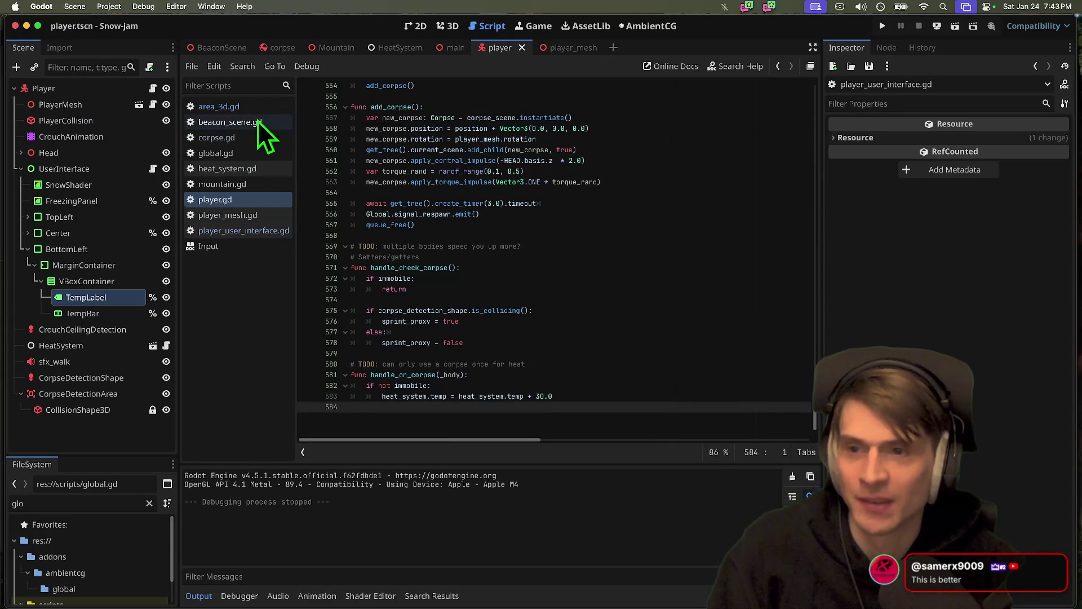
# Open heat_system.gd and inspect freeze_timer and the low-temperature warning condition
pyautogui.click(251, 167)
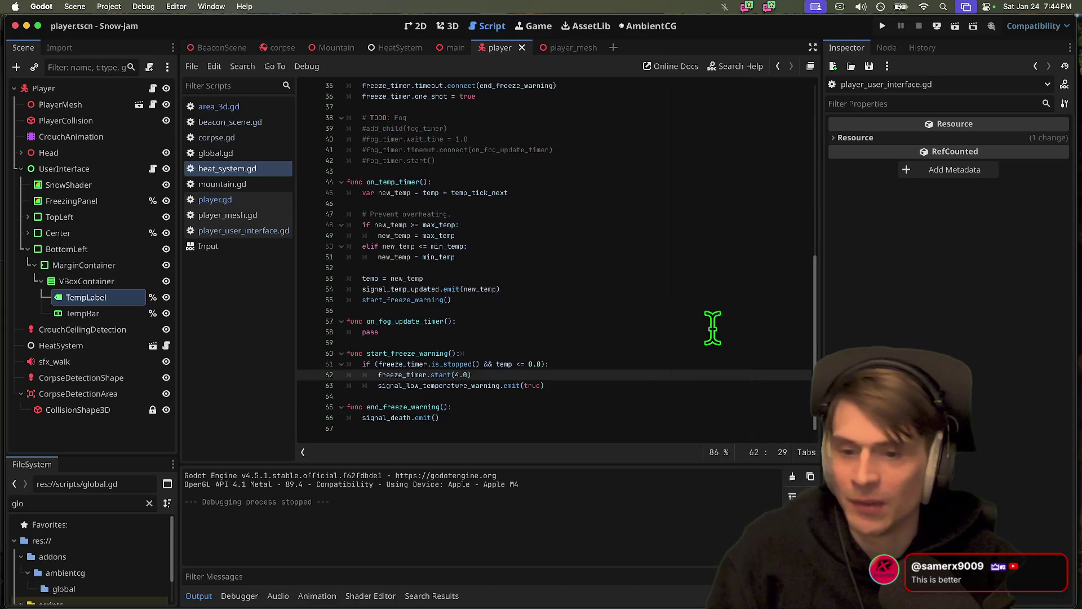
pyautogui.doubleClick(397, 385)
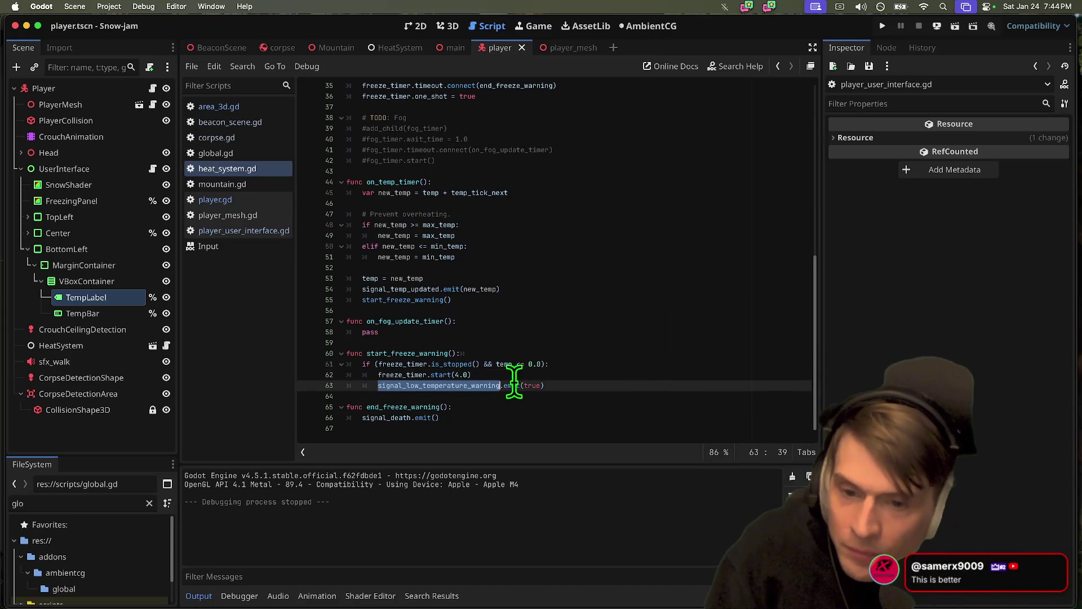
pyautogui.doubleClick(395, 374)
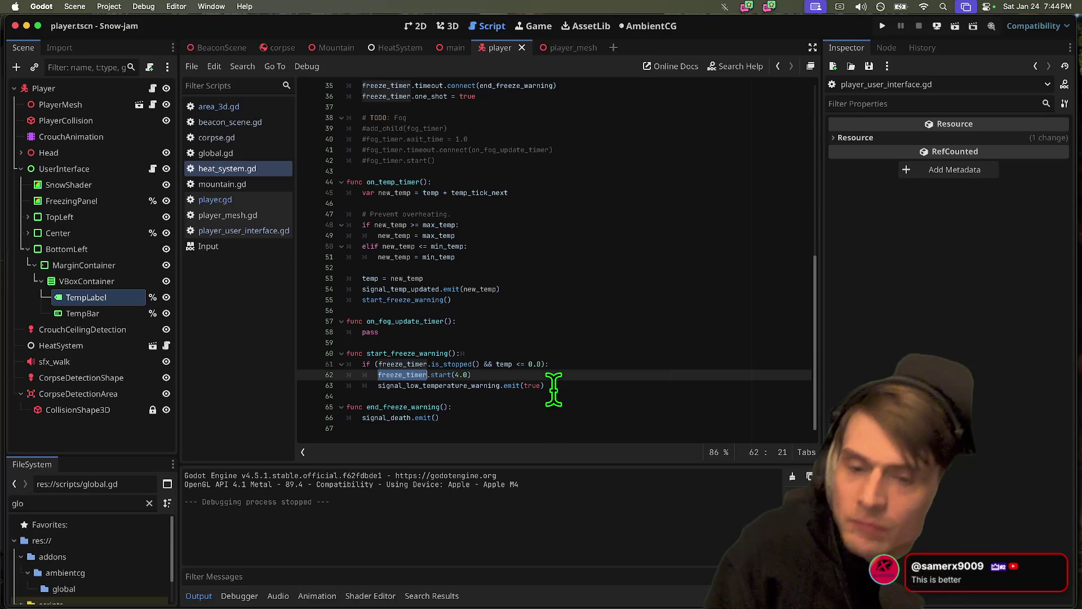
pyautogui.doubleClick(397, 364)
pyautogui.scroll(3, 696, 319)
pyautogui.scroll(3, 696, 319)
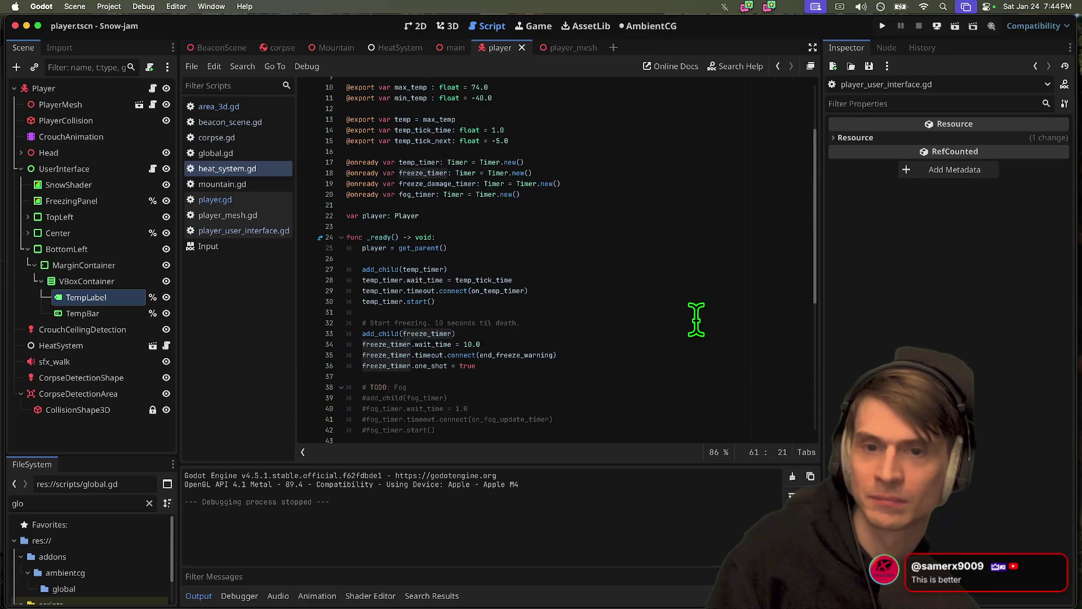
pyautogui.scroll(-1, 696, 319)
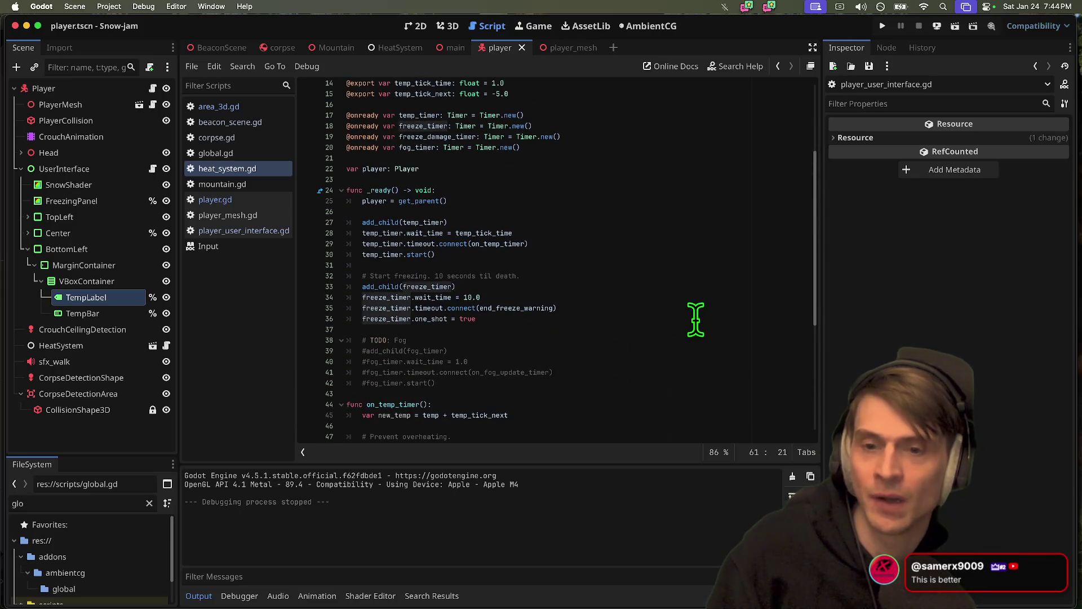
# Trace where freeze_timer is set up and where start_freeze_warning and end_freeze_warning are used
pyautogui.doubleClick(422, 278)
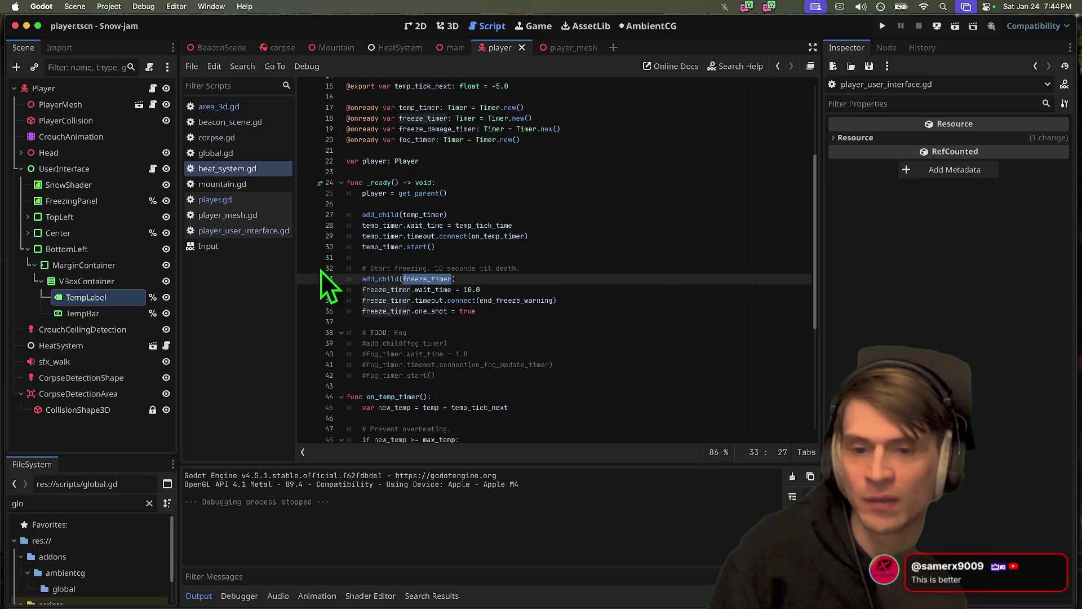
pyautogui.doubleClick(522, 300)
pyautogui.moveTo(815, 275); pyautogui.dragTo(807, 403)
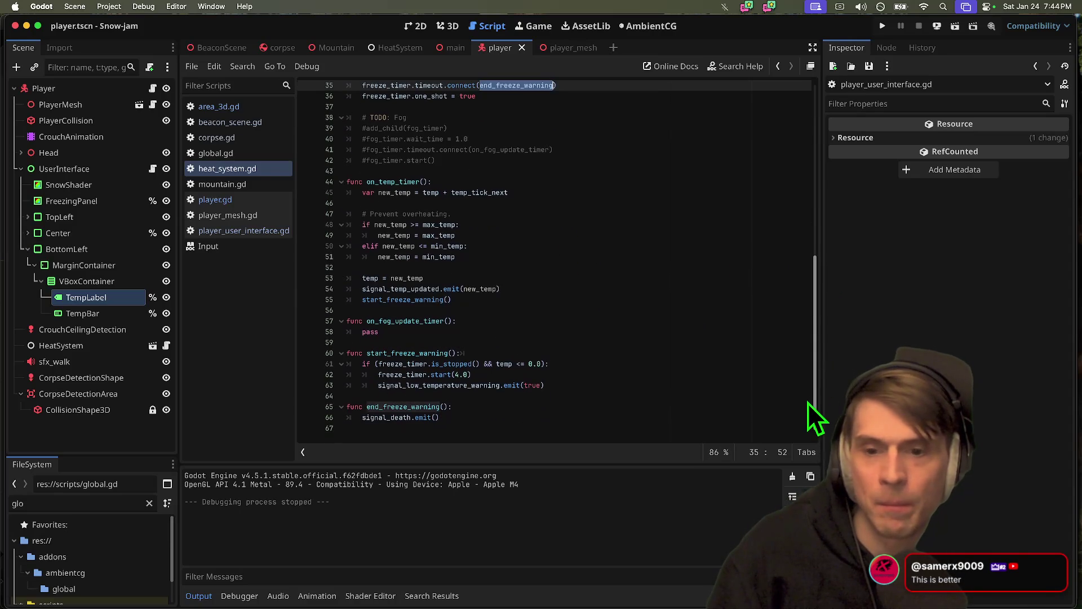
pyautogui.doubleClick(408, 353)
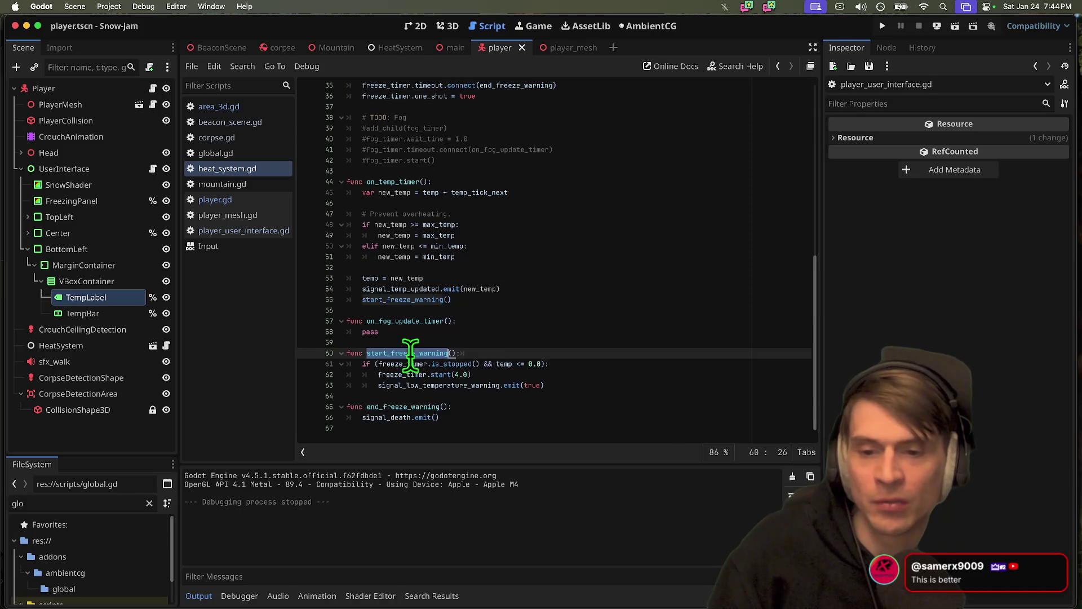
pyautogui.doubleClick(400, 299)
pyautogui.scroll(10, 591, 298)
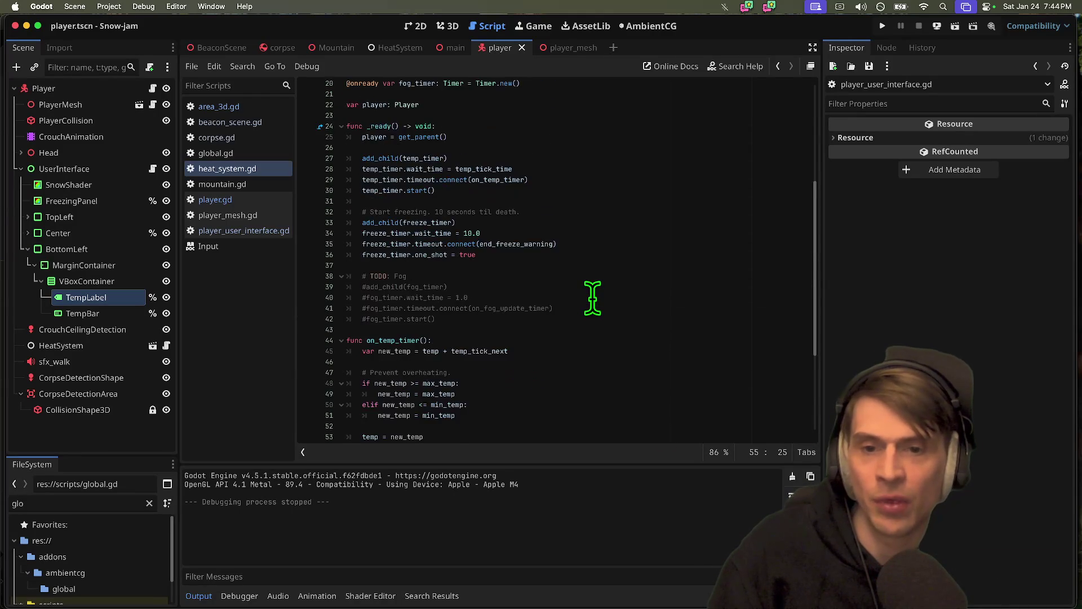
pyautogui.scroll(-9, 586, 307)
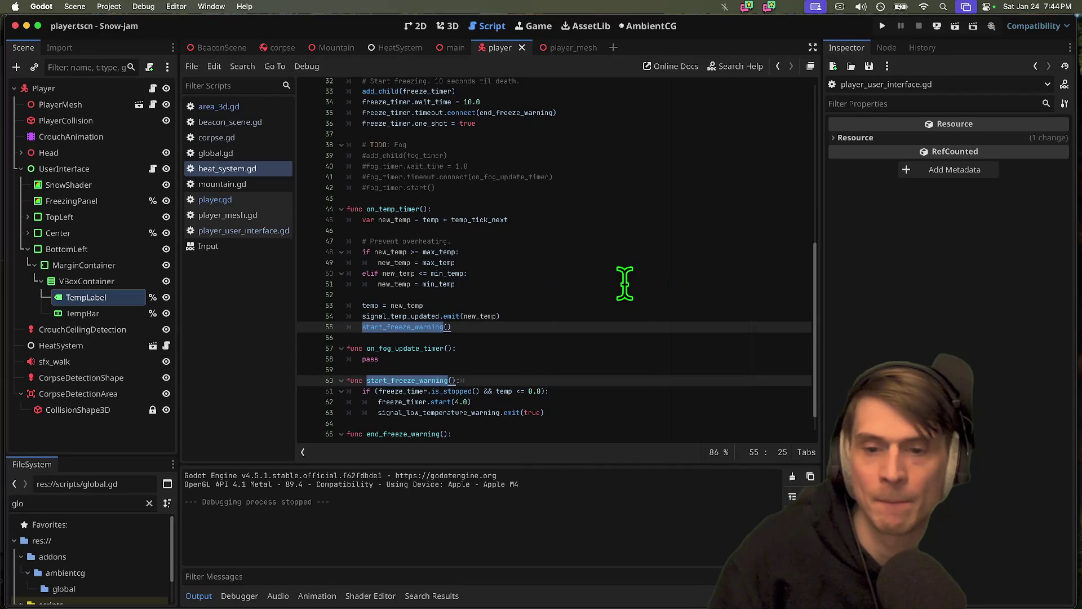
# Change the freeze warning threshold to -10.0 and the freeze timer to 2.0 seconds
pyautogui.click(528, 390)
pyautogui.write('-3')
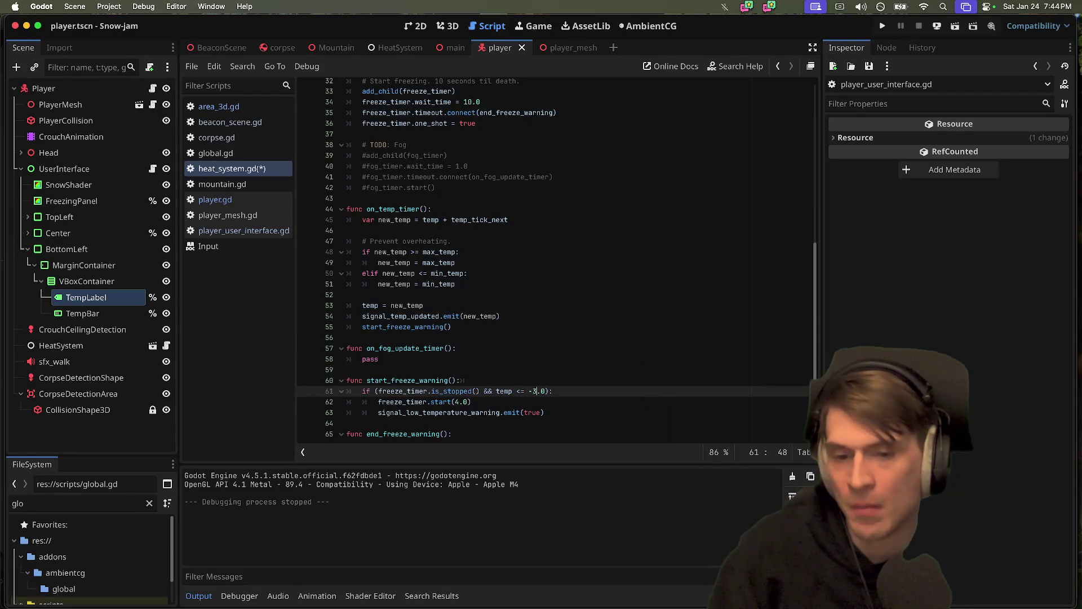
pyautogui.click(470, 401)
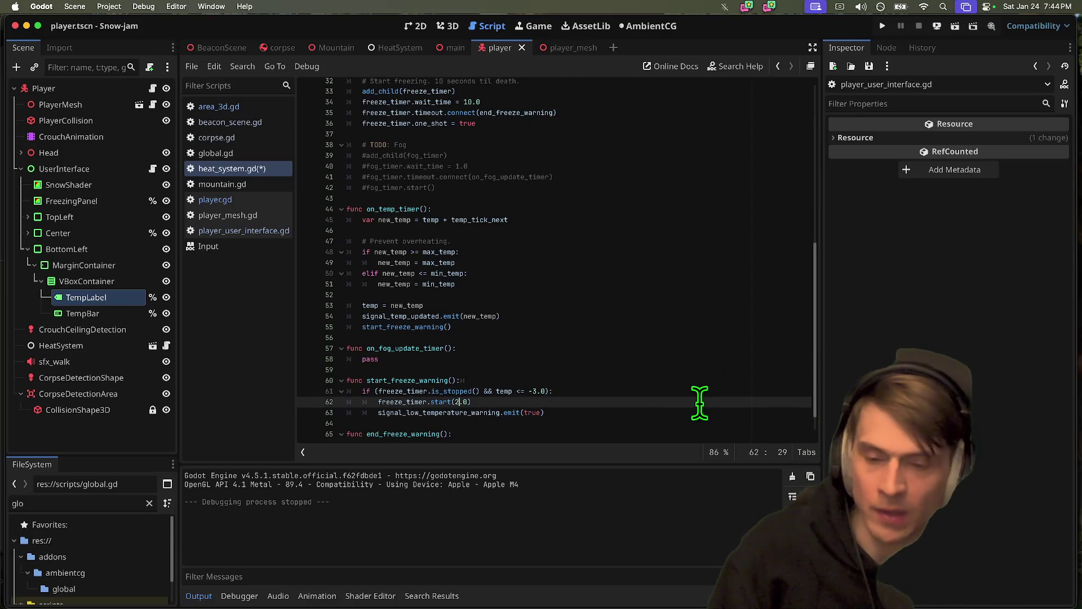
pyautogui.press('Down')
pyautogui.click(531, 391)
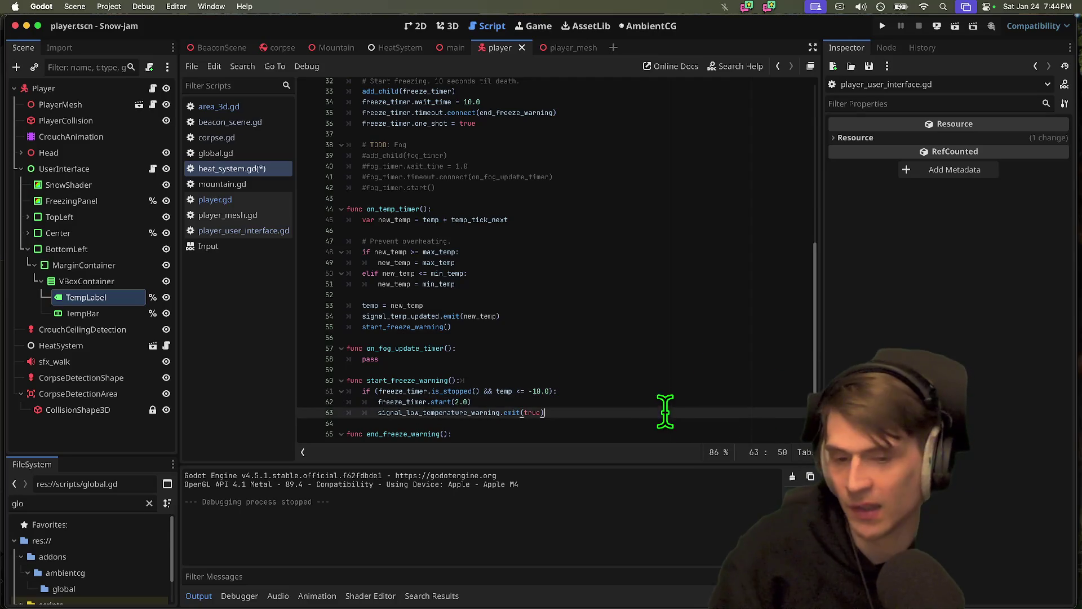
pyautogui.click(454, 402)
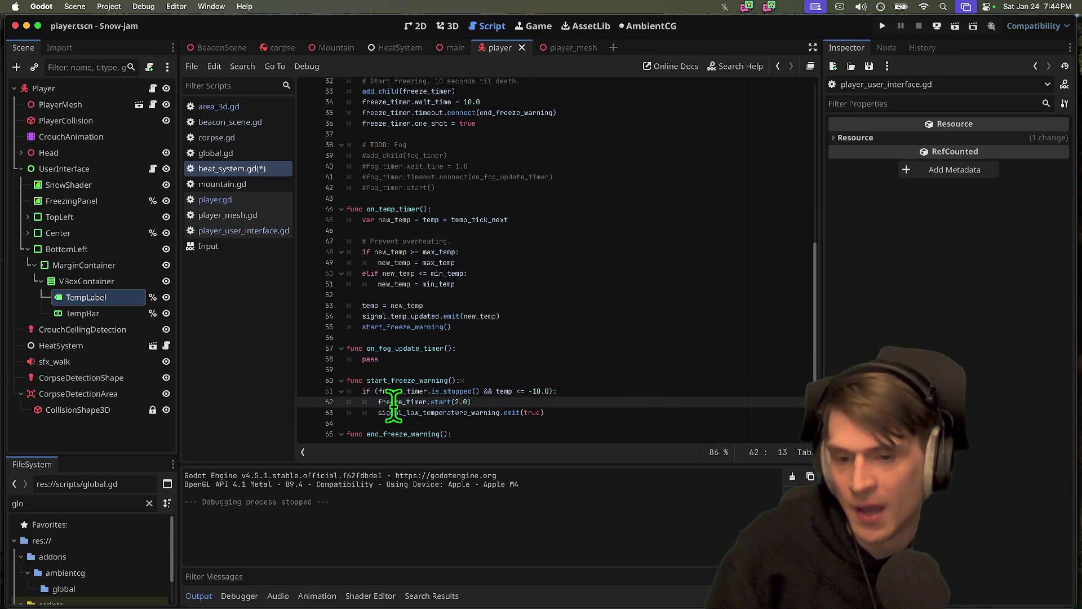
# Review start_freeze_warning, freeze_timer setup and the low-temperature warning signal
pyautogui.doubleClick(420, 380)
pyautogui.scroll(1, 656, 337)
pyautogui.scroll(5, 657, 337)
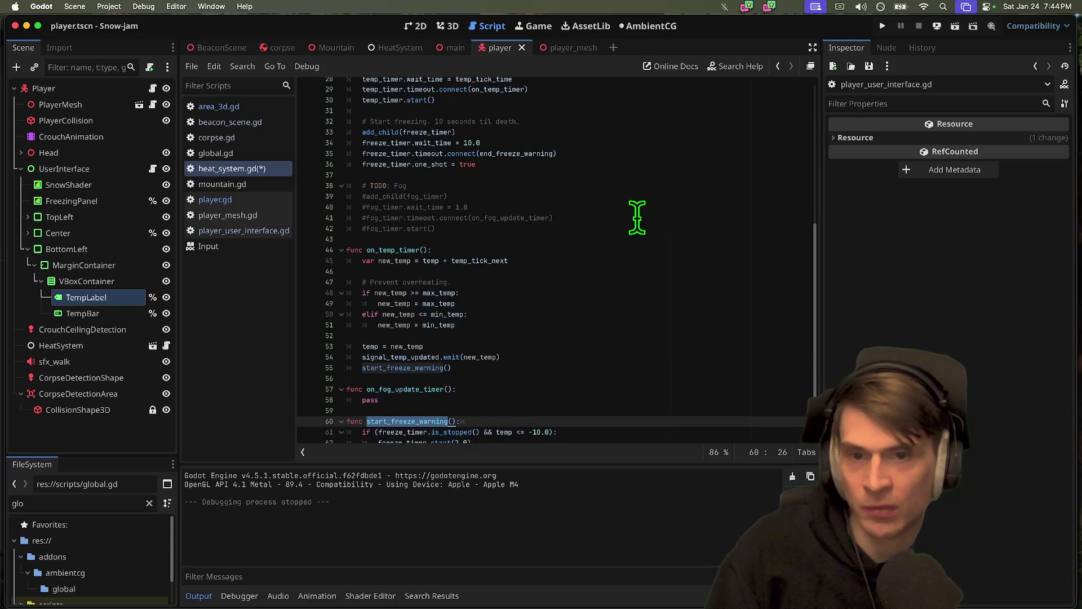
pyautogui.scroll(-5, 511, 268)
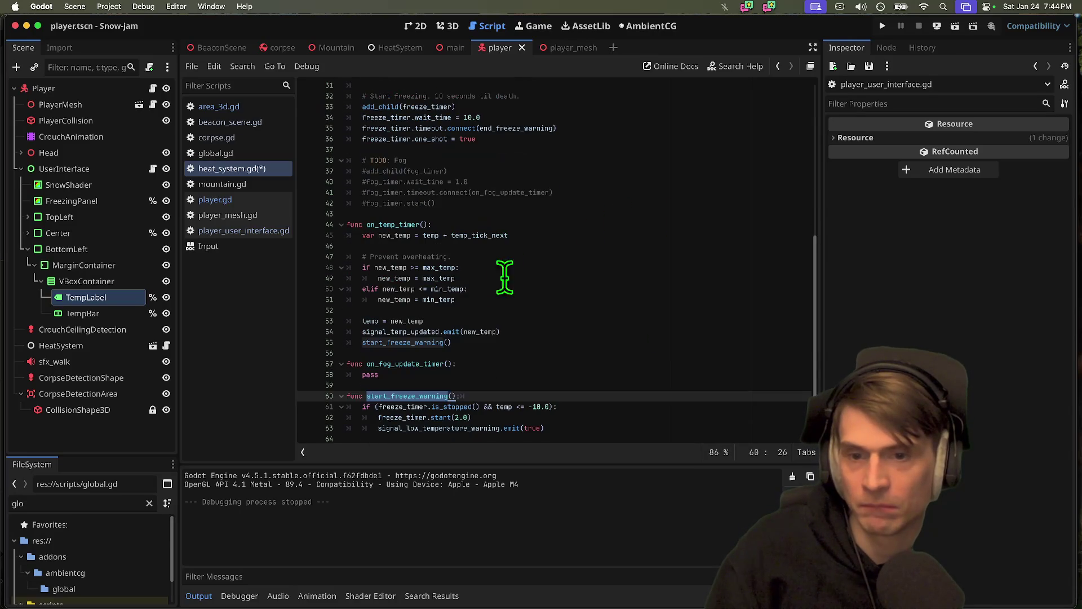
pyautogui.doubleClick(415, 417)
pyautogui.doubleClick(411, 427)
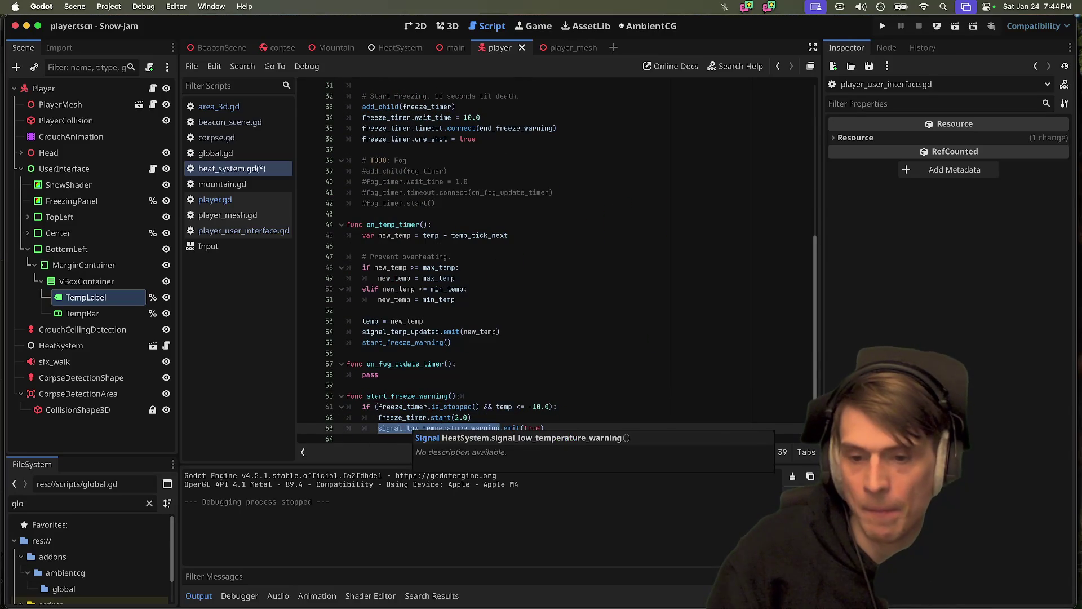
pyautogui.scroll(2, 682, 321)
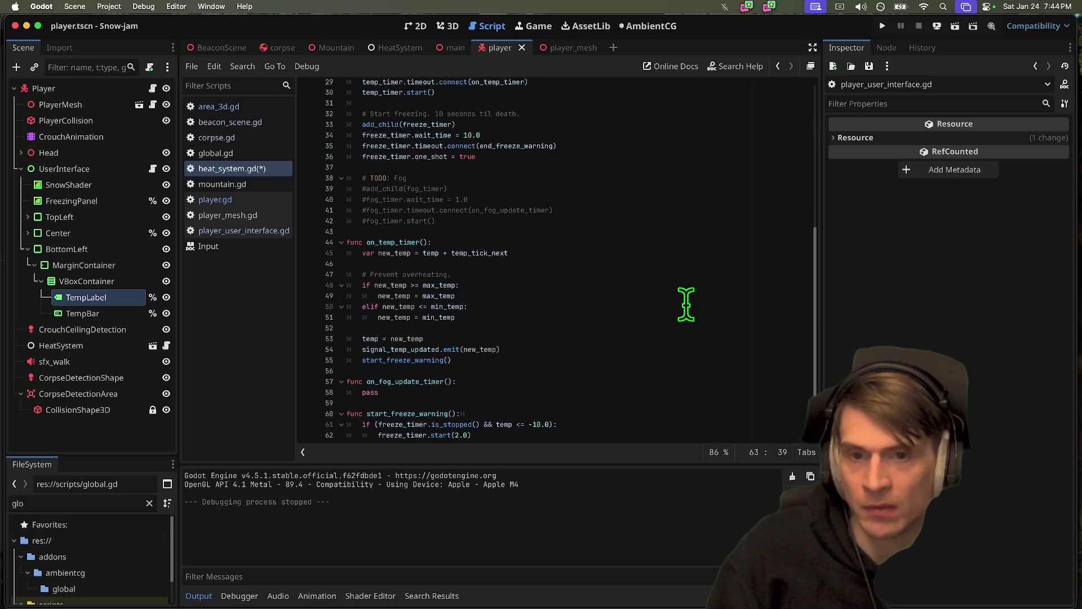
pyautogui.click(397, 124)
pyautogui.doubleClick(425, 123)
pyautogui.scroll(-4, 618, 309)
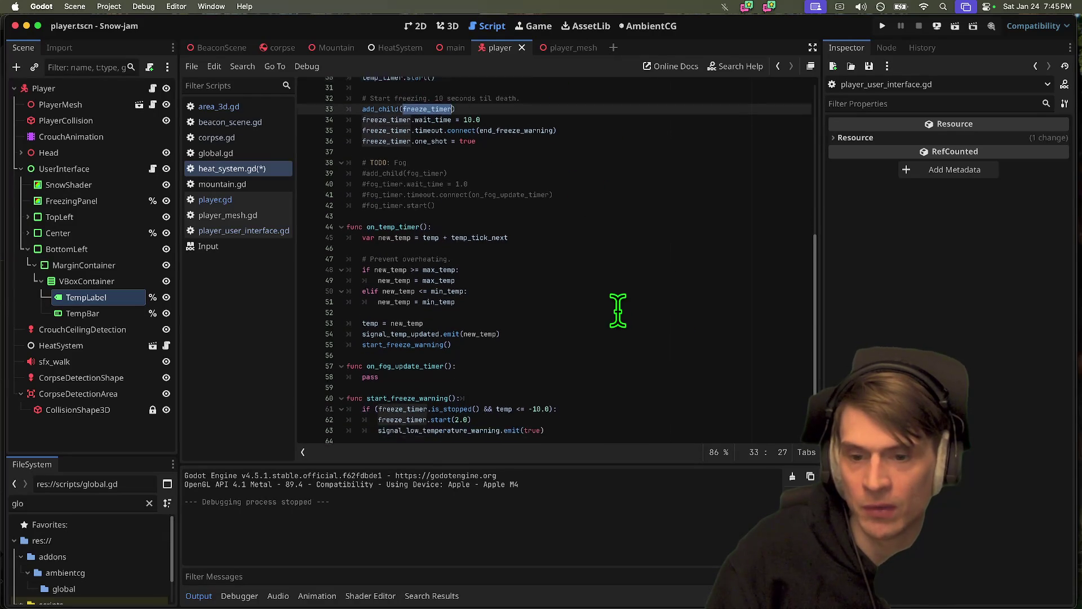
pyautogui.tripleClick(716, 379)
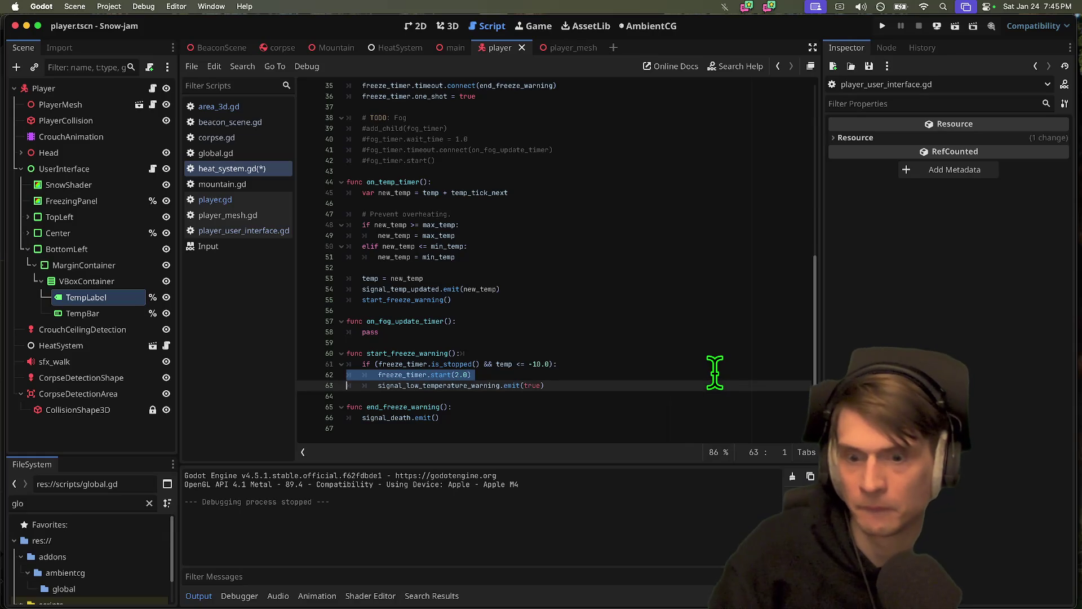
# Wrap signal_death.emit() in end_freeze_warning with 'if temp <= -30.0:'
pyautogui.click(519, 407)
pyautogui.press('Return')
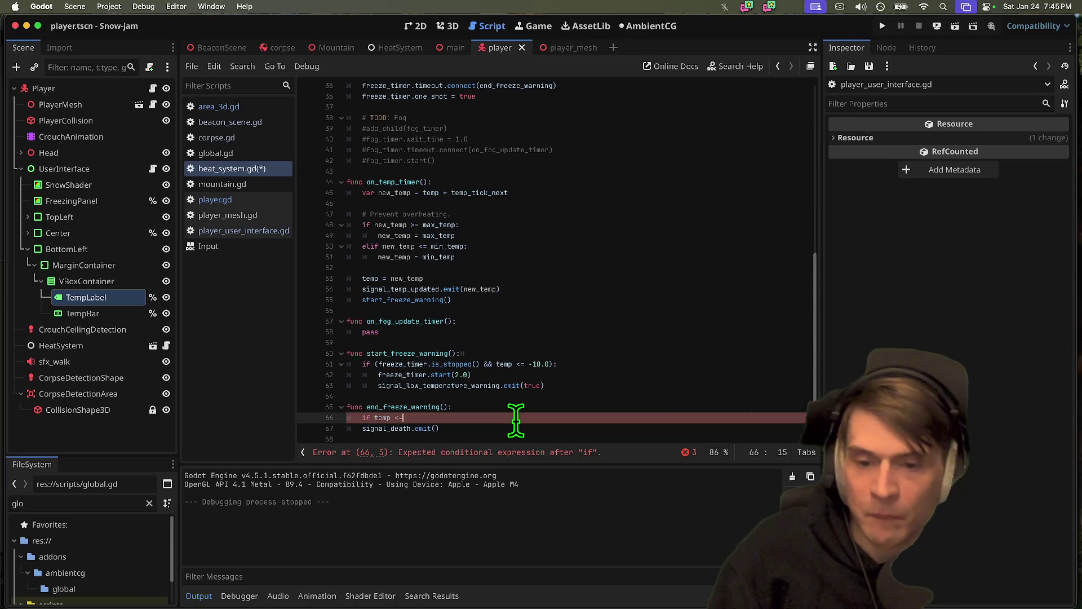
pyautogui.write('-30.0')
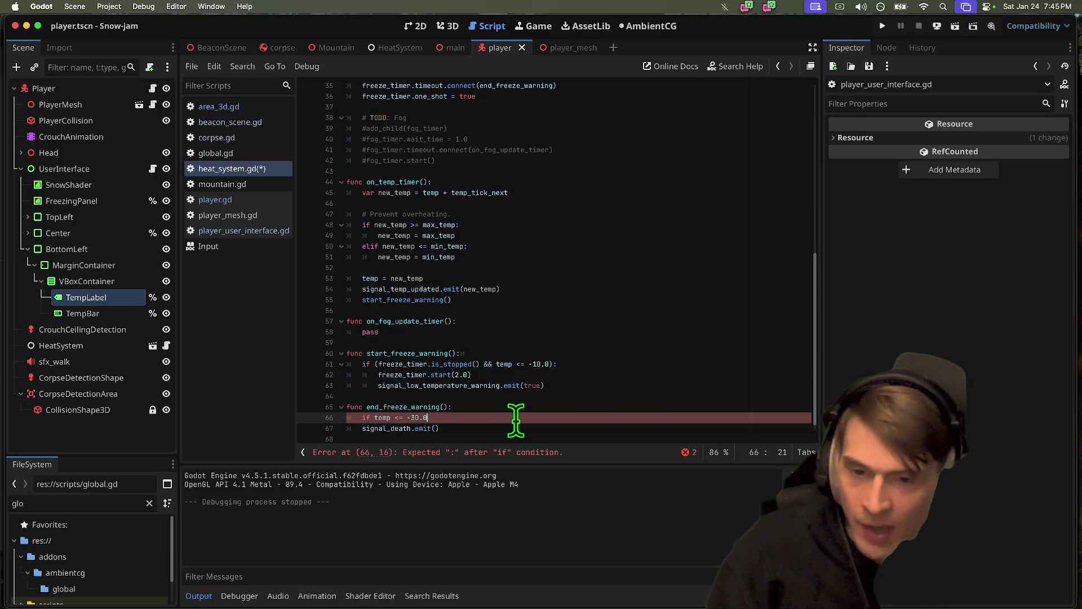
pyautogui.press('Down')
pyautogui.press('Home')
pyautogui.press('Tab')
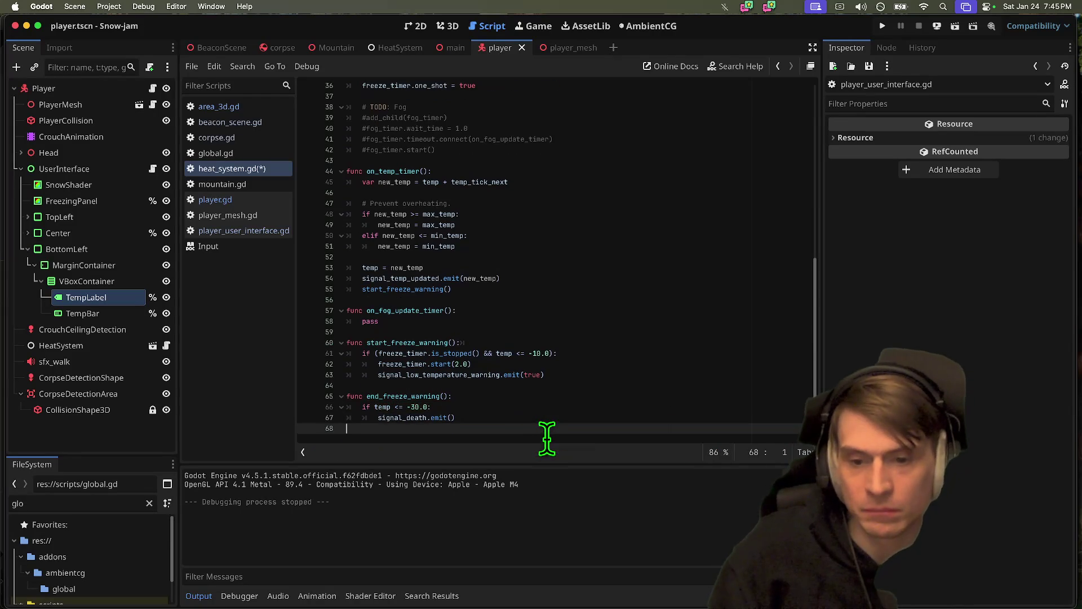
pyautogui.press('End')
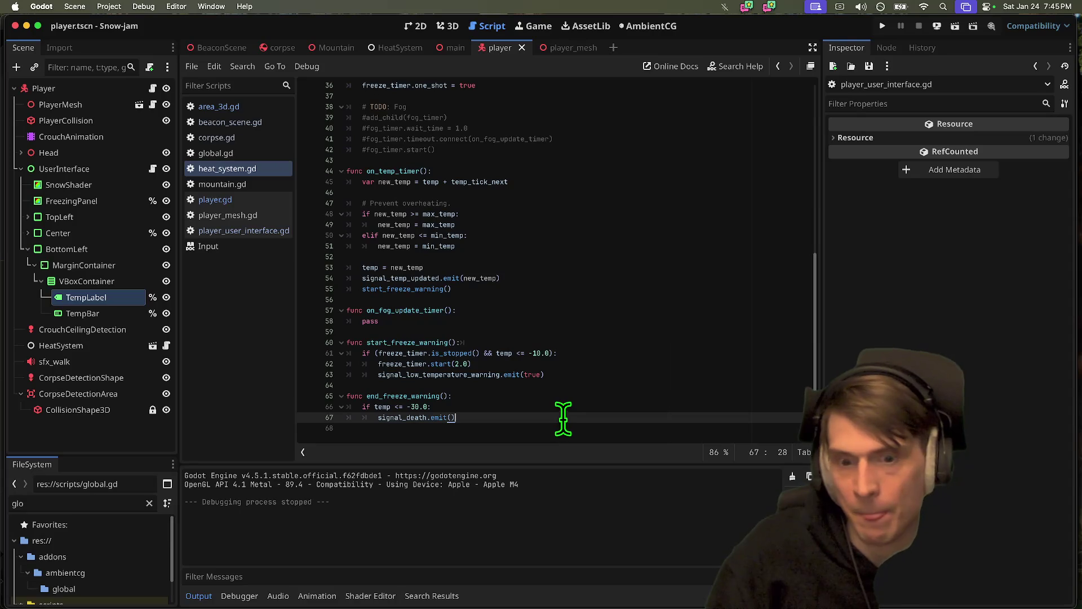
pyautogui.scroll(2, 523, 393)
pyautogui.click(530, 403)
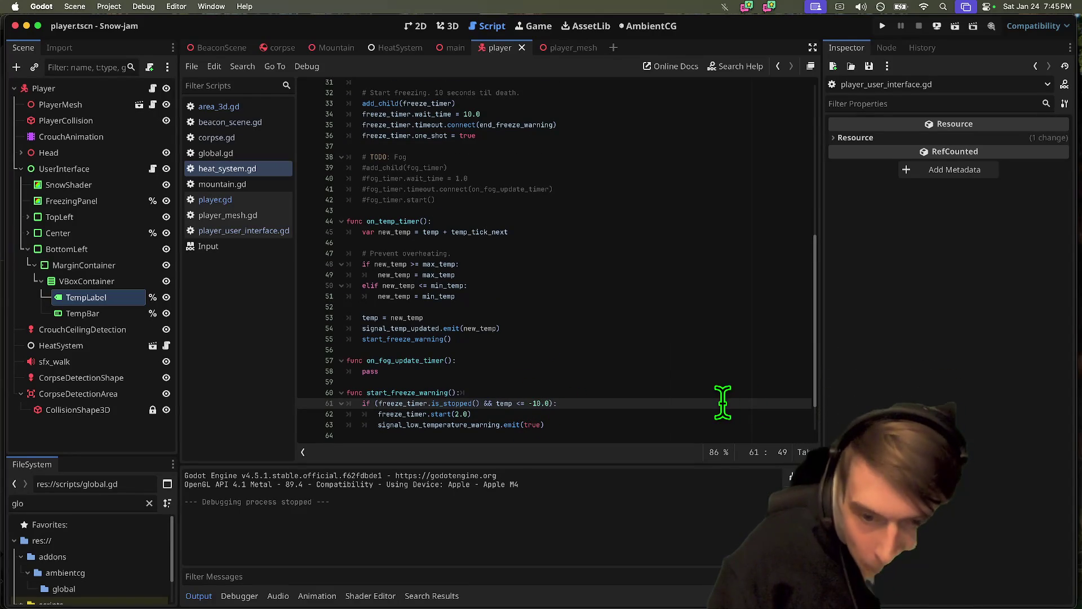
pyautogui.scroll(-2, 723, 403)
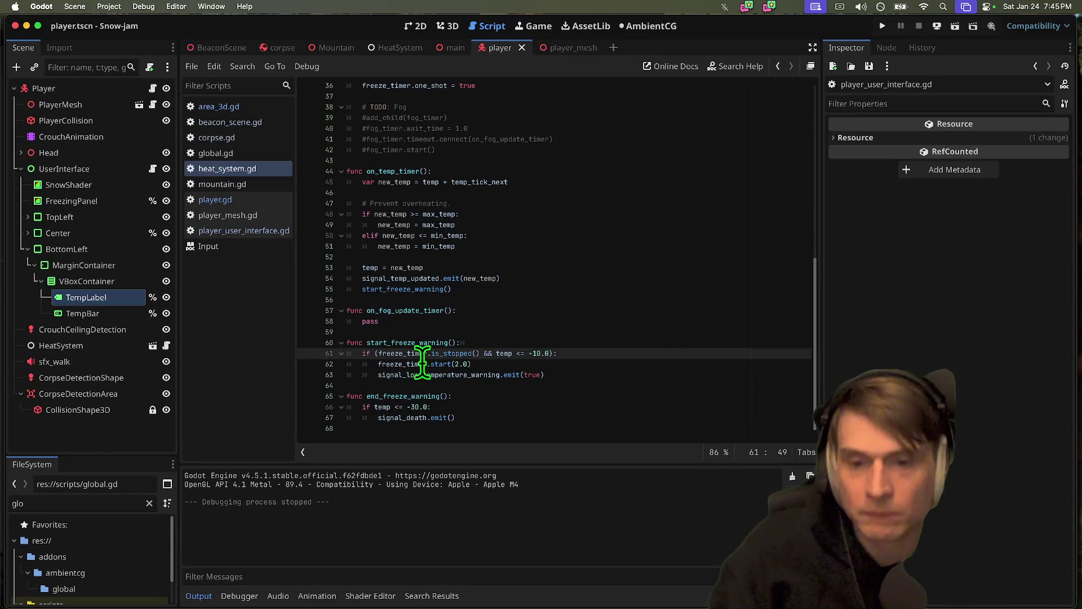
pyautogui.doubleClick(415, 354)
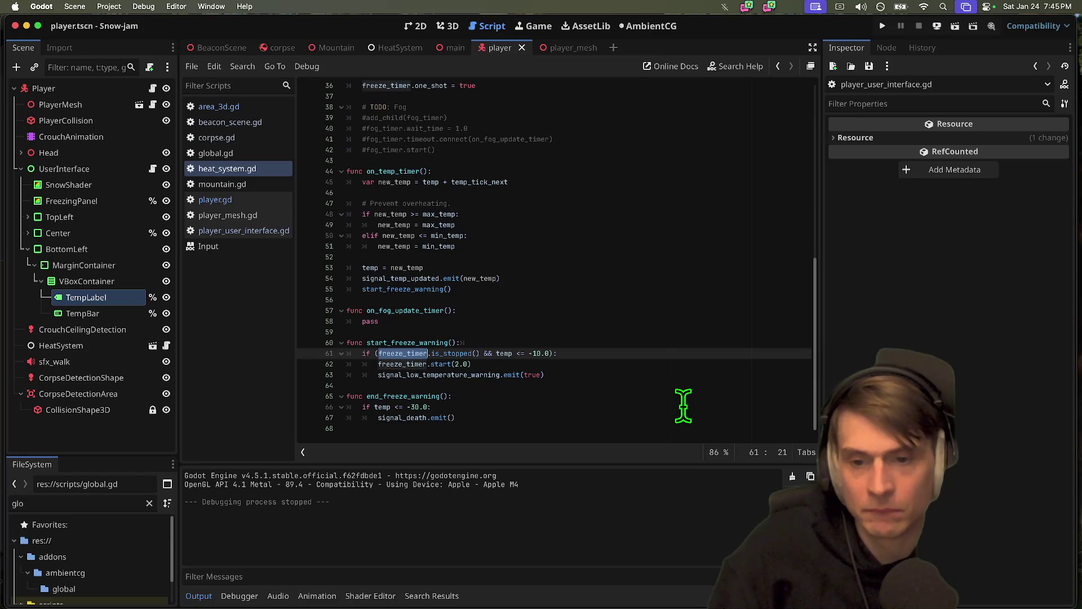
pyautogui.click(631, 397)
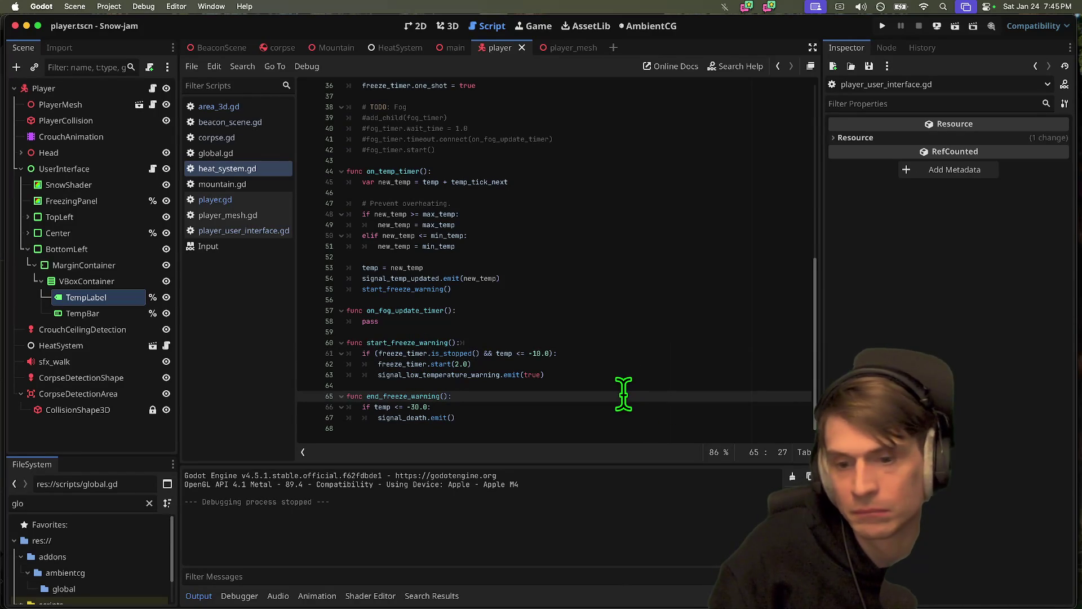
pyautogui.doubleClick(391, 418)
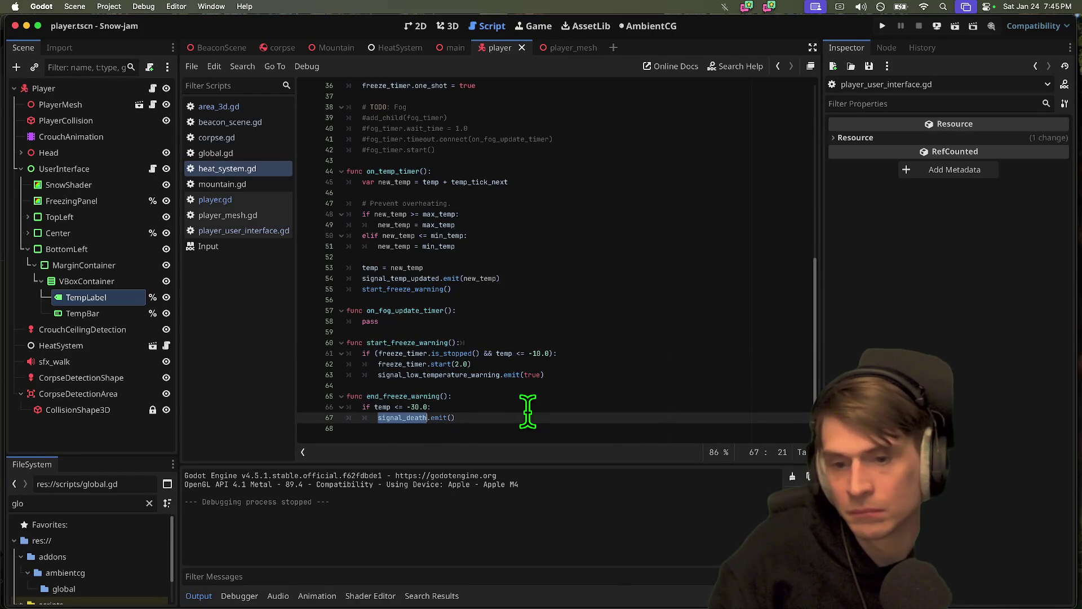
pyautogui.doubleClick(419, 343)
pyautogui.scroll(2, 634, 349)
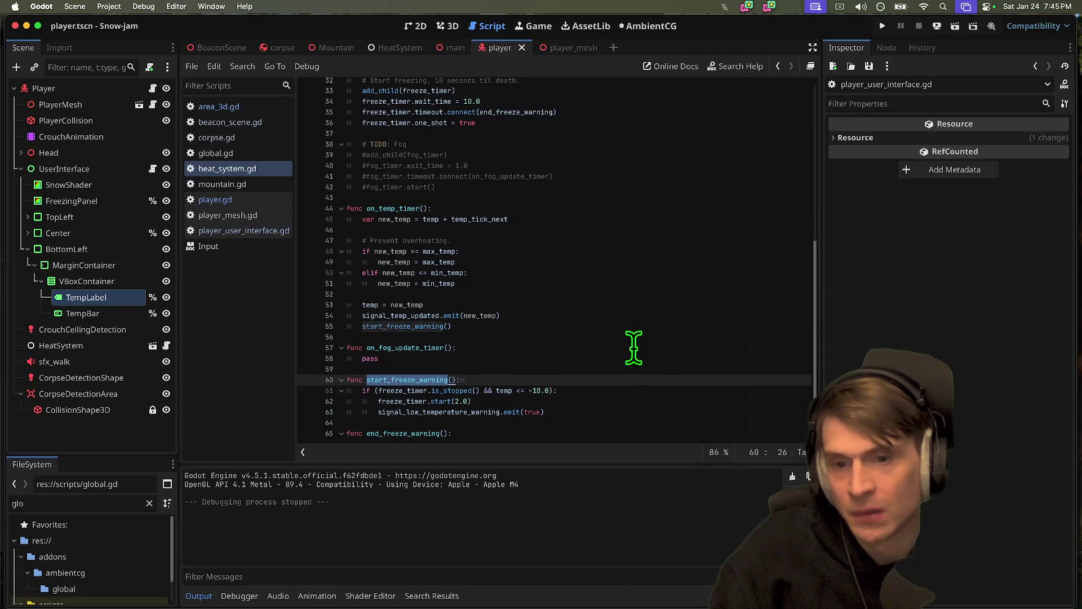
pyautogui.doubleClick(395, 326)
pyautogui.click(622, 422)
pyautogui.click(615, 401)
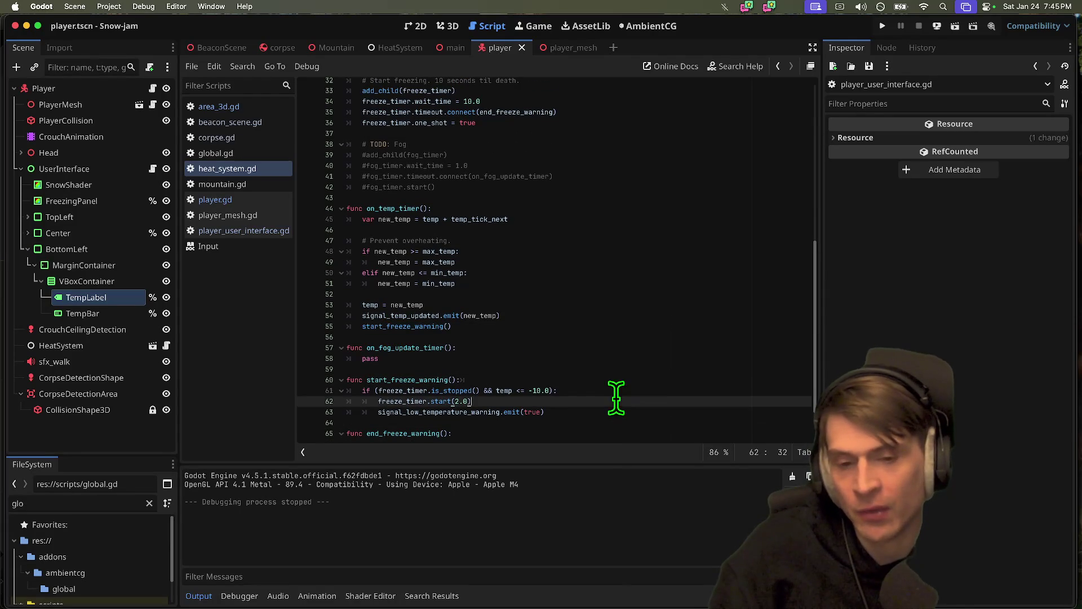
pyautogui.click(534, 390)
pyautogui.doubleClick(503, 390)
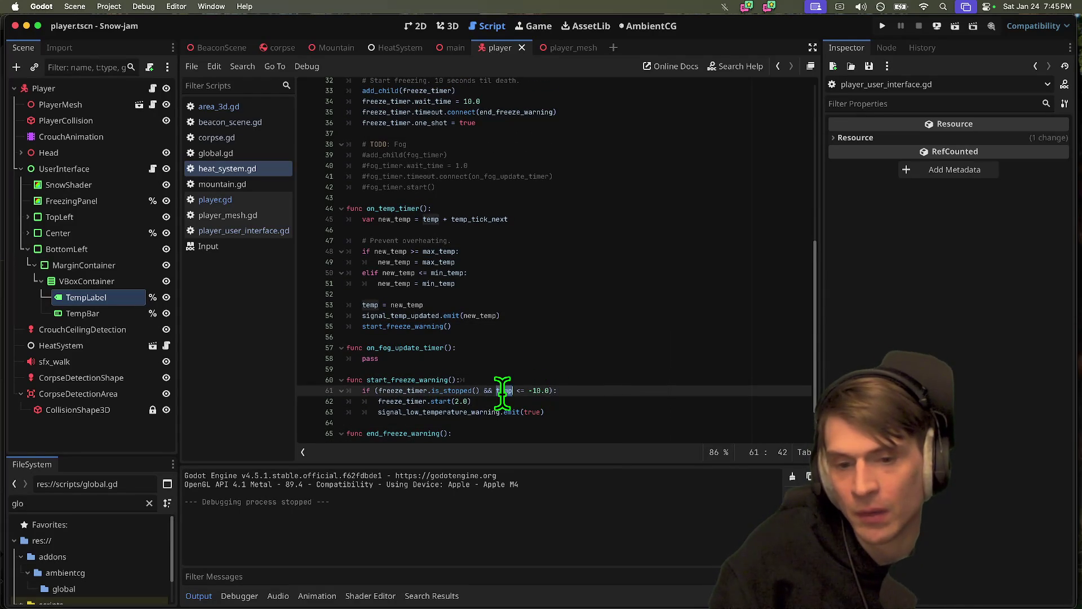
pyautogui.press('super+b')
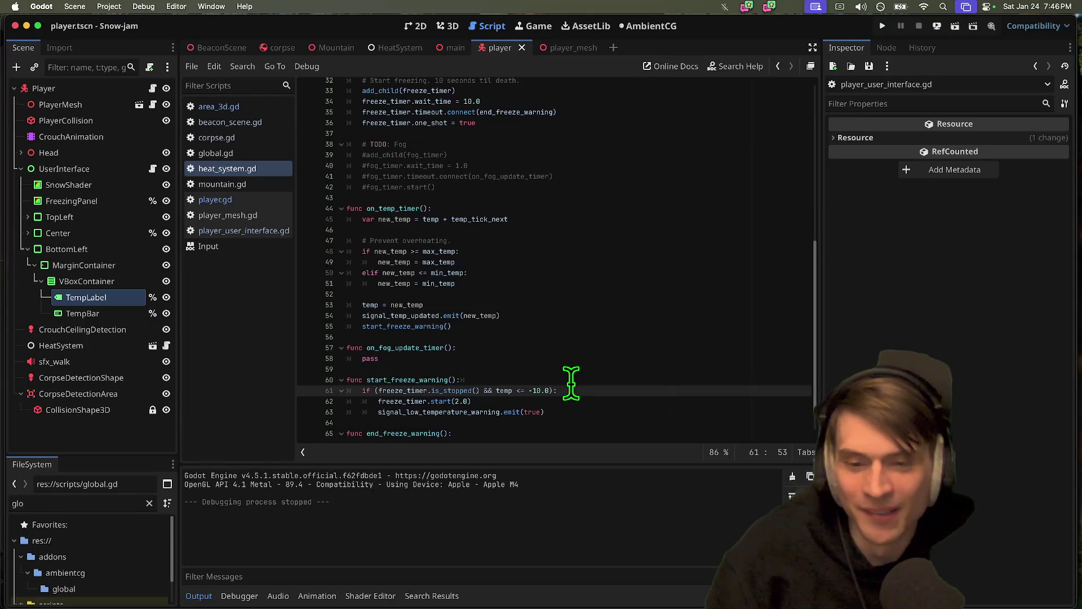
pyautogui.click(482, 404)
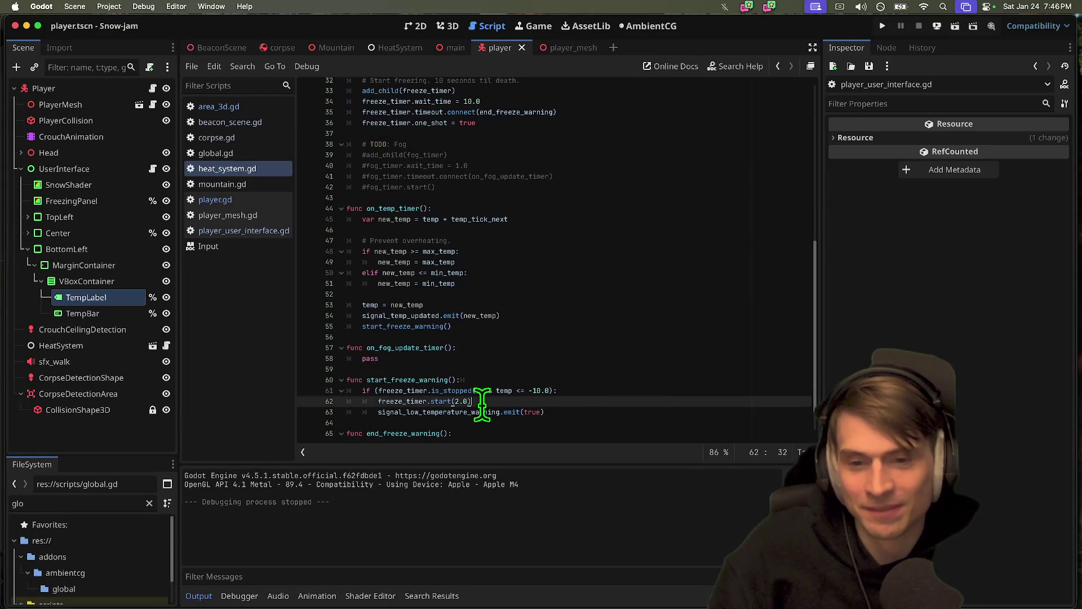
pyautogui.scroll(-2, 582, 404)
pyautogui.click(415, 407)
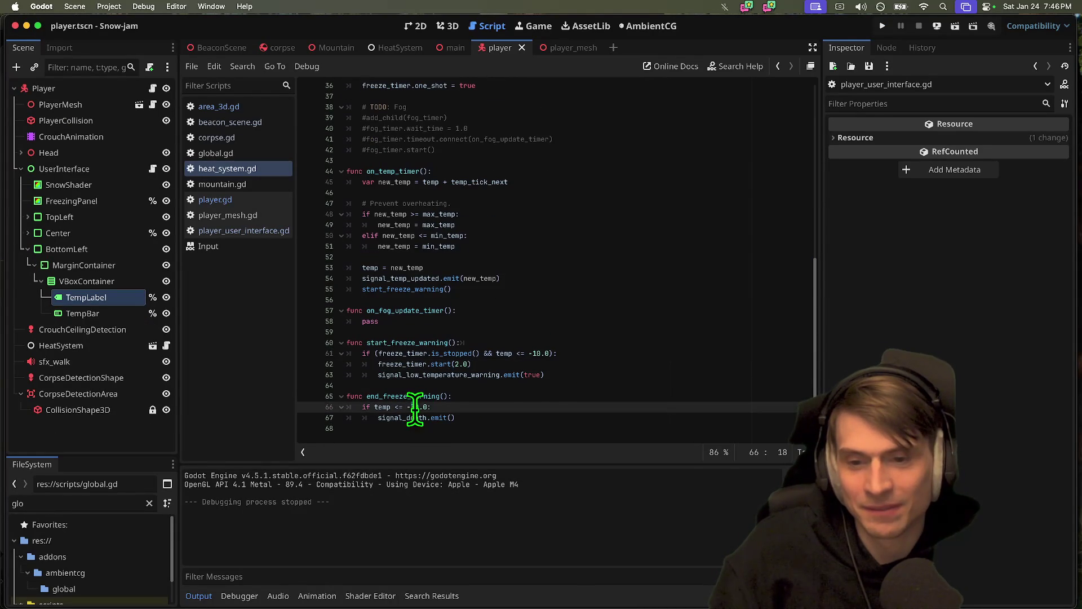
pyautogui.click(458, 364)
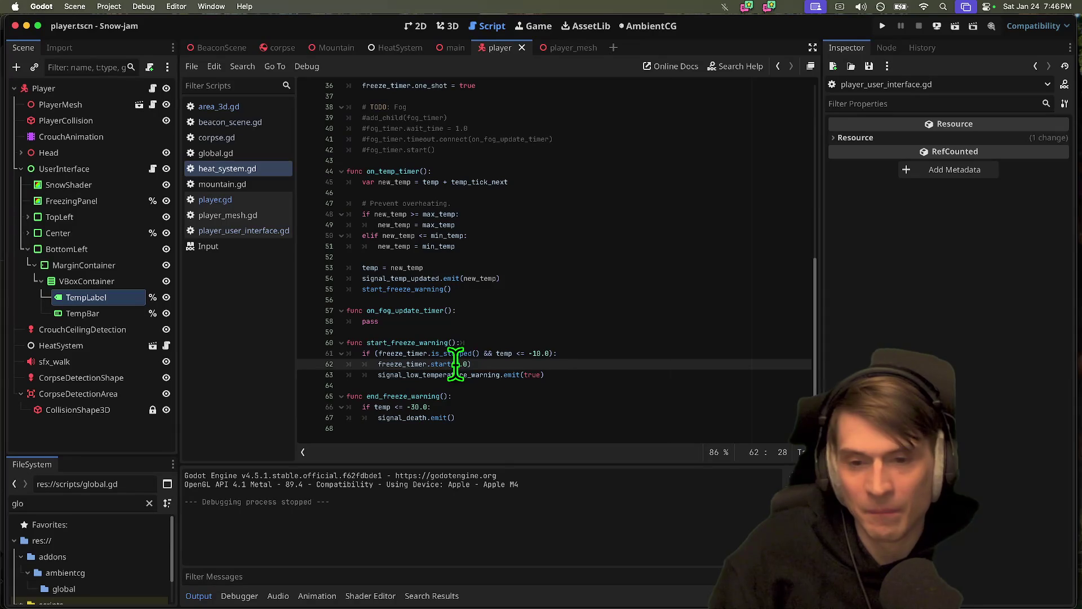
pyautogui.press('BackSpace')
pyautogui.write('3')
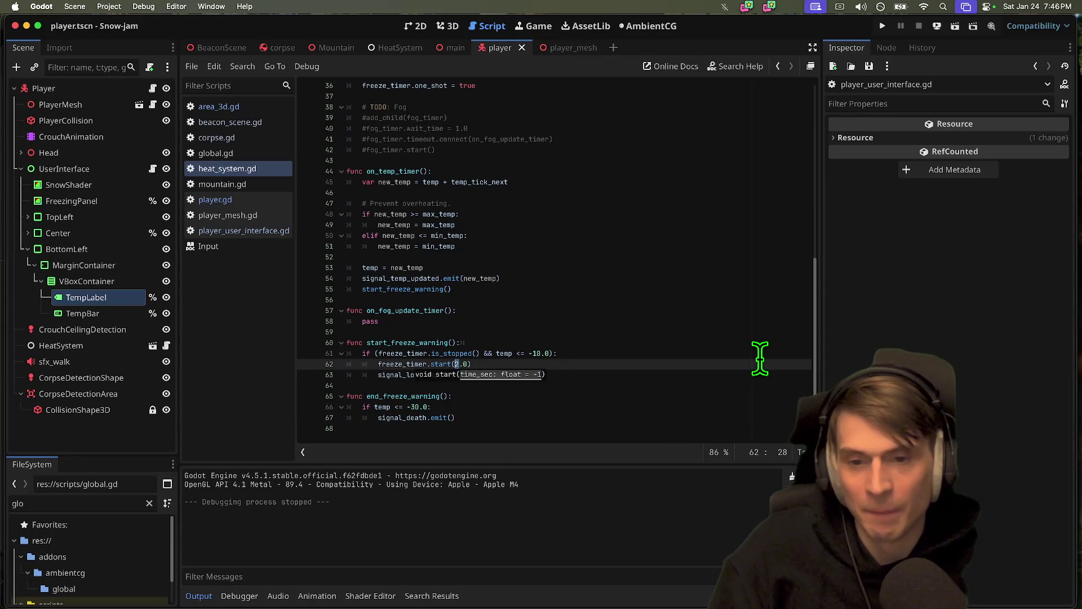
pyautogui.press('BackSpace')
pyautogui.write('2')
pyautogui.press('cmd+s')
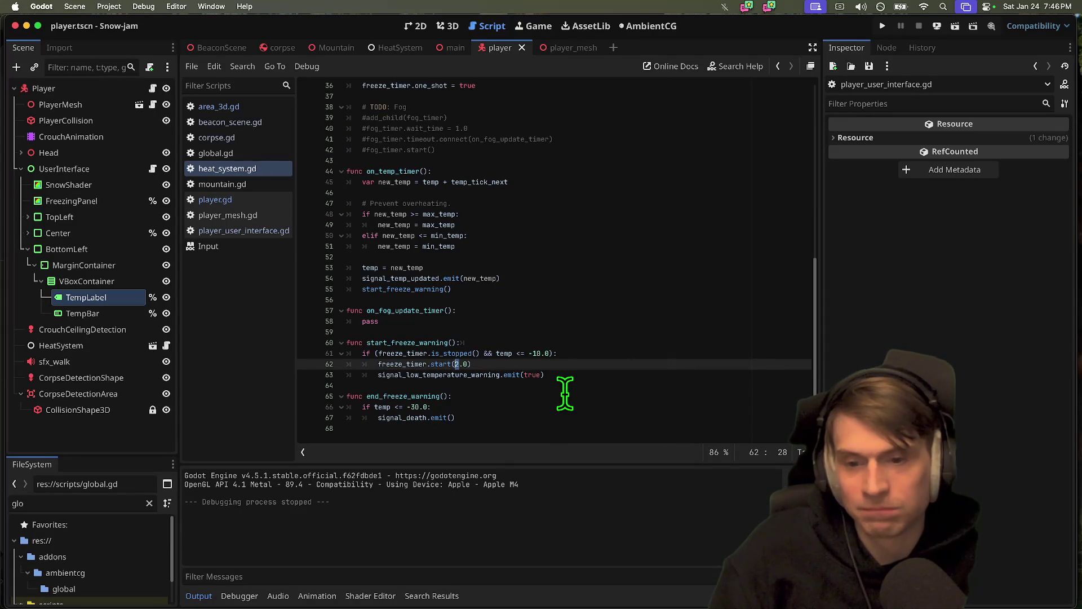